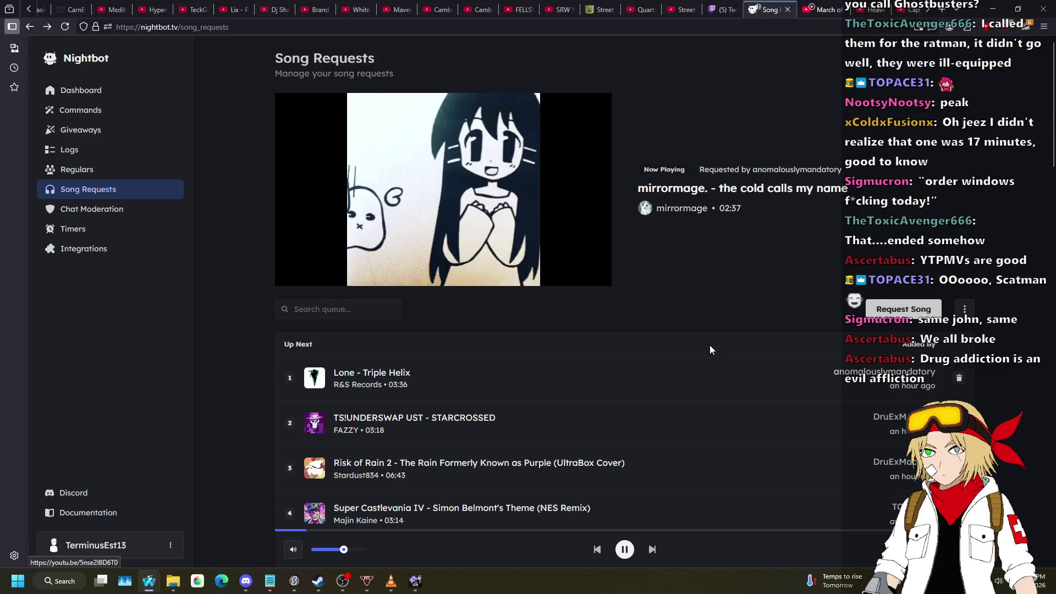
- Switch from the Nightbot Song Requests page to the CONCEPT2.wad map in Ultimate Doom Builder
scroll(615, 275, "up", 3)
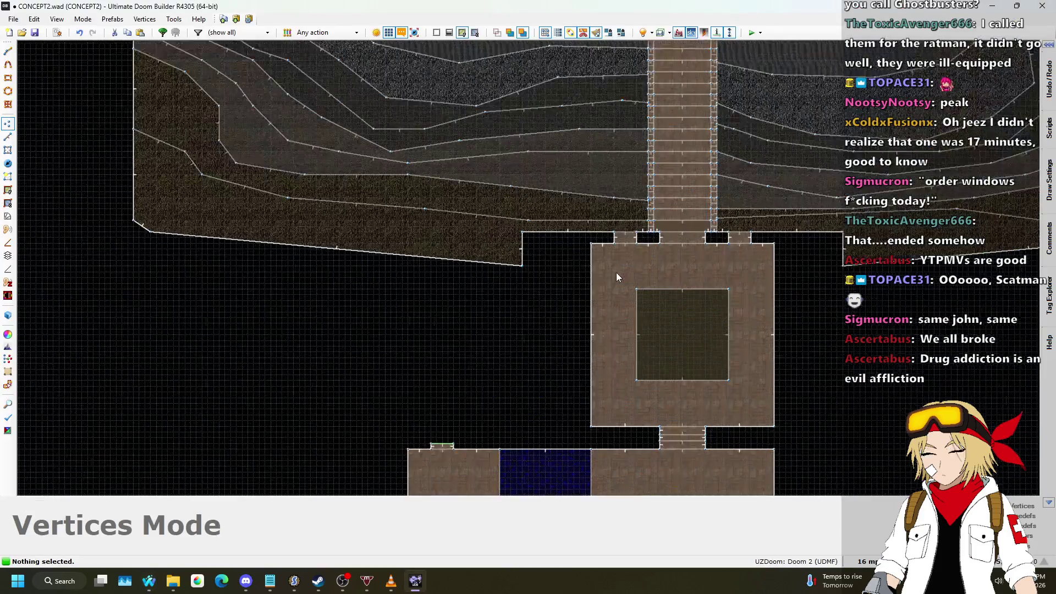
- In Linedefs mode, drag the room's left and right walls outward to widen it
left_click(8, 148)
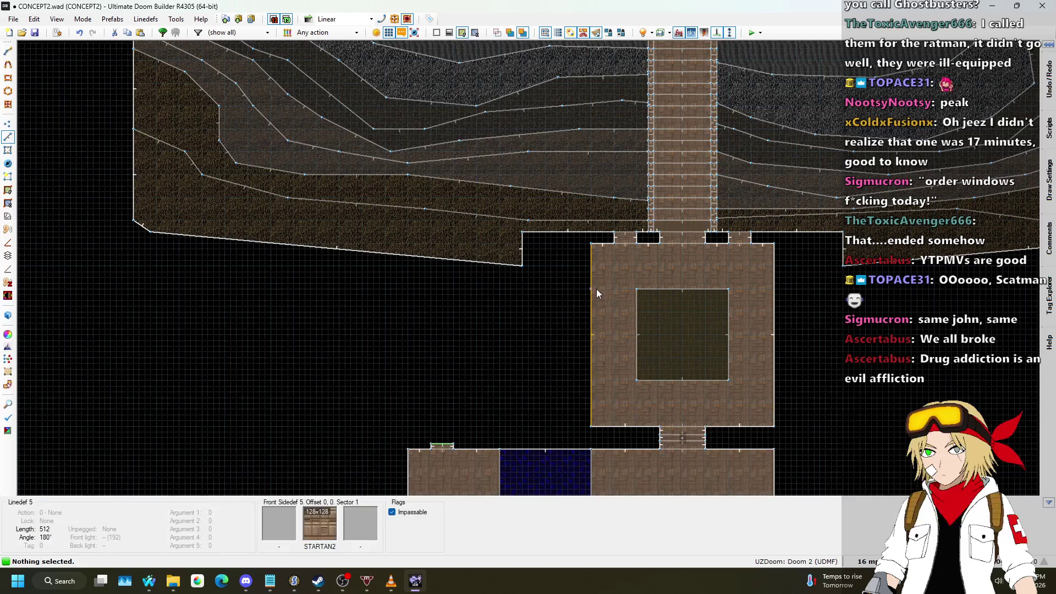
key("l")
left_click_drag(551, 293, 547, 289)
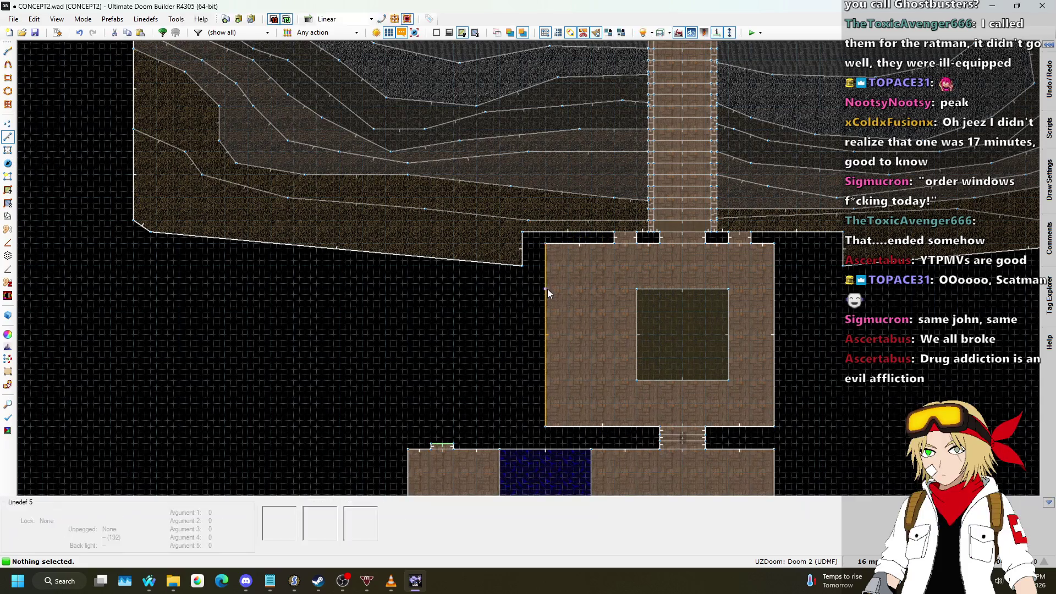
scroll(791, 266, "up", 1)
left_click_drag(778, 265, 829, 266)
- Stretch the inner dark square's left and right edges outward to 368 units wide
mouse_move(712, 329)
left_mouse_down()
mouse_move(739, 331)
mouse_move(717, 333)
left_mouse_up()
left_click_drag(590, 330, 563, 332)
scroll(562, 331, "down", 5)
scroll(496, 166, "up", 2)
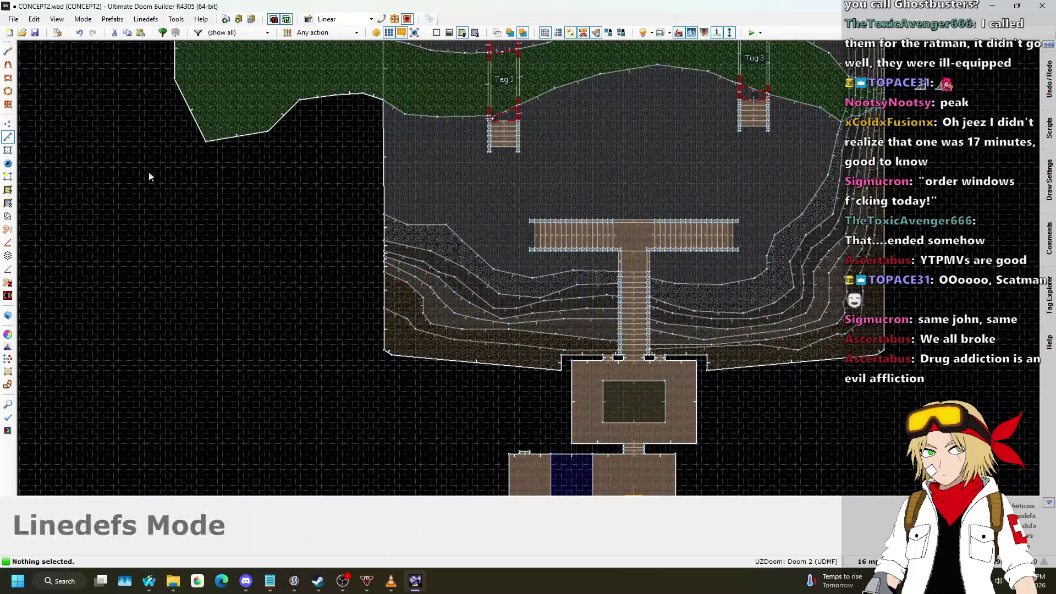
left_click(8, 123)
- Add a new vertex on the canyon's bottom edge and pull it down into a bulge
scroll(549, 334, "up", 3)
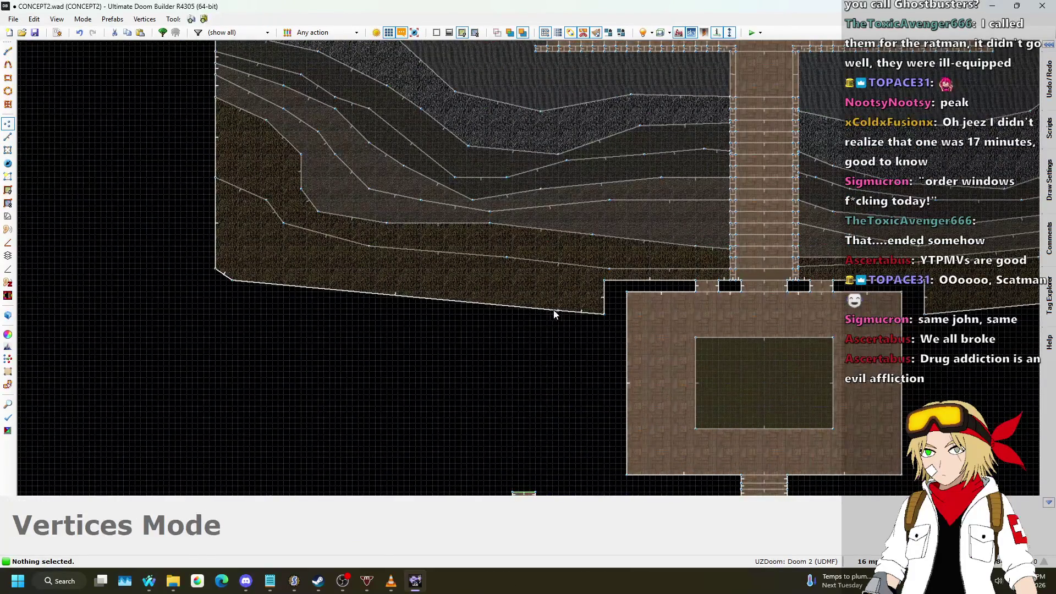
right_click(475, 314)
left_click_drag(476, 315, 461, 341)
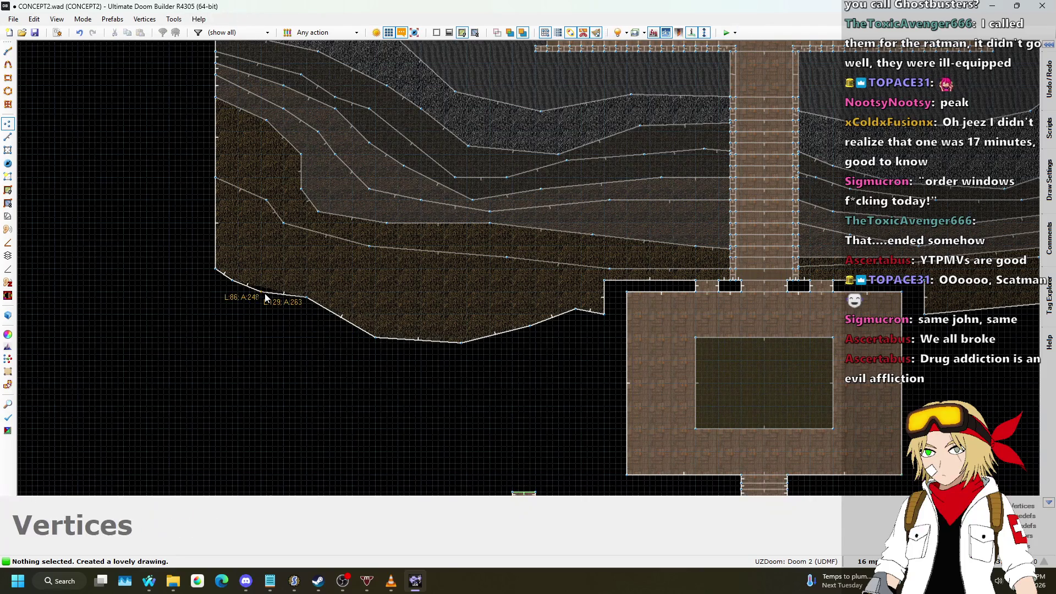
scroll(246, 306, "down", 5)
scroll(414, 301, "up", 5)
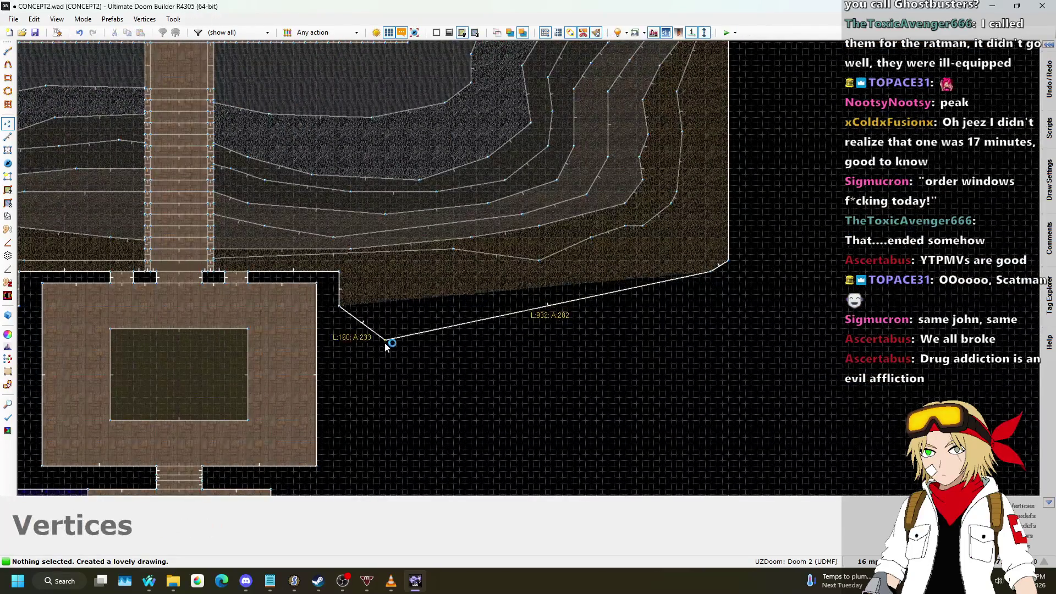
key("Escape")
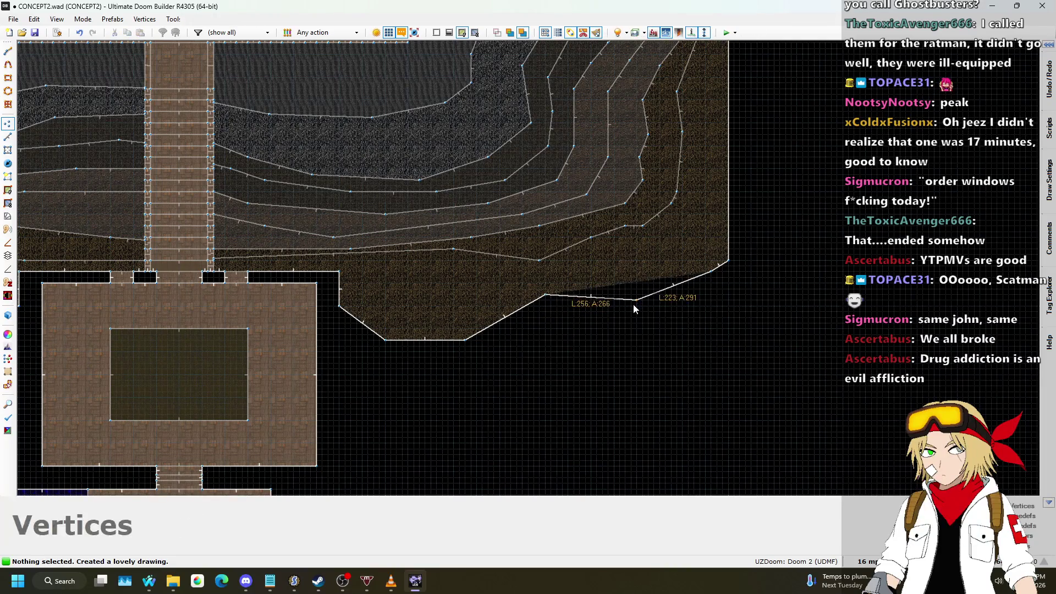
- Delete the extra corner vertex on the right of the canyon edge
scroll(693, 277, "up", 2)
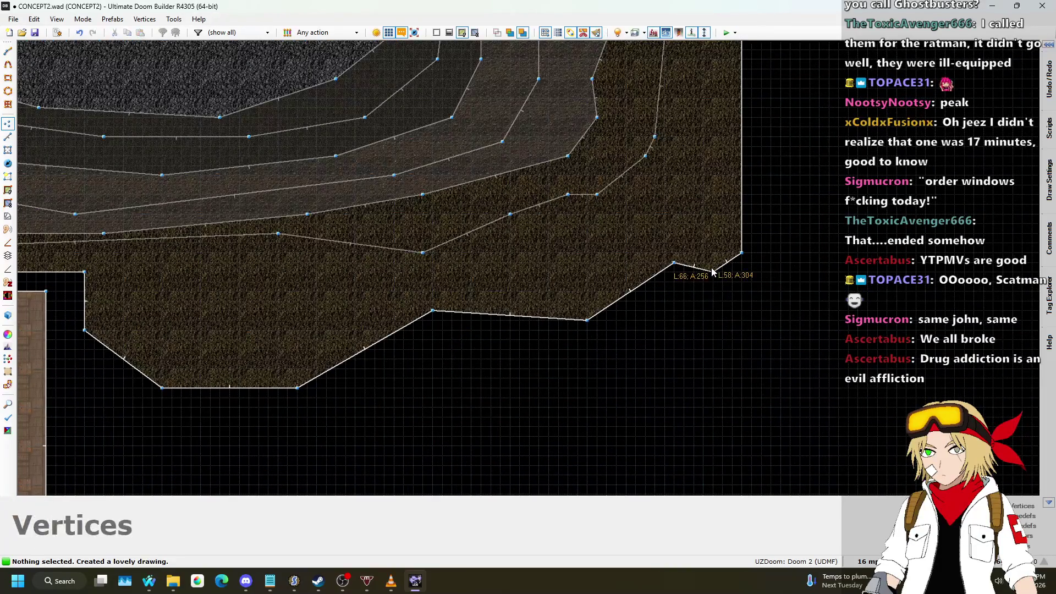
key("Delete")
scroll(717, 277, "down", 3)
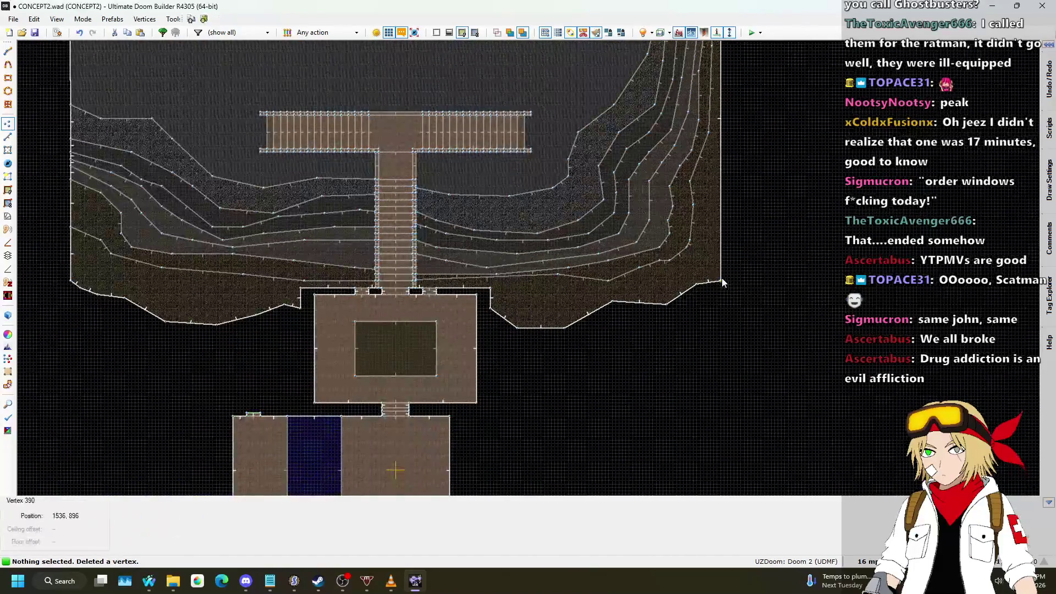
scroll(717, 278, "down", 2)
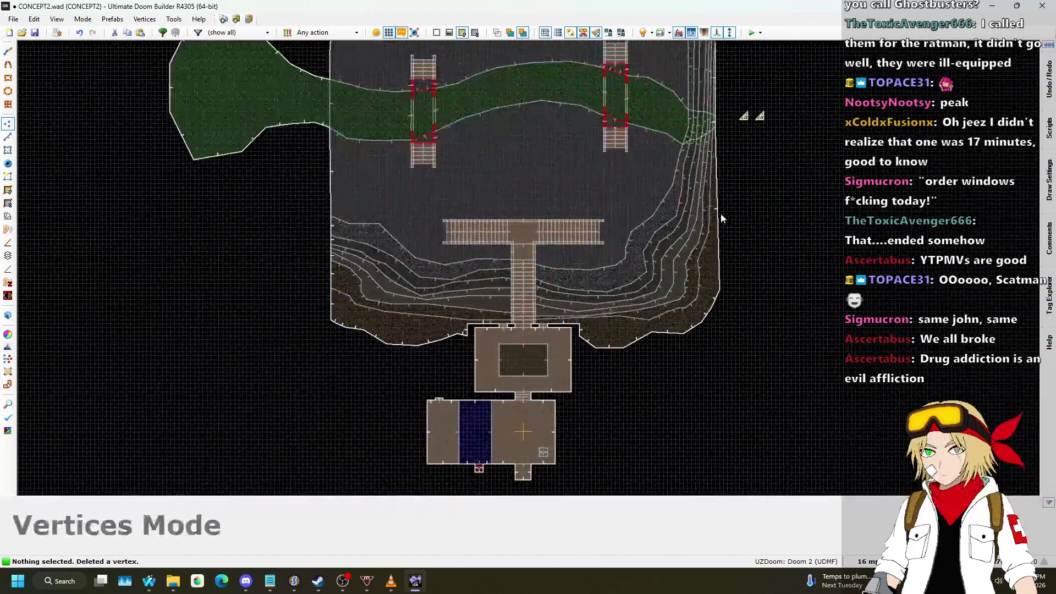
scroll(722, 217, "up", 2)
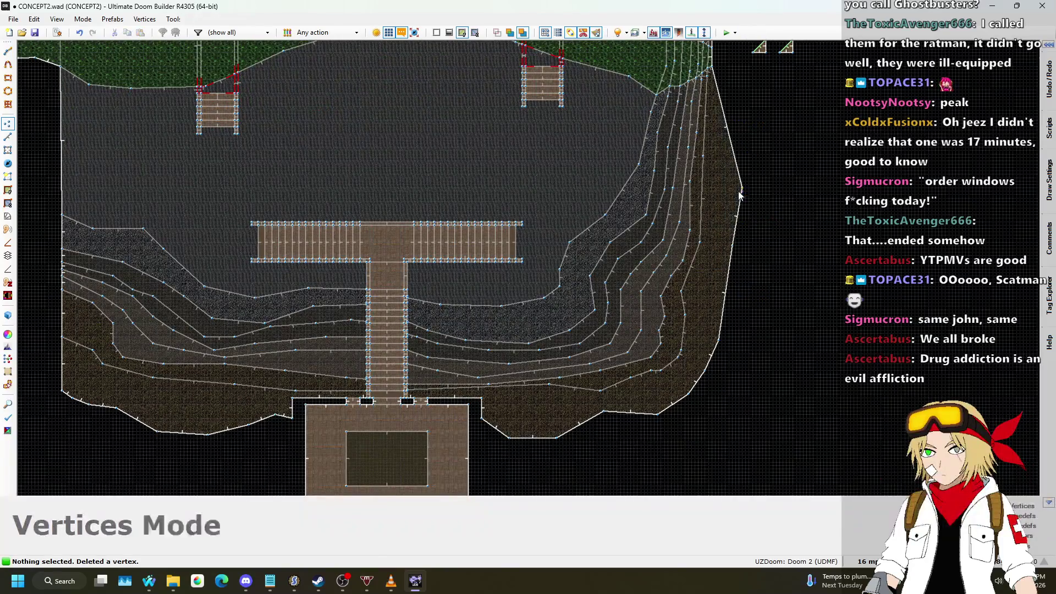
scroll(737, 192, "down", 3)
scroll(725, 230, "up", 4)
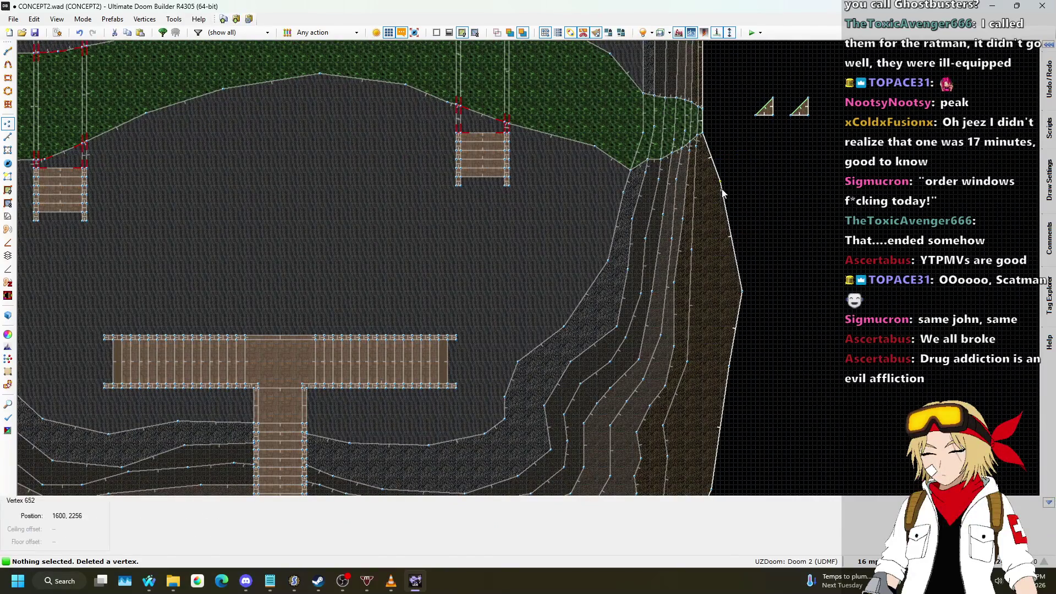
scroll(723, 193, "down", 4)
scroll(734, 177, "up", 4)
scroll(706, 215, "down", 2)
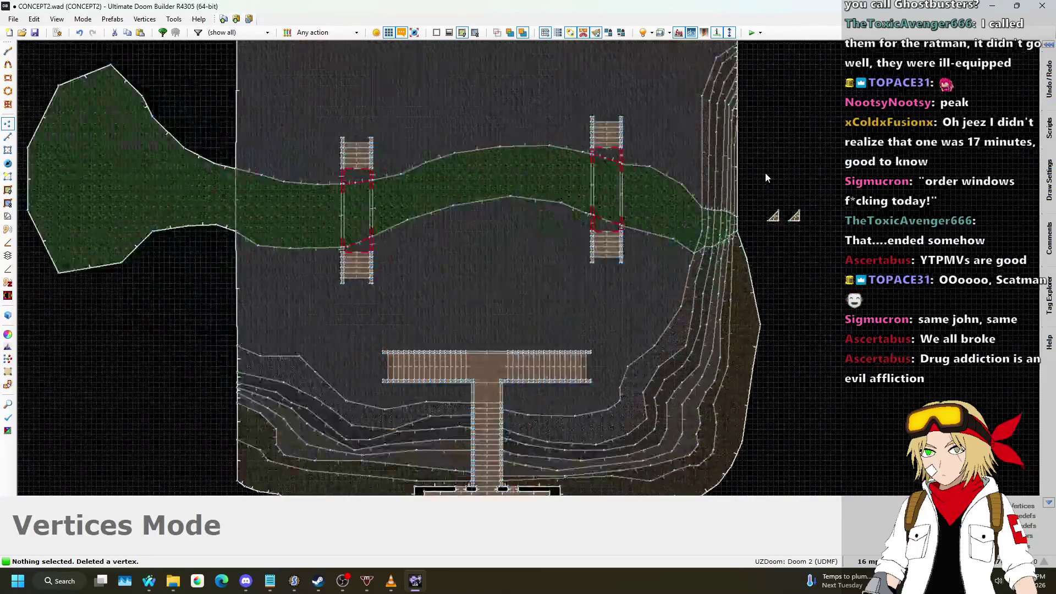
- In Visual Mode, copy STARTAN2 from the building and paste it onto both neighbouring rock walls
key("q")
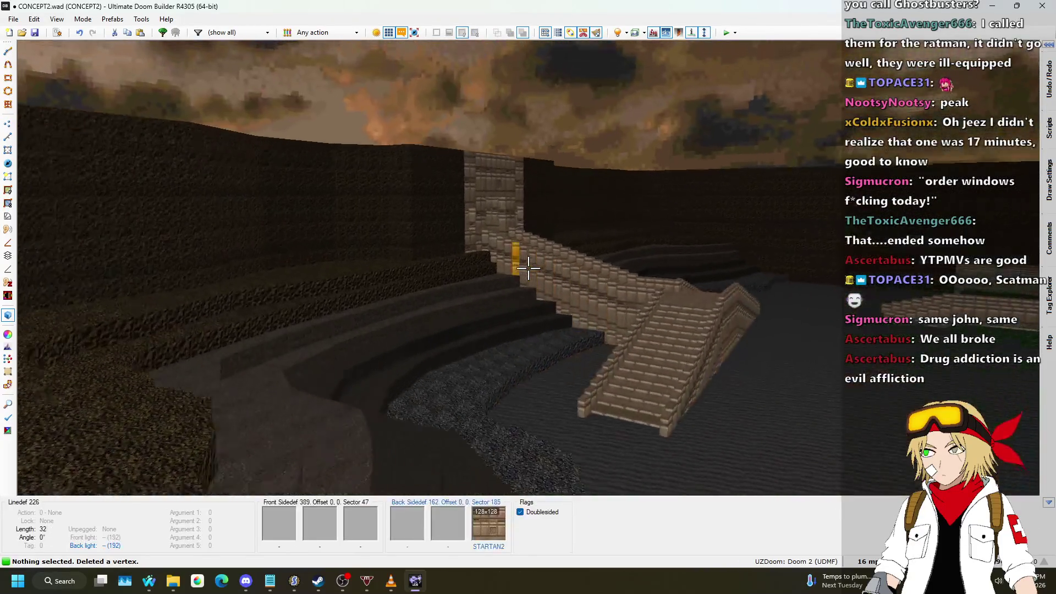
key("w")
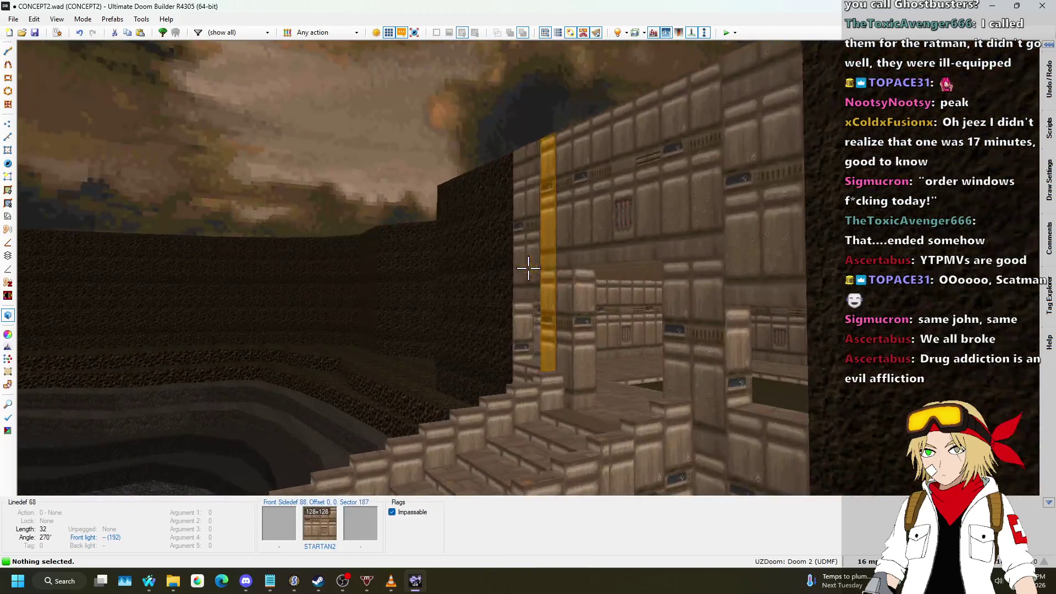
key("w")
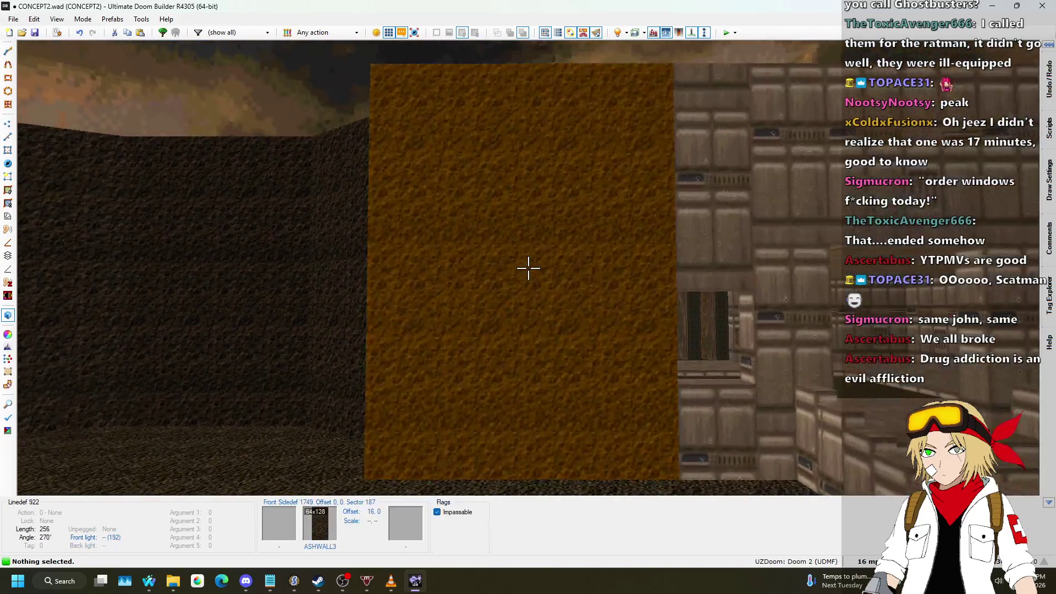
key("ctrl+c")
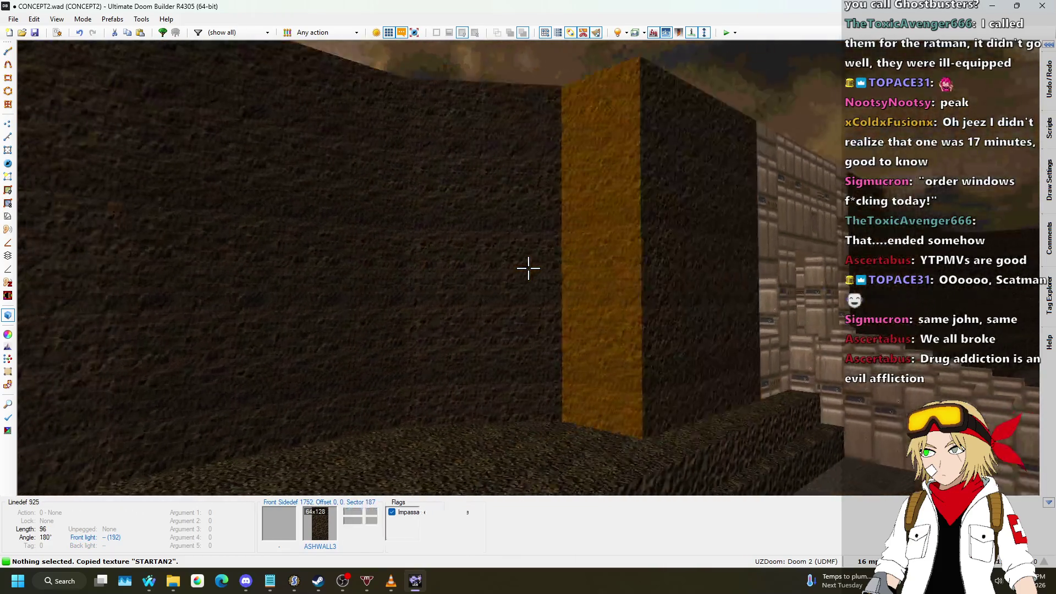
key("ctrl+v")
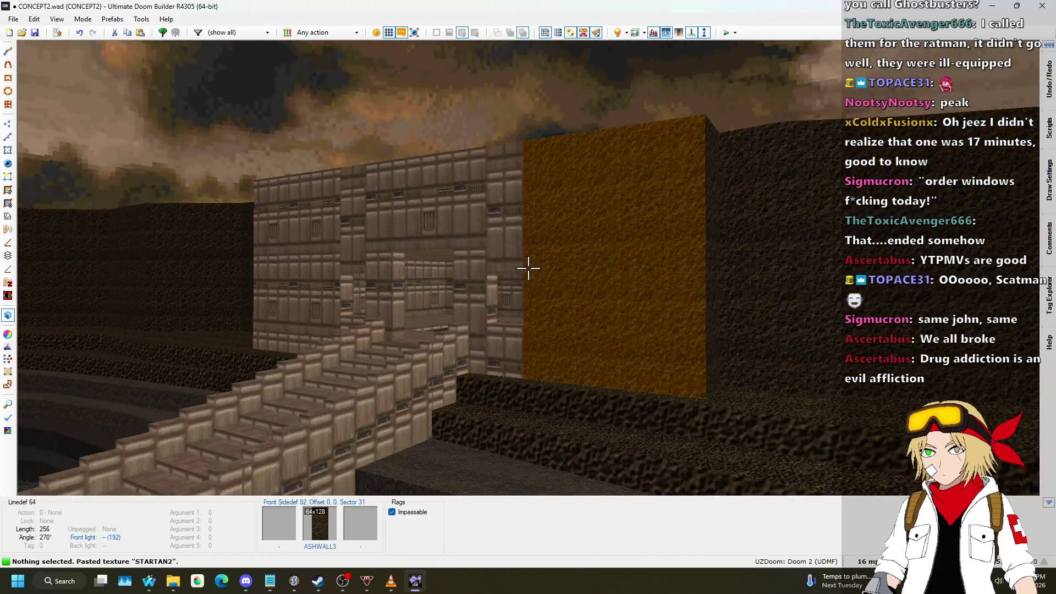
left_click(528, 268)
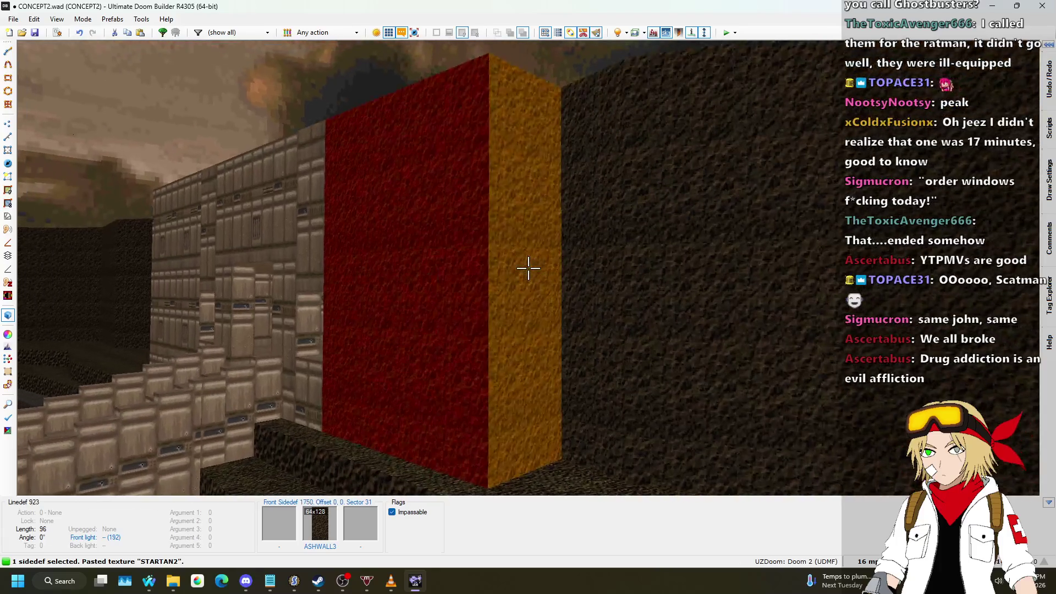
key("ctrl+v")
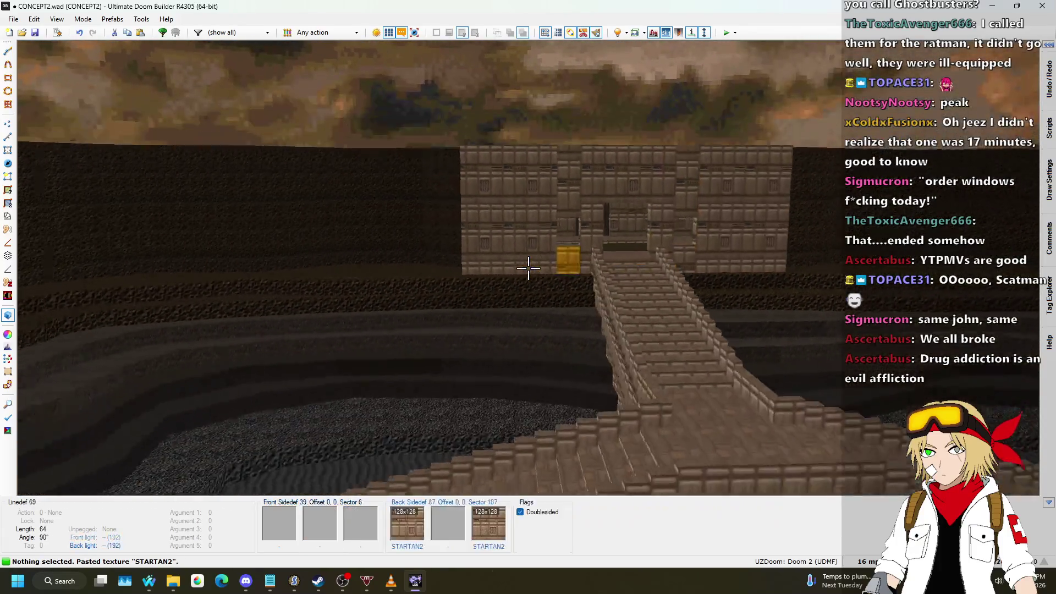
key("w")
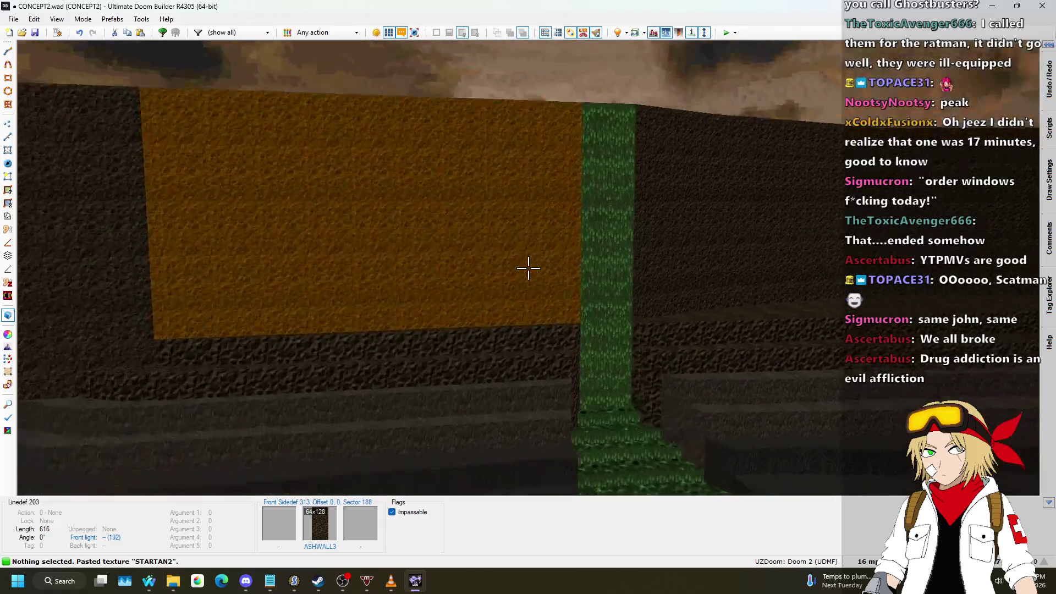
- Split the bank's outer linedef beside the green waterfall and pull the new vertex inward
key("v")
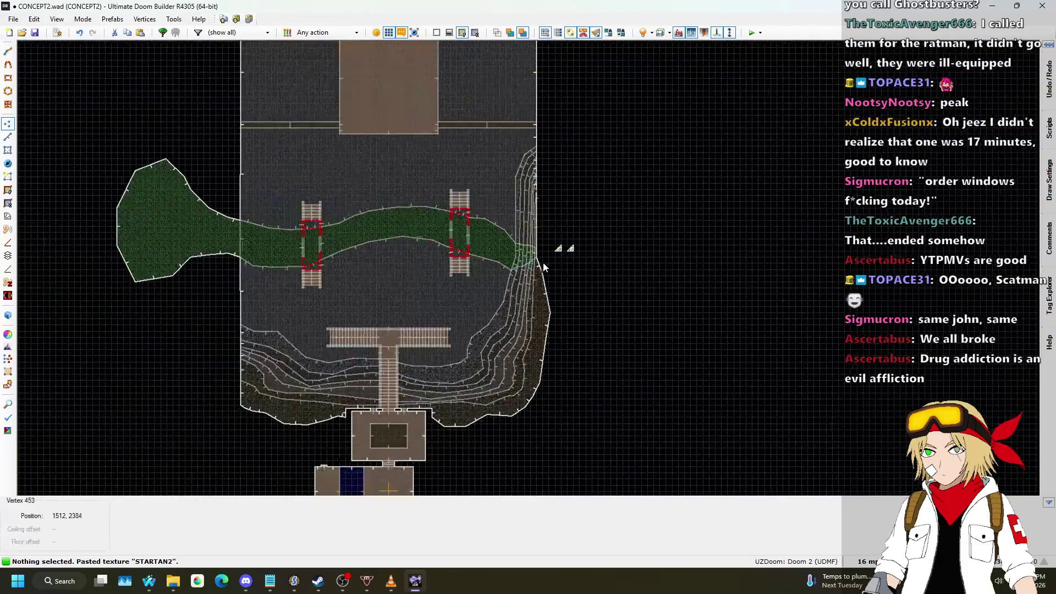
scroll(544, 268, "up", 8)
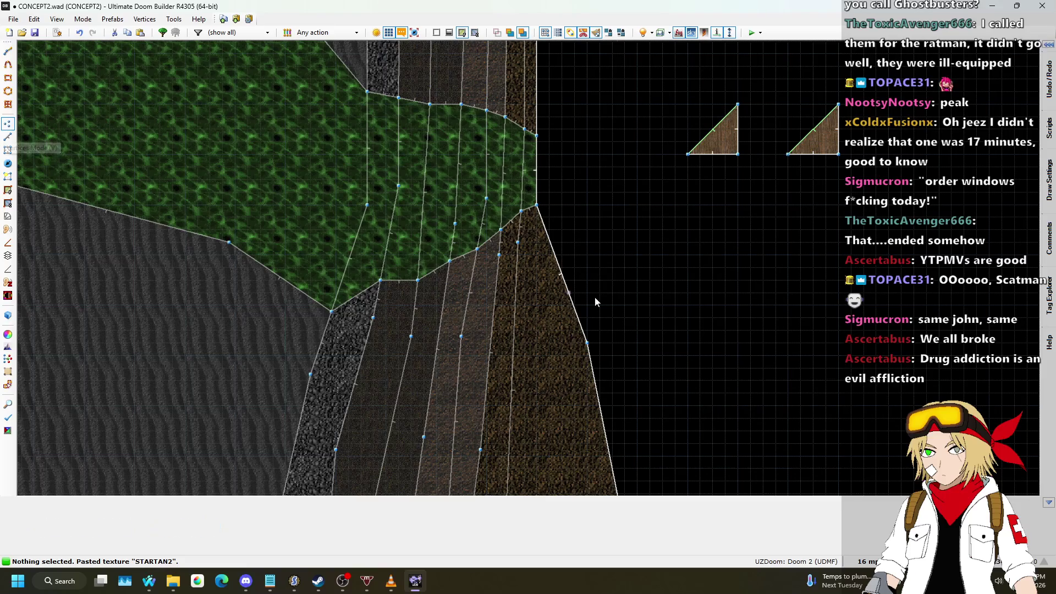
scroll(532, 242, "up", 4)
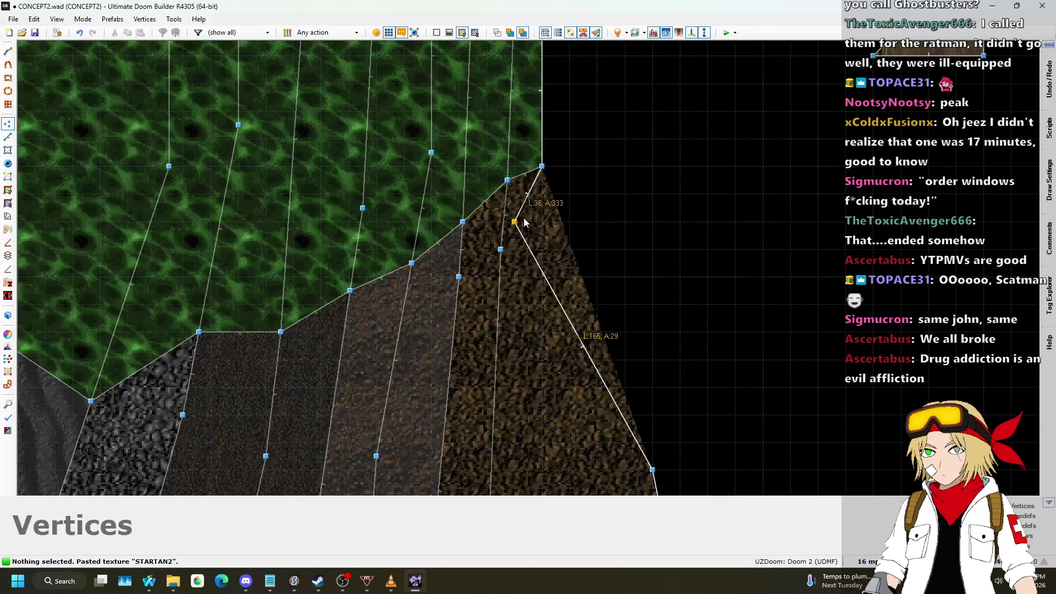
left_click_drag(525, 208, 528, 287)
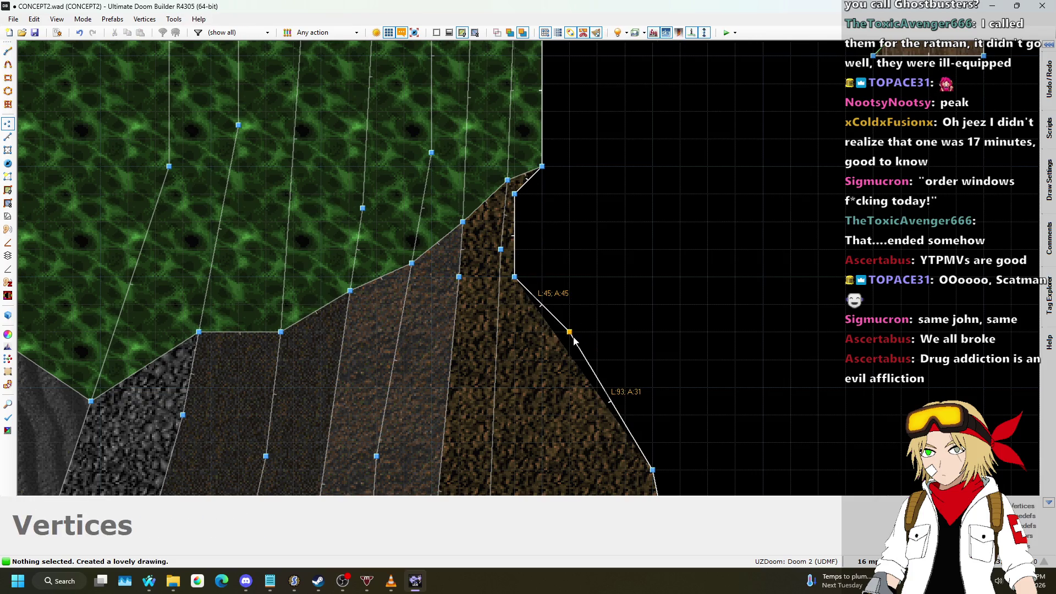
scroll(642, 194, "down", 5)
scroll(638, 188, "up", 4)
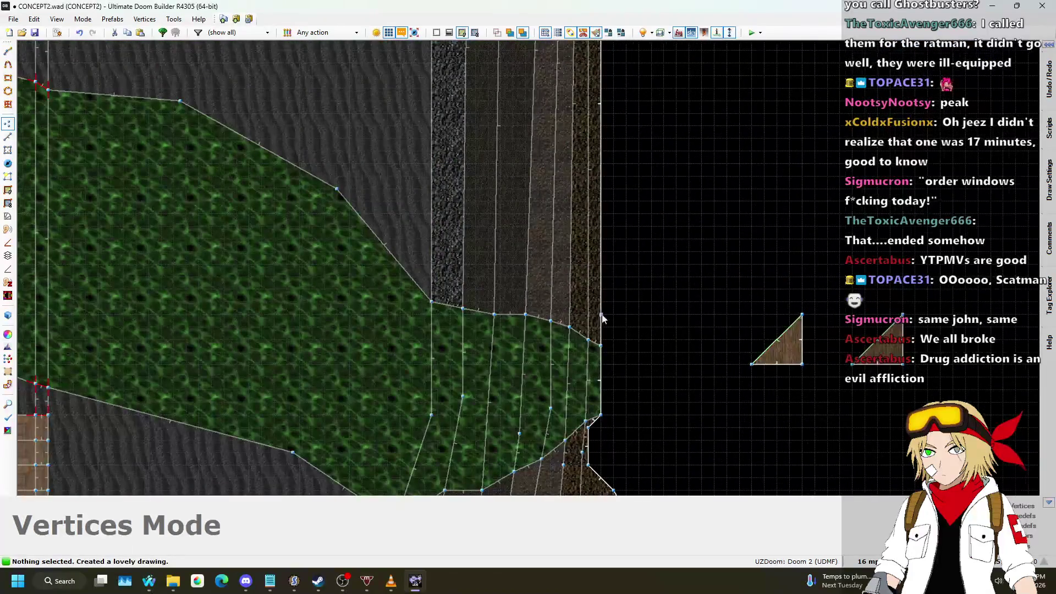
scroll(603, 325, "up", 2)
scroll(600, 331, "down", 5)
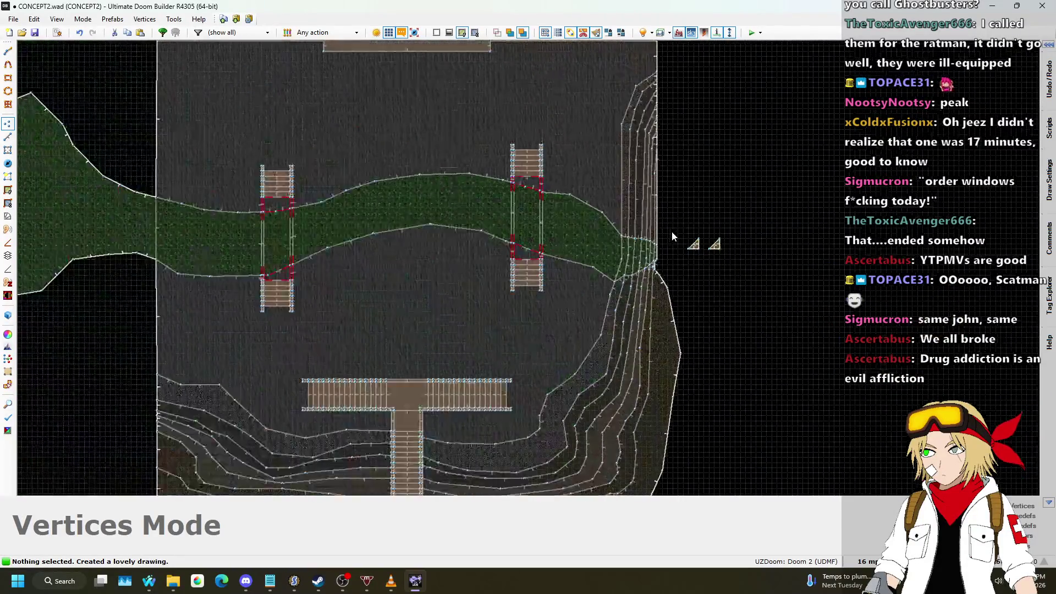
scroll(643, 201, "up", 4)
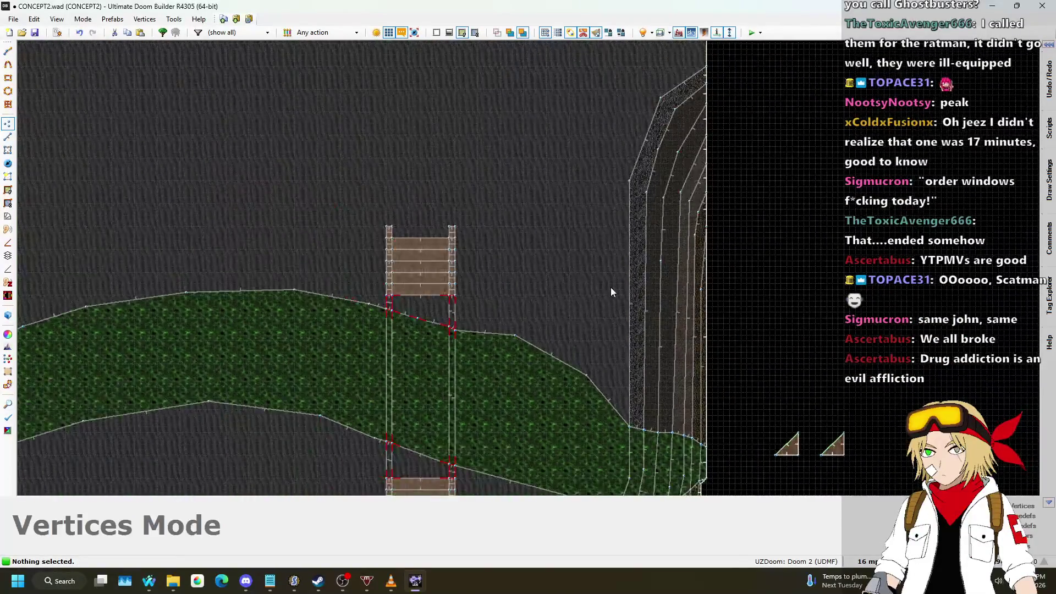
- In Visual Mode, fly across the canyon toward the stepped ledge by the stone building
key("q")
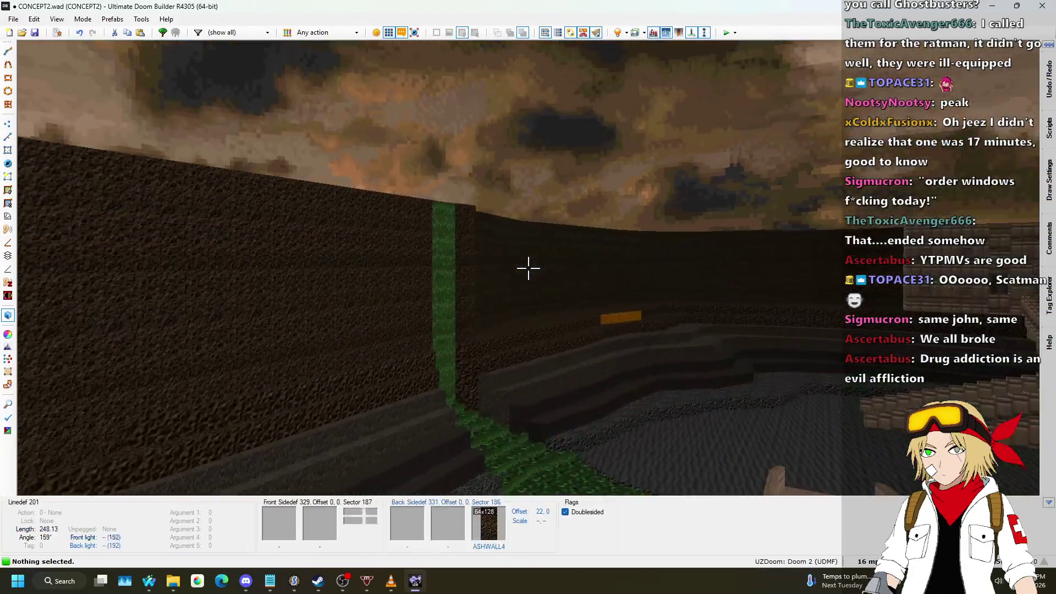
key("w")
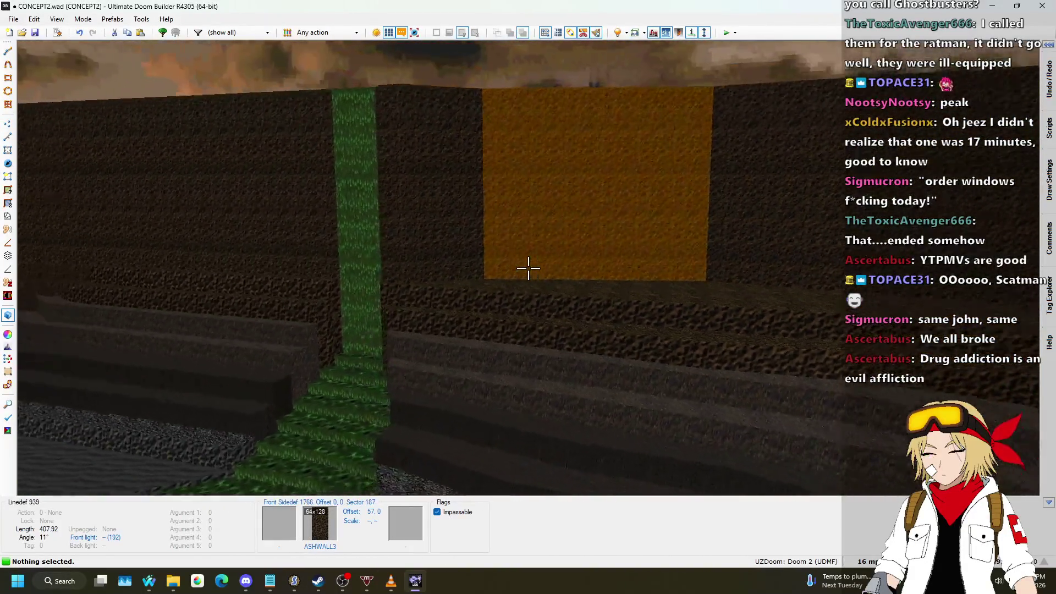
key("s")
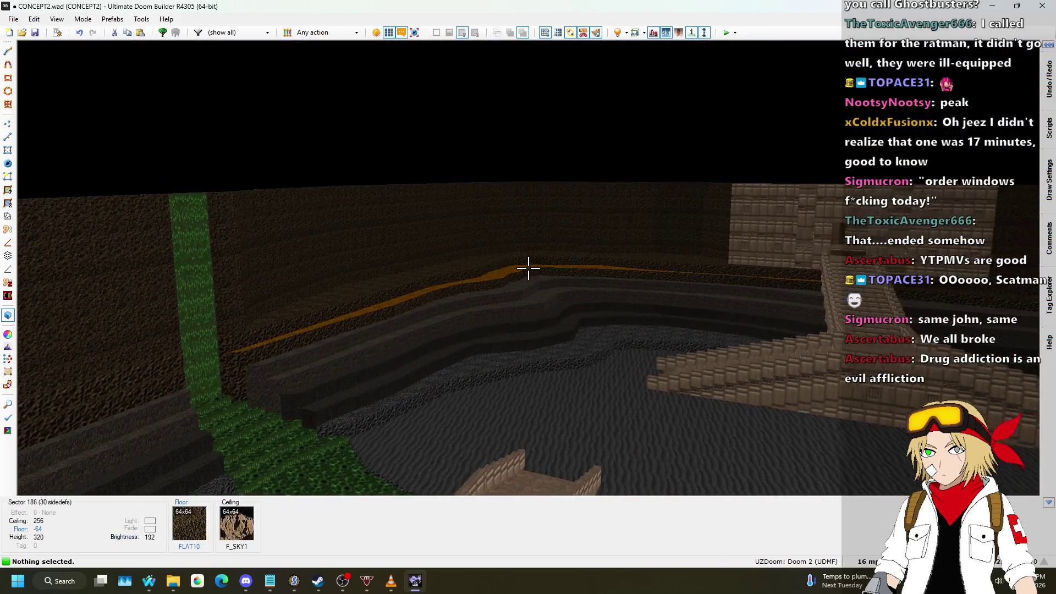
key("w")
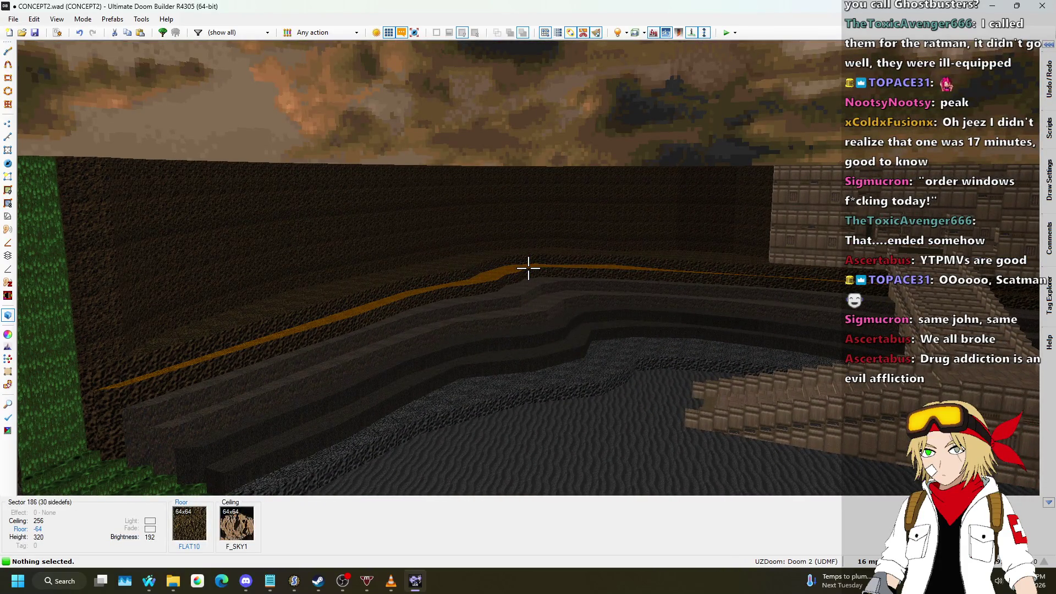
key("d")
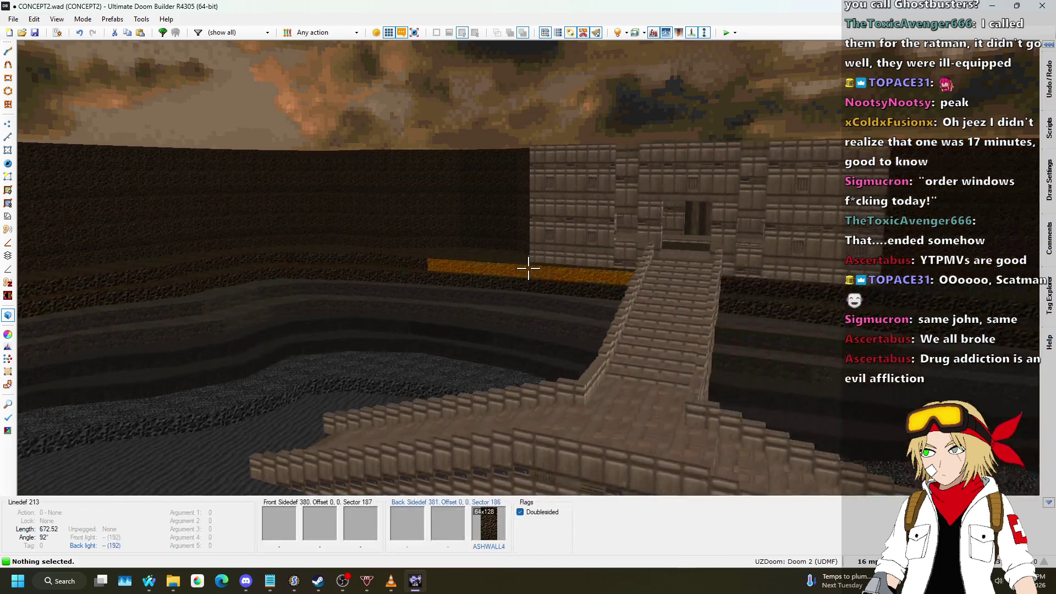
key("a")
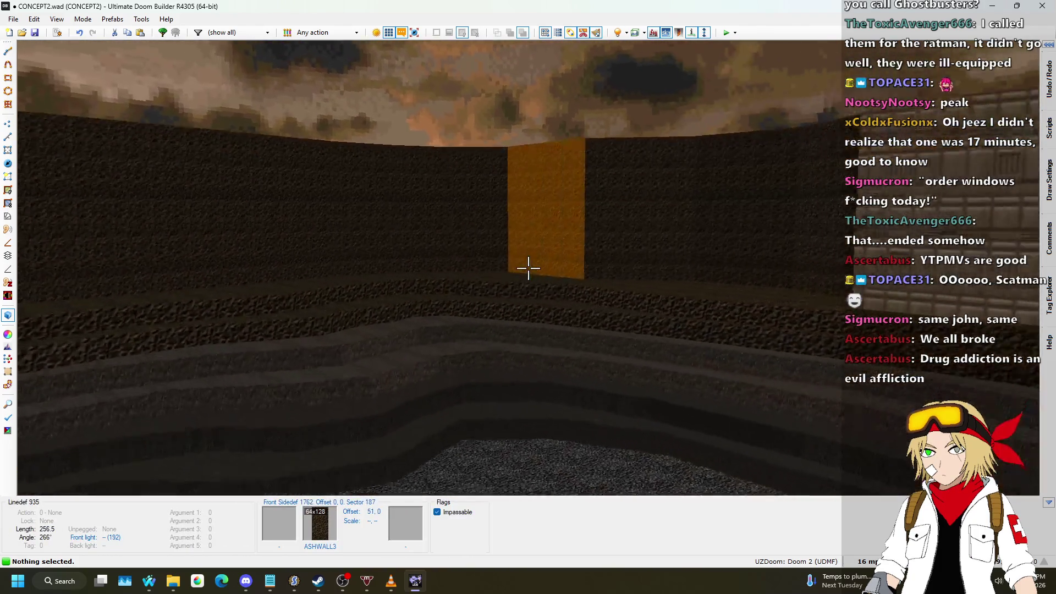
key("w")
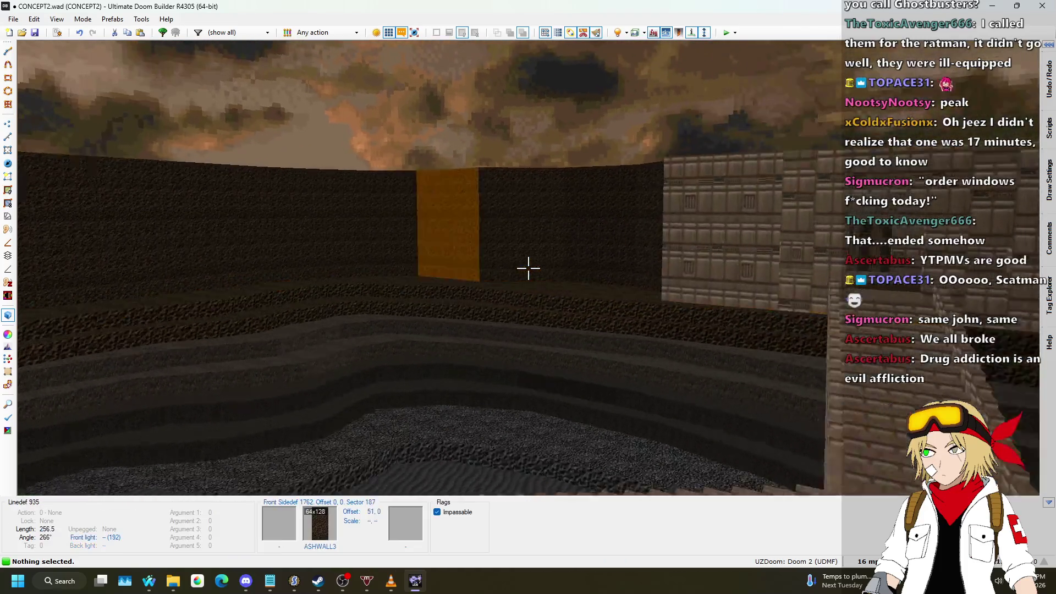
key("s")
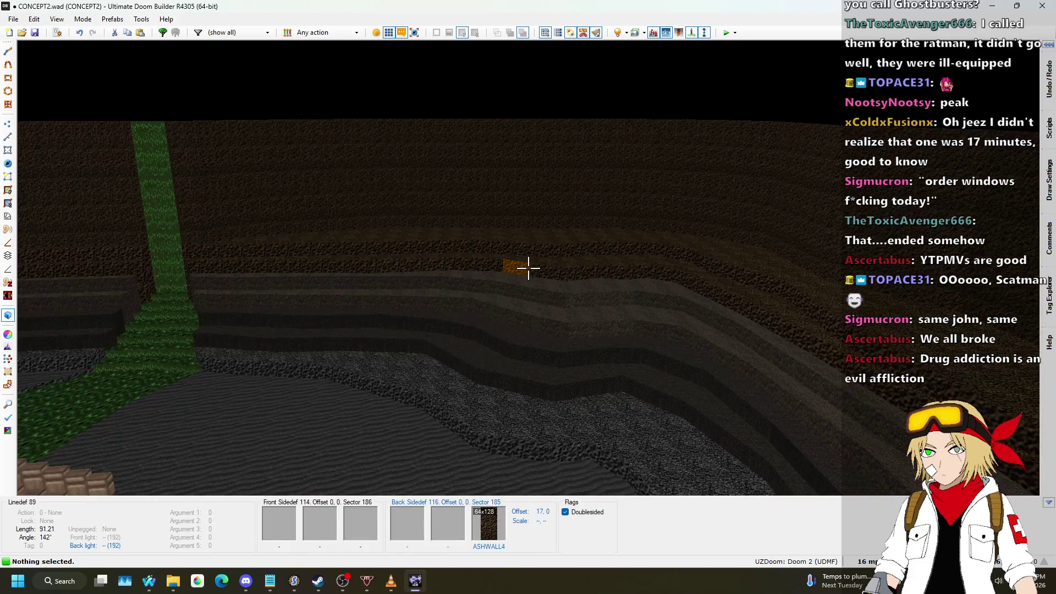
key("w")
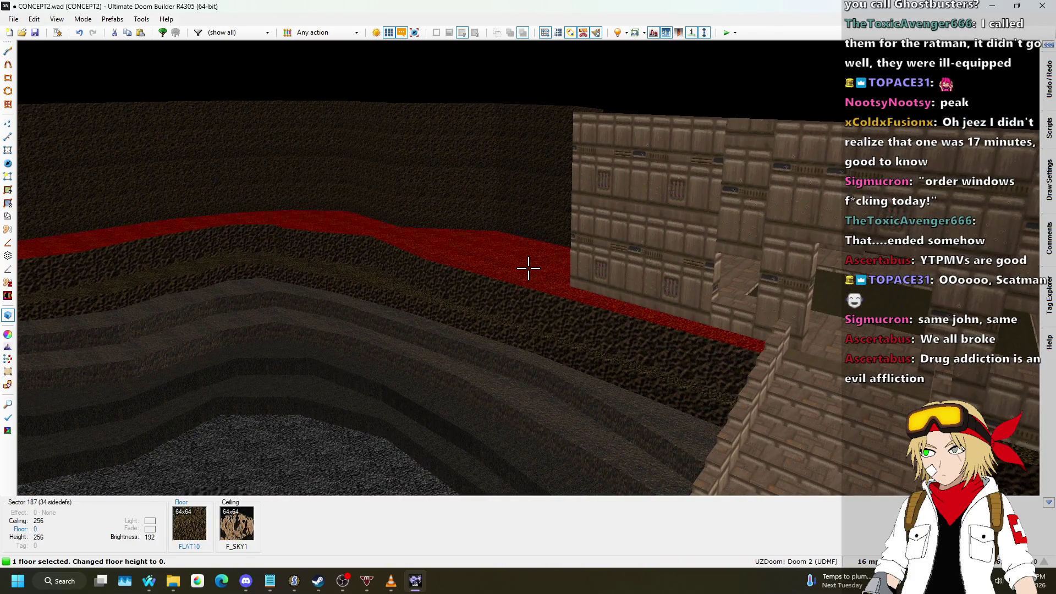
- Move through the canyon to face the rock wall pillar near the bridge
scroll(528, 268, "up", 4)
scroll(528, 268, "down", 2)
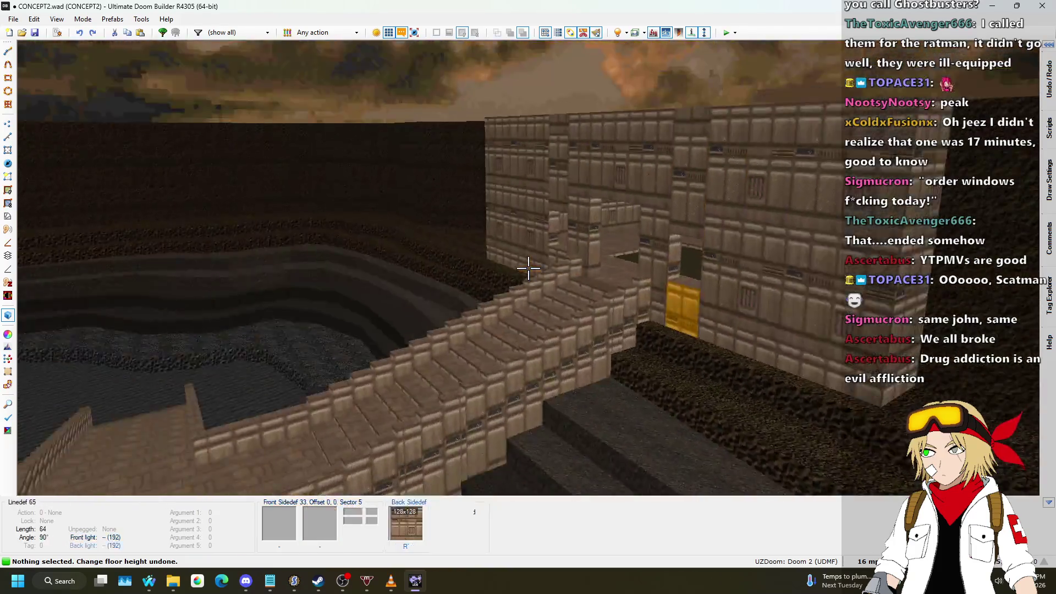
key("s")
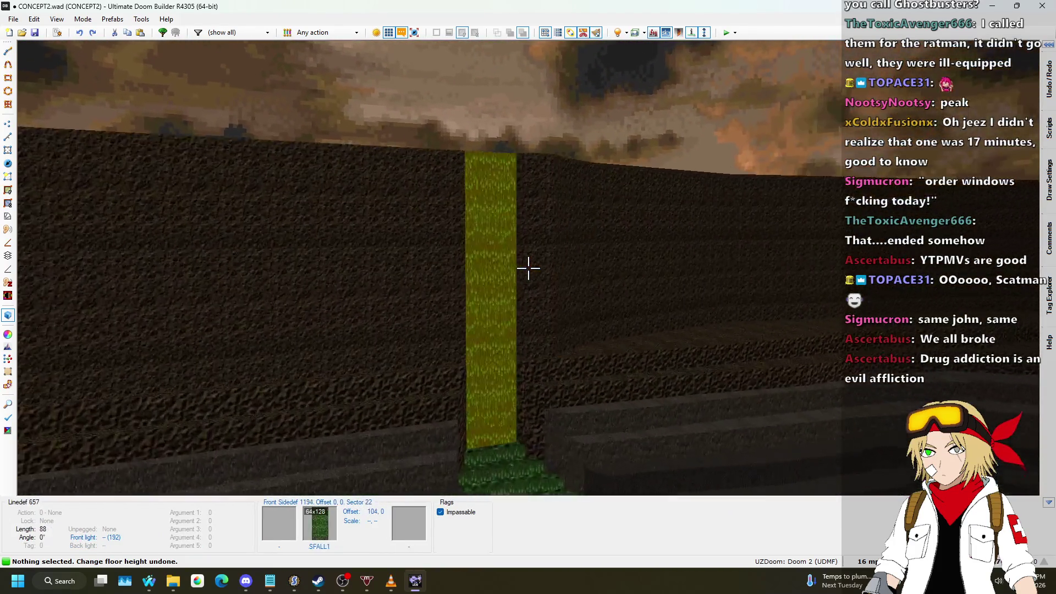
key("w")
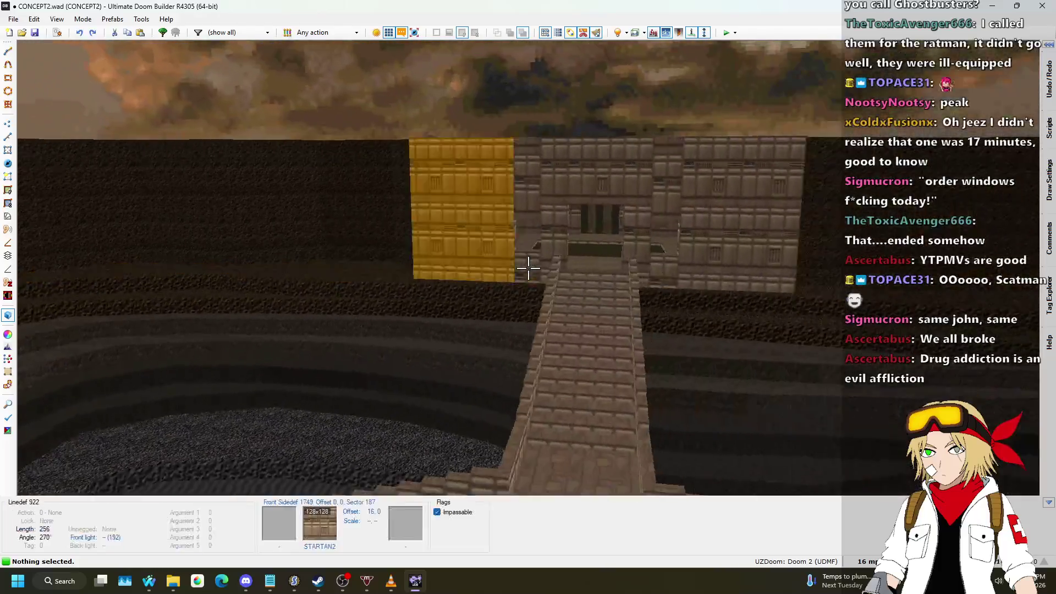
key("s")
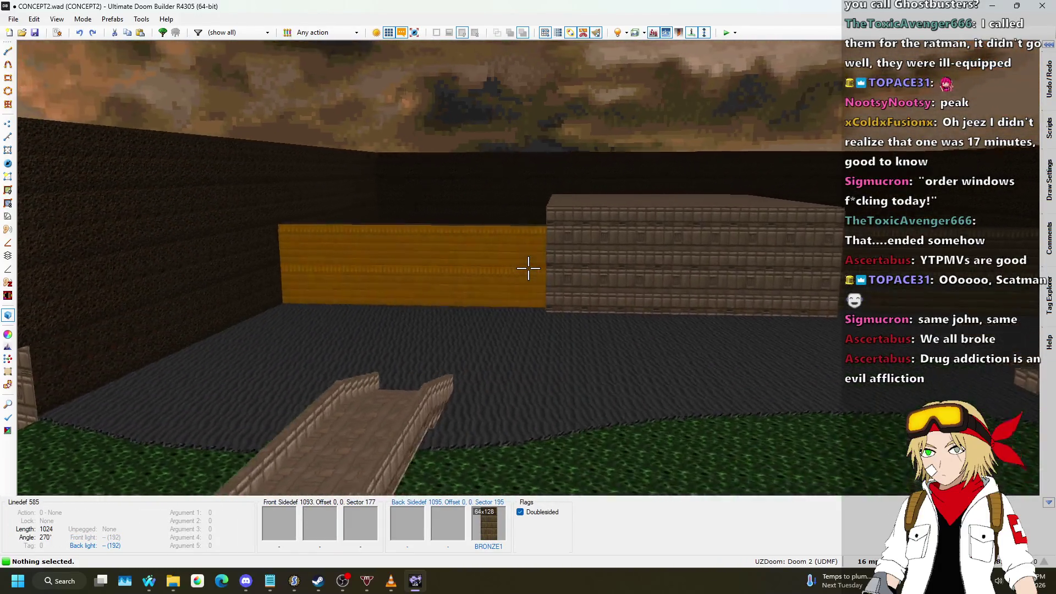
key("w")
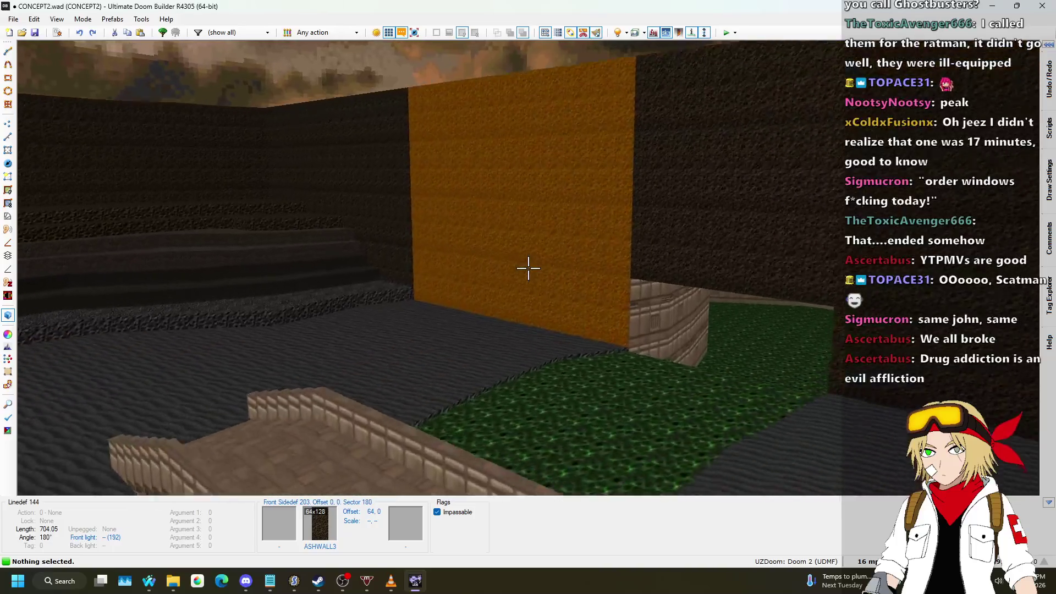
- Copy ASHWALL3 from the rock wall and paste it onto the alcove's STARTAN2 walls
key("ctrl+c")
key("w")
key("ctrl+v")
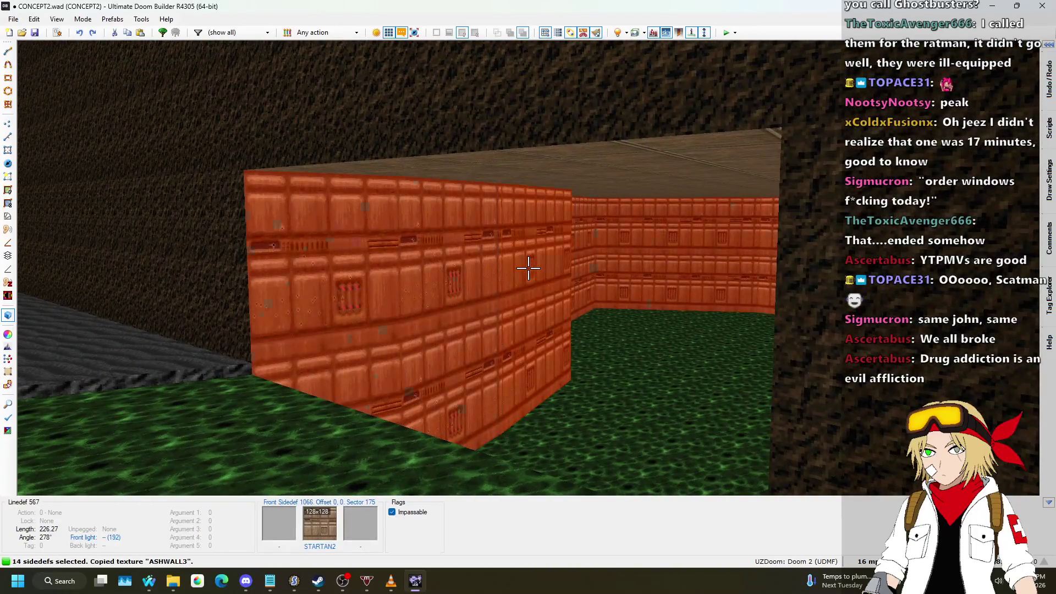
key("w")
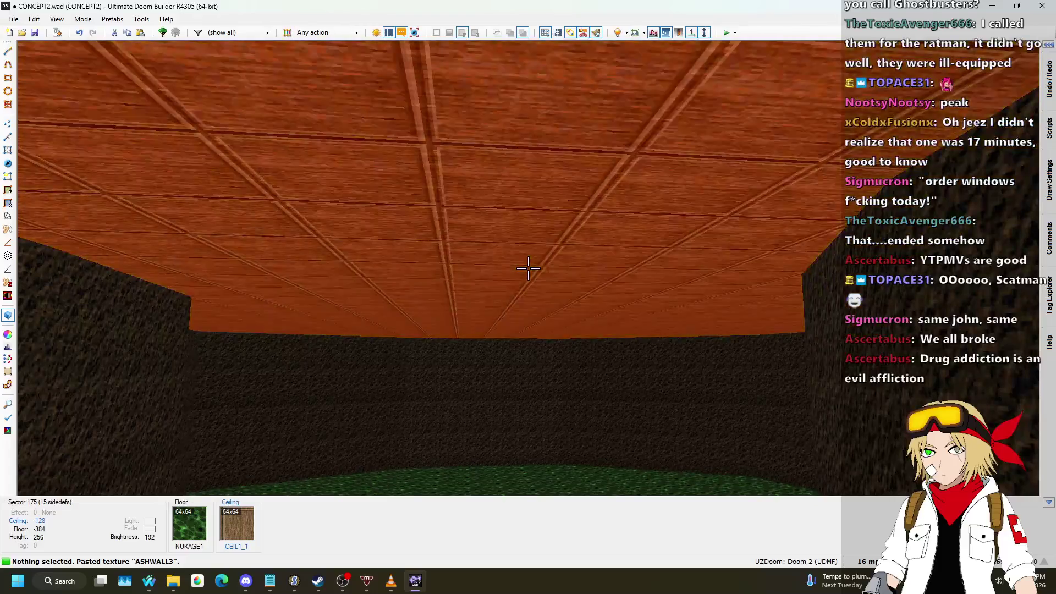
right_click(528, 268)
- Browse flats for the alcove's ceiling in the Surfaces tab, filtering to the outdoor set
left_click(723, 137)
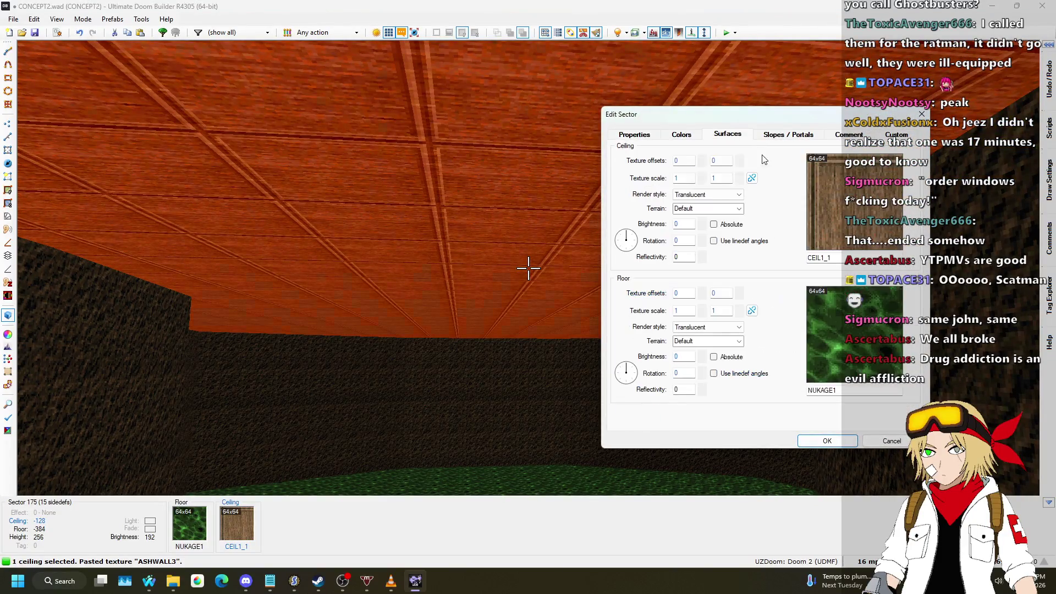
left_click(875, 300)
scroll(676, 288, "down", 5)
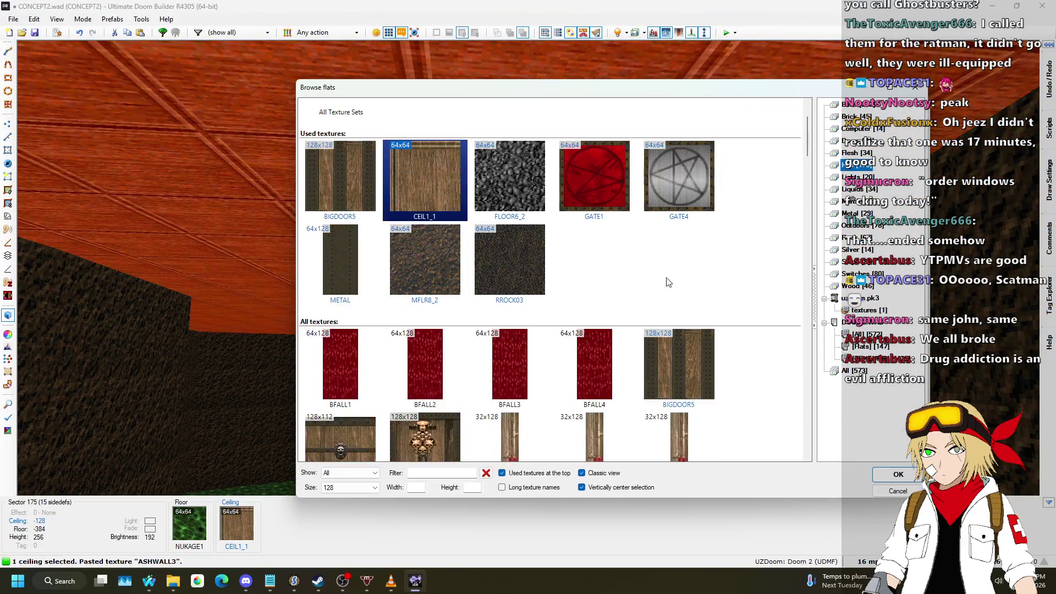
scroll(677, 288, "down", 15)
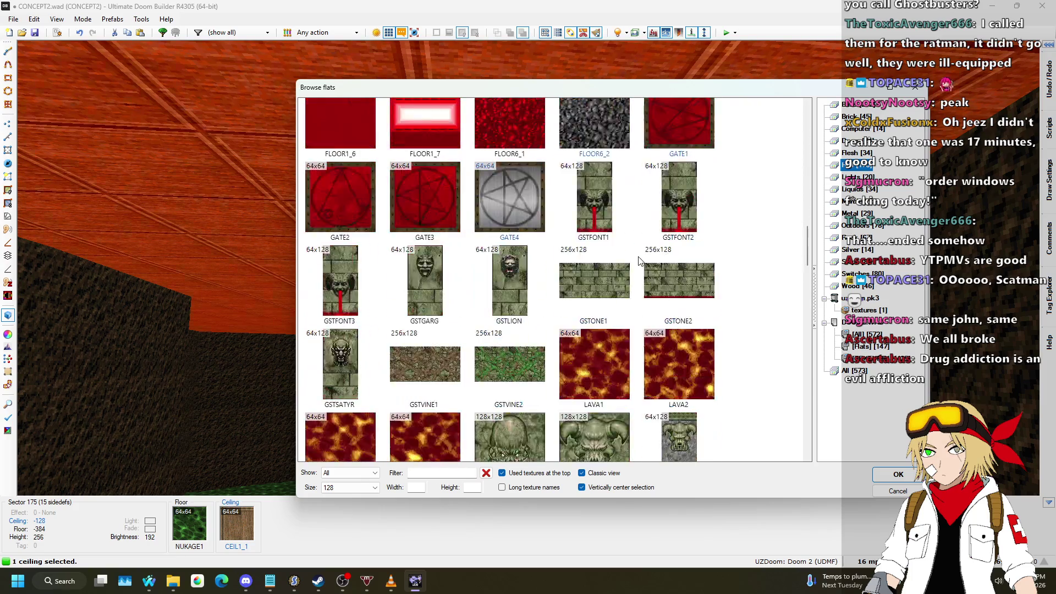
scroll(640, 259, "down", 15)
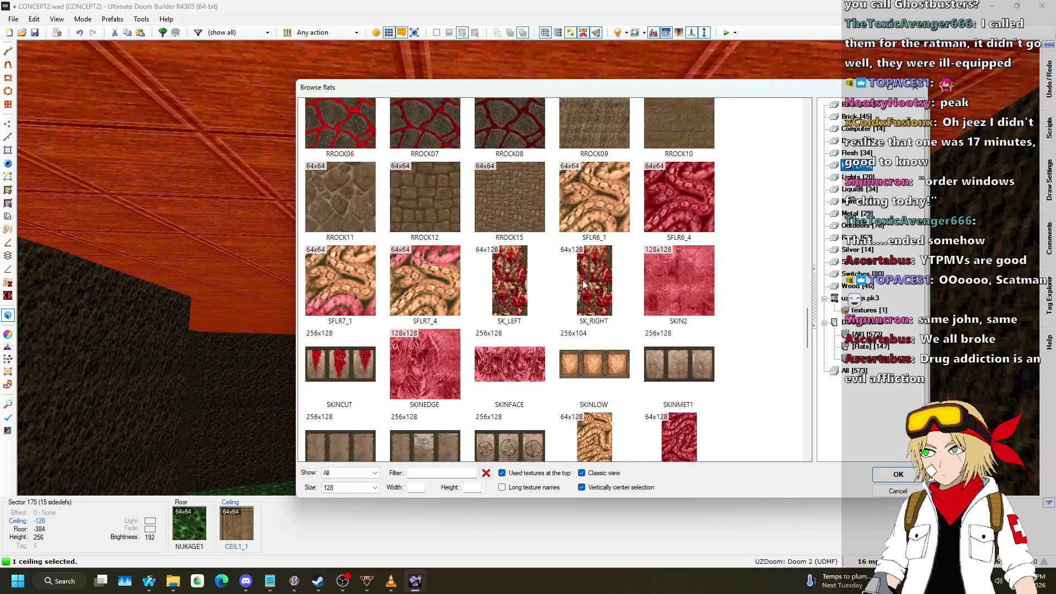
scroll(586, 269, "down", 3)
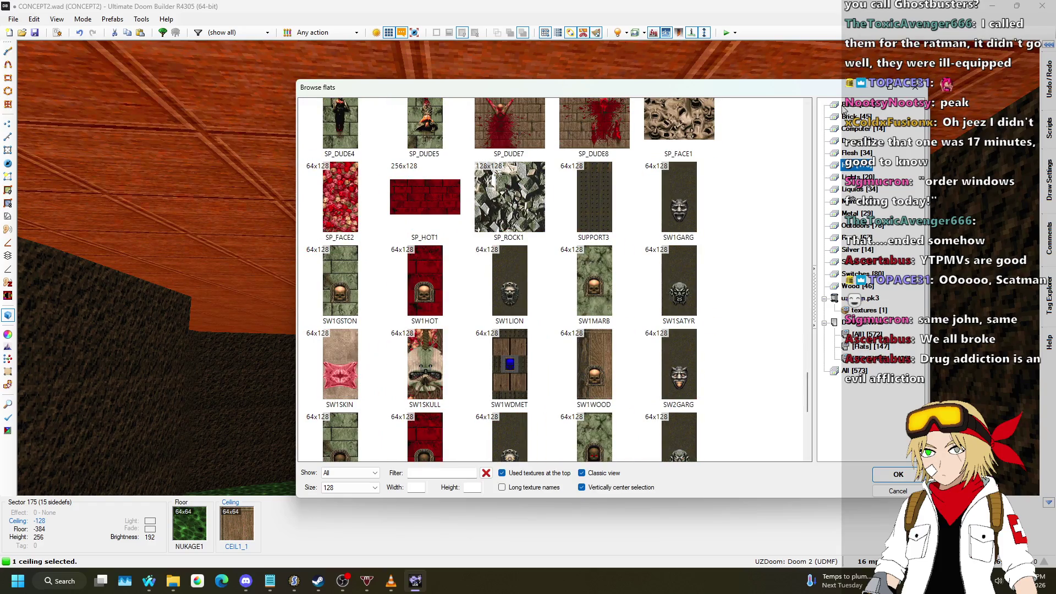
left_click(845, 105)
left_click(858, 225)
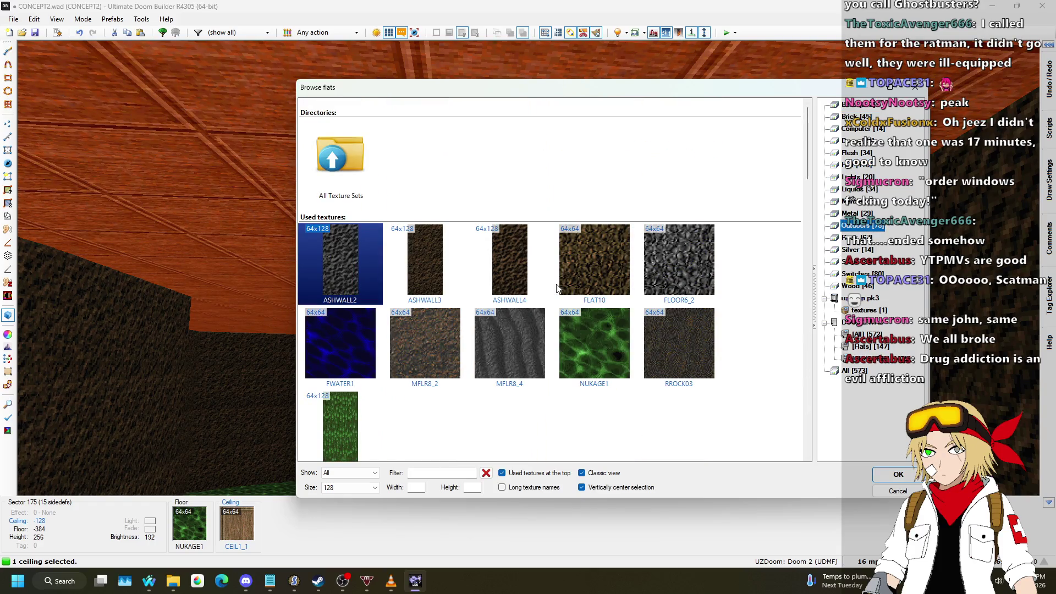
- Pick FLAT10 to replace the CEIL1_1 ceiling and confirm with OK
scroll(598, 266, "down", 5)
scroll(673, 290, "up", 5)
scroll(770, 231, "down", 5)
scroll(771, 224, "down", 10)
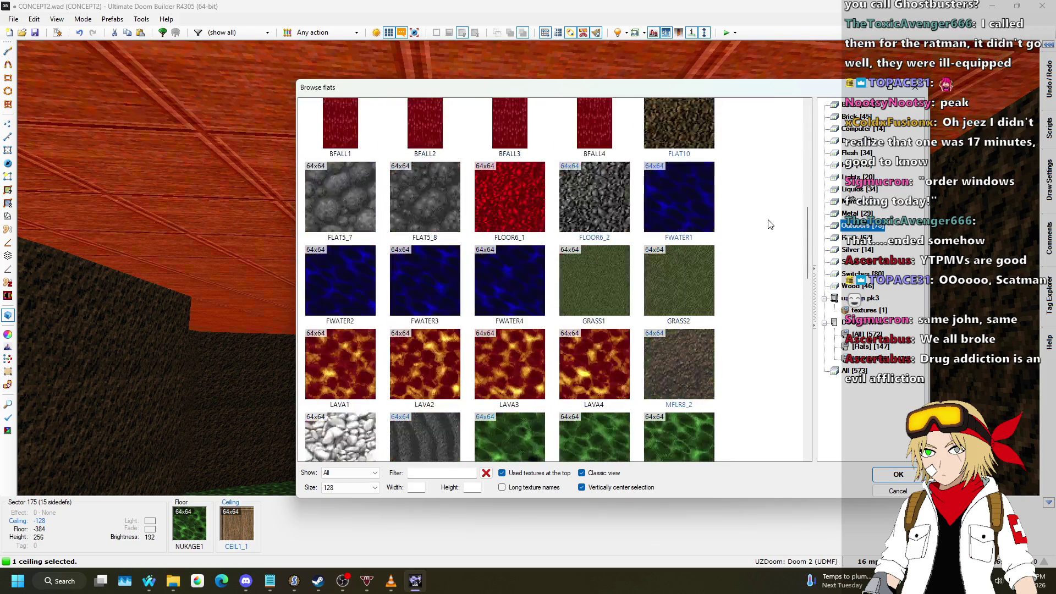
scroll(770, 225, "down", 3)
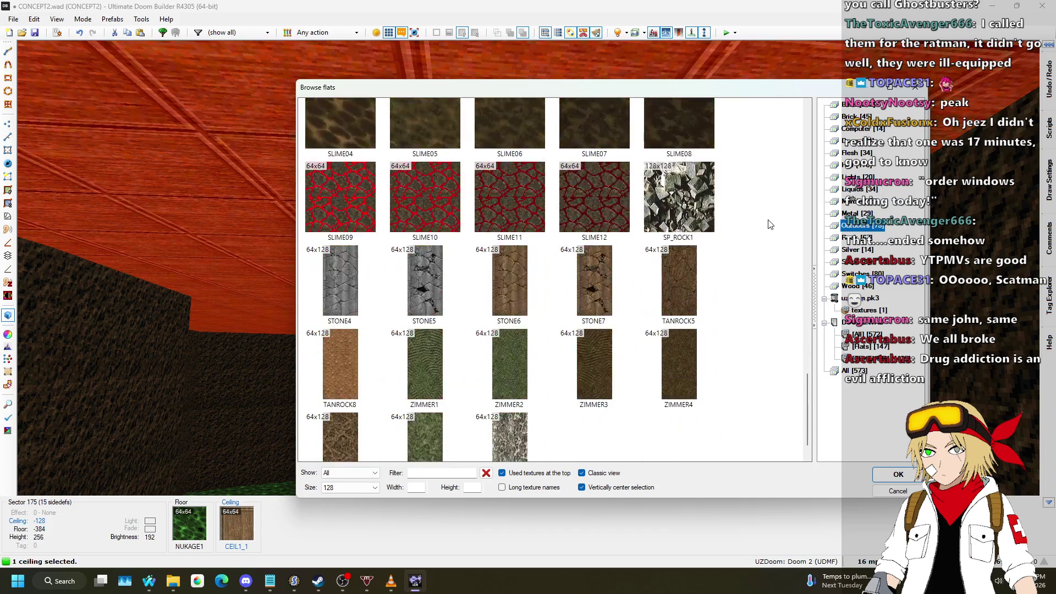
scroll(770, 224, "up", 5)
scroll(770, 224, "up", 6)
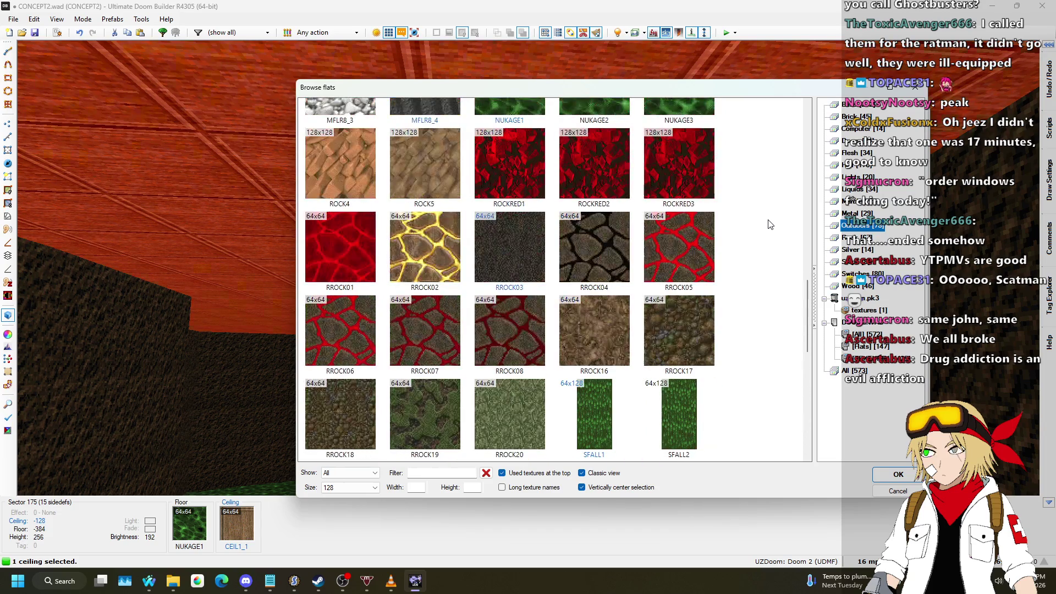
scroll(770, 224, "up", 2)
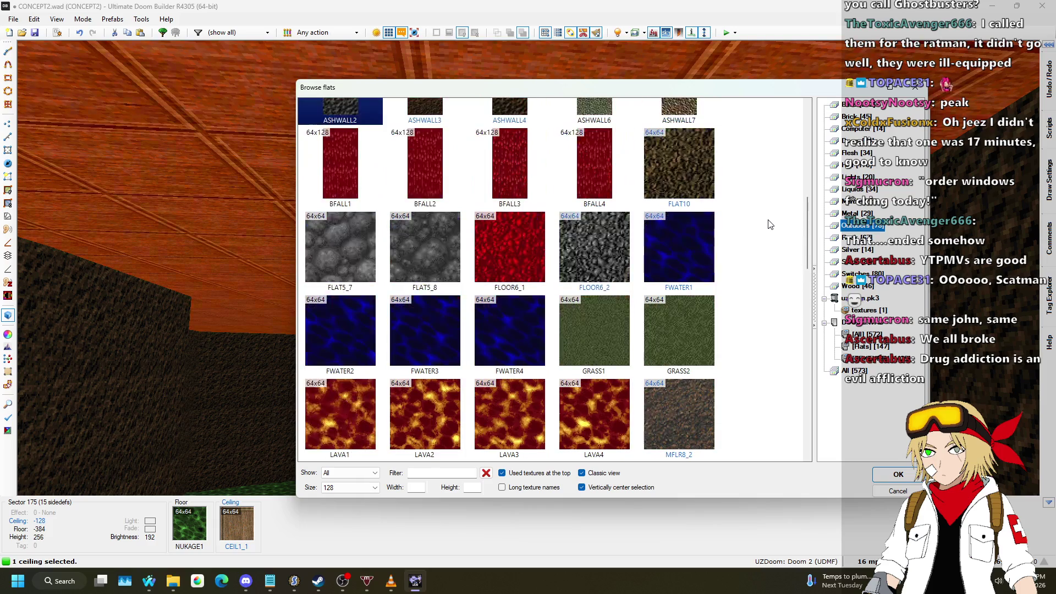
scroll(743, 226, "up", 1)
double_click(670, 244)
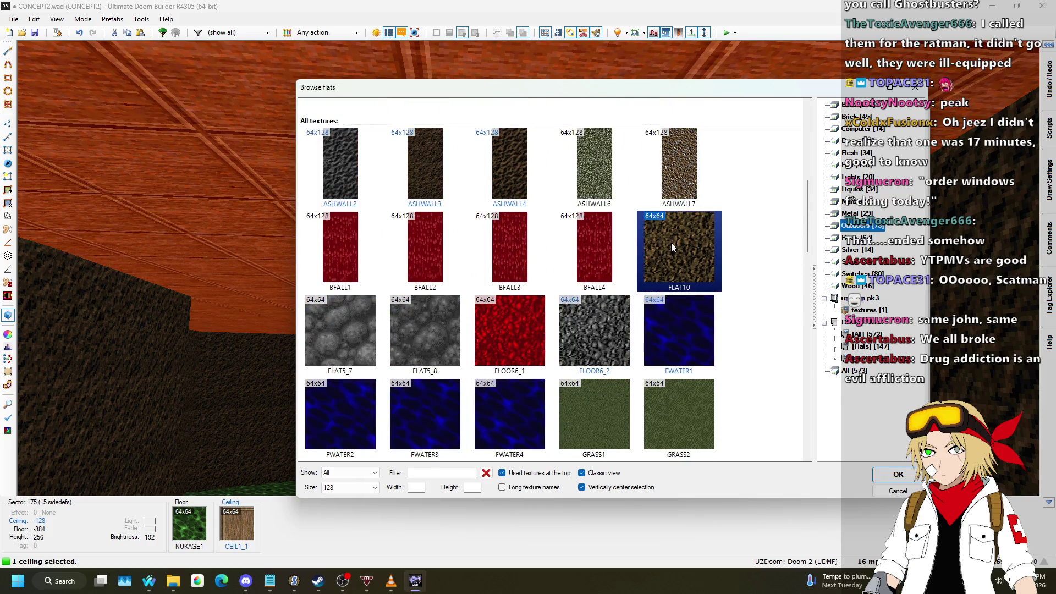
left_click(824, 441)
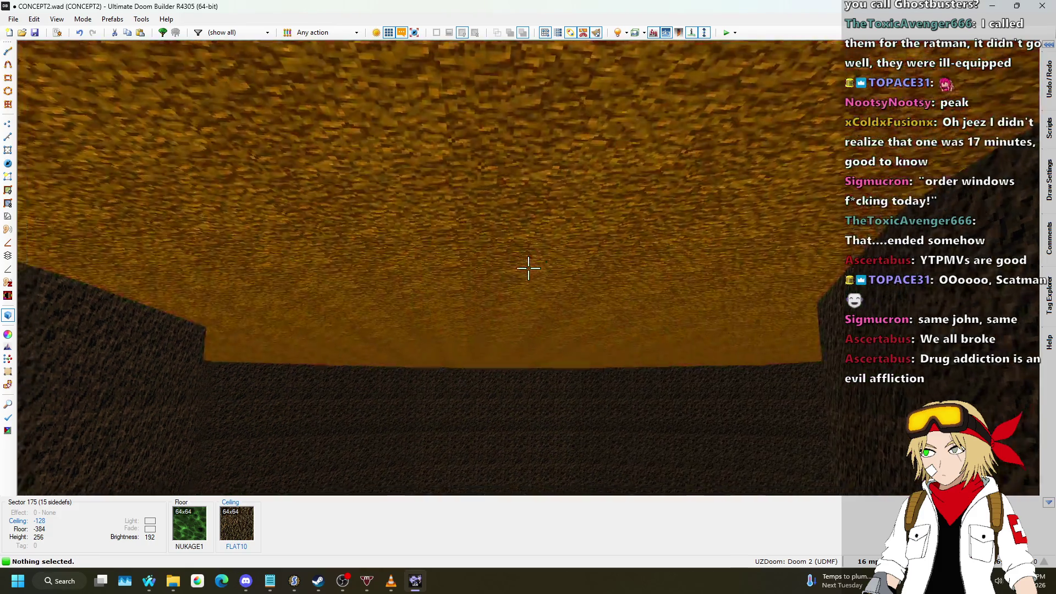
- Look over the water, bridges and staircase in 3D, then return to the 2D terrace ledges
key("w")
key("s")
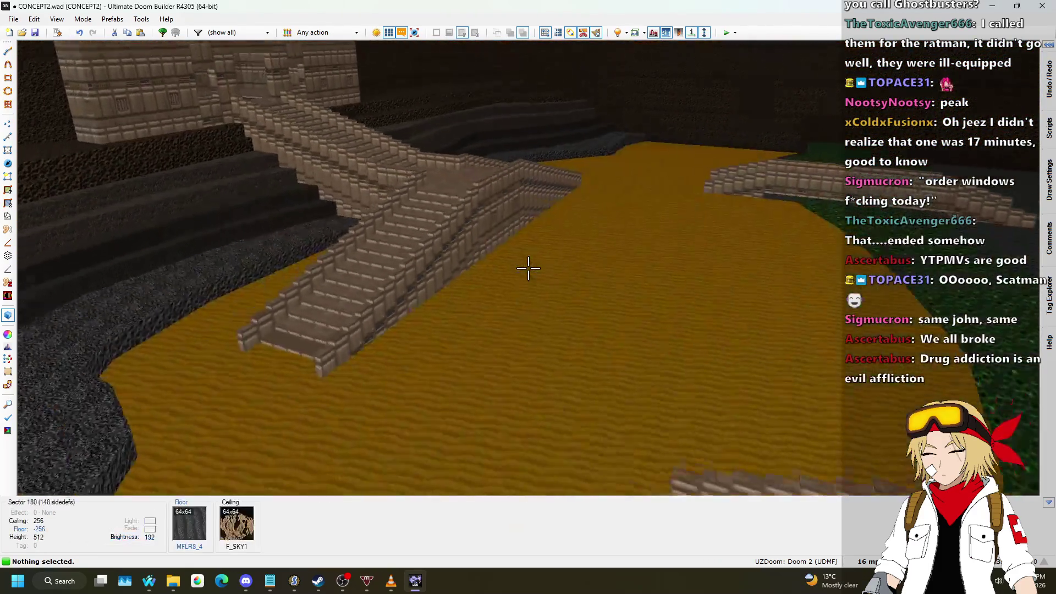
key("w")
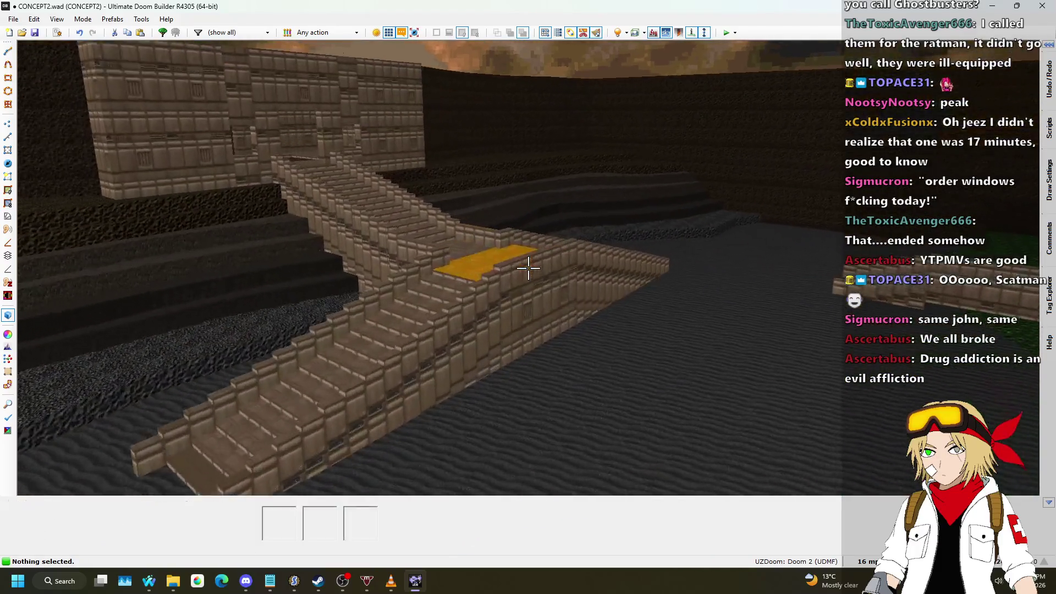
key("w")
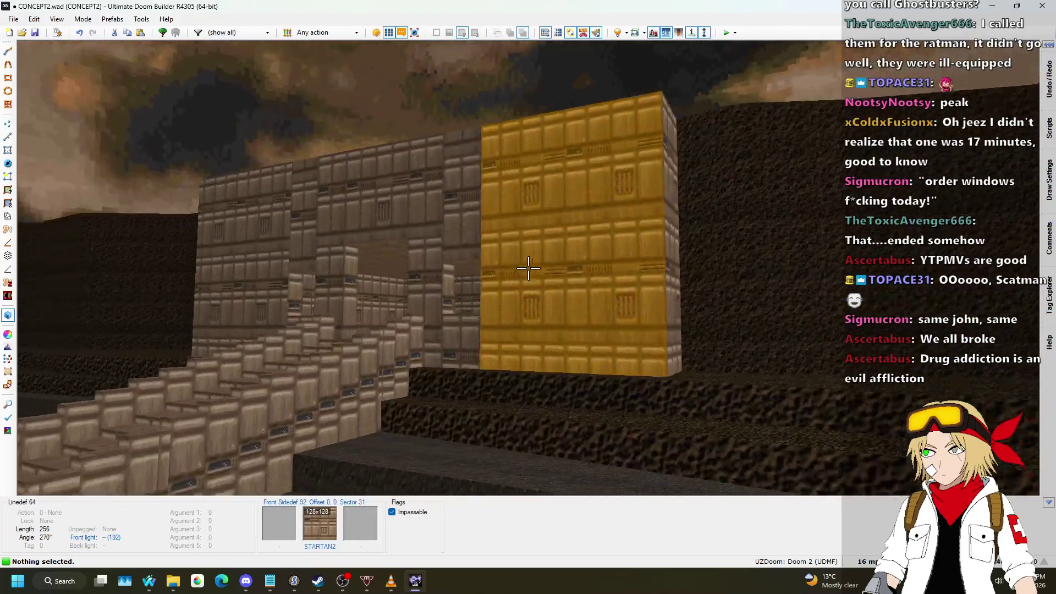
key("q")
scroll(530, 300, "down", 2)
scroll(561, 358, "up", 4)
scroll(569, 384, "up", 2)
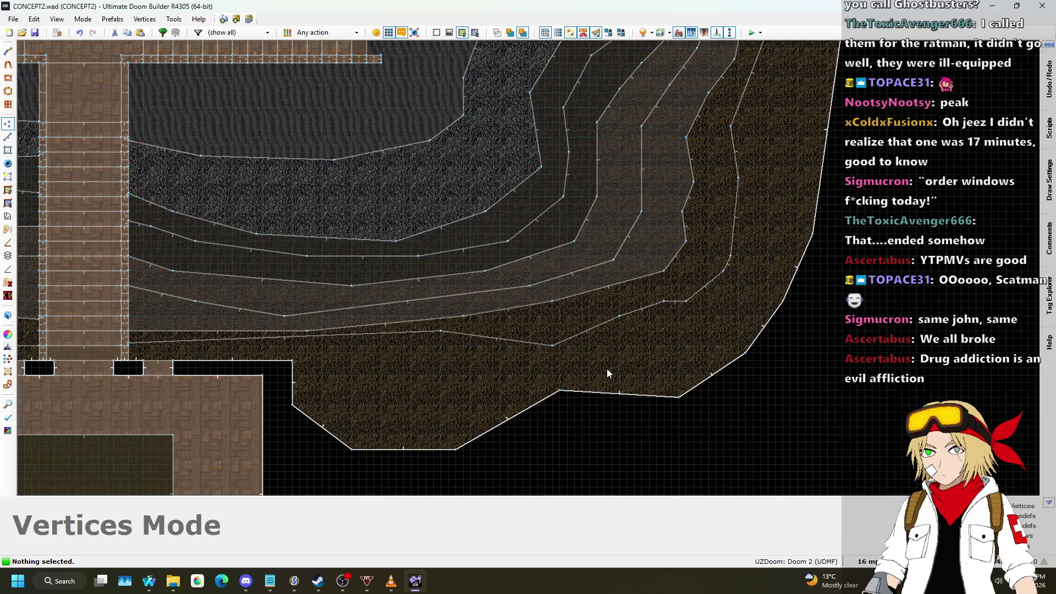
- Check the canyon wall in 3D, then go back to the 2D map and zoom in
key("w")
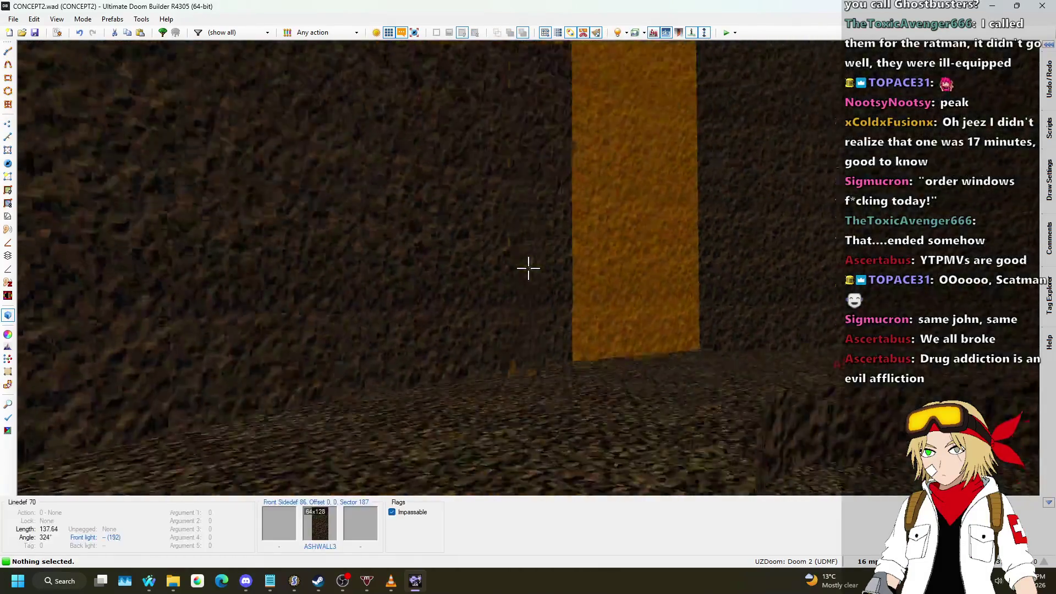
key("w")
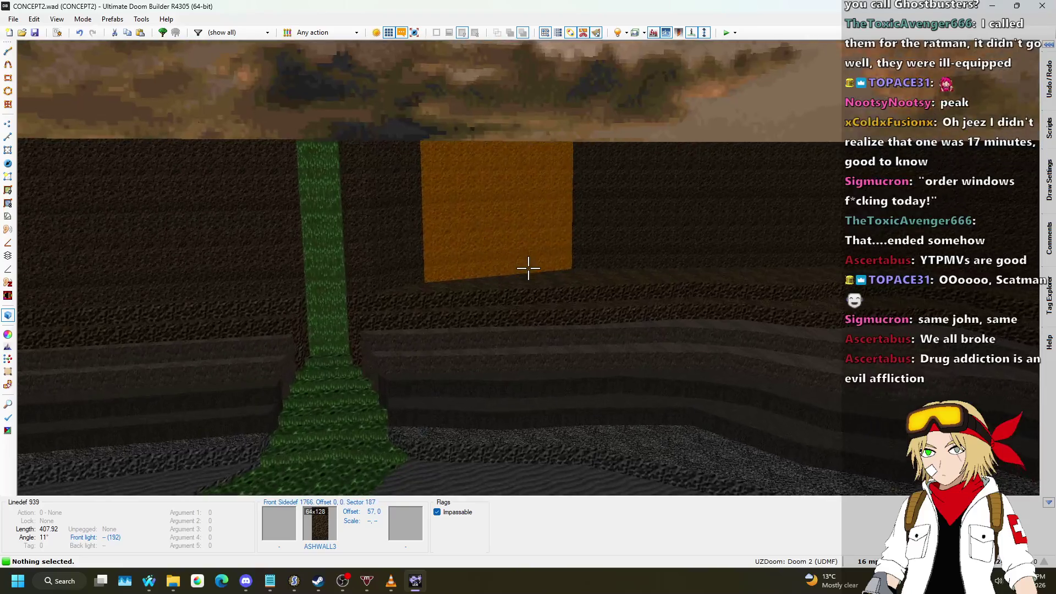
key("s")
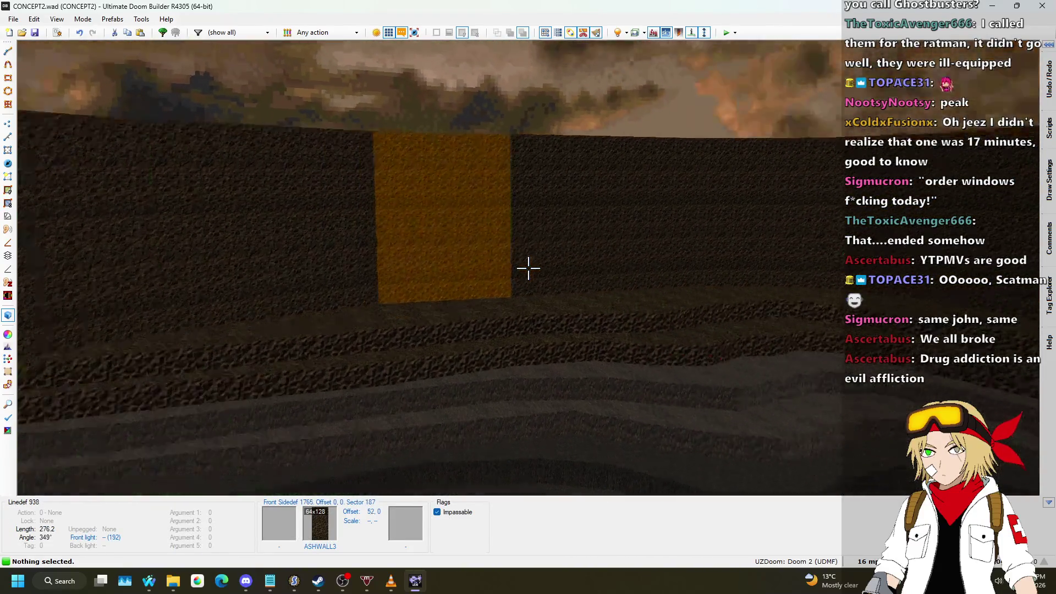
key("q")
scroll(566, 325, "up", 5)
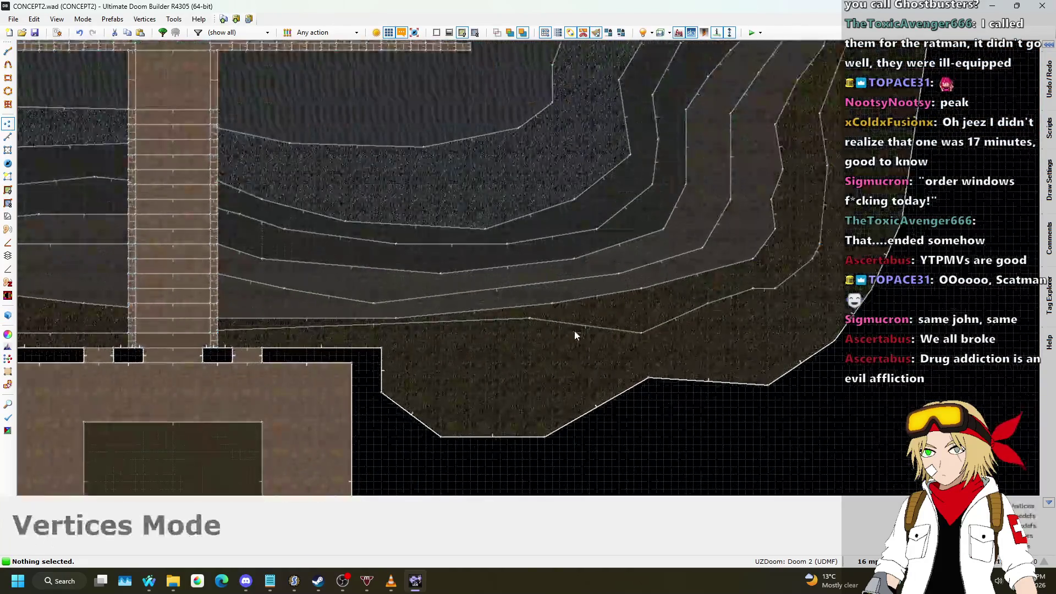
scroll(592, 342, "up", 2)
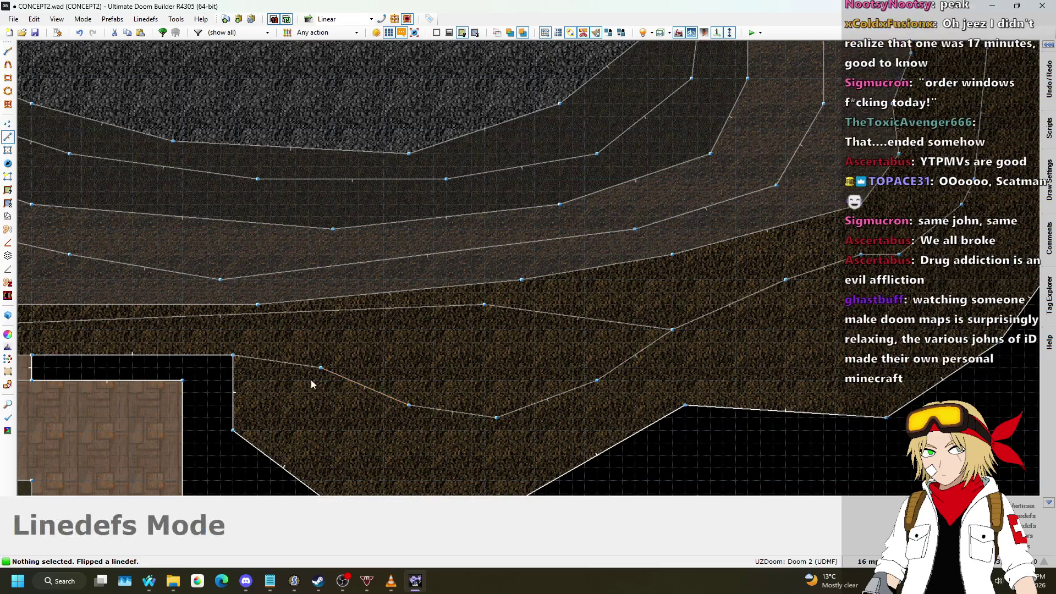
- Raise the new ledge floor to 96 and paste ASHWALL4 onto its missing-texture wall
key("q")
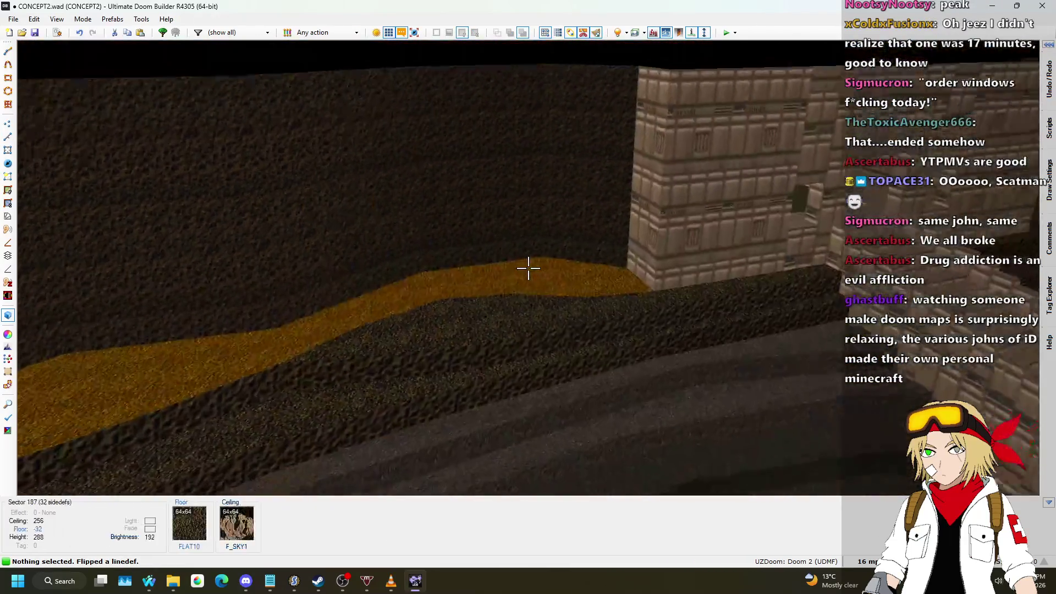
left_click(528, 268)
scroll(528, 268, "up", 1)
scroll(529, 268, "up", 11)
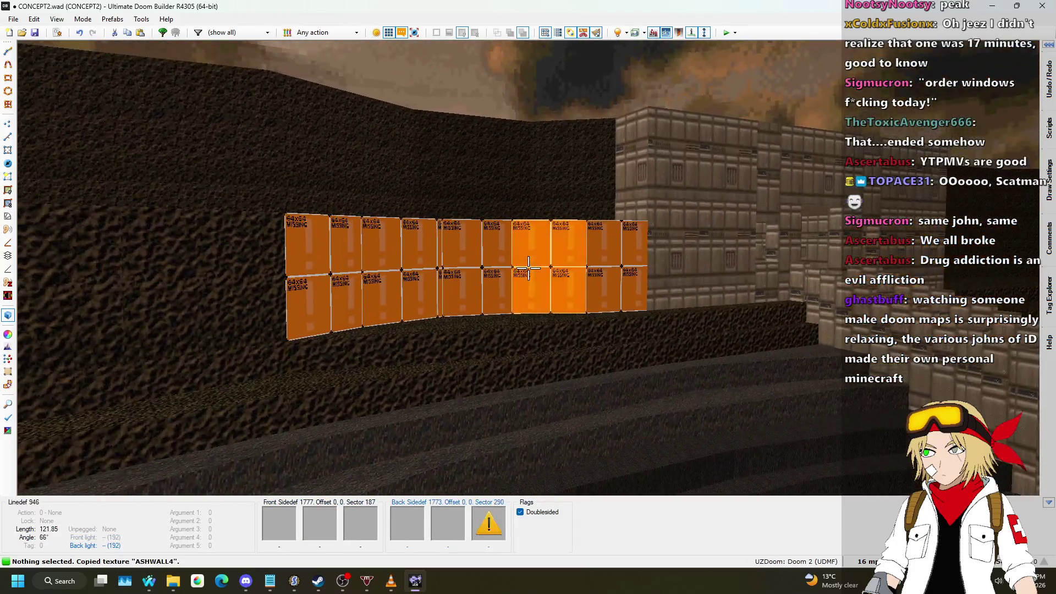
left_click(528, 268)
key("ctrl+v")
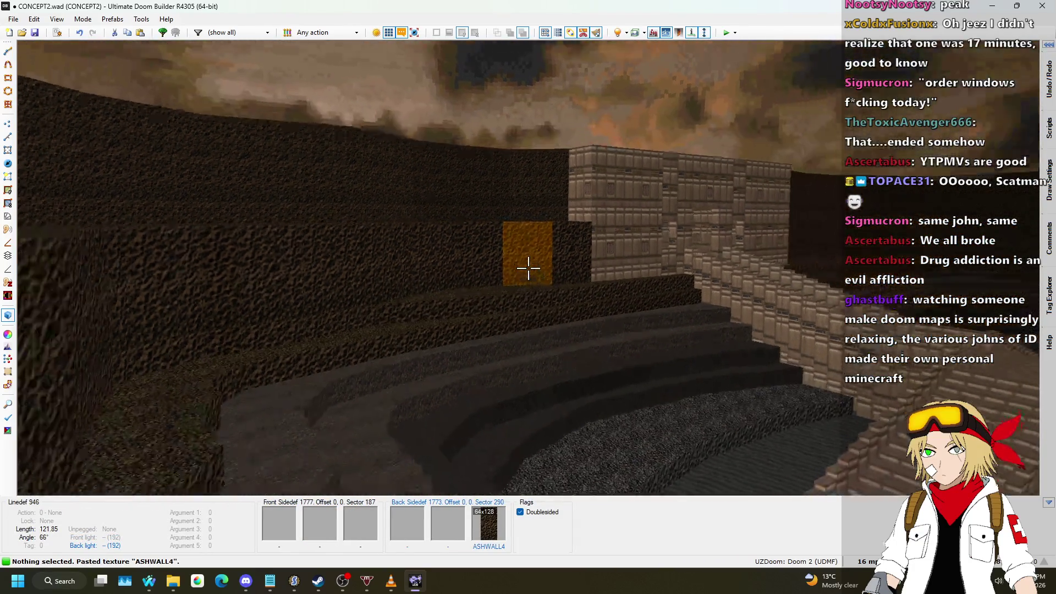
- In Vertices mode, drag the lower ledge's vertices near the pier upward to straighten the line
key("q")
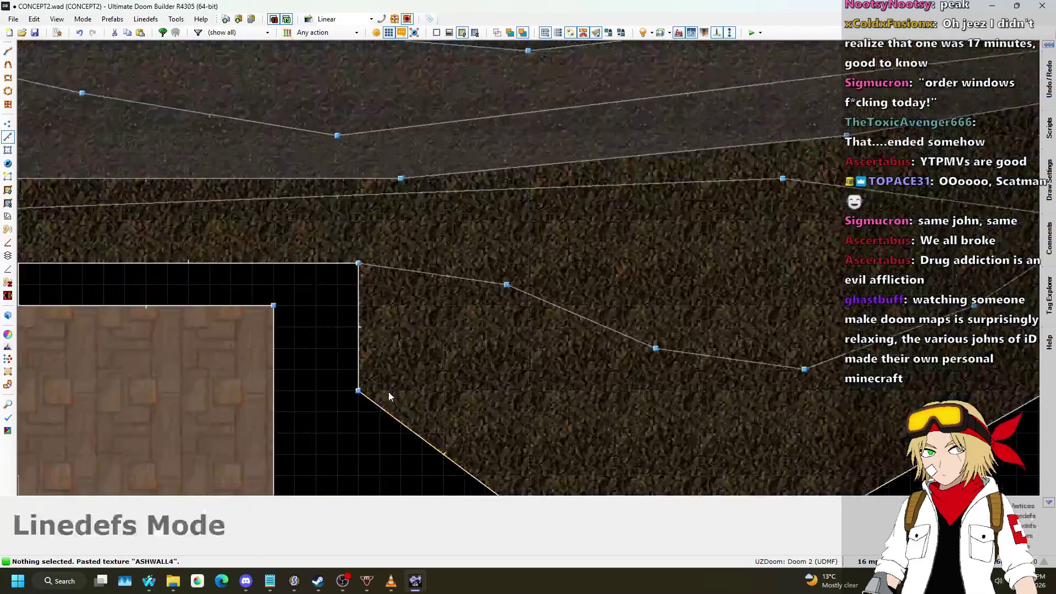
left_click(9, 124)
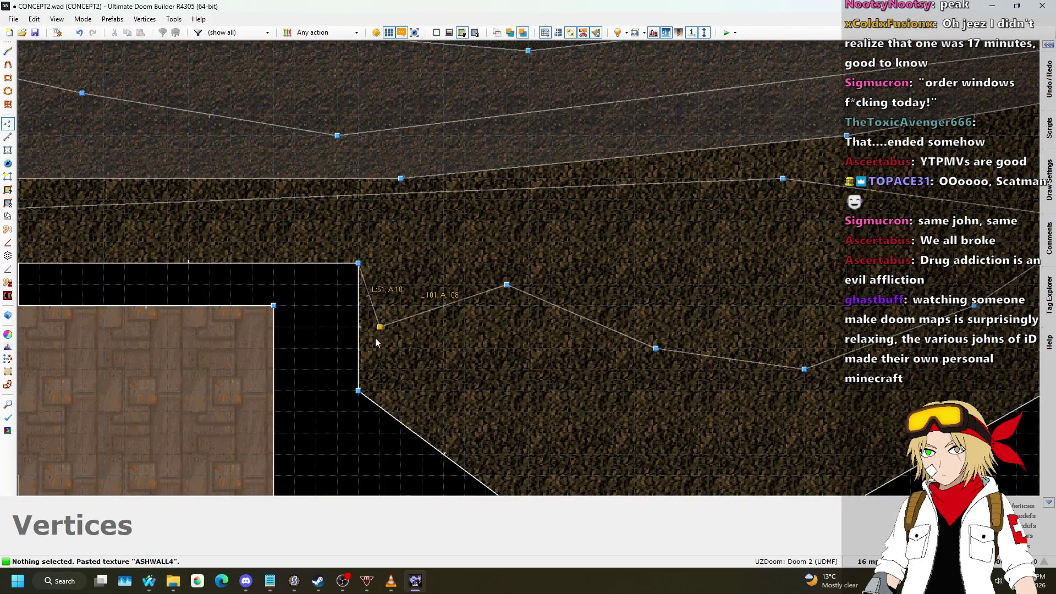
left_click_drag(504, 291, 520, 350)
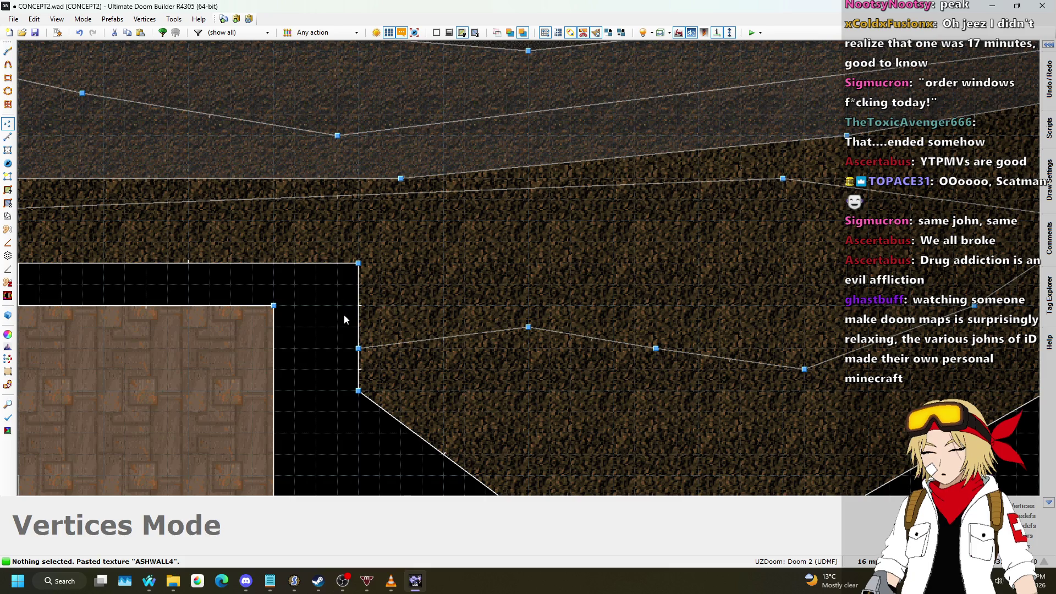
scroll(345, 315, "down", 1)
scroll(495, 330, "down", 1)
left_click_drag(541, 337, 557, 323)
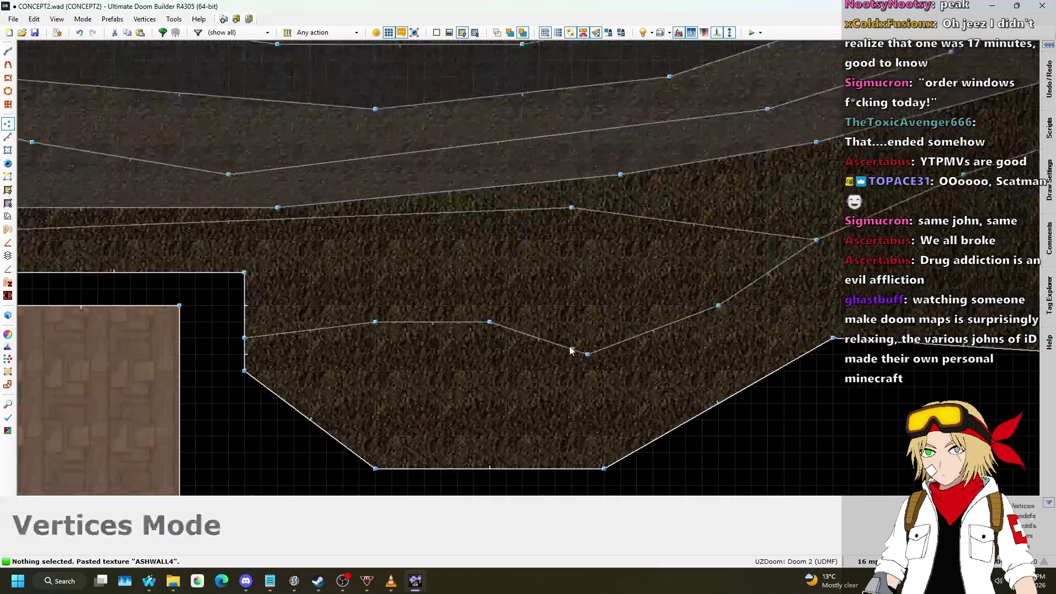
left_click_drag(587, 354, 603, 306)
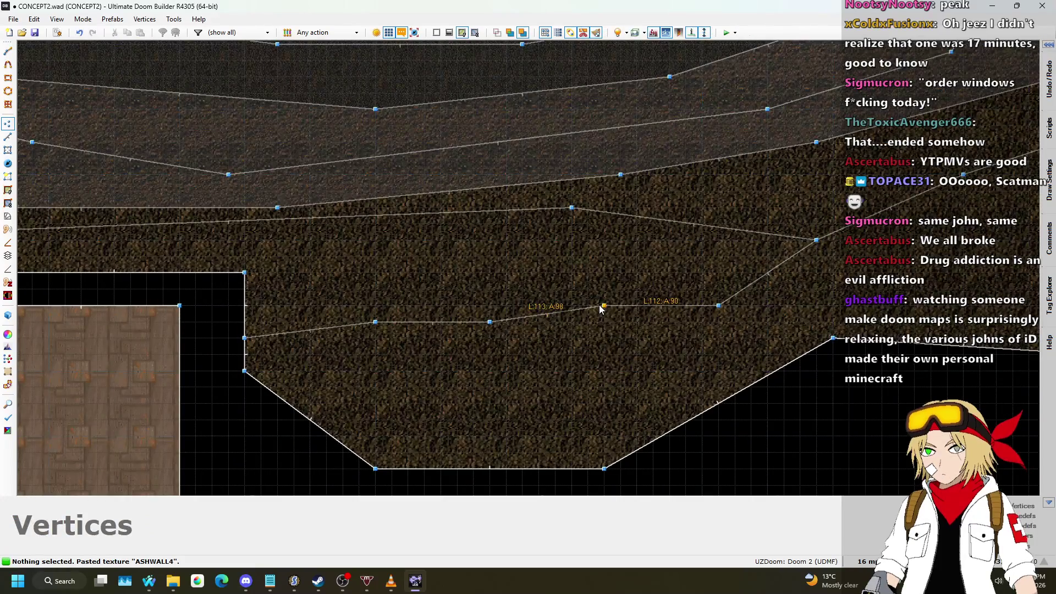
left_click_drag(719, 306, 720, 297)
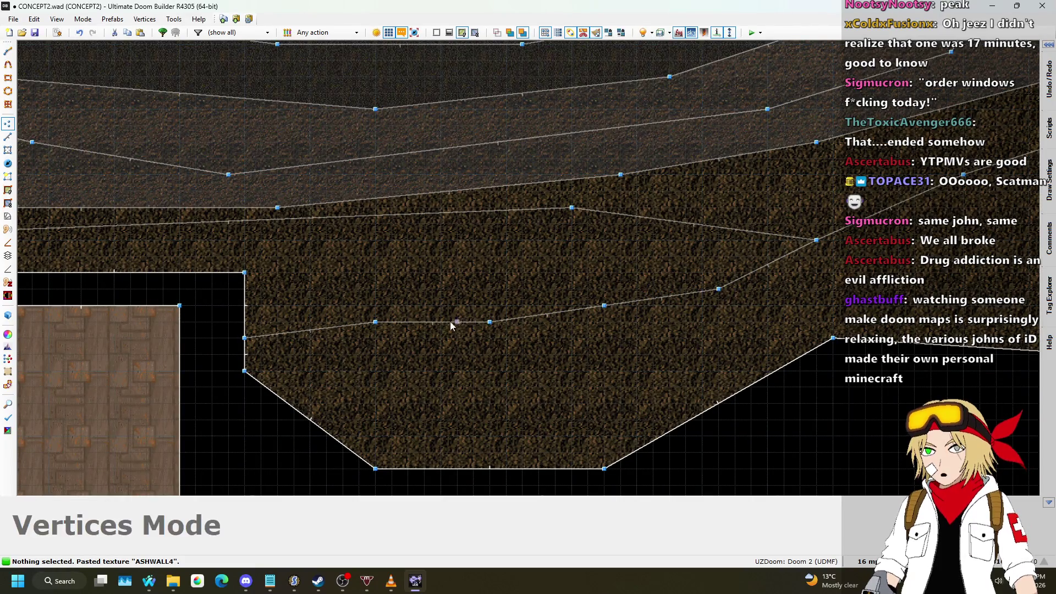
scroll(600, 321, "down", 4)
key("XF86AudioLowerVolume")
key("XF86AudioLowerVolume")
key("XF86AudioLowerVolume")
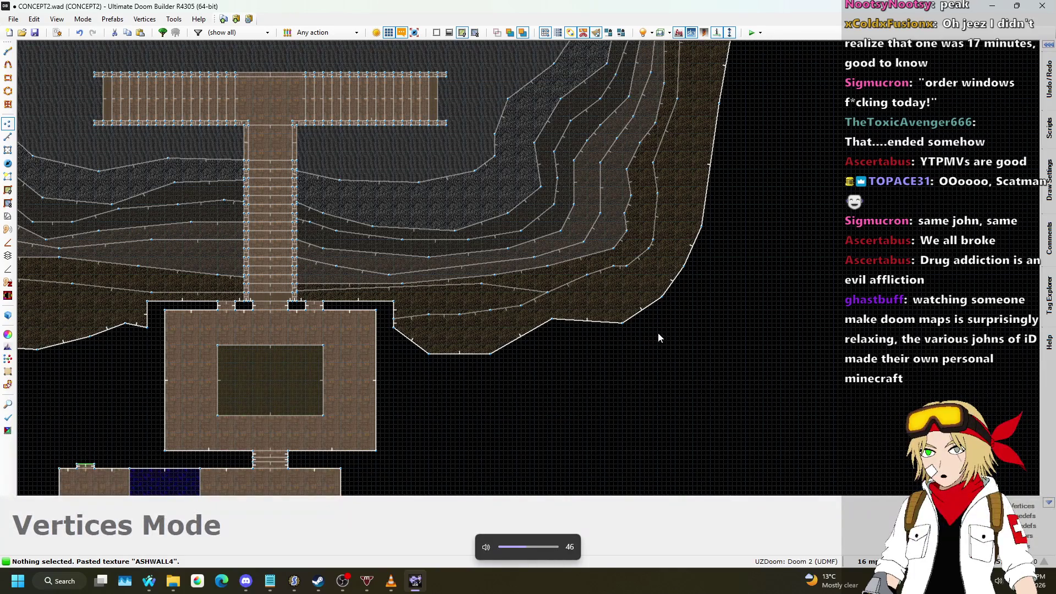
key("q")
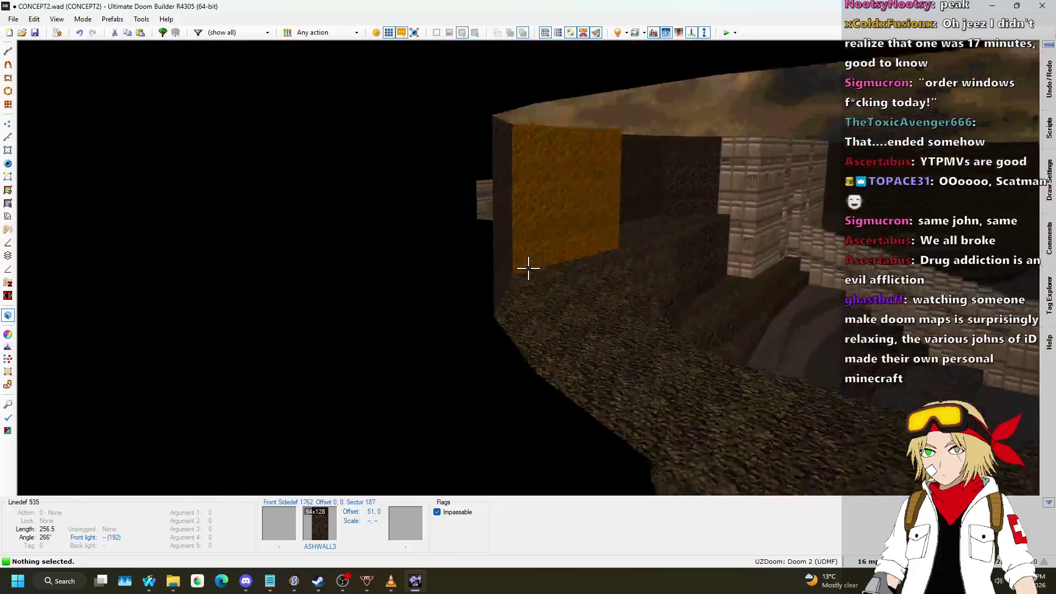
key("s")
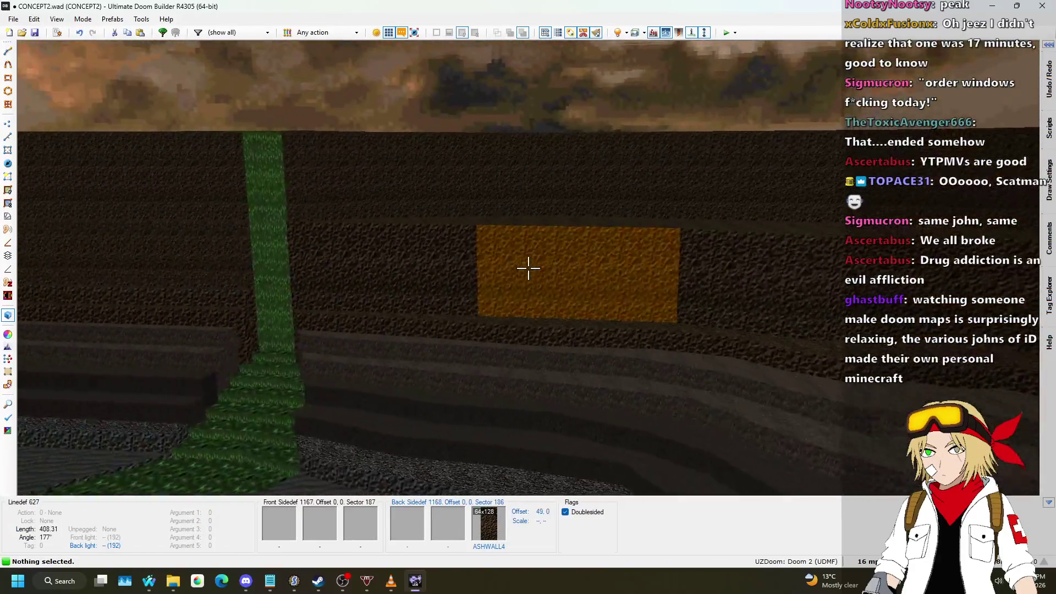
key("w")
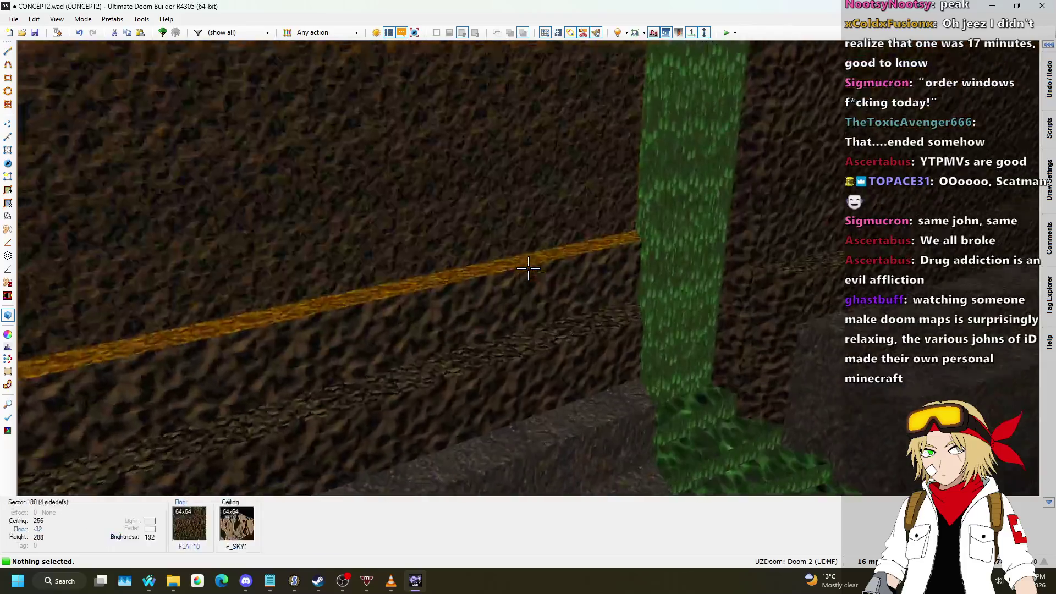
key("s")
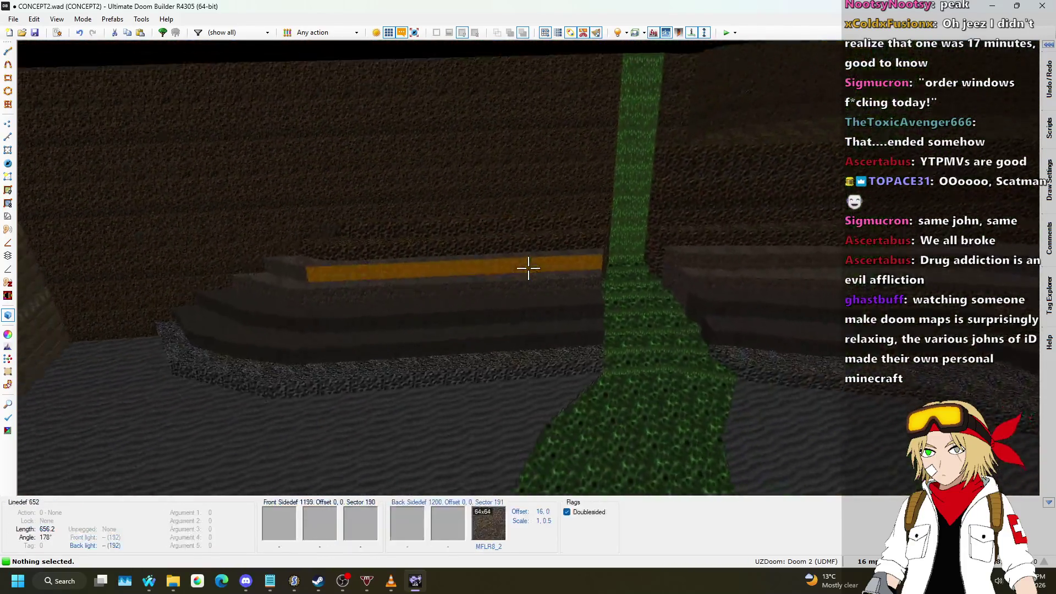
key("d")
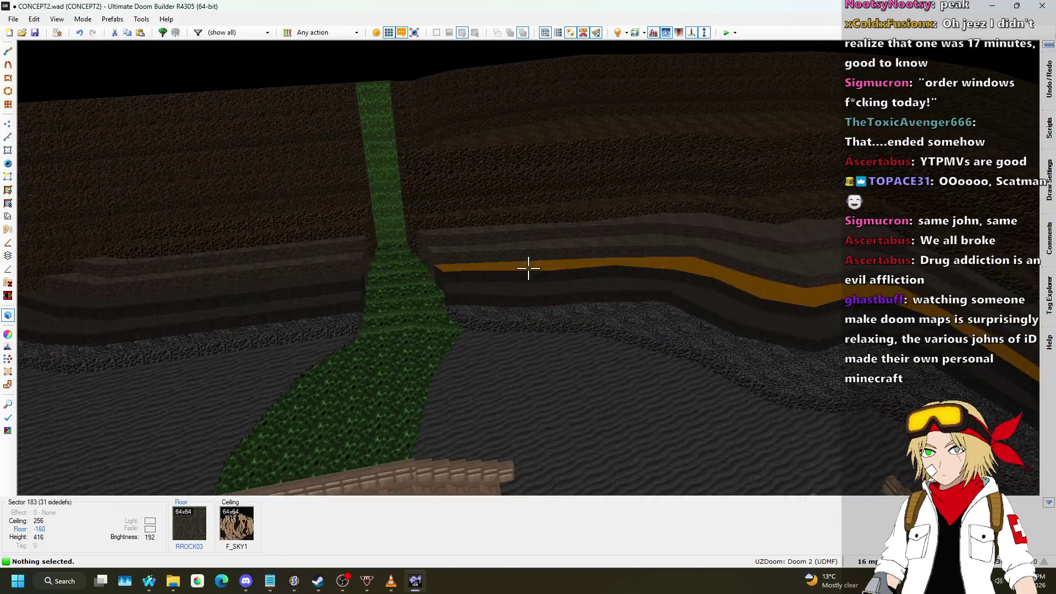
key("a")
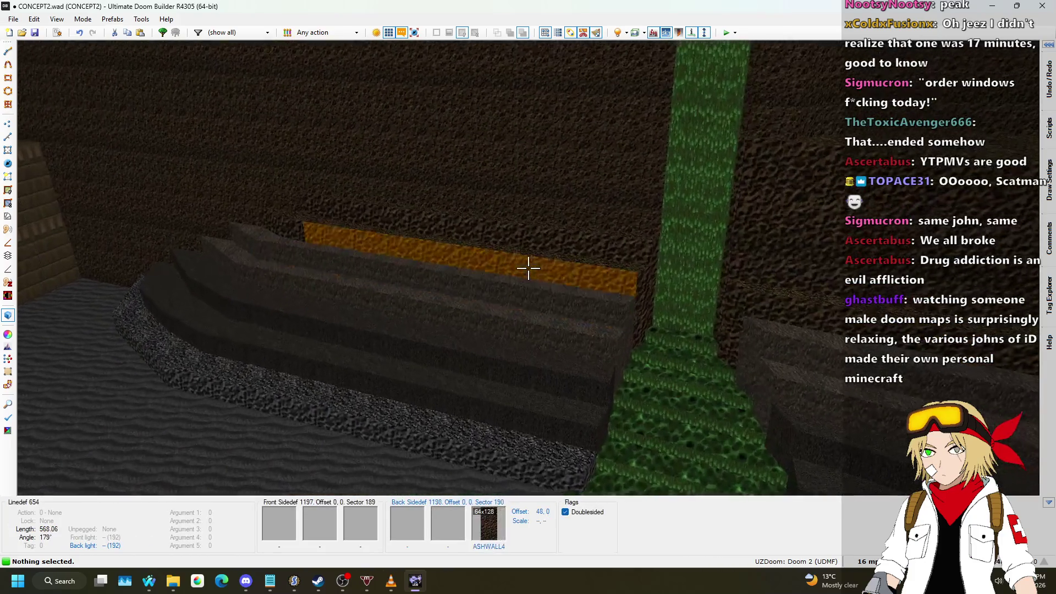
key("w")
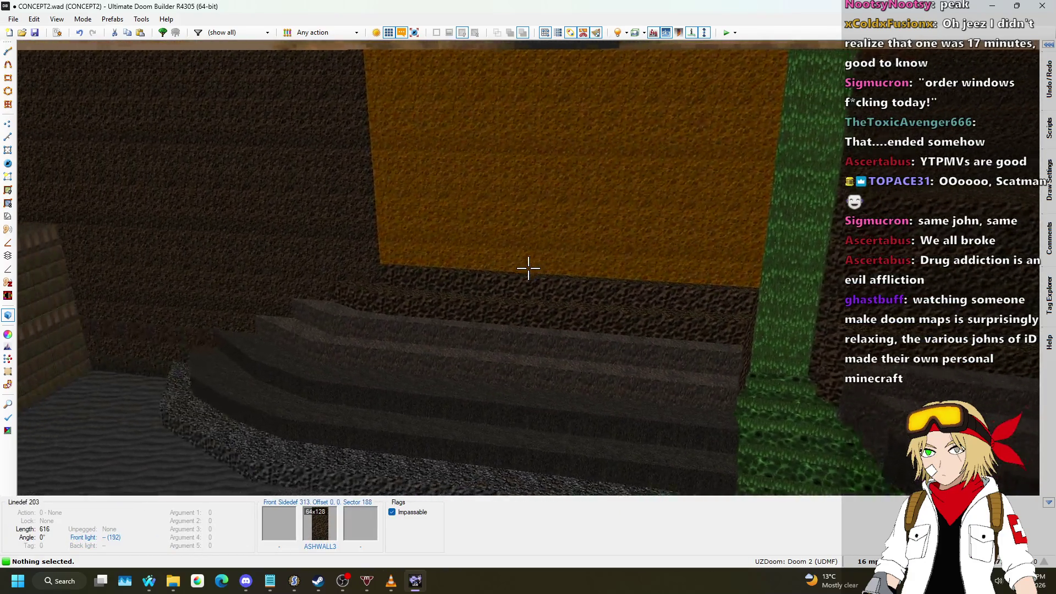
key("s")
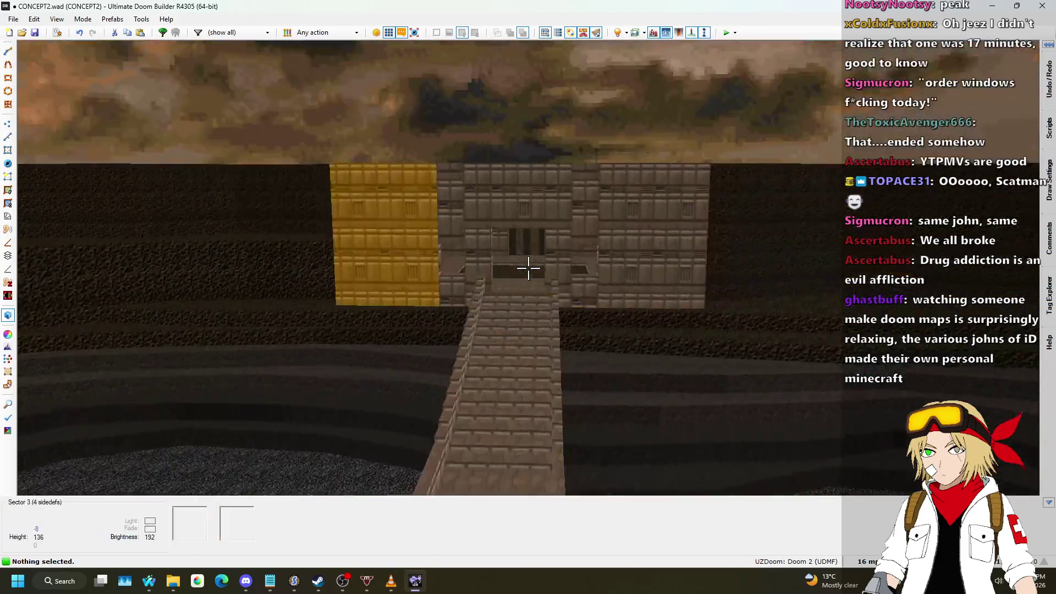
key("v")
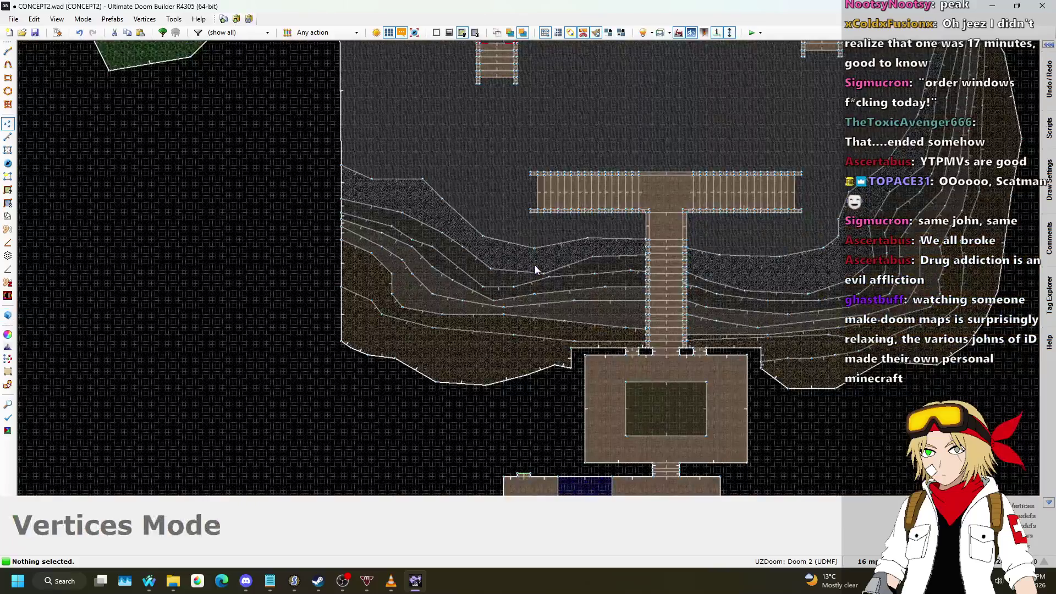
- Switch the editor to Linedefs mode
scroll(535, 265, "down", 5)
scroll(511, 321, "up", 6)
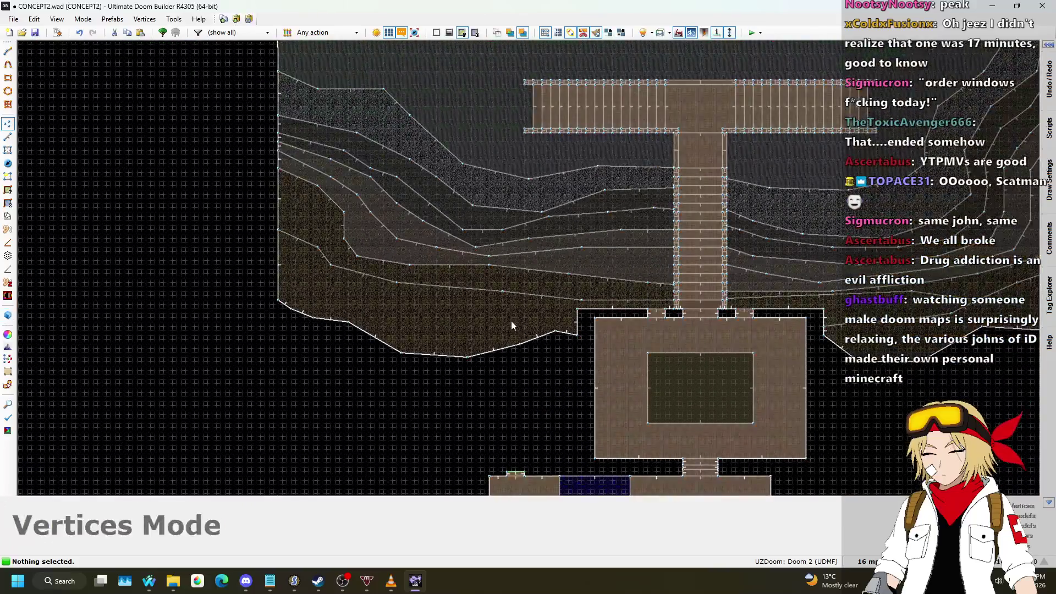
left_click(10, 138)
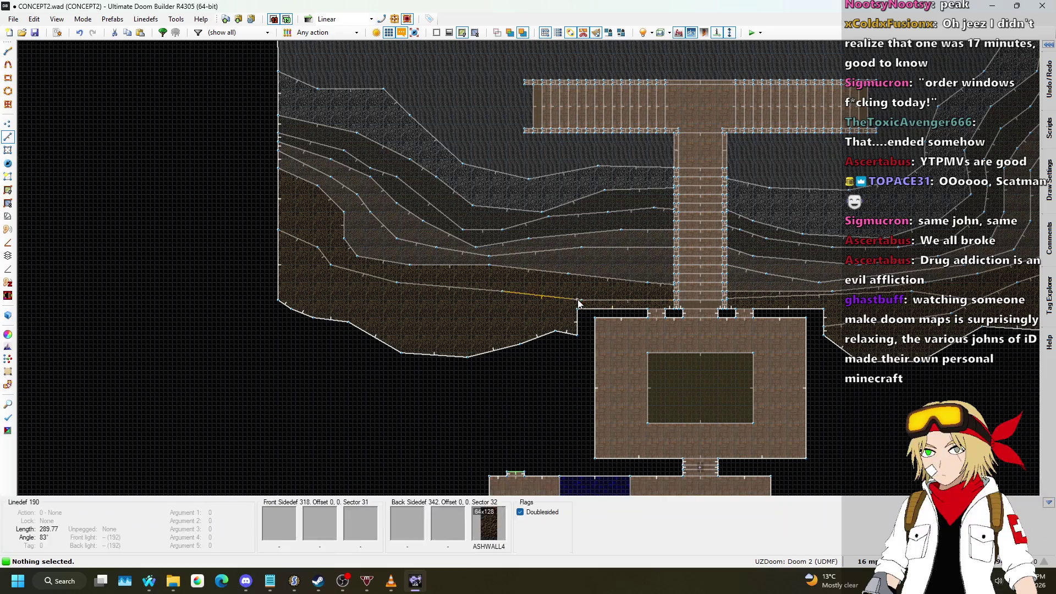
- Zoom in on the lower-right dirt ledge beside the pier
scroll(620, 316, "down", 4)
scroll(825, 137, "up", 7)
scroll(825, 165, "down", 5)
scroll(732, 209, "up", 3)
scroll(732, 208, "down", 2)
key("l")
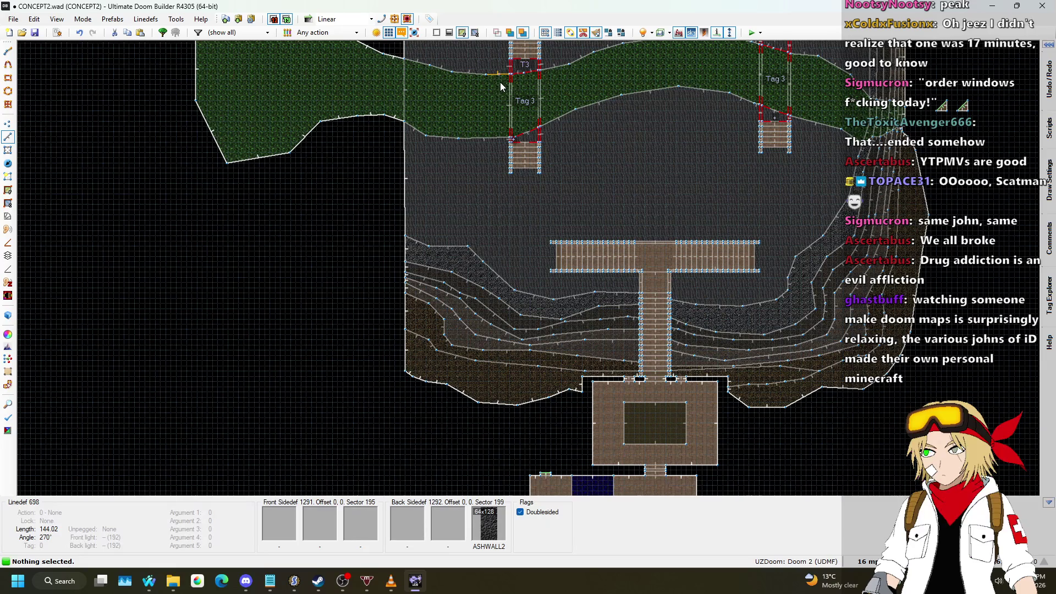
scroll(733, 312, "down", 3)
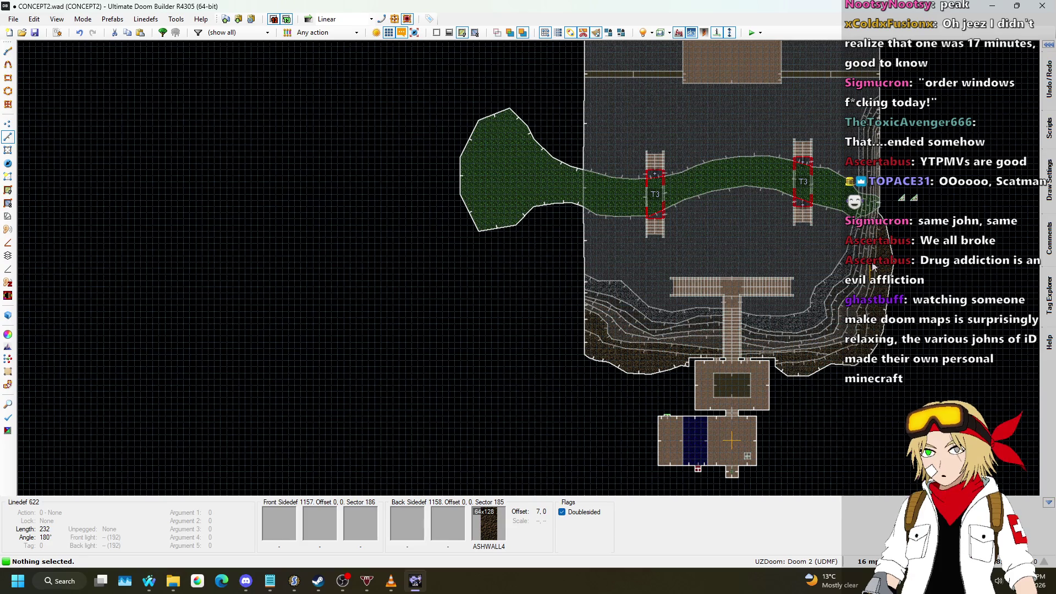
scroll(710, 373, "up", 4)
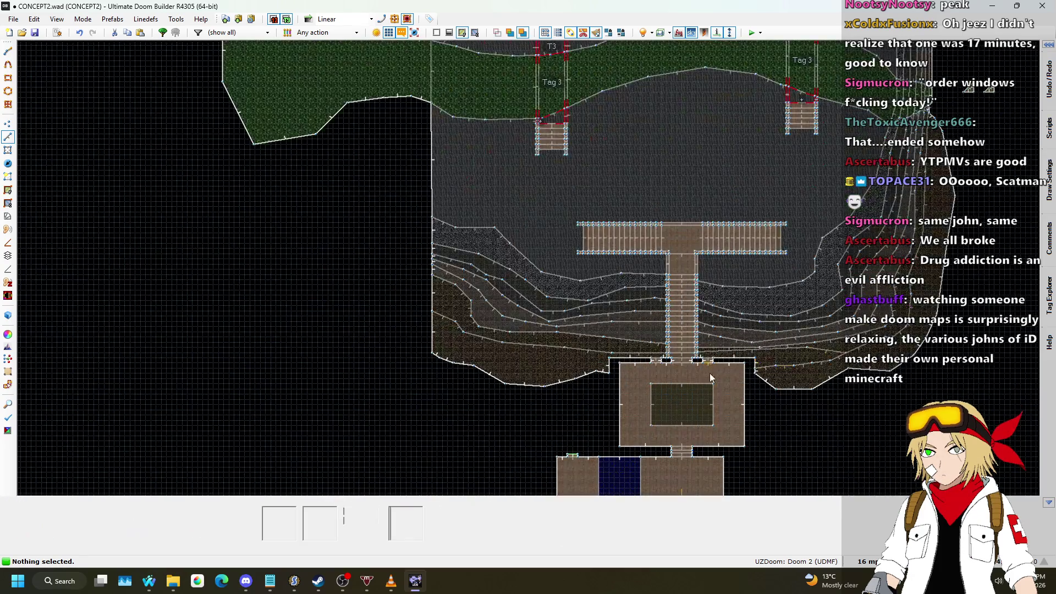
scroll(712, 339, "down", 4)
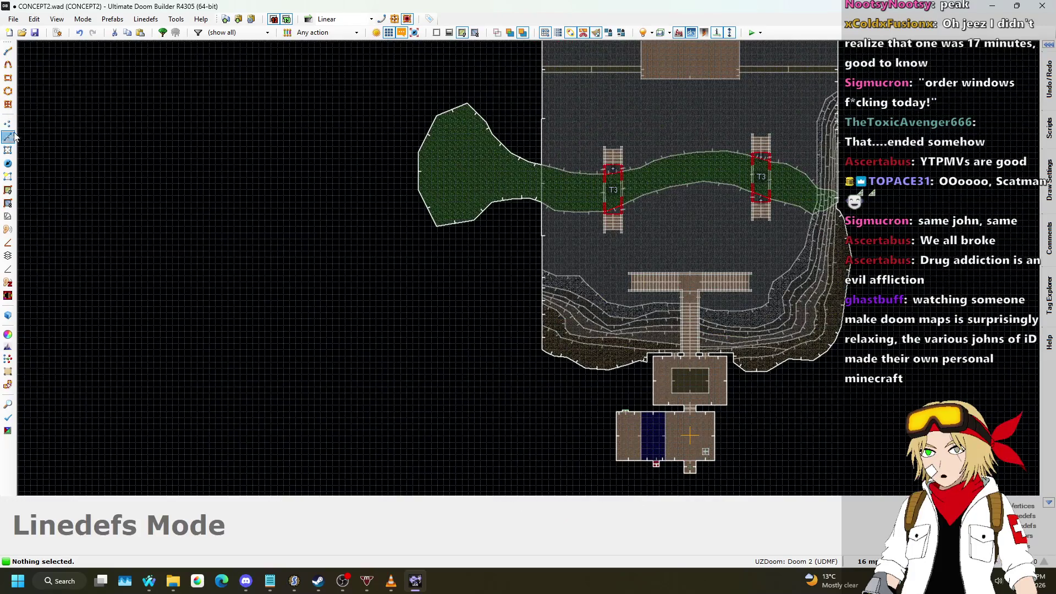
scroll(745, 352, "up", 6)
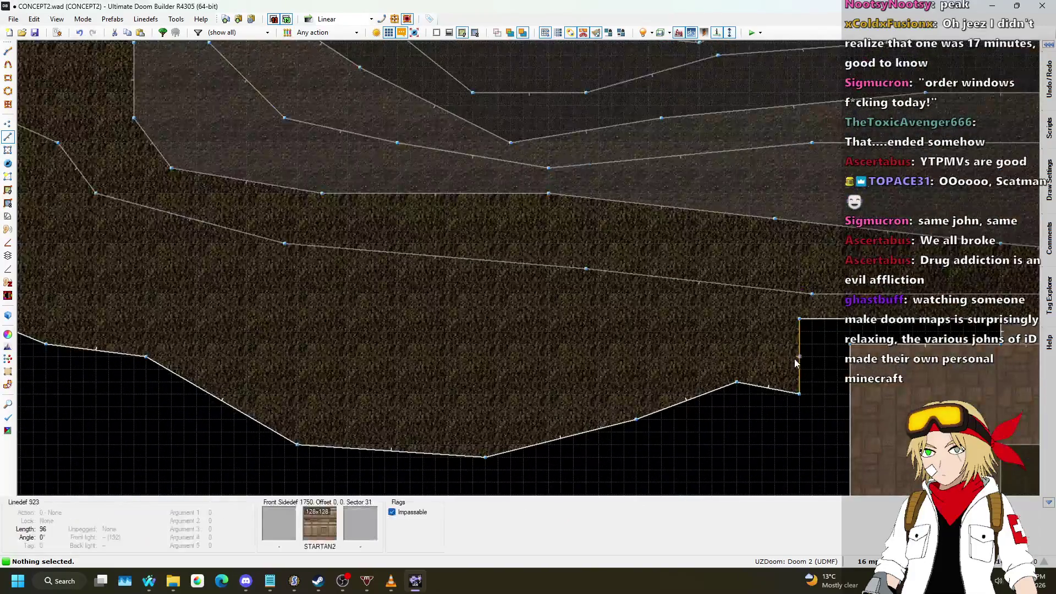
- Draw a six-point winding ledge line leftward across the lower dirt terrace
key("d")
left_click(737, 331)
left_click(624, 319)
left_click(523, 332)
left_click(398, 319)
left_click(297, 282)
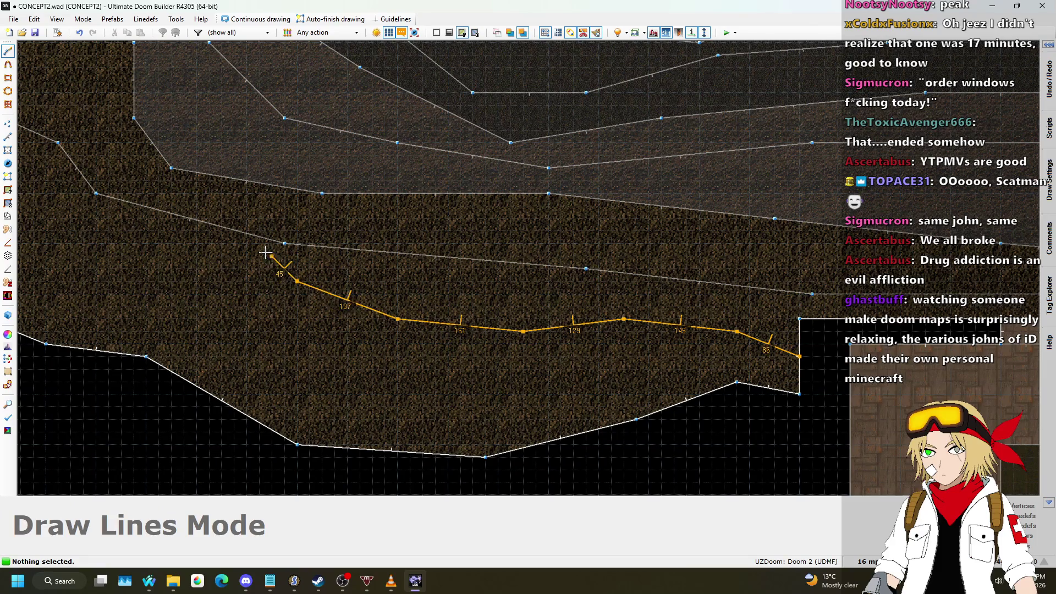
left_click(292, 248)
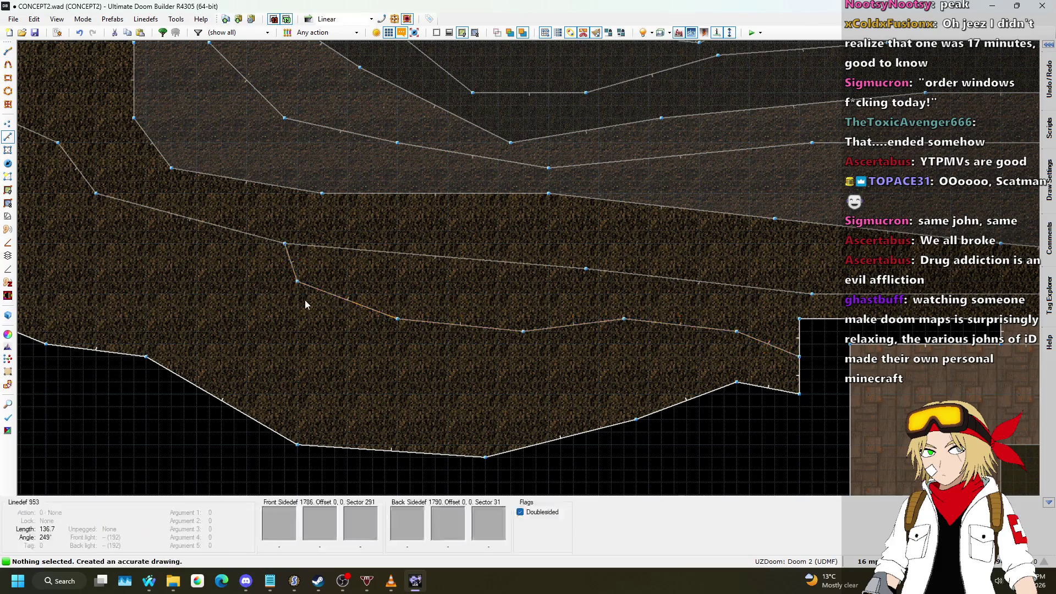
- Pull the ledge line's end vertex further left and split the upper edge with a raised point
key("v")
left_click_drag(279, 243, 234, 244)
left_click_drag(326, 250, 361, 233)
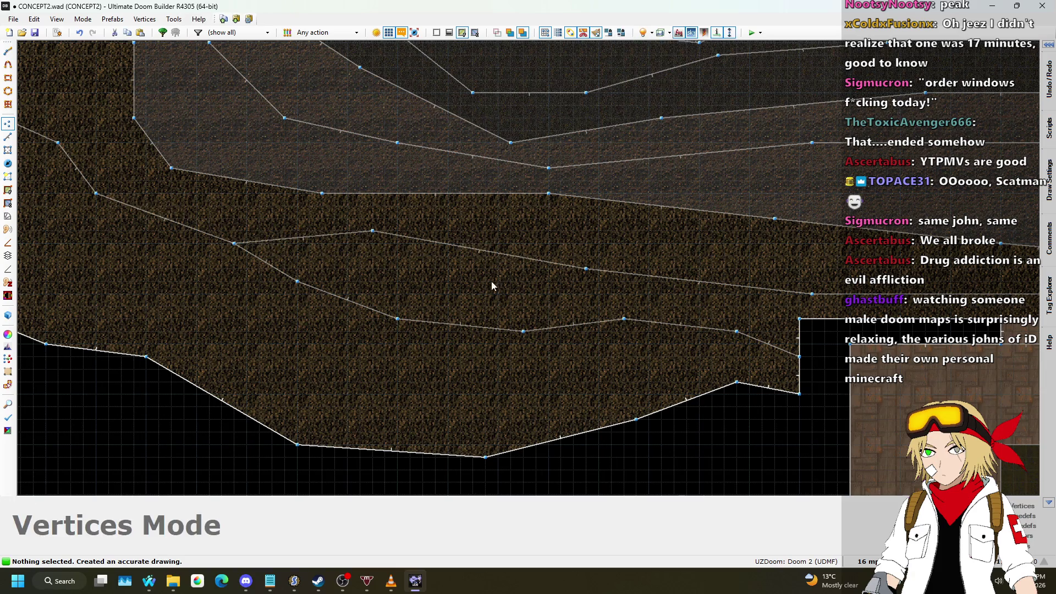
scroll(491, 280, "down", 3)
scroll(439, 286, "up", 1)
- Flip the direction of one ledge linedef and preview the terraces in 3D
key("v")
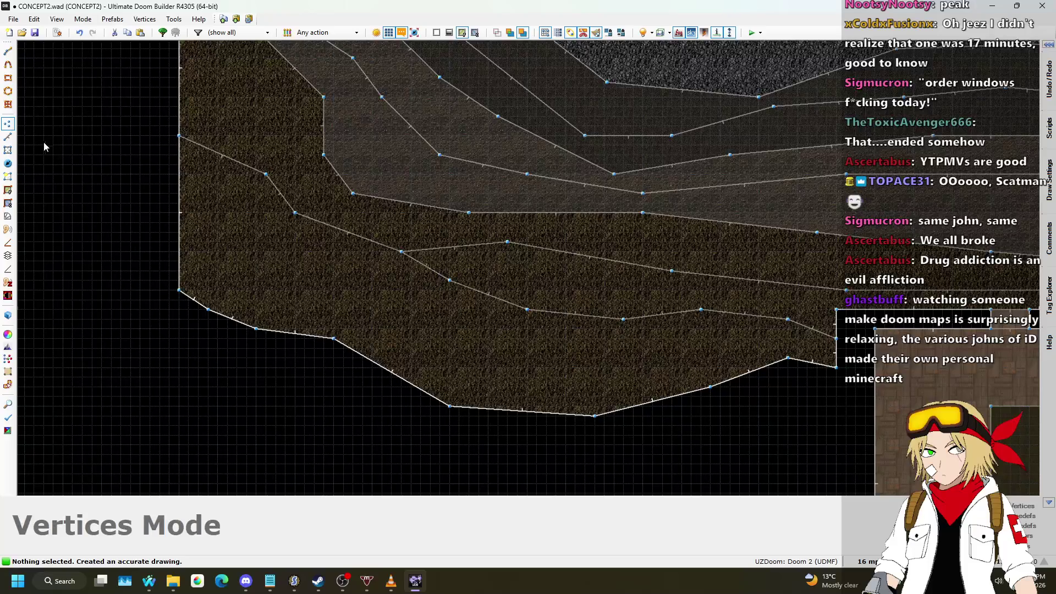
key("l")
key("f")
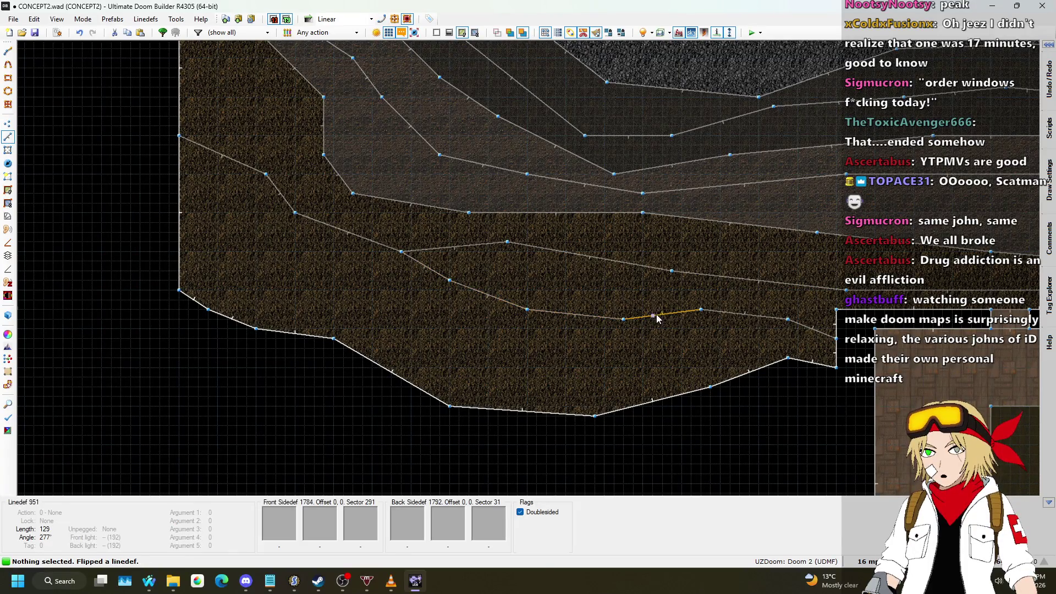
key("l")
scroll(520, 342, "down", 3)
key("l")
scroll(813, 323, "up", 2)
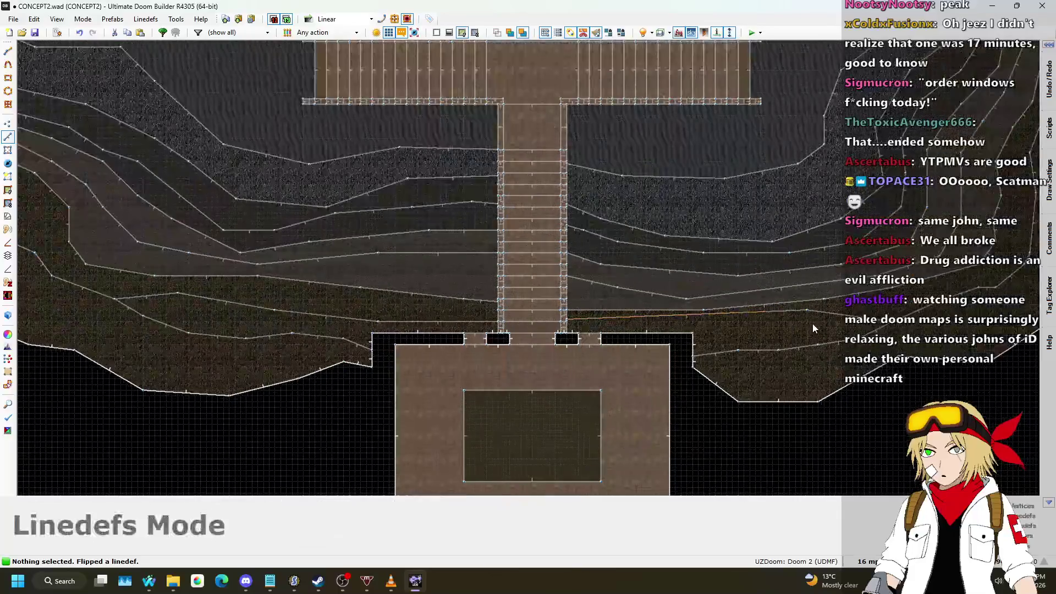
key("q")
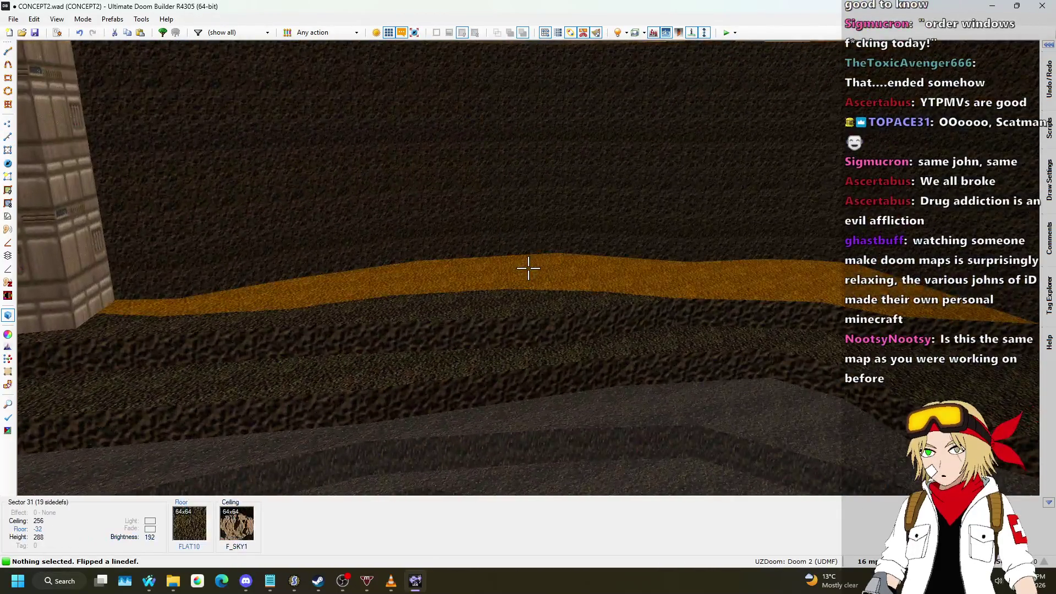
- Raise the new ledge's floor and paste the ASHWALL4 rock texture onto its missing walls
left_click(529, 268)
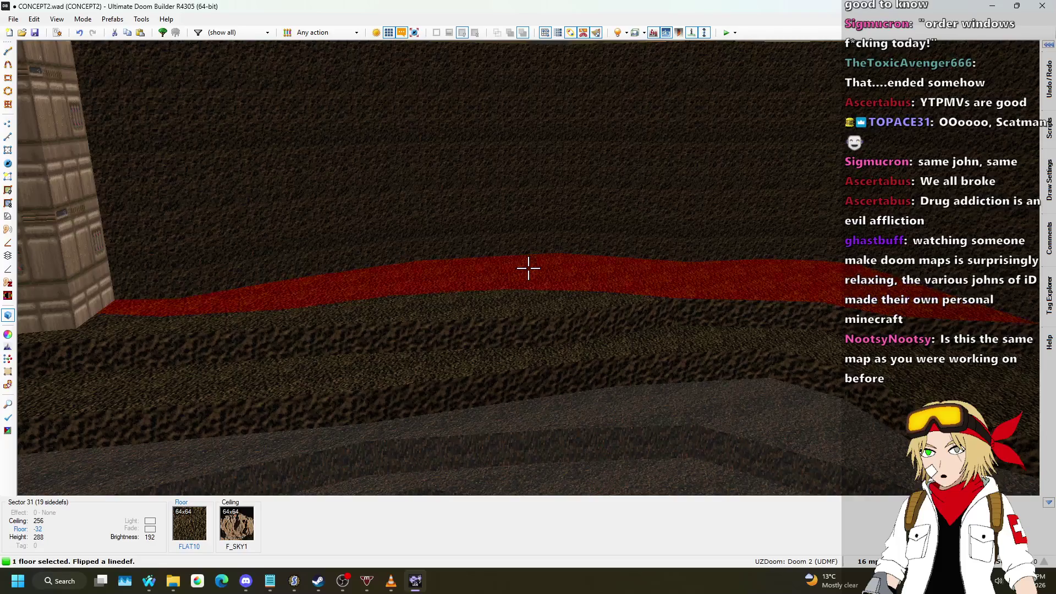
scroll(528, 268, "up", 9)
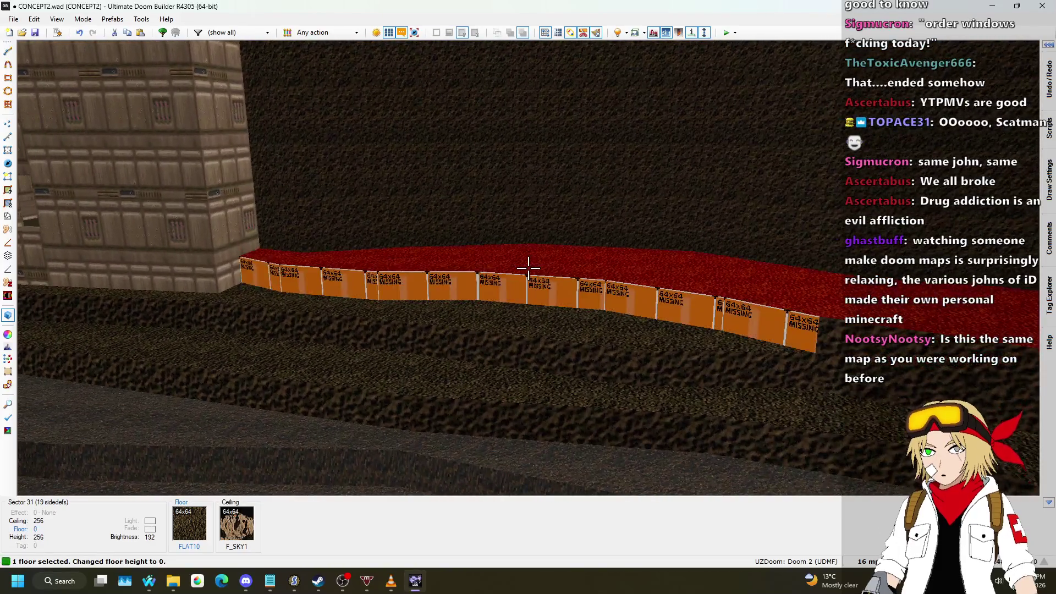
scroll(529, 268, "up", 7)
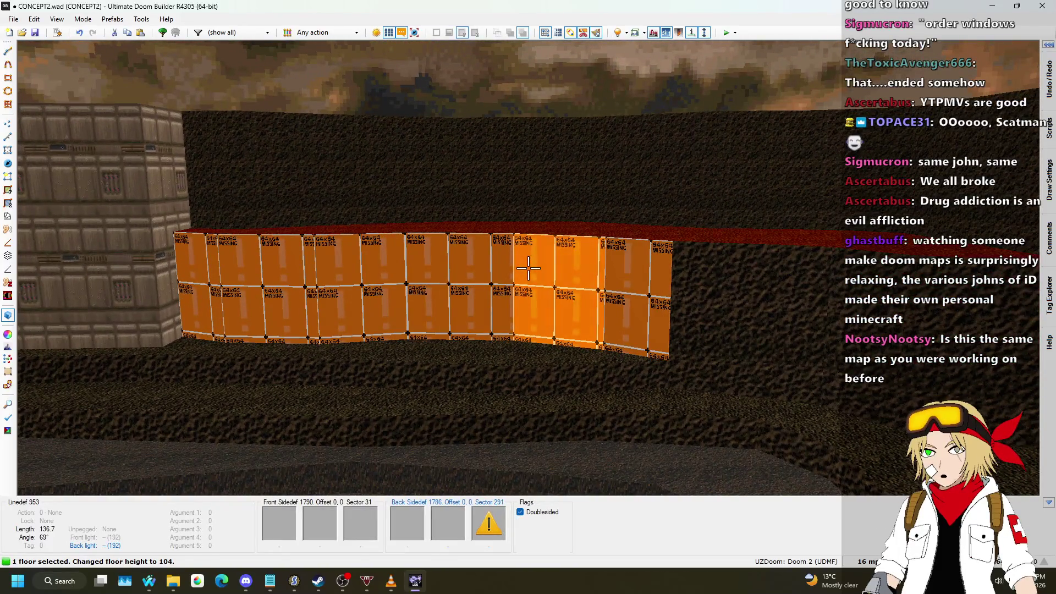
key("ctrl+c")
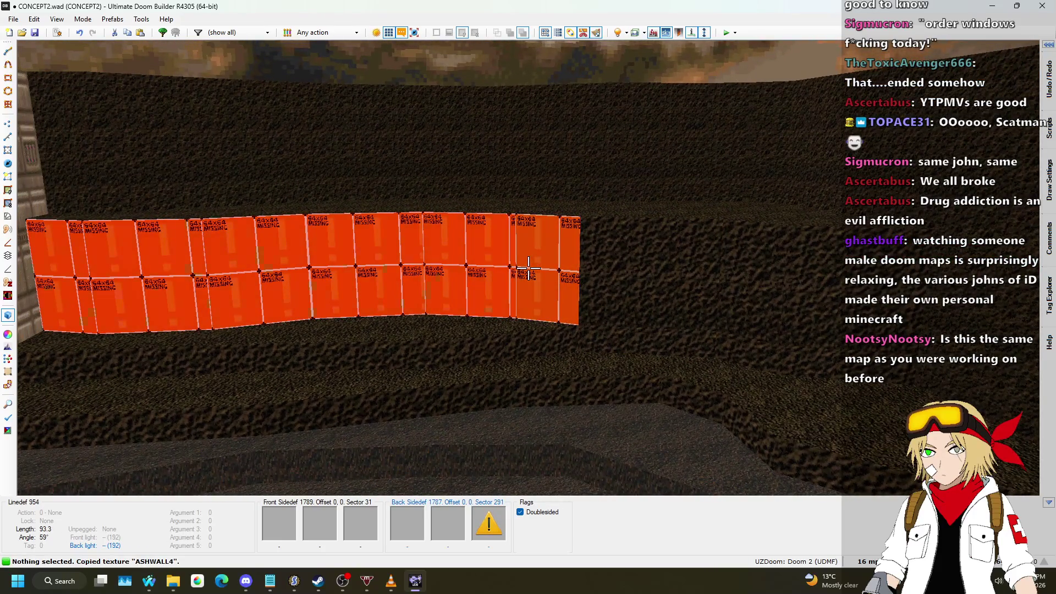
key("ctrl+v")
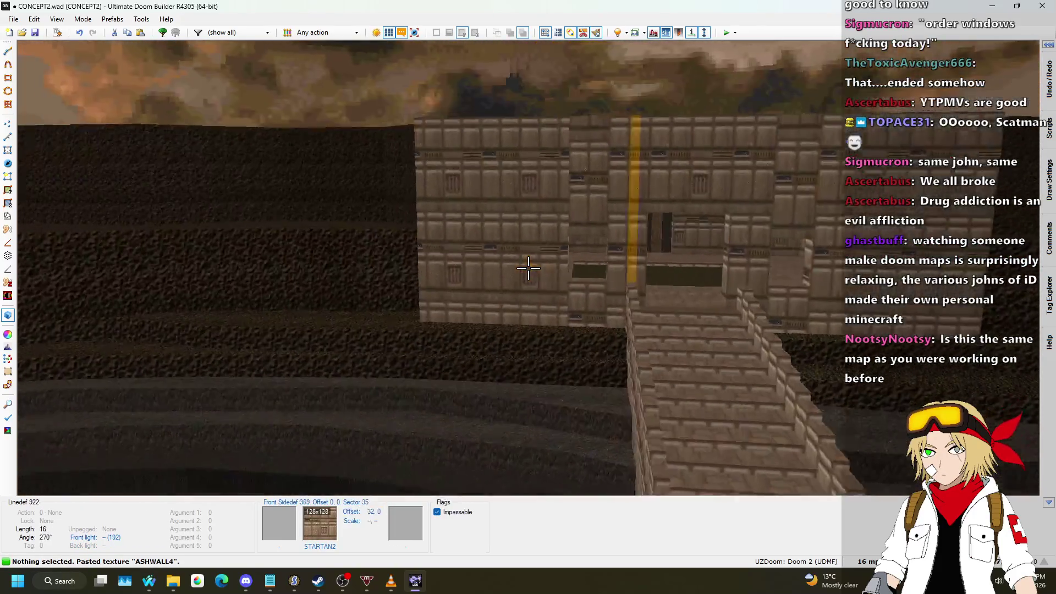
- Inspect the orange wall and stepped dark wall in 3D, then return to the 2D map
key("w")
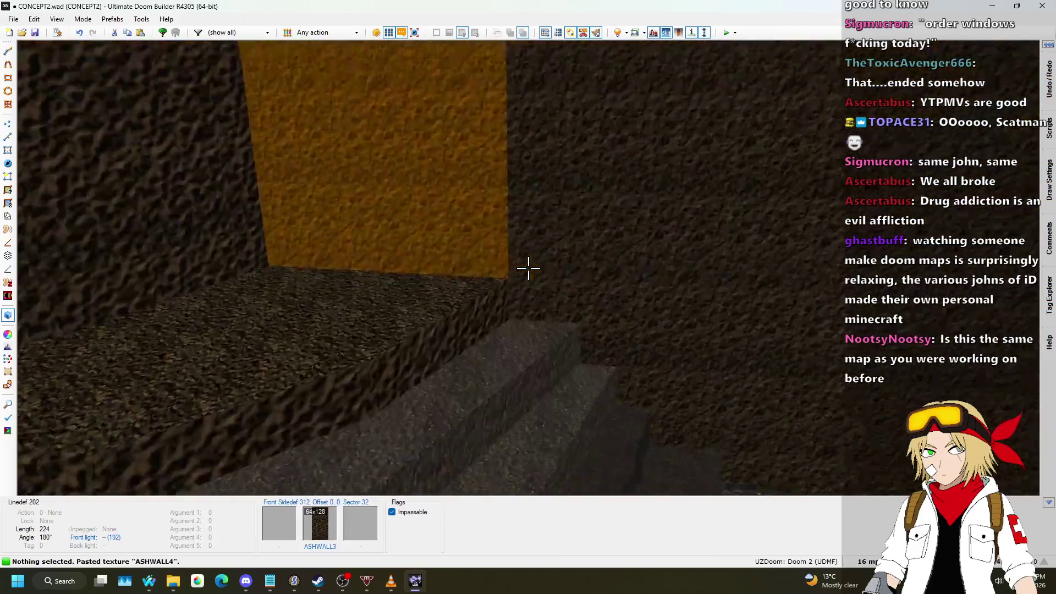
key("s")
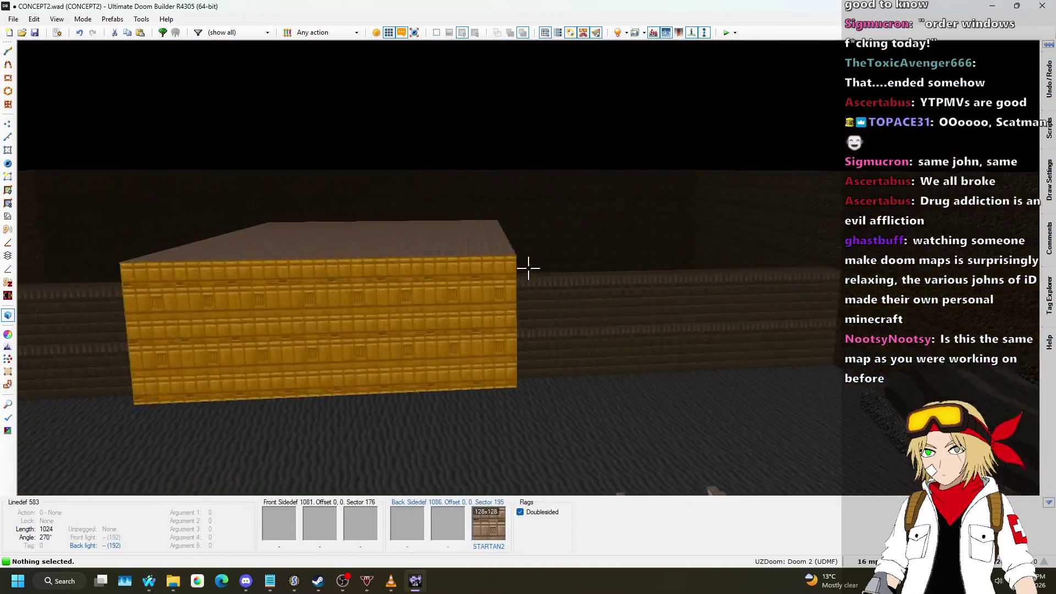
key("s")
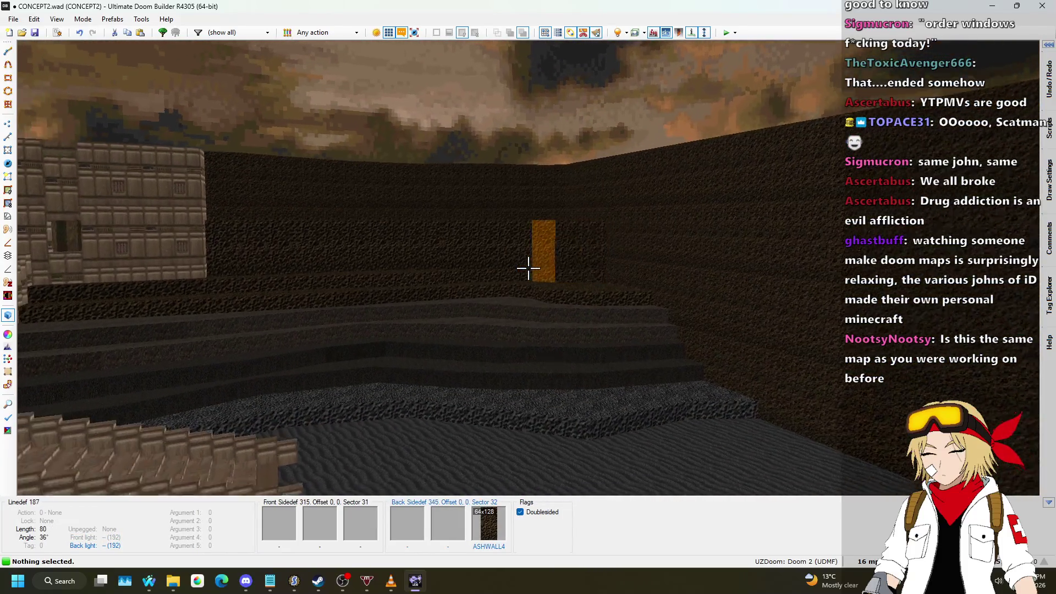
key("w")
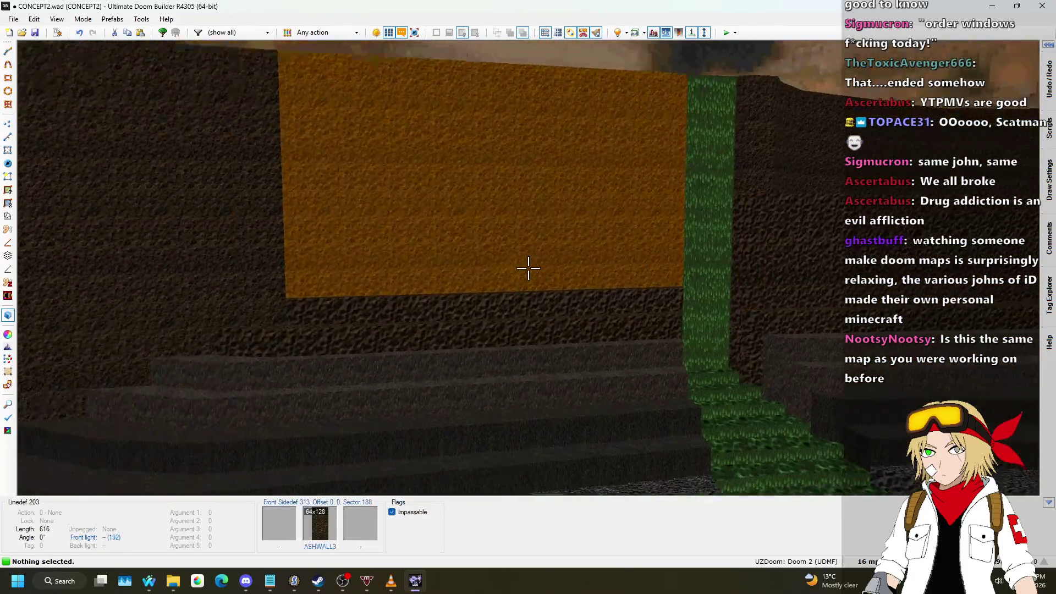
key("w")
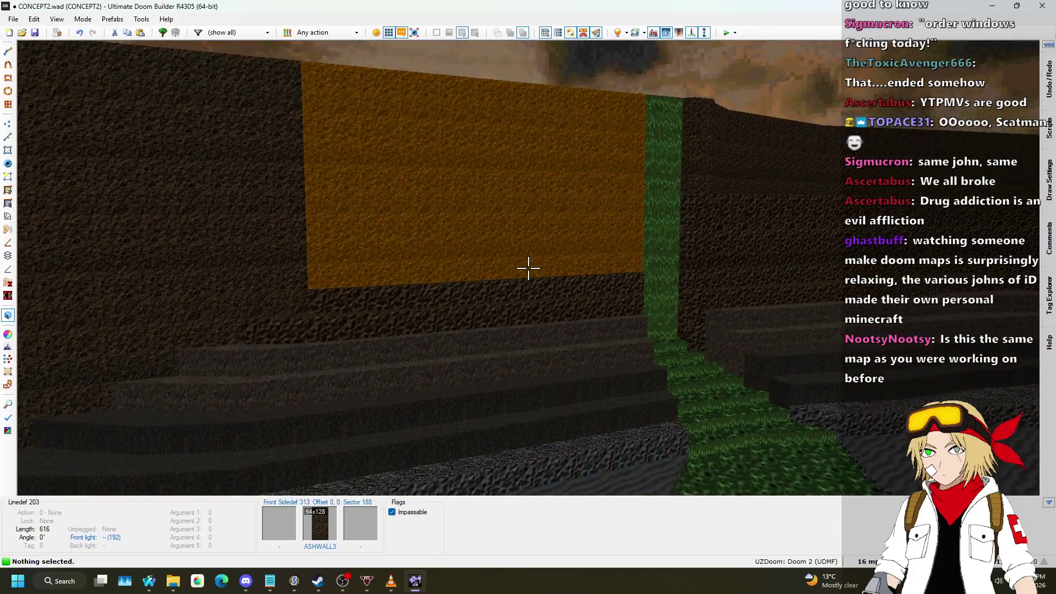
key("q")
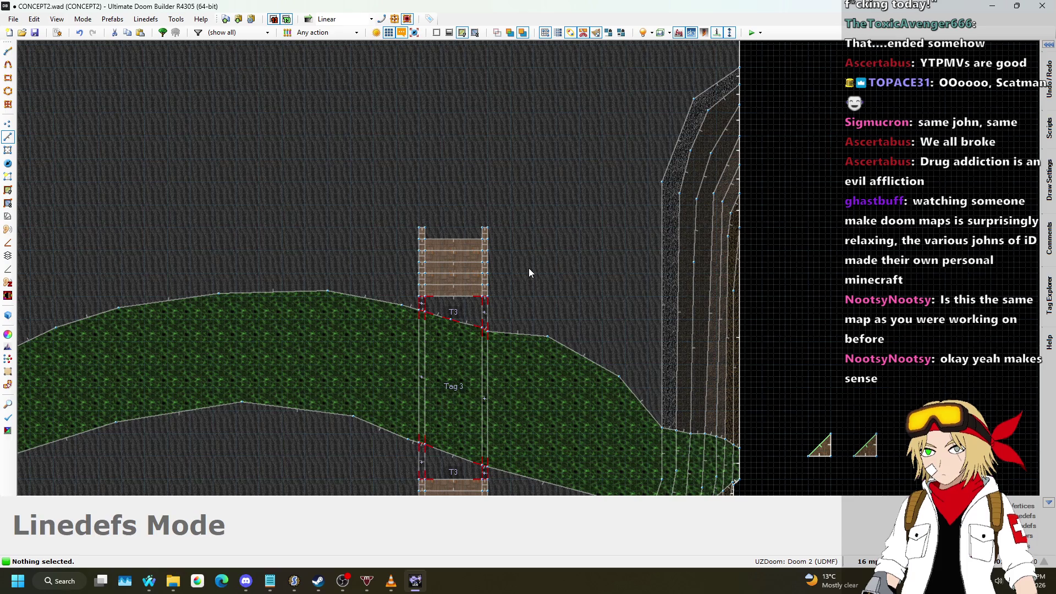
- Switch the editor to Vertices mode
scroll(318, 338, "down", 1)
scroll(457, 272, "down", 2)
scroll(459, 364, "up", 2)
scroll(484, 308, "down", 3)
scroll(483, 311, "up", 4)
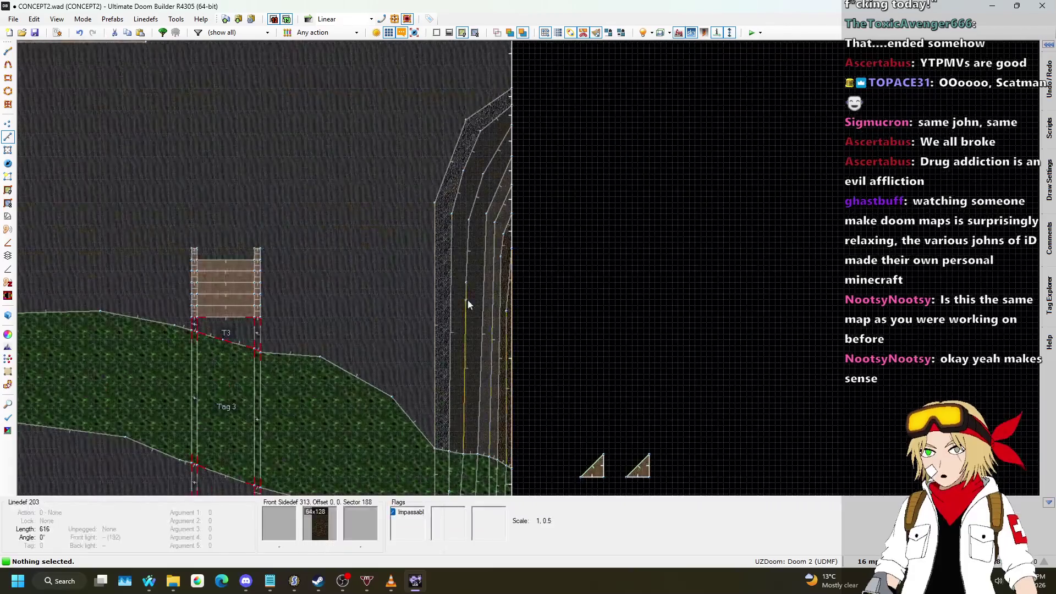
left_click(9, 125)
- Set the grid size to 512 map units and preview the brick block in 3D
scroll(551, 275, "down", 3)
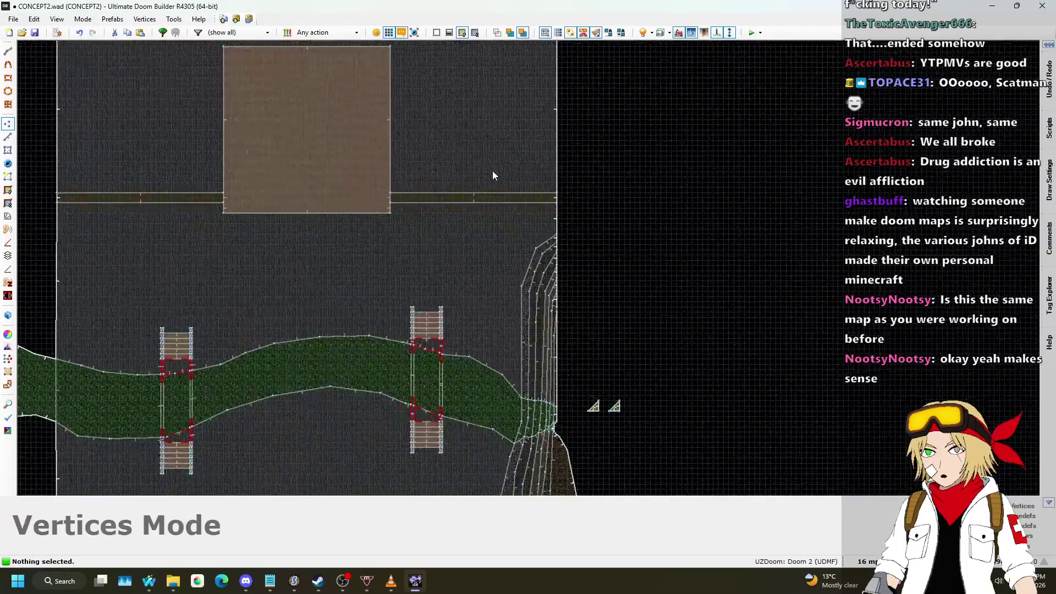
scroll(622, 257, "up", 2)
left_click(867, 562)
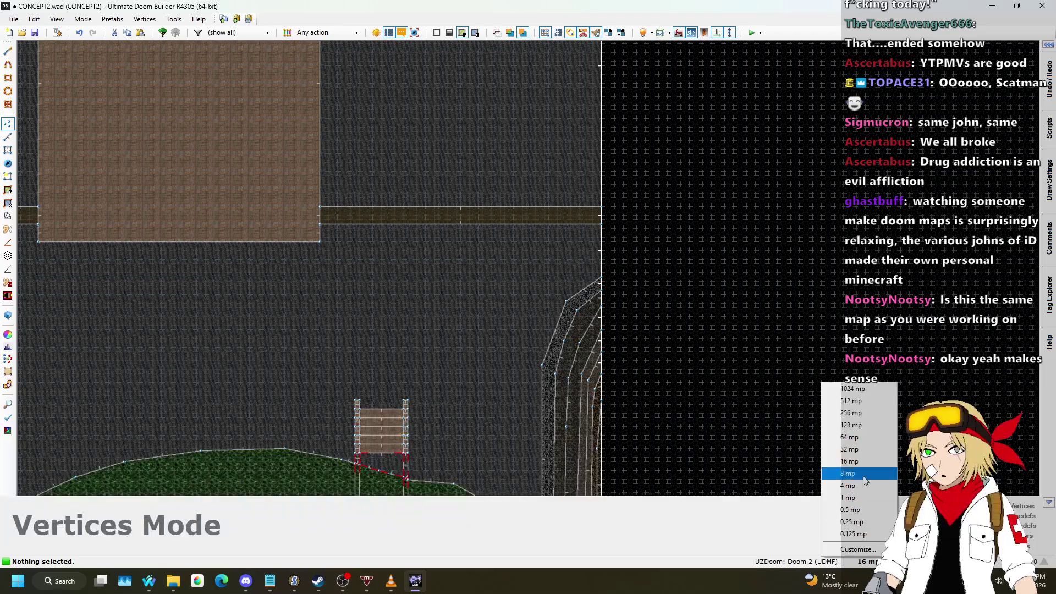
left_click(858, 406)
scroll(545, 242, "down", 3)
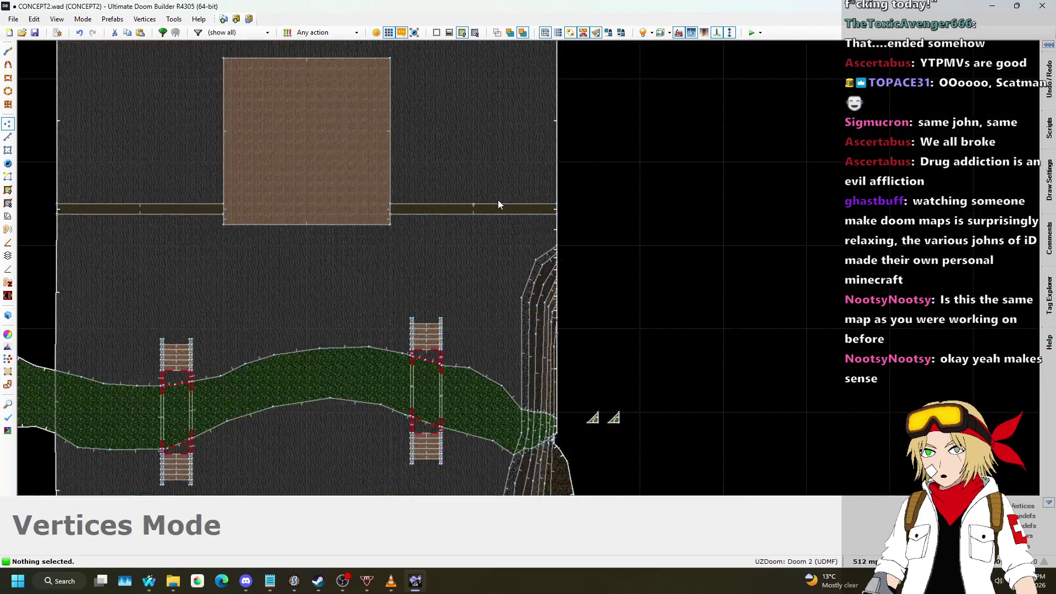
scroll(497, 199, "up", 4)
key("q")
key("s")
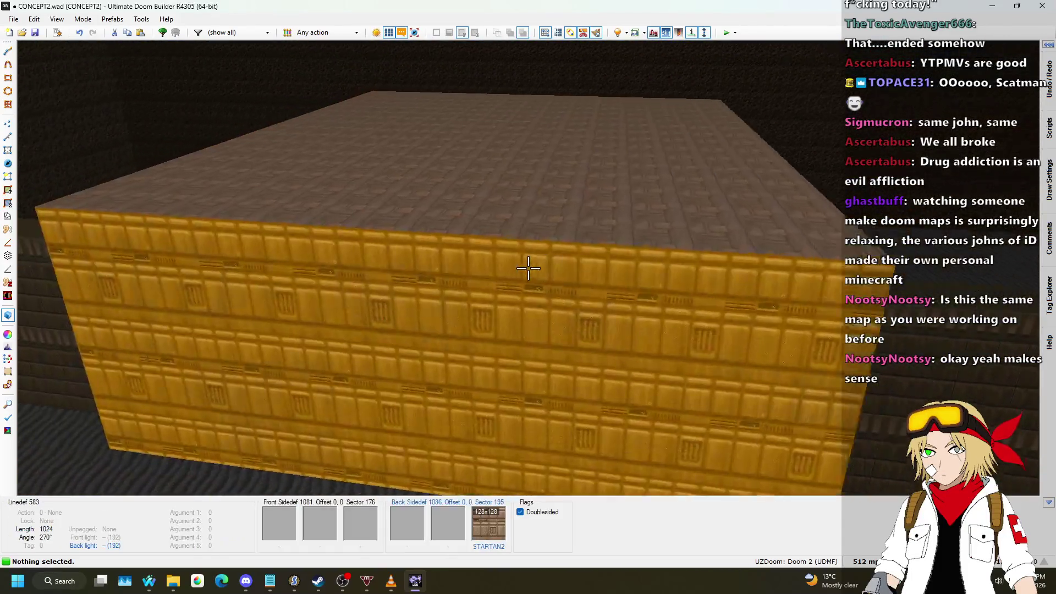
- Back in 2D, set the grid size to 256 map units
key("q")
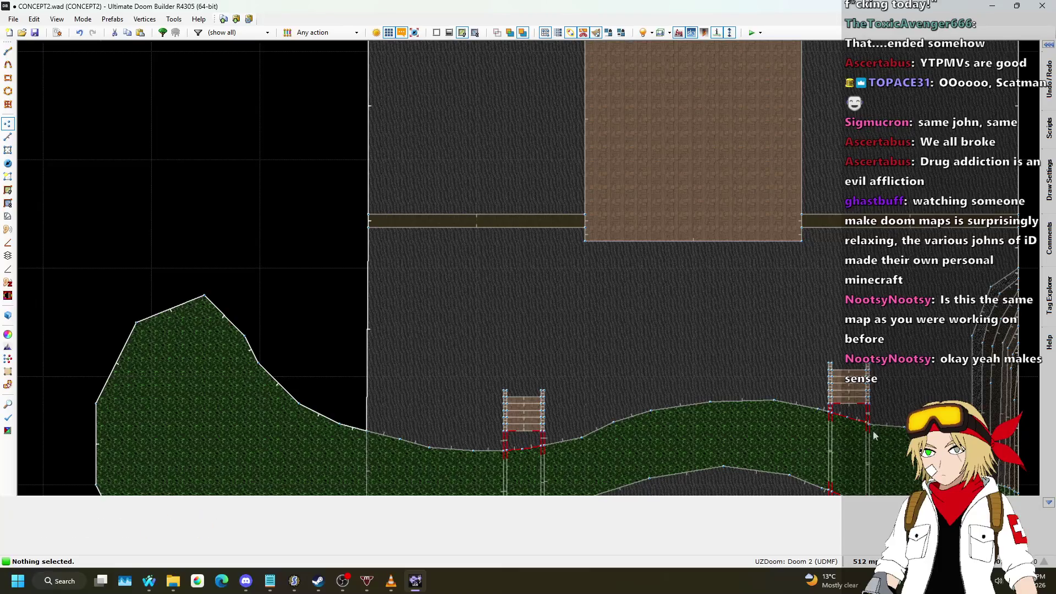
left_click(865, 561)
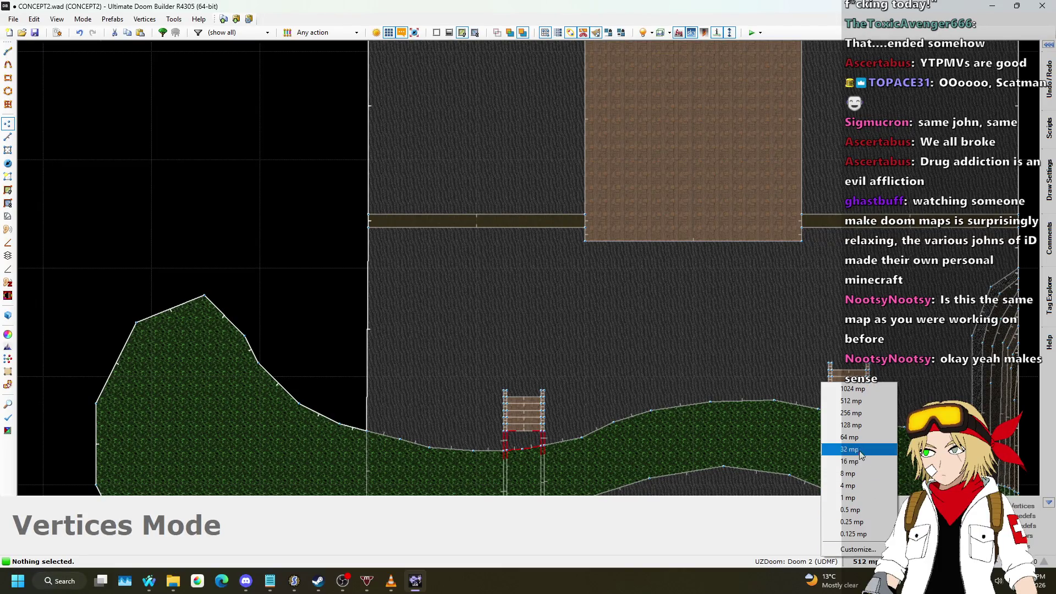
left_click(858, 415)
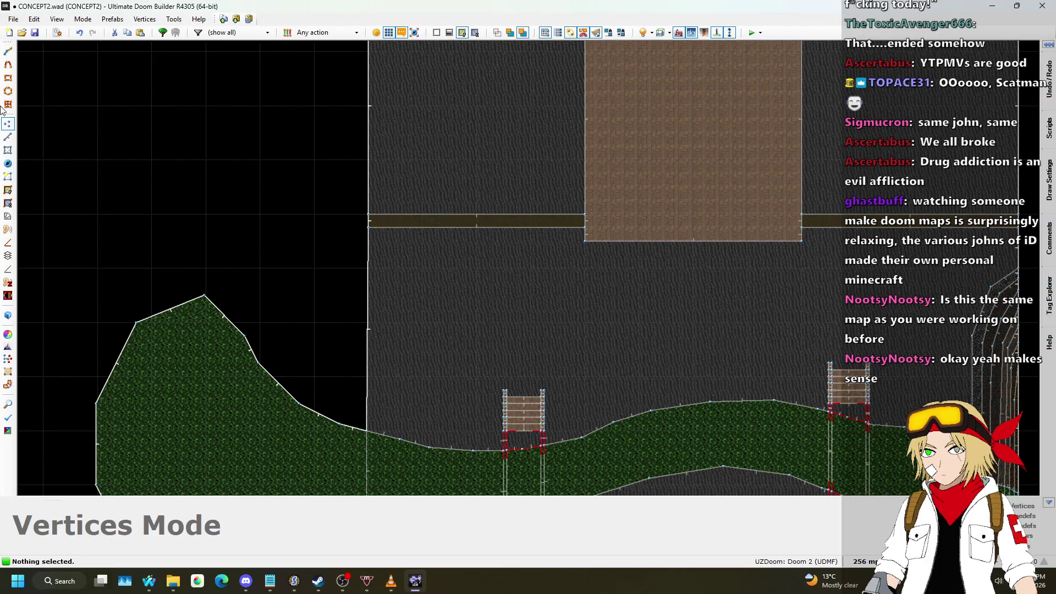
- In Linedefs mode, draw a short two-point line splitting the corridor
left_click(9, 137)
scroll(279, 233, "down", 3)
scroll(609, 208, "up", 6)
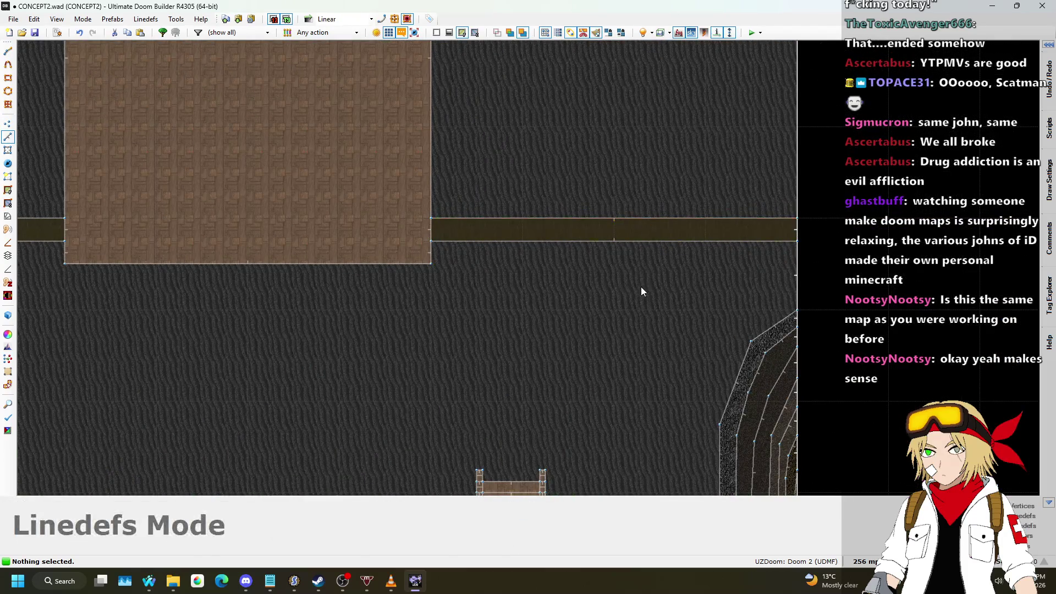
key("d")
left_click(707, 218)
double_click(707, 240)
scroll(761, 288, "down", 2)
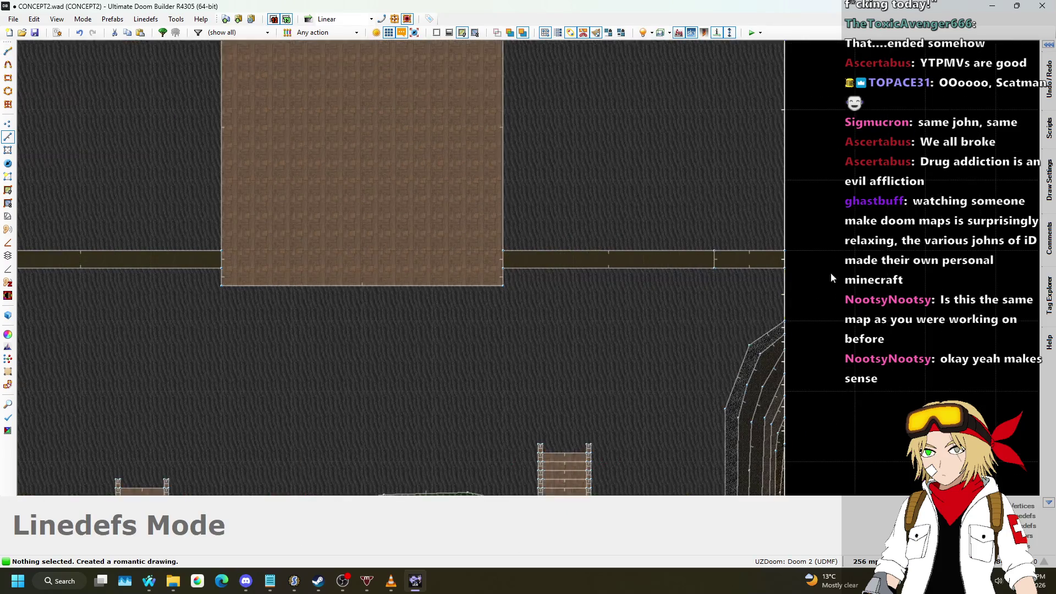
scroll(831, 272, "down", 1)
scroll(497, 268, "up", 2)
- Preview the split corridor in 3D, then return to the 2D map
key("d")
key("Escape")
key("q")
key("w")
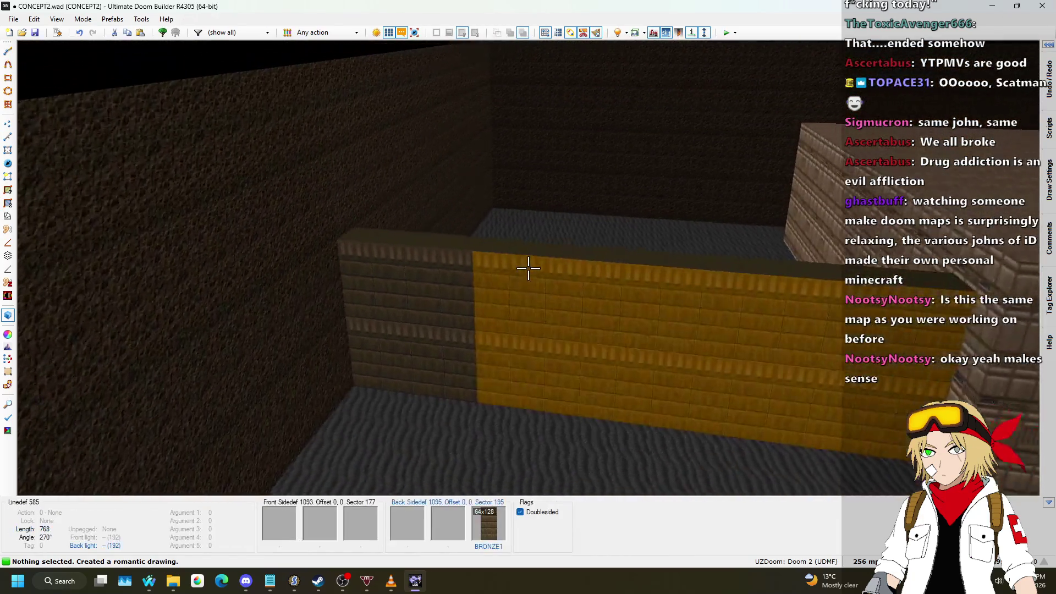
key("w")
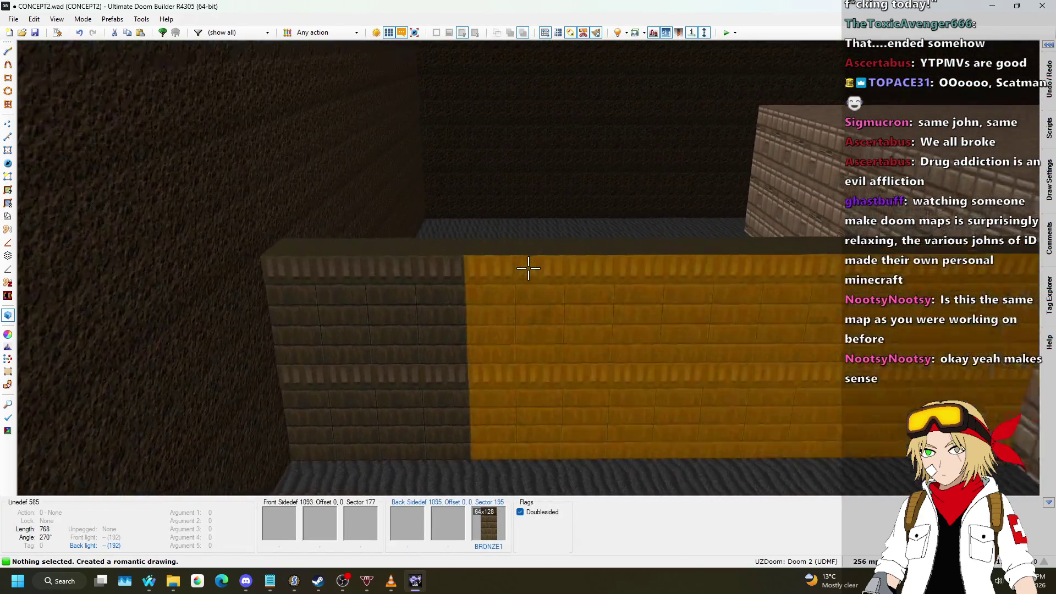
key("q")
scroll(526, 273, "down", 2)
scroll(501, 181, "up", 4)
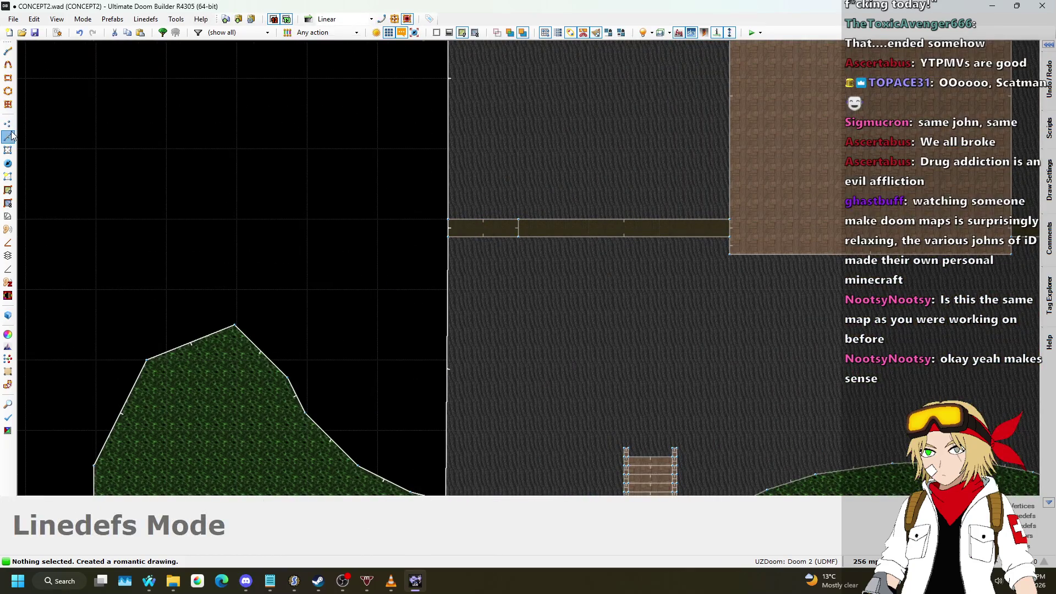
- Switch to Vertices mode and survey the map
left_click(8, 123)
scroll(439, 292, "down", 2)
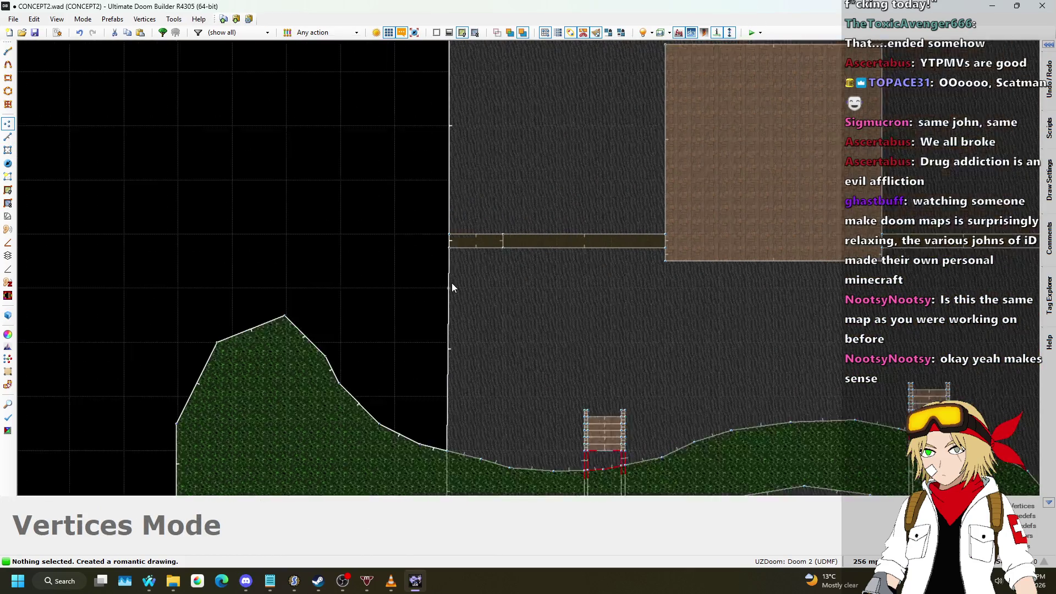
scroll(489, 385, "down", 3)
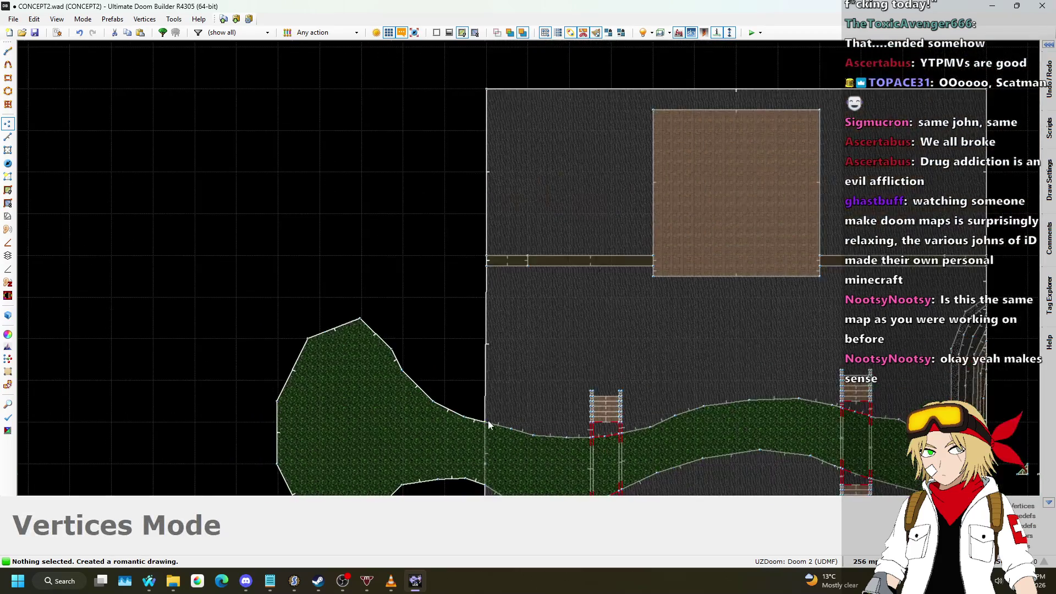
scroll(497, 431, "up", 3)
scroll(478, 432, "down", 3)
scroll(469, 202, "up", 3)
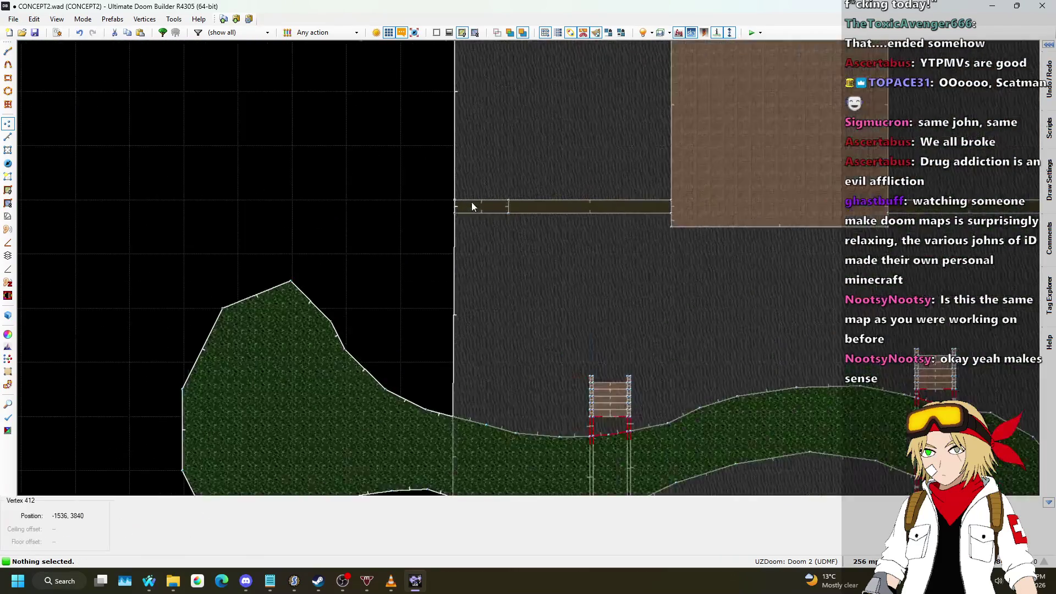
- Return to Linedefs mode and set the grid spacing to 16
left_click(10, 138)
scroll(448, 455, "up", 1)
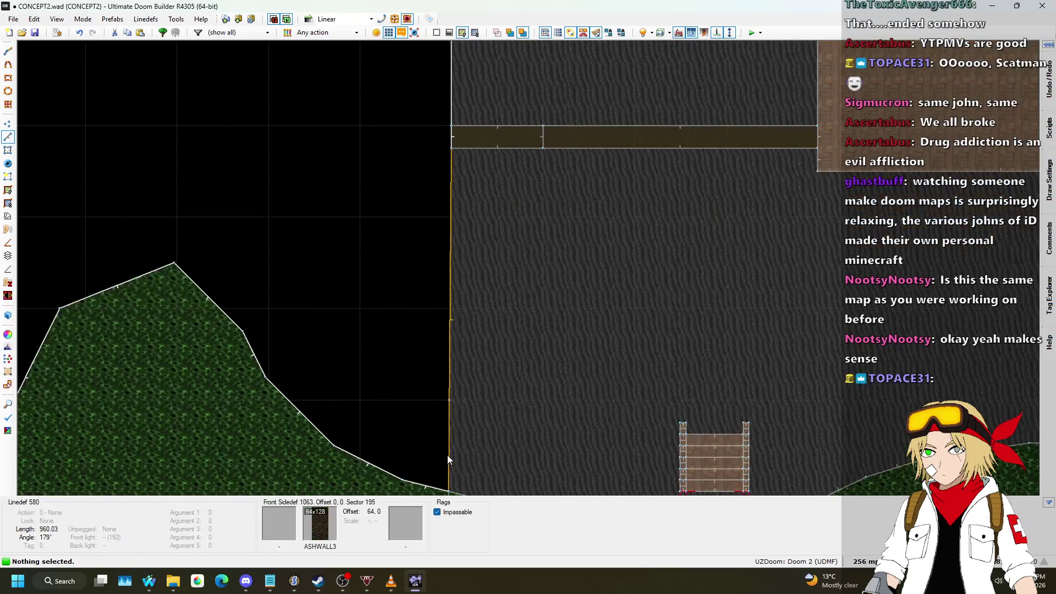
scroll(493, 295, "down", 3)
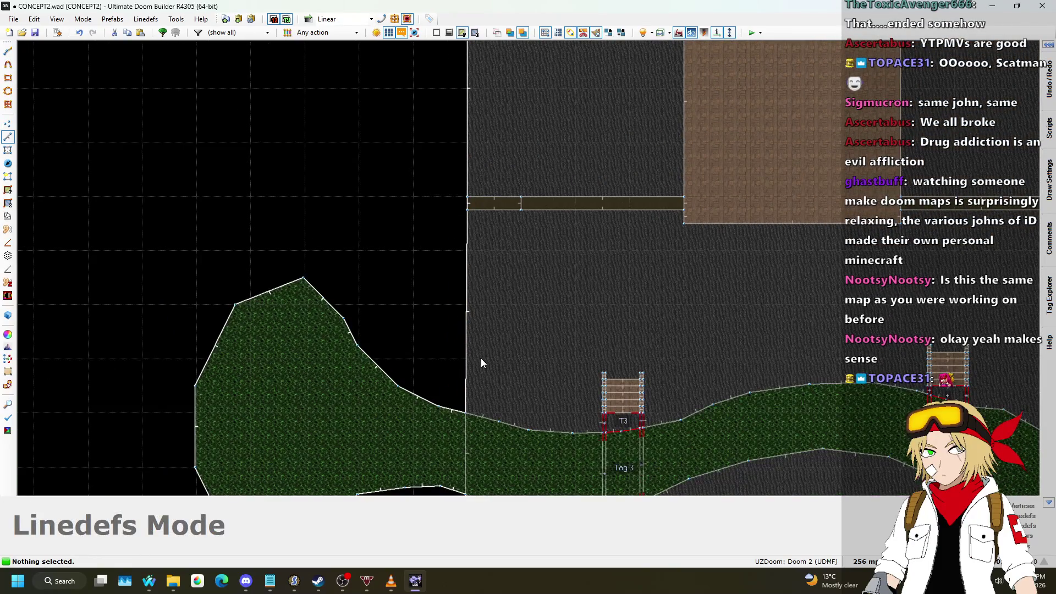
scroll(464, 401, "up", 1)
scroll(460, 399, "up", 1)
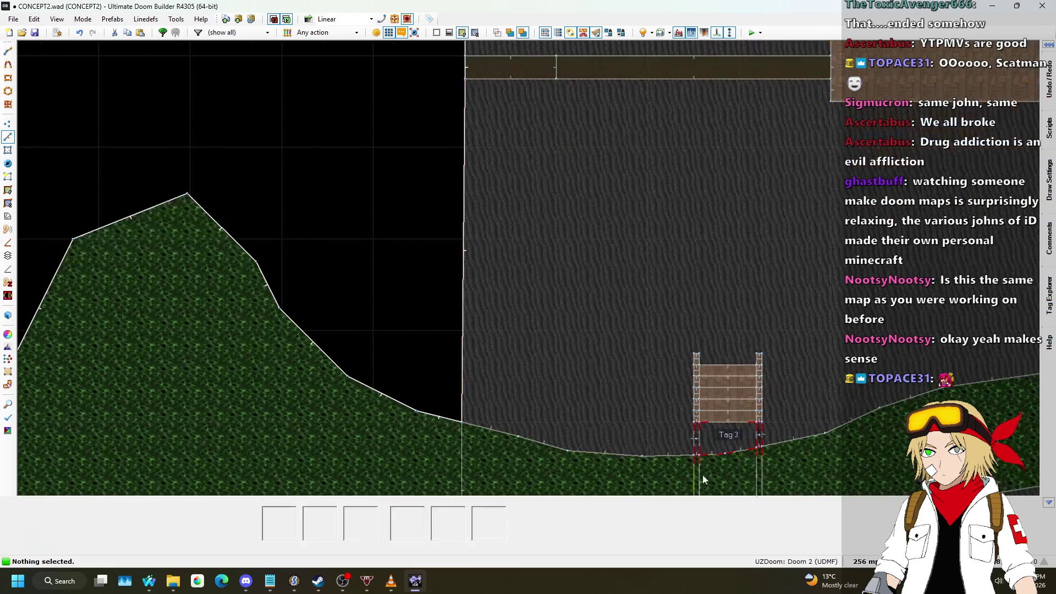
left_click(866, 561)
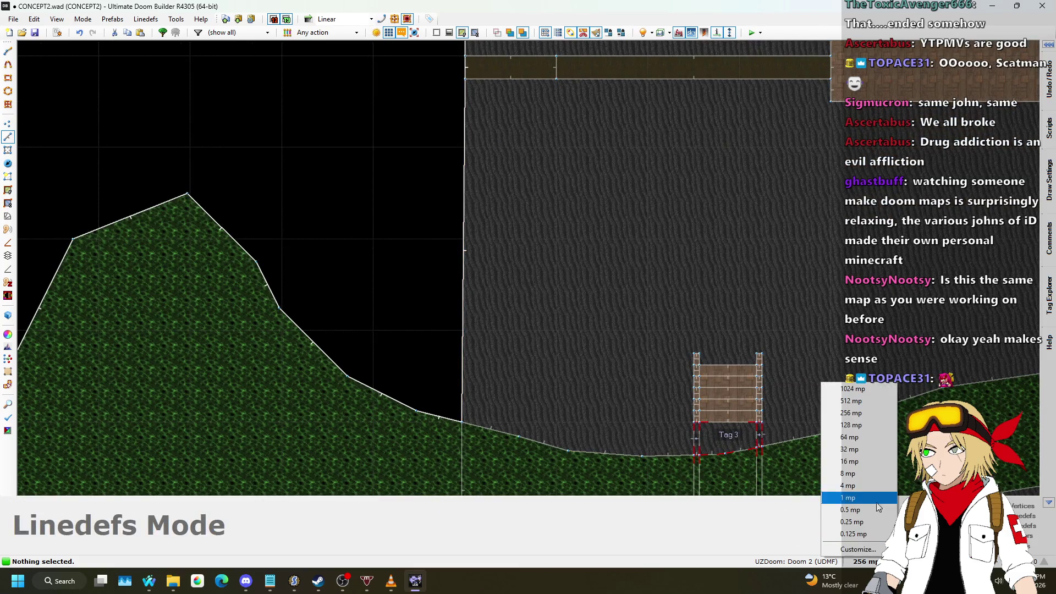
left_click(858, 455)
- Draw the left winding ledge line from the wall vertex up the canyon's left side
scroll(465, 414, "up", 1)
key("d")
left_click(463, 421)
left_click(497, 392)
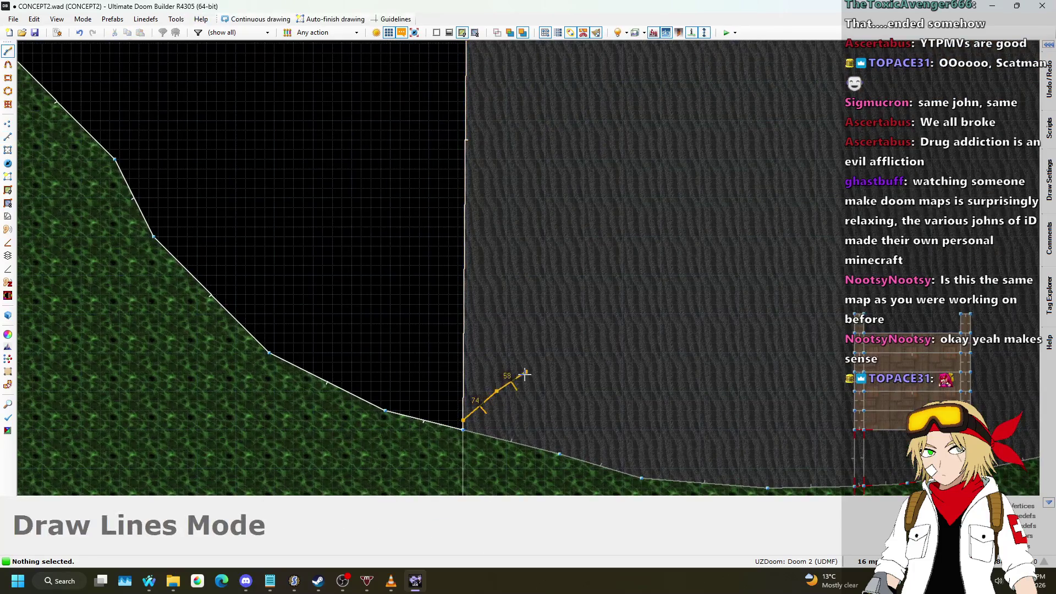
scroll(557, 193, "down", 4)
scroll(464, 292, "up", 3)
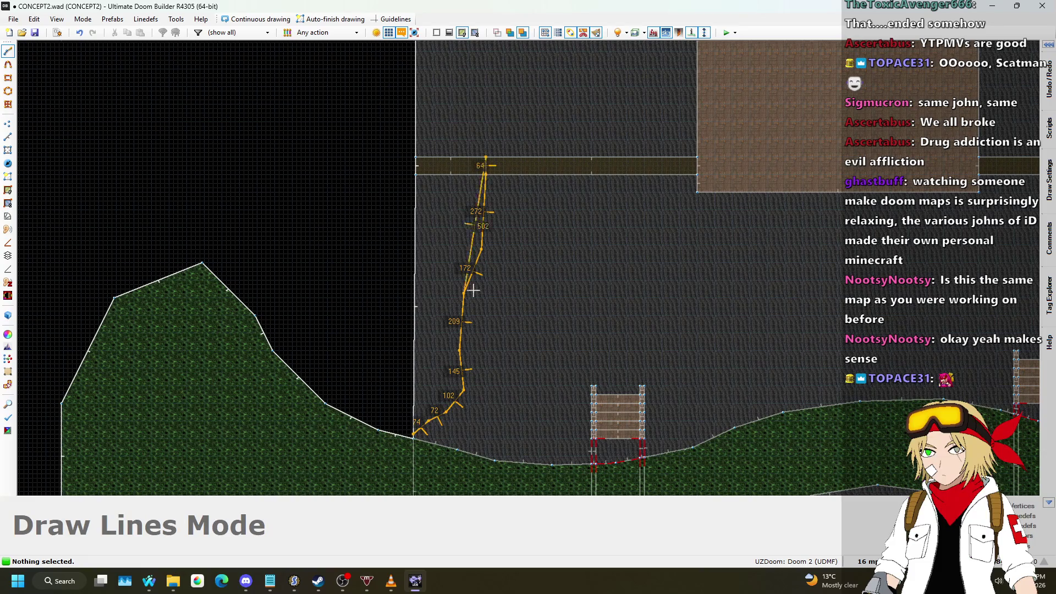
scroll(473, 290, "down", 4)
scroll(497, 304, "up", 5)
left_click(497, 209)
left_click(487, 174)
left_click(482, 140)
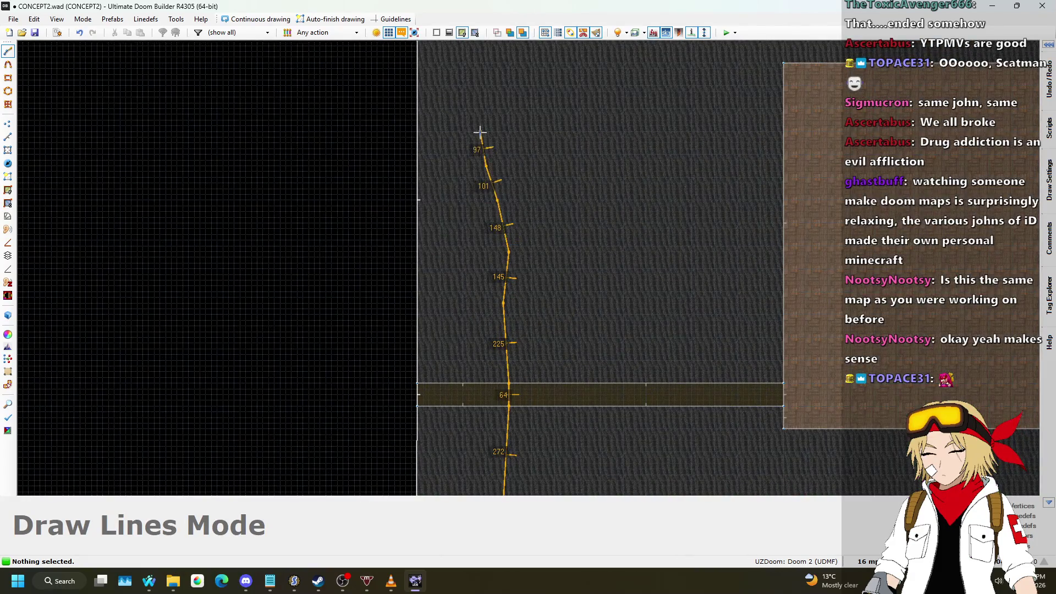
scroll(479, 165, "down", 3)
scroll(456, 293, "up", 2)
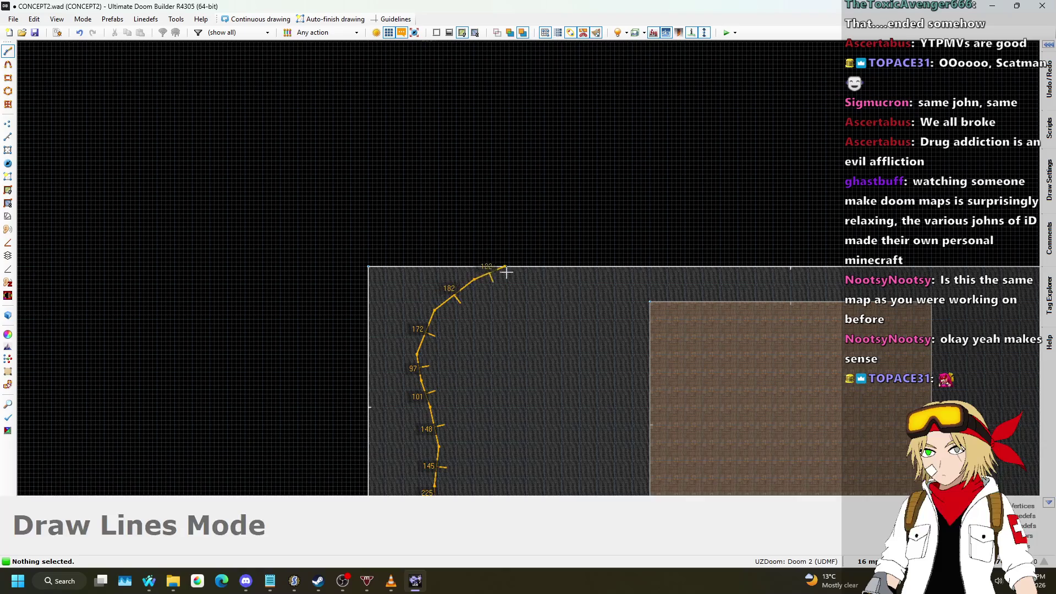
left_click(524, 266)
- Draw the right winding ledge line beside the waterfall, past the bridge strip to the top
scroll(519, 209, "down", 4)
scroll(533, 349, "up", 3)
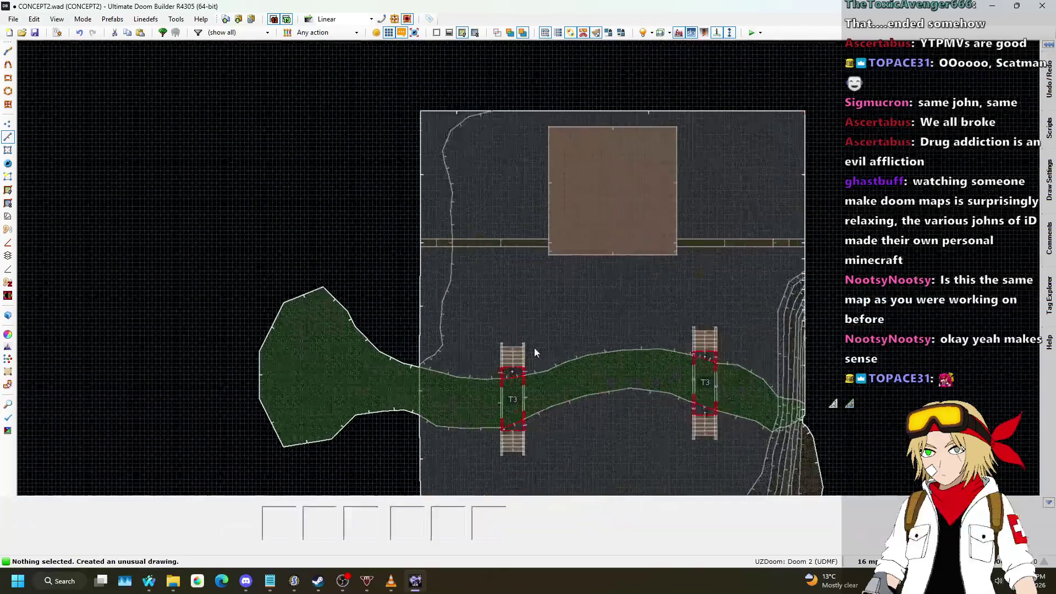
scroll(809, 282, "down", 1)
scroll(814, 286, "up", 2)
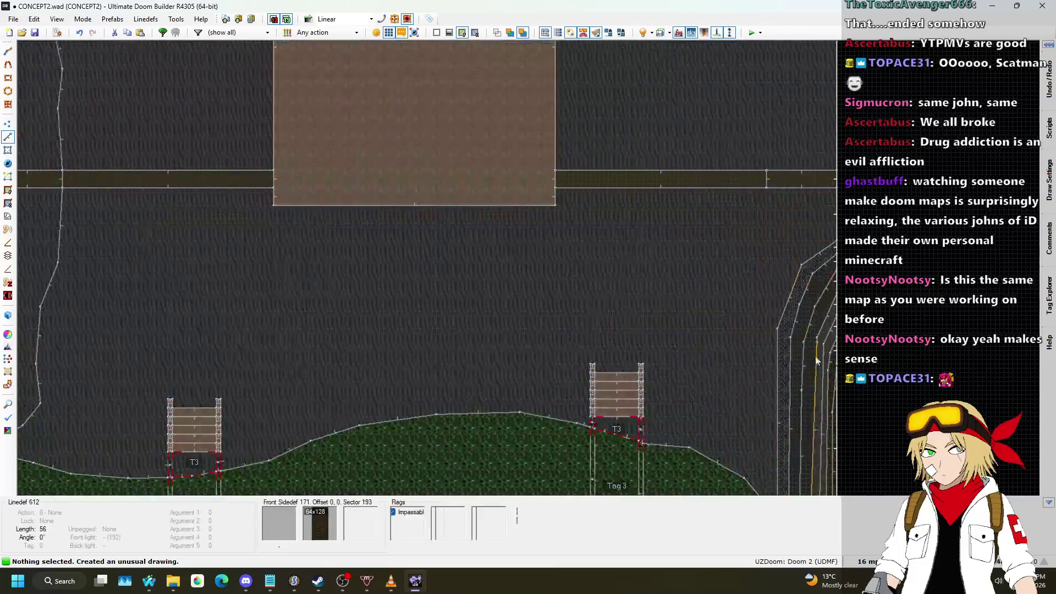
scroll(833, 420, "up", 1)
scroll(835, 424, "up", 2)
key("space")
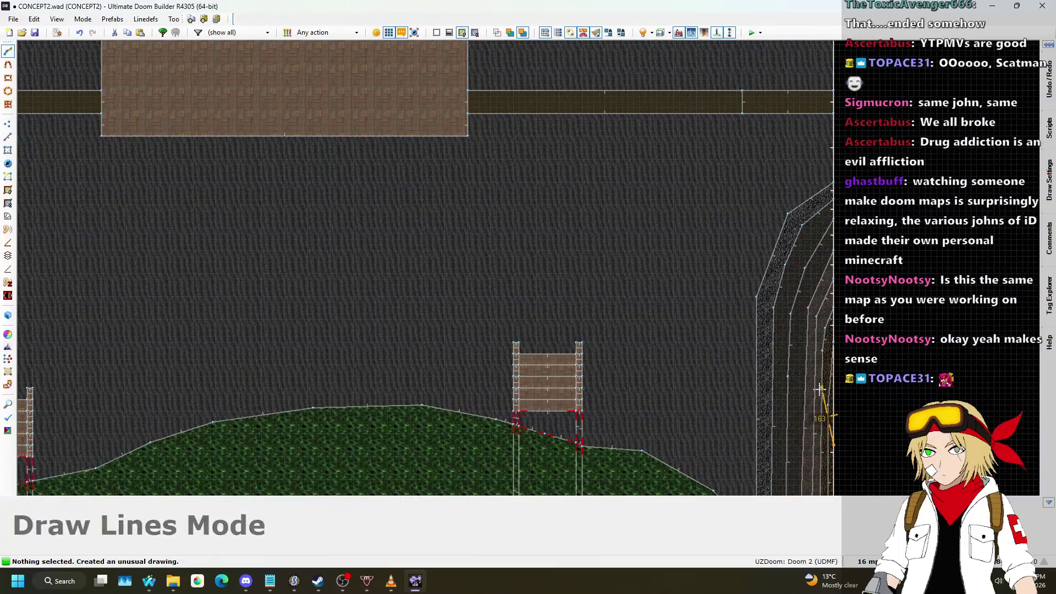
left_click(749, 131)
left_click(744, 100)
scroll(742, 99, "down", 1)
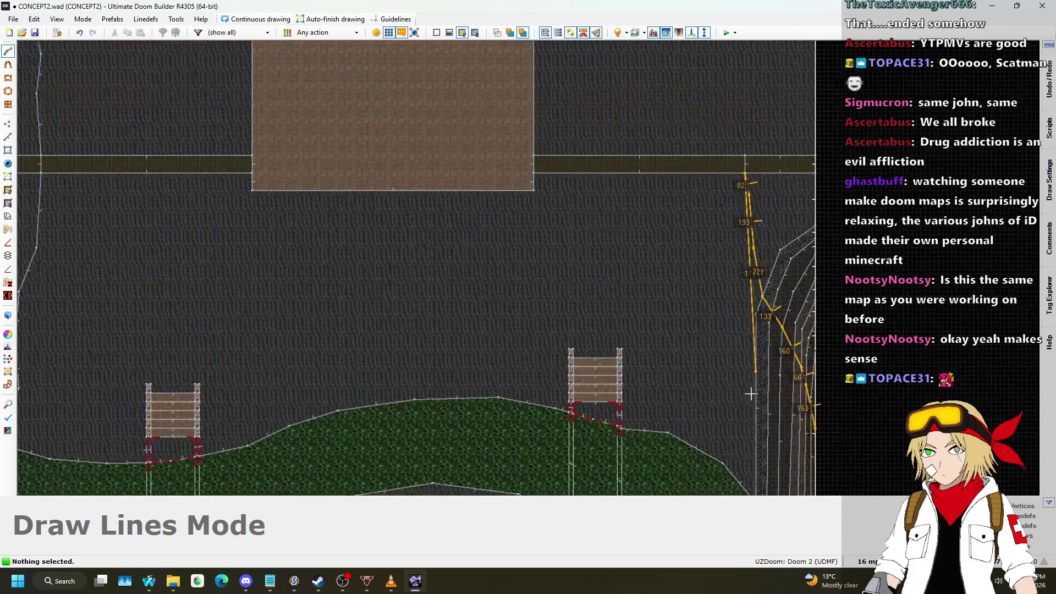
left_click(745, 251)
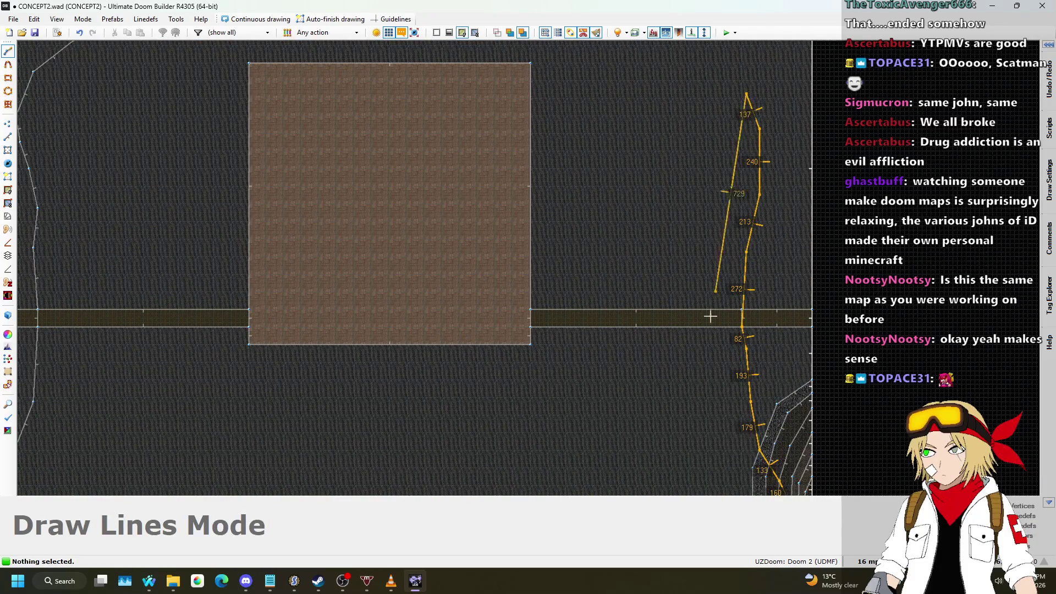
scroll(710, 316, "down", 2)
scroll(720, 99, "up", 2)
left_click(699, 223)
left_click(603, 180)
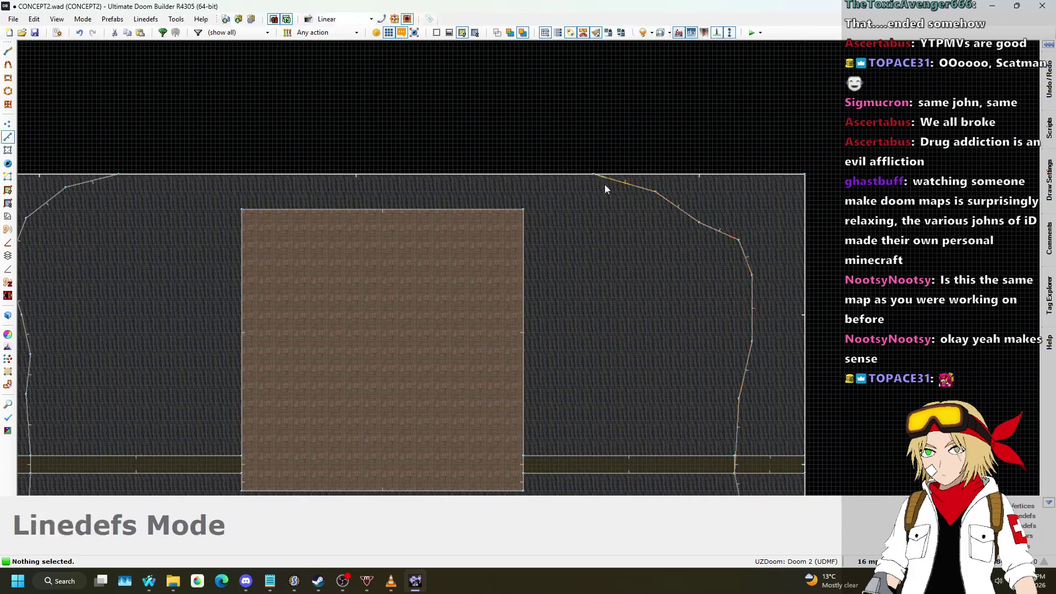
- Delete the extra vertices at the bridge strip edge, then undo both deletions
scroll(739, 385, "down", 1)
scroll(735, 295, "up", 6)
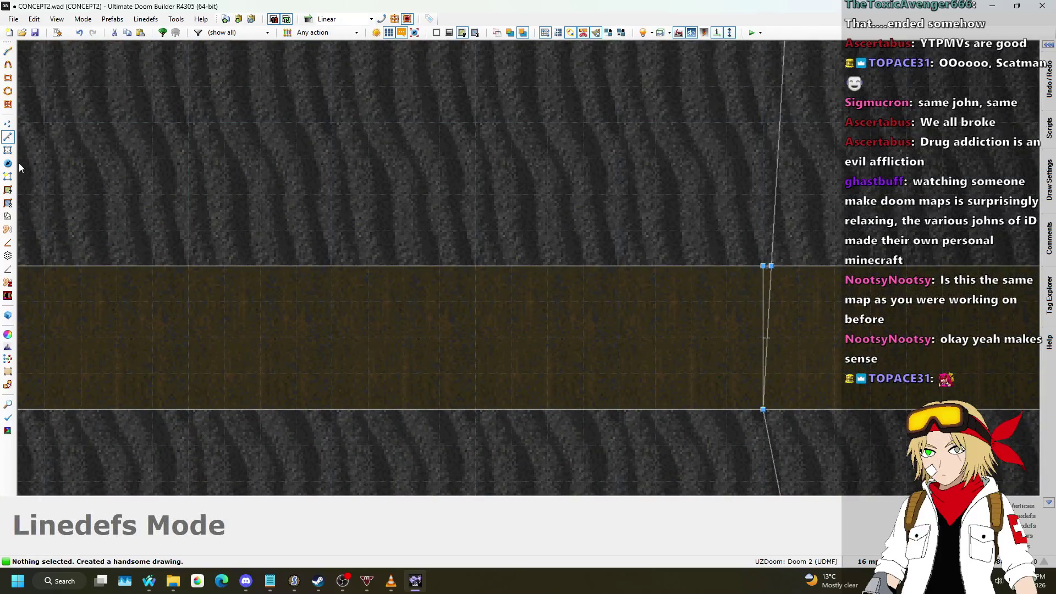
left_click(8, 123)
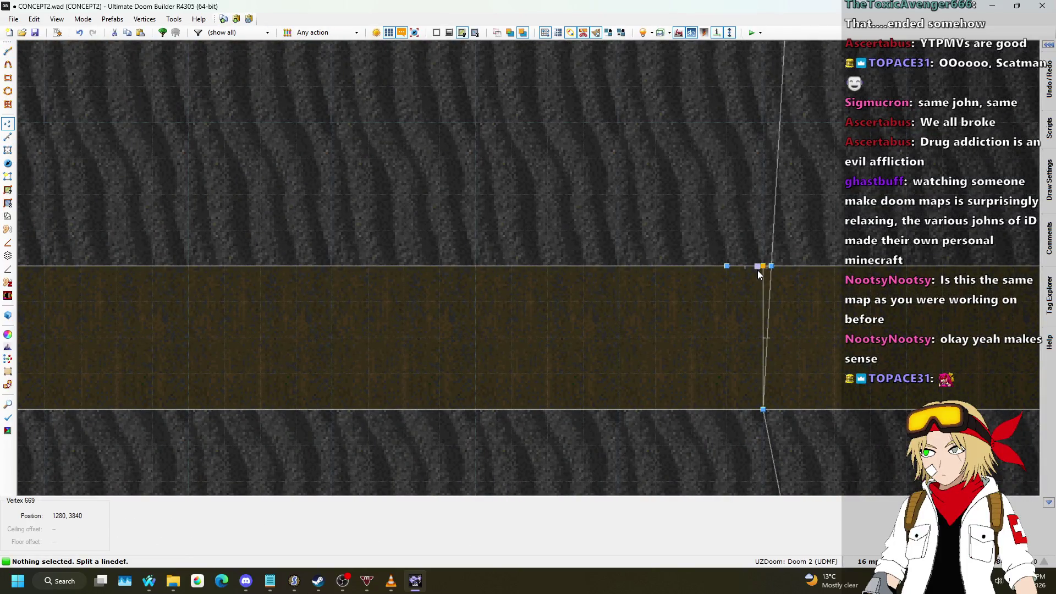
key("Delete")
key("Delete")
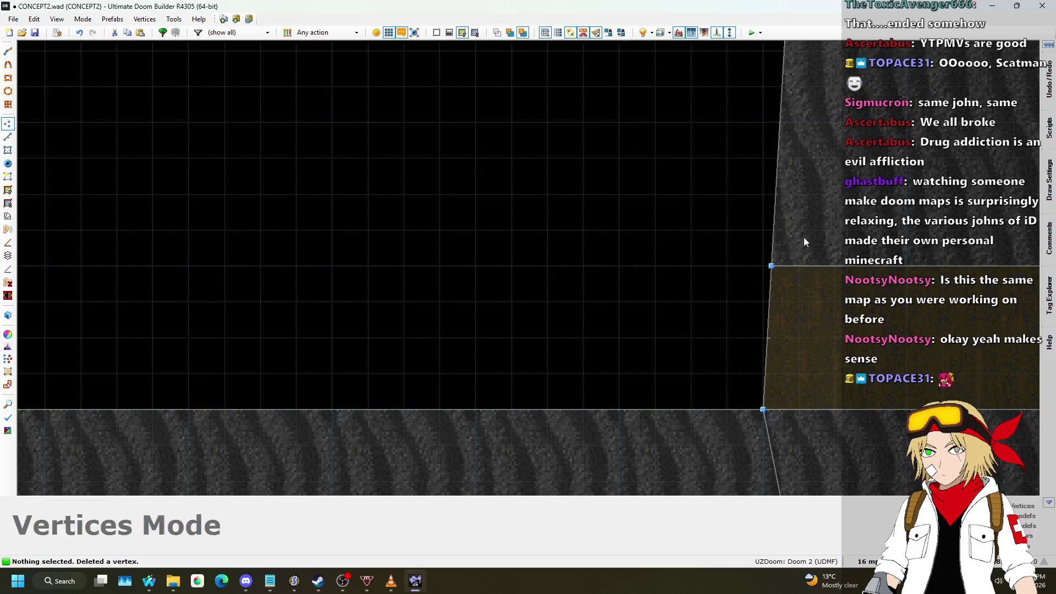
scroll(805, 242, "down", 2)
left_click(8, 150)
key("ctrl+z")
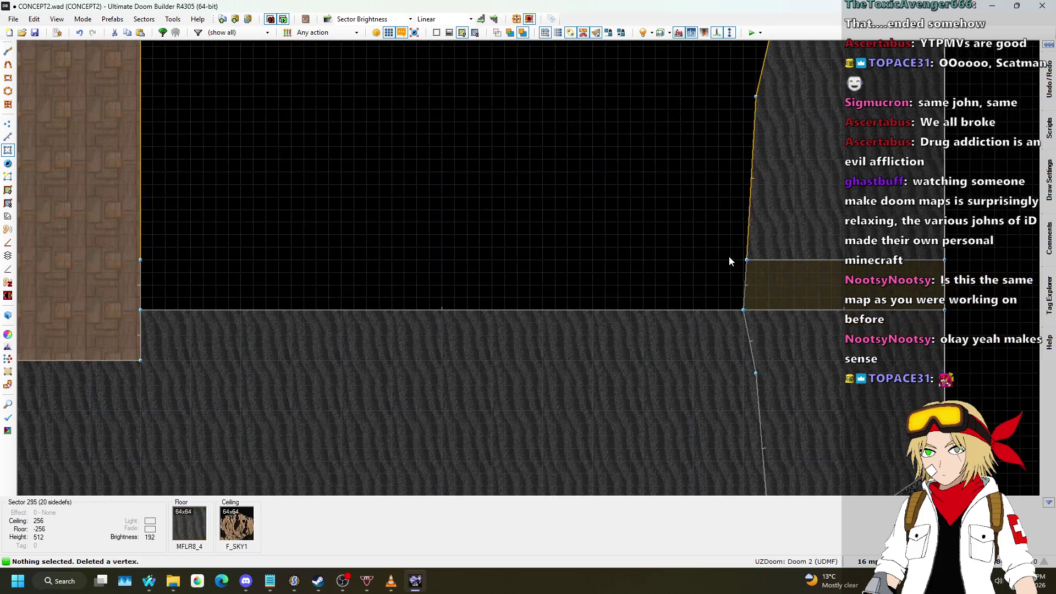
key("ctrl+z")
scroll(768, 290, "up", 3)
left_click(7, 150)
left_click(7, 137)
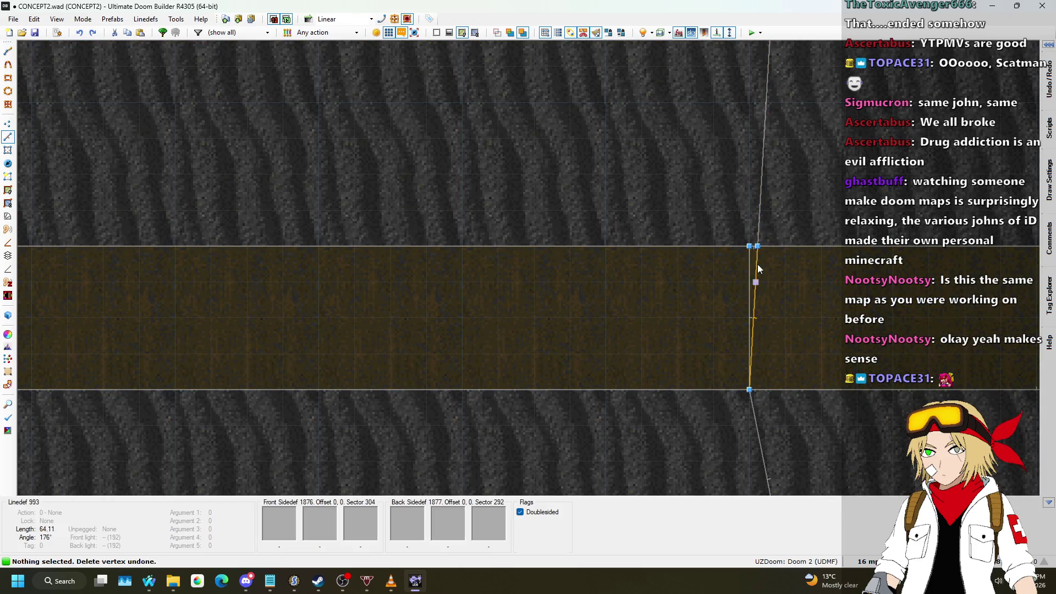
- Return to Vertices mode and zoom in on the doubled vertex at the strip
key("v")
scroll(763, 249, "up", 1)
scroll(762, 249, "up", 1)
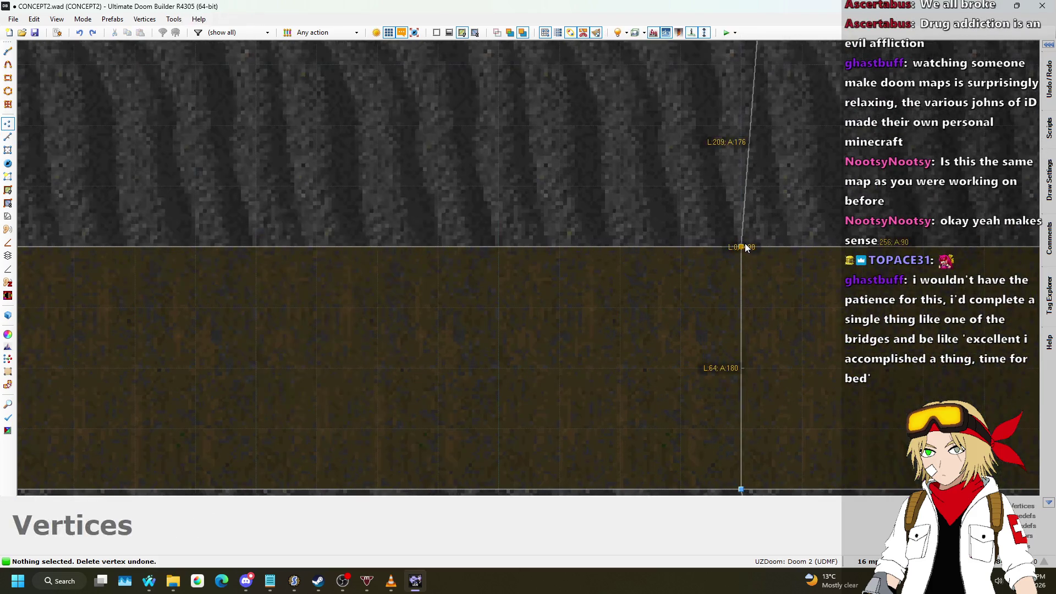
scroll(661, 249, "down", 1)
scroll(641, 257, "down", 3)
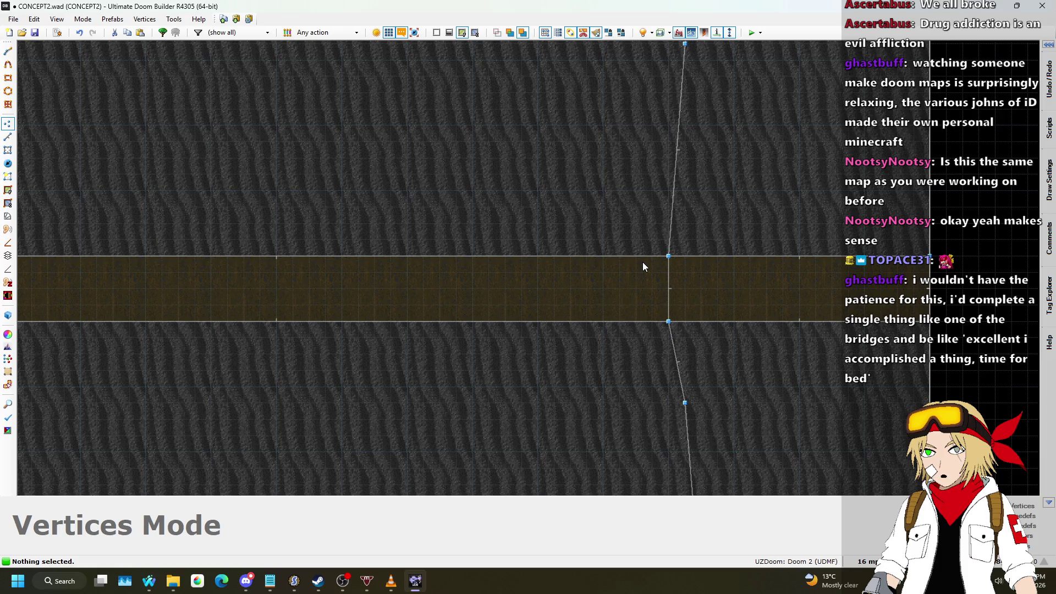
scroll(642, 262, "down", 5)
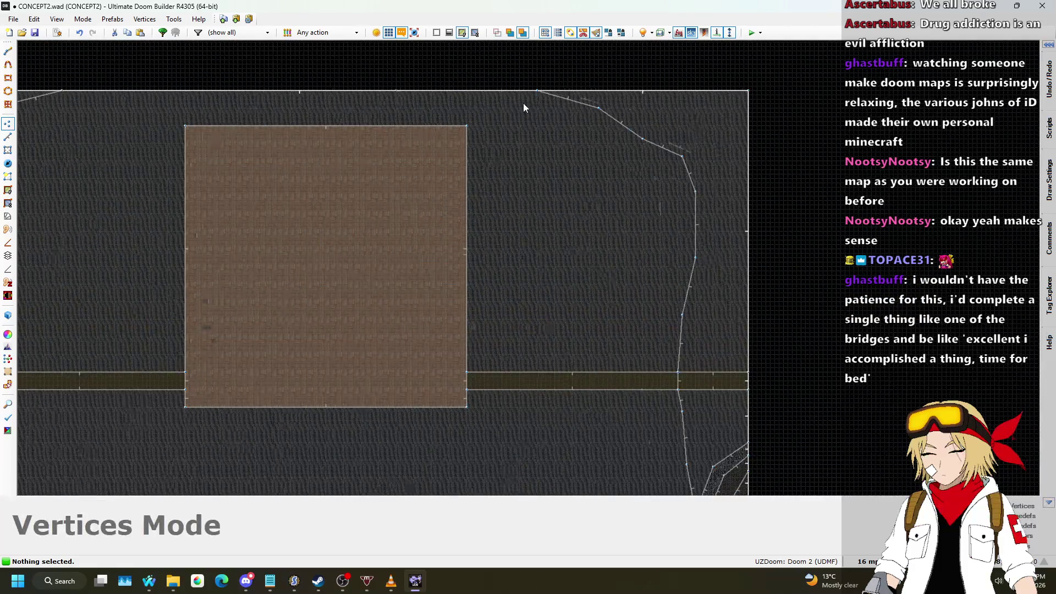
scroll(600, 110, "down", 4)
- In Linedefs Mode, flip the linedefs along the left ledge outline
key("v")
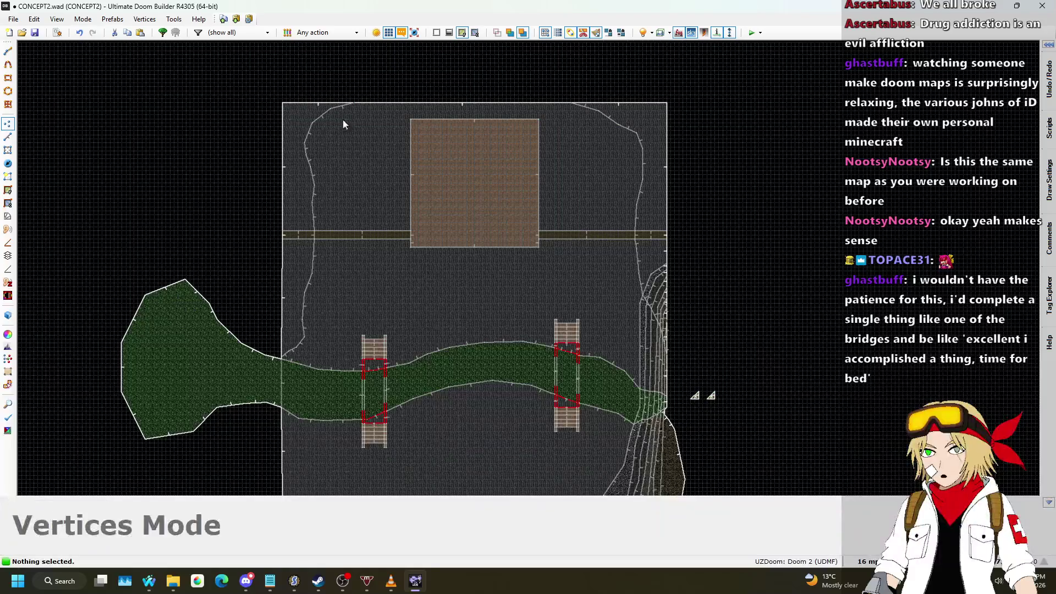
scroll(308, 125, "up", 3)
left_click(8, 137)
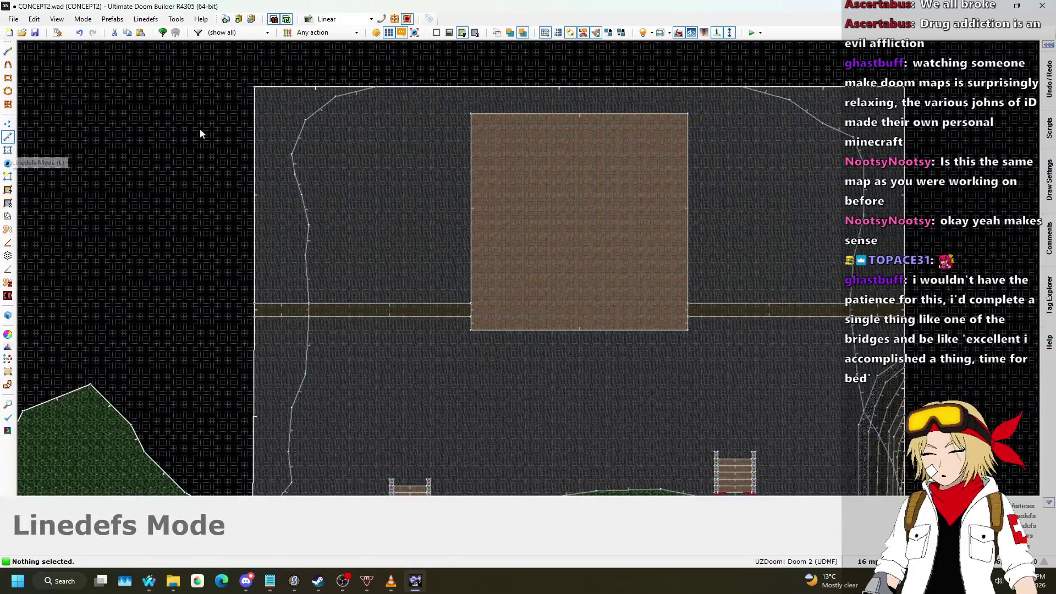
scroll(278, 306, "down", 2)
scroll(292, 381, "up", 4)
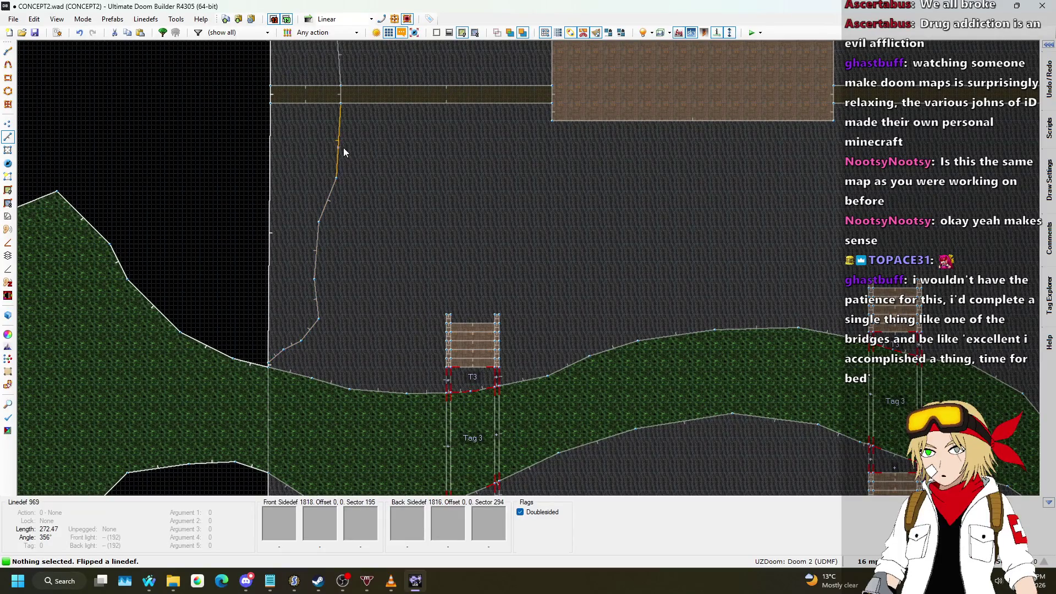
scroll(342, 138, "down", 5)
scroll(342, 281, "up", 6)
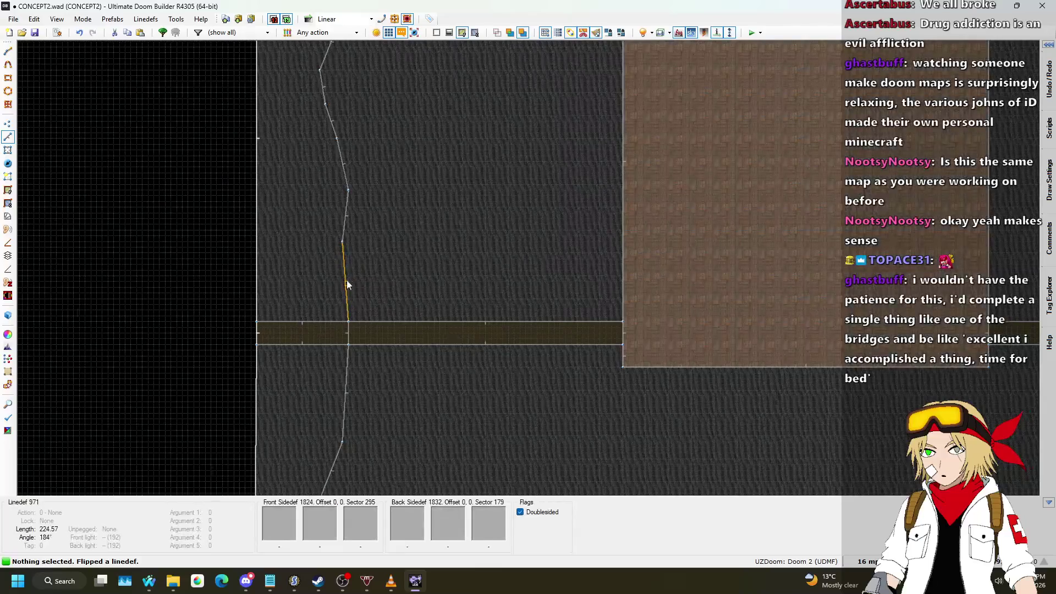
scroll(342, 248, "down", 4)
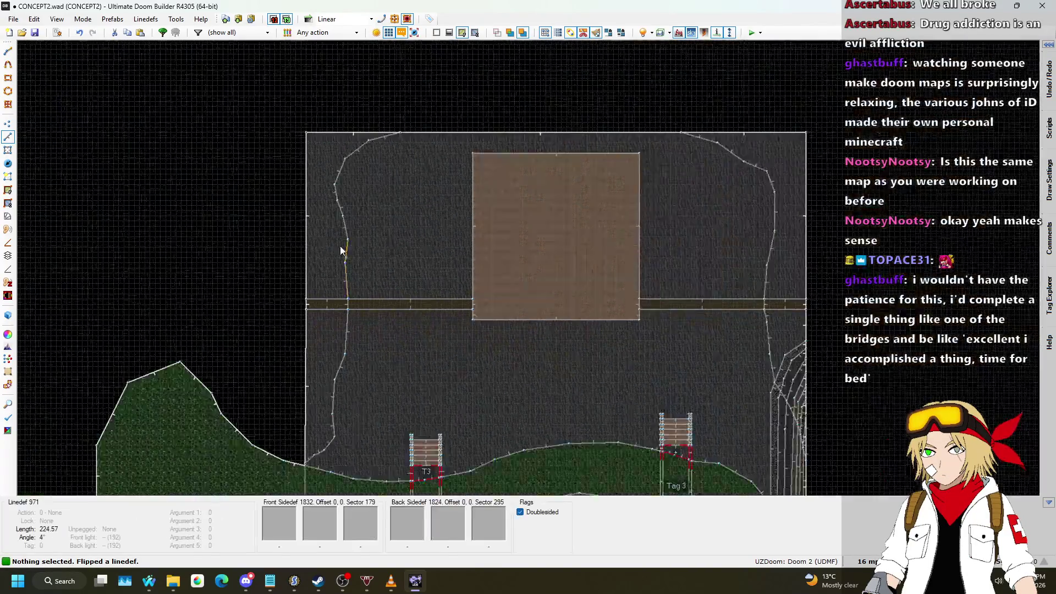
scroll(363, 191, "up", 4)
scroll(422, 131, "down", 4)
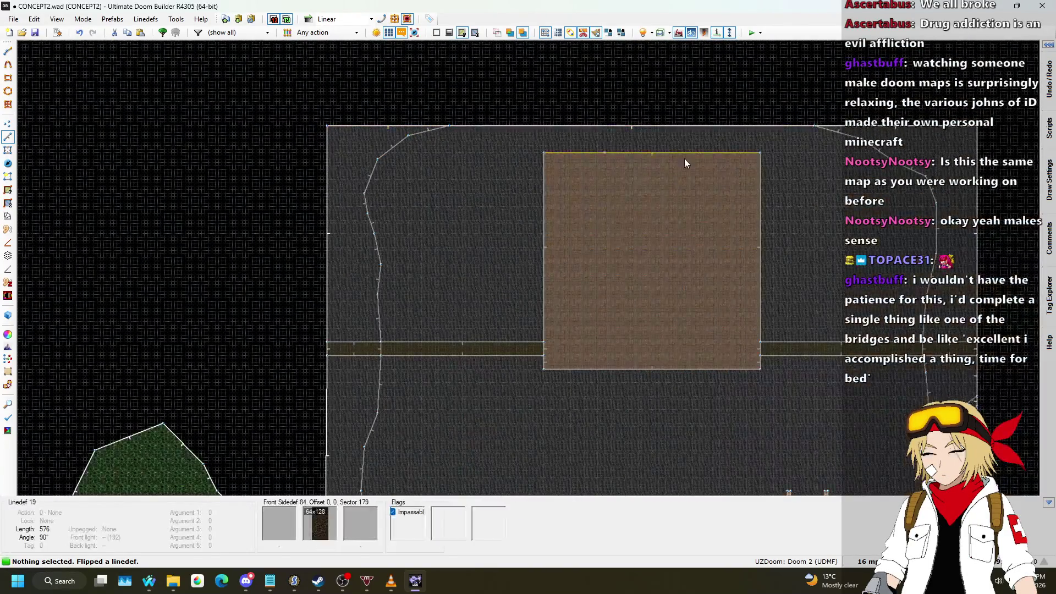
scroll(841, 142, "down", 3)
- In Visual Mode, select the eight terrace step floors beside the waterfall
key("q")
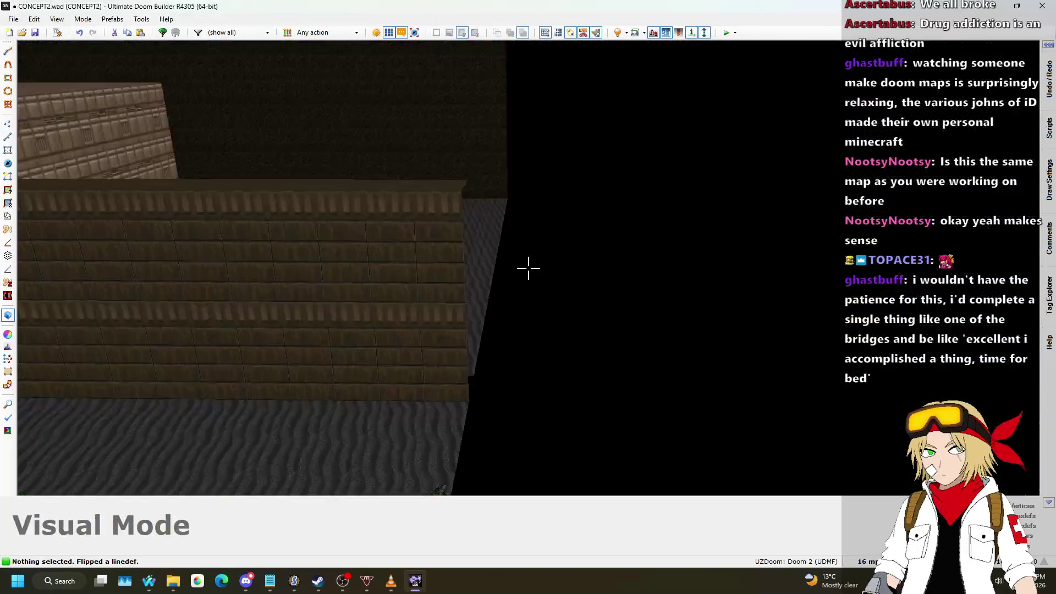
key("w")
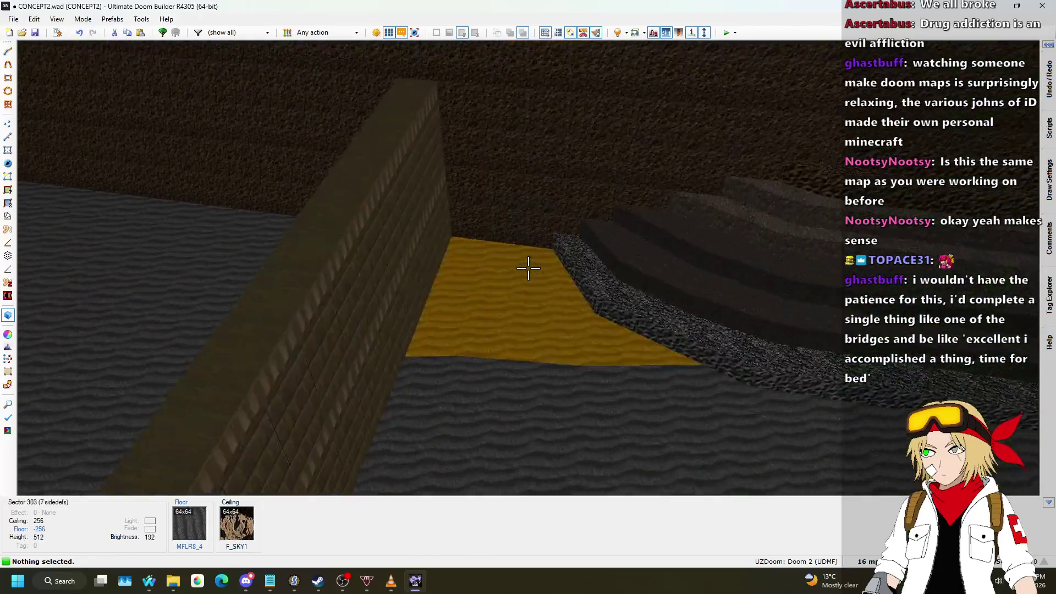
left_click(528, 268)
left_click(528, 269)
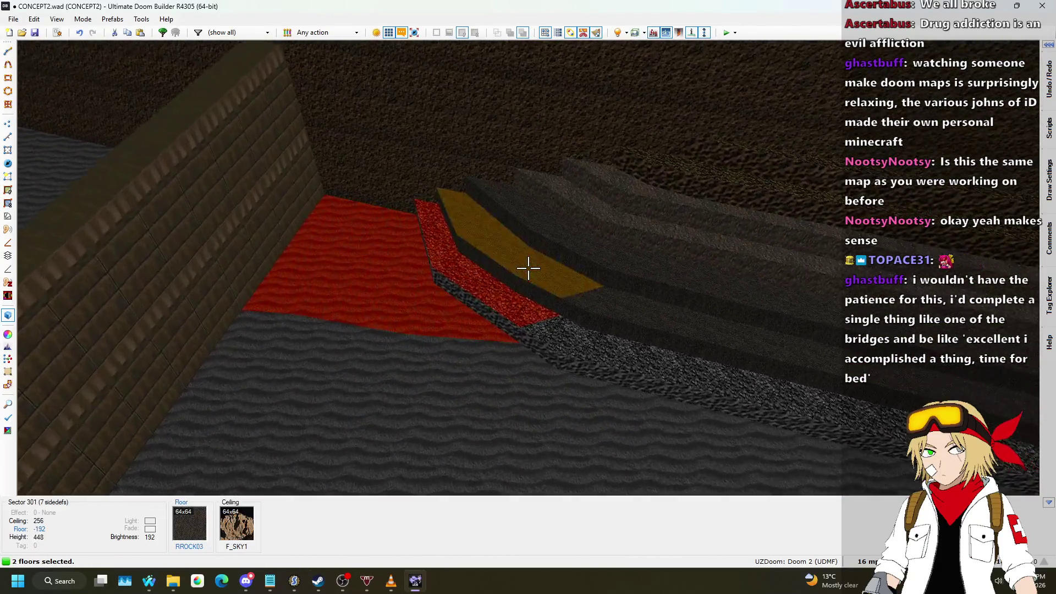
left_click(529, 269)
left_click(528, 268)
left_click(528, 269)
left_click(529, 268)
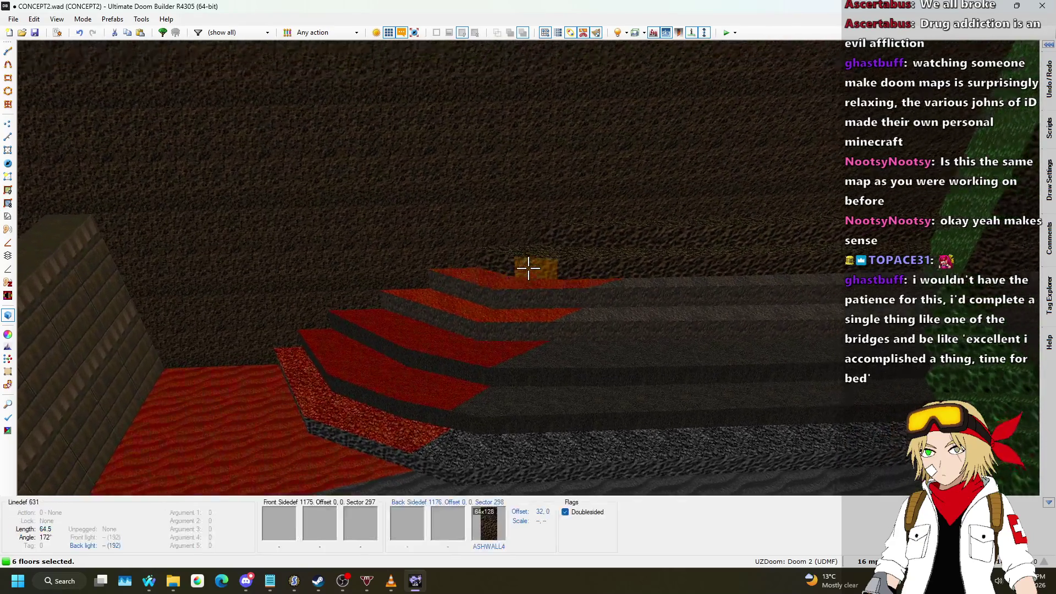
left_click(528, 269)
left_click(528, 269)
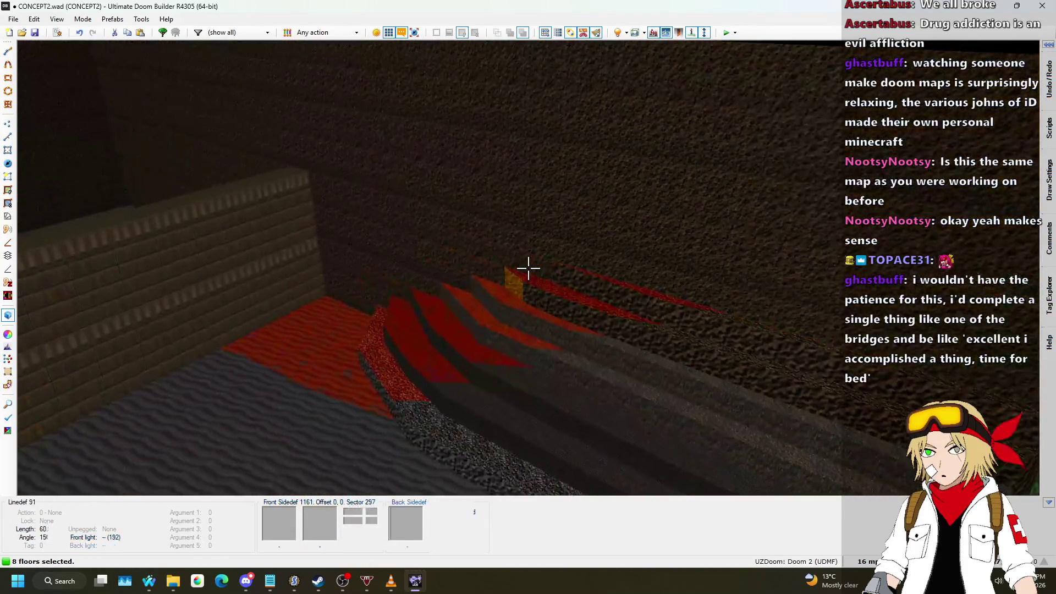
- Raise and lower the selected step floors with the mouse wheel to form even terraces
scroll(528, 268, "up", 7)
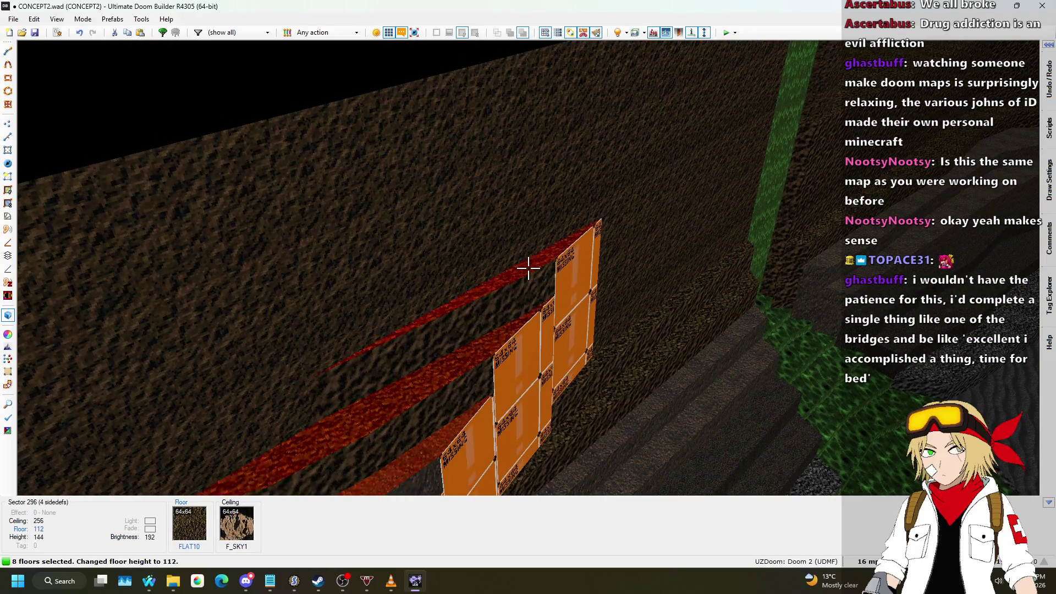
scroll(528, 268, "up", 1)
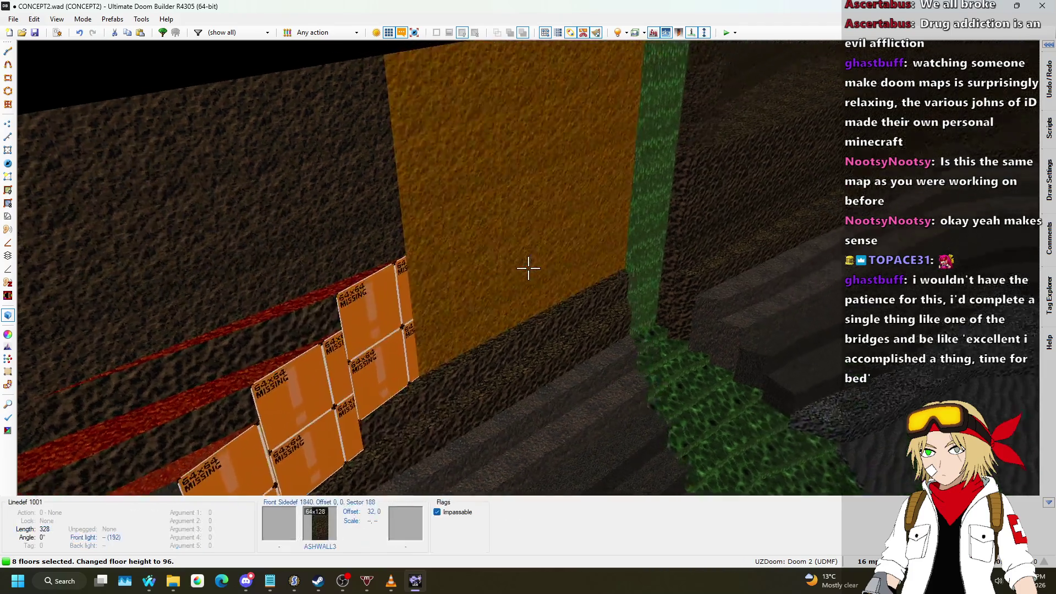
scroll(529, 269, "down", 1)
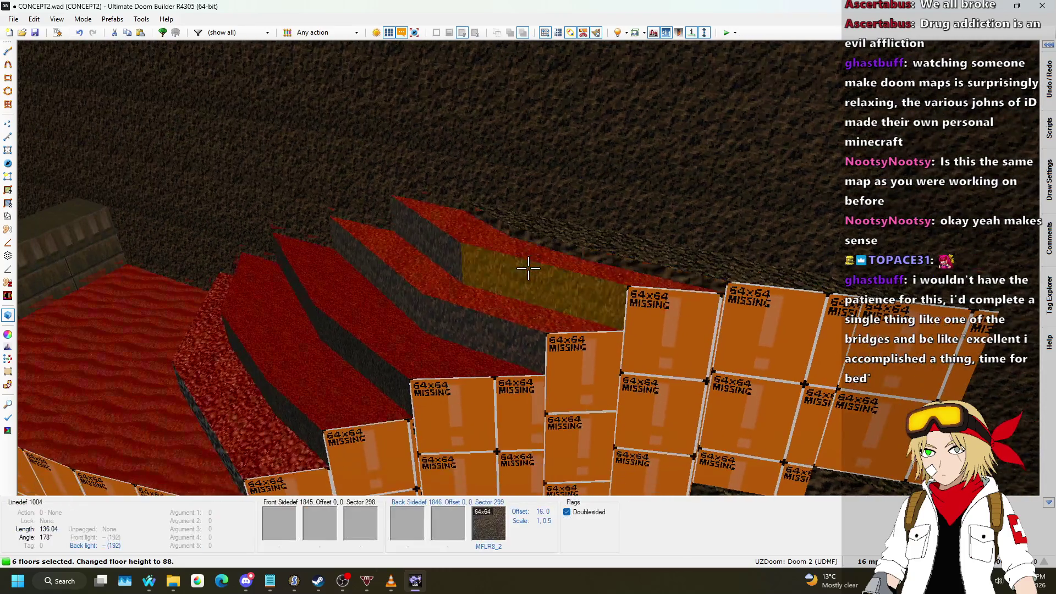
scroll(528, 269, "up", 1)
scroll(528, 269, "down", 1)
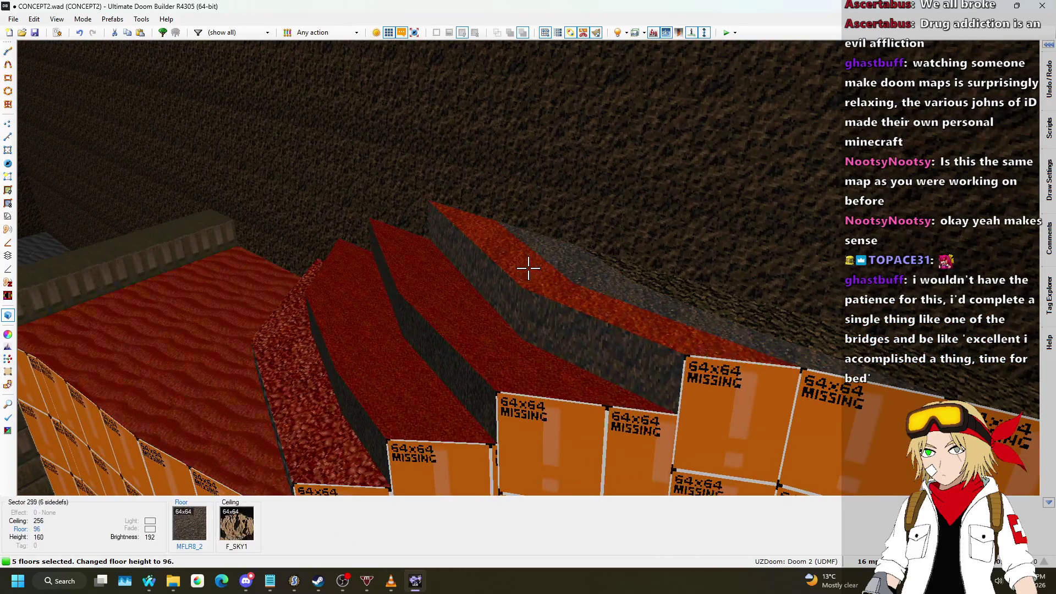
scroll(528, 268, "up", 1)
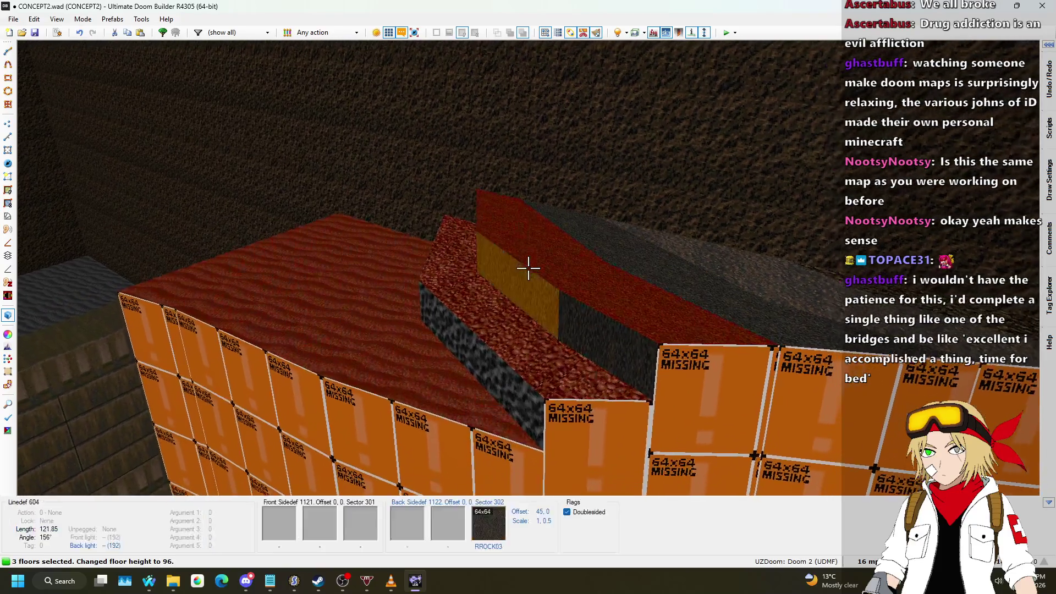
scroll(528, 269, "down", 1)
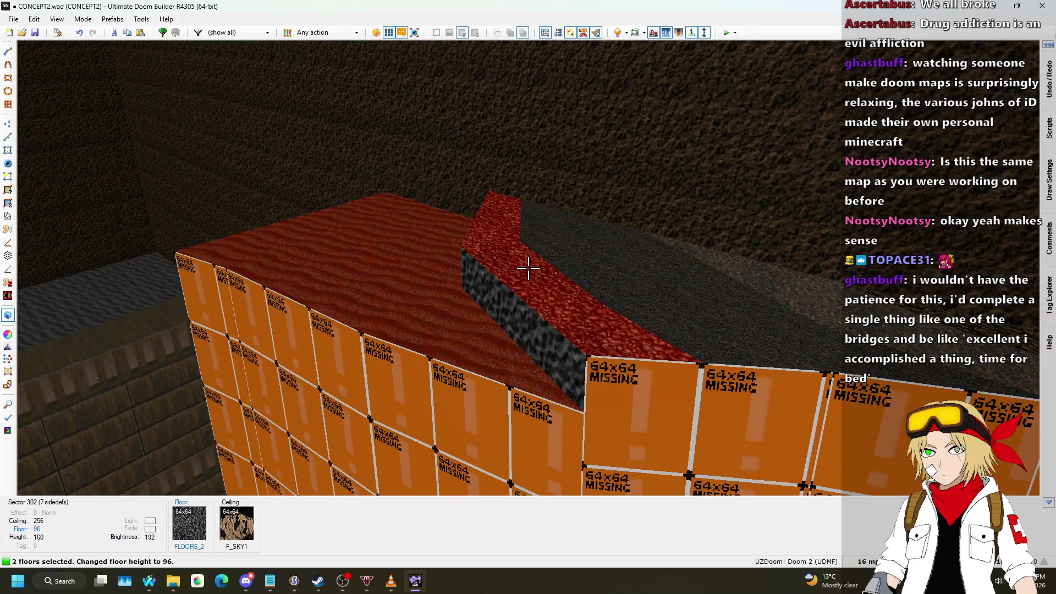
- Adjust the floor heights of the low strip by the wall and the canyon floor
key("Escape")
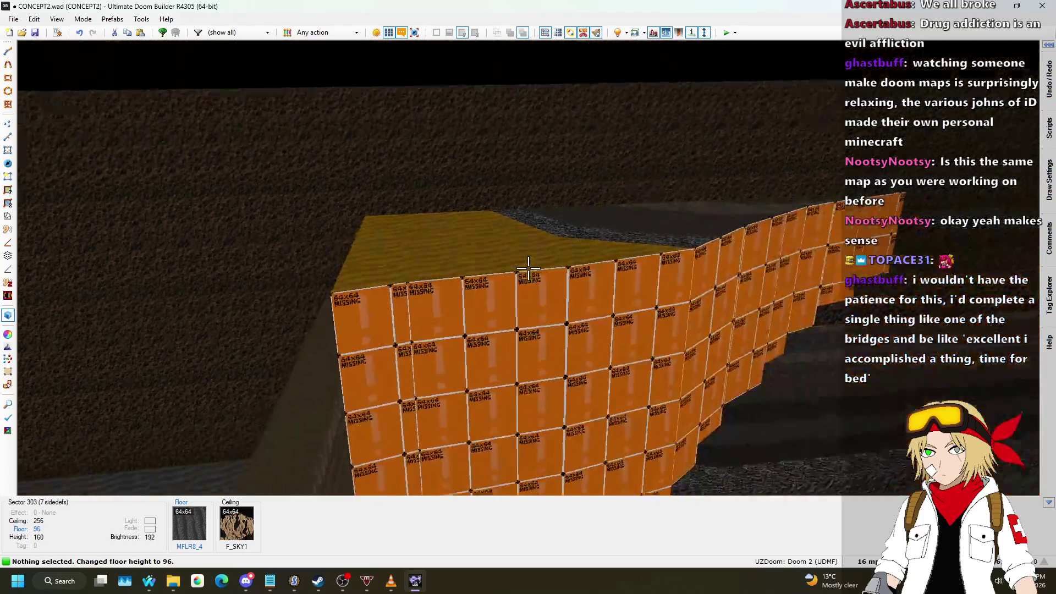
left_click(528, 269)
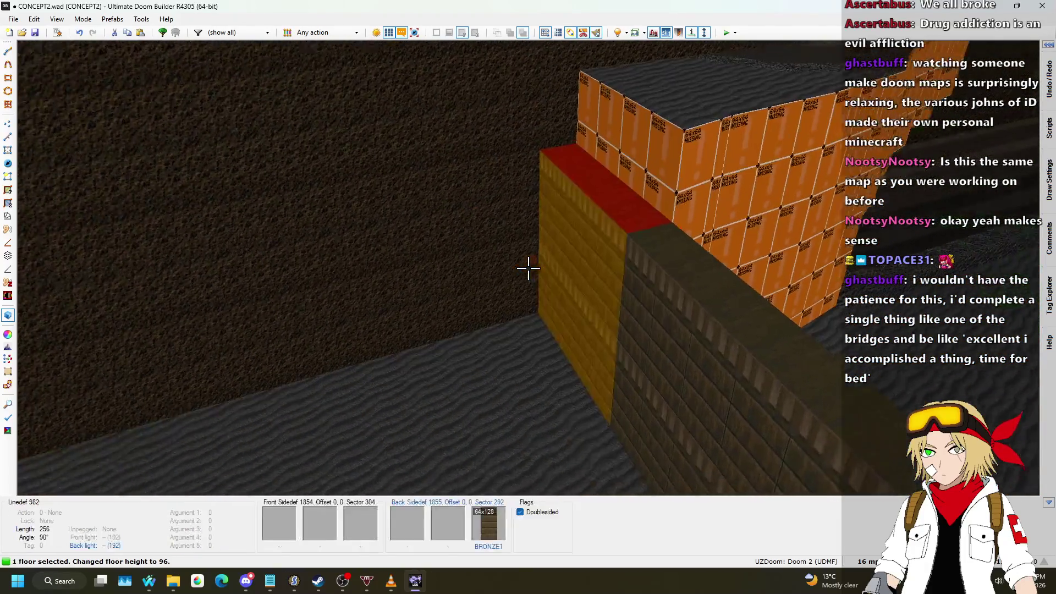
left_click(529, 268)
scroll(528, 269, "down", 1)
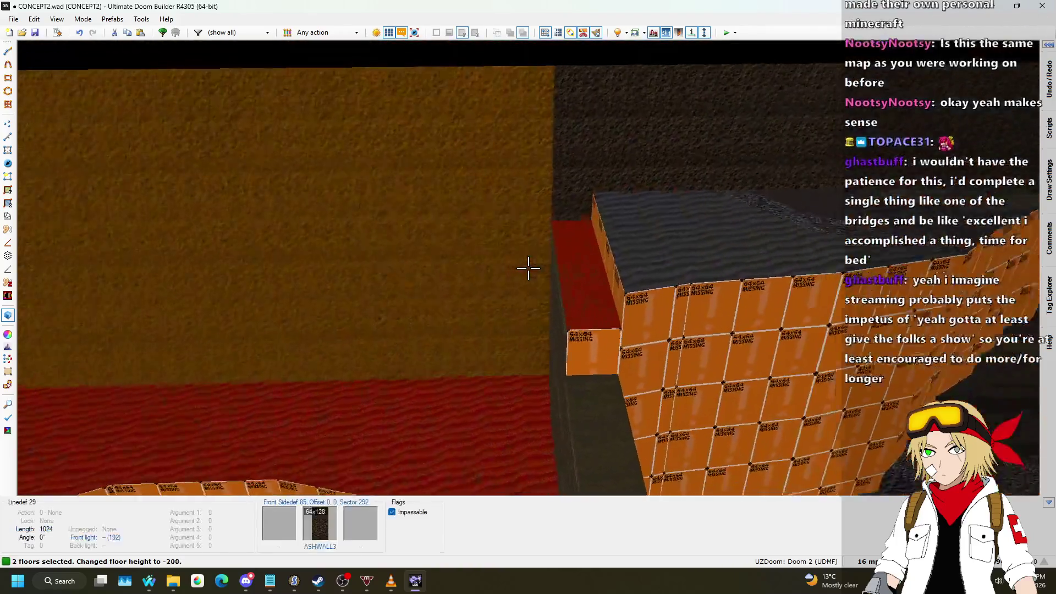
left_click(528, 268)
scroll(529, 269, "up", 1)
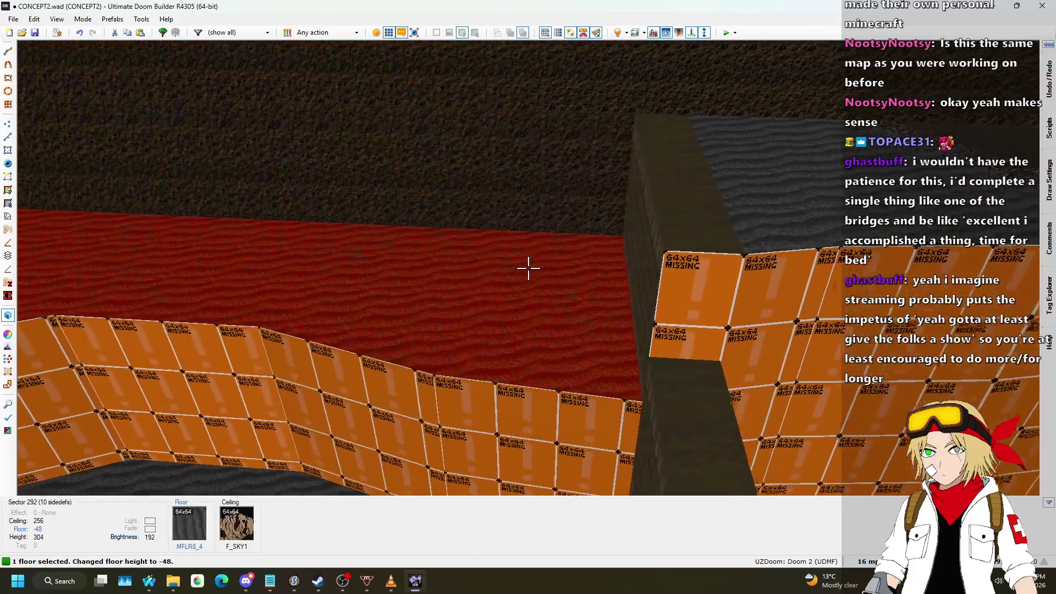
scroll(528, 269, "up", 8)
key("Escape")
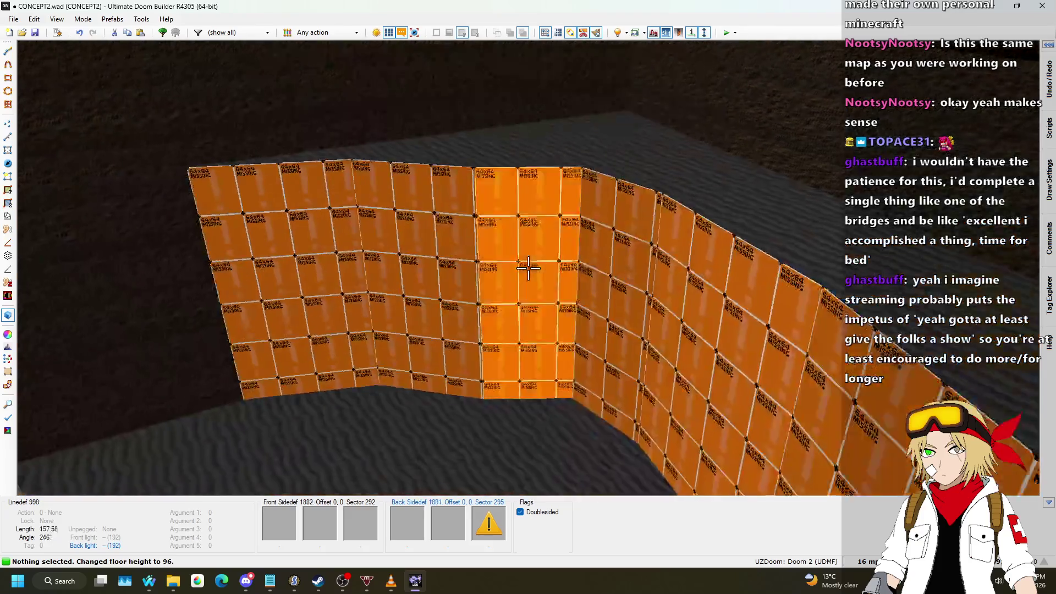
- Bring the sunken canyon floor and the dark strip floor up to height 96
key("w")
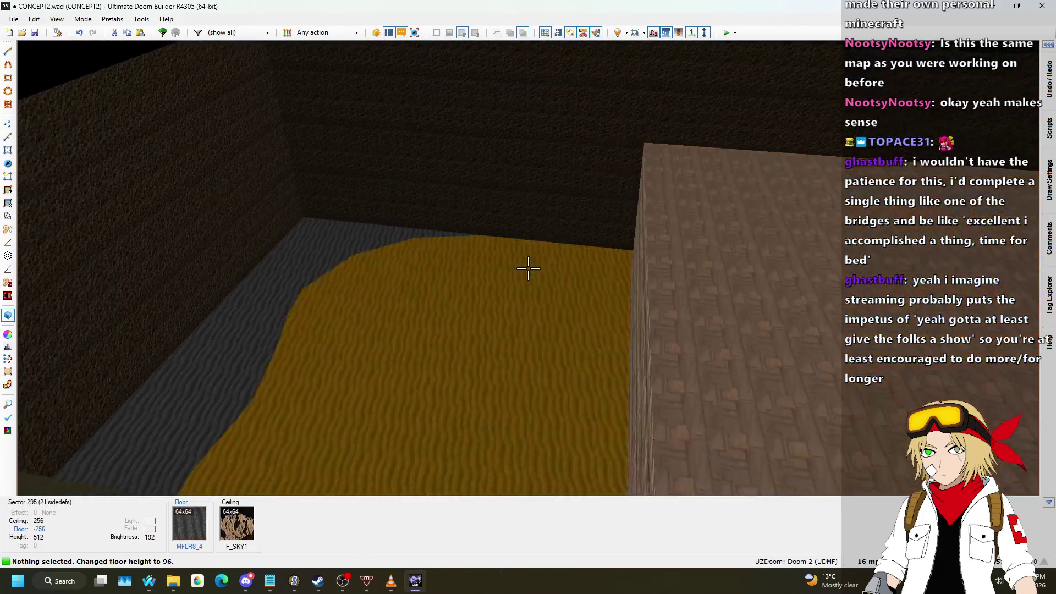
key("a")
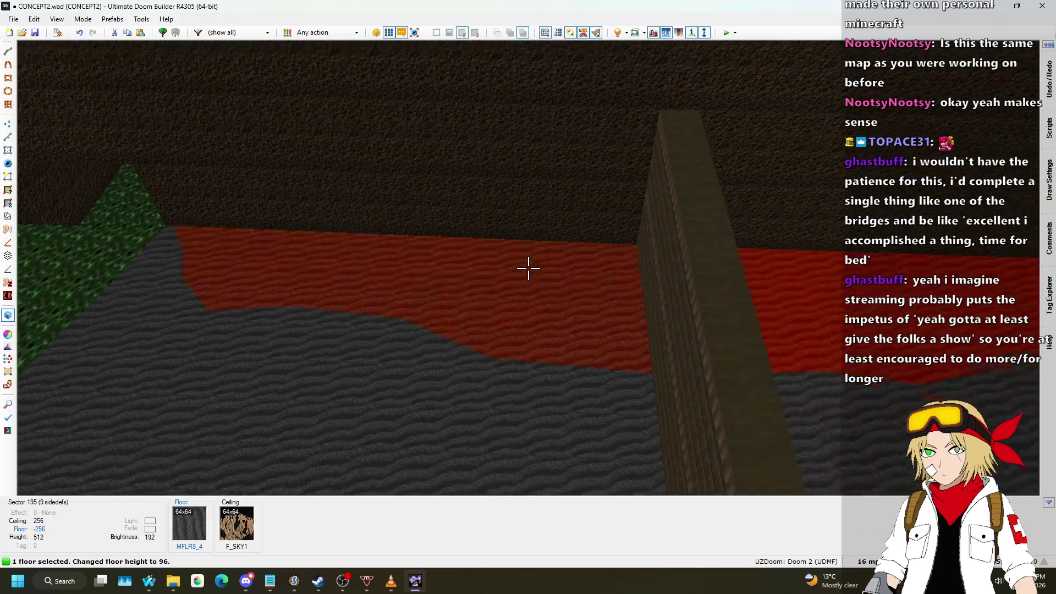
left_click(529, 268)
scroll(528, 268, "down", 5)
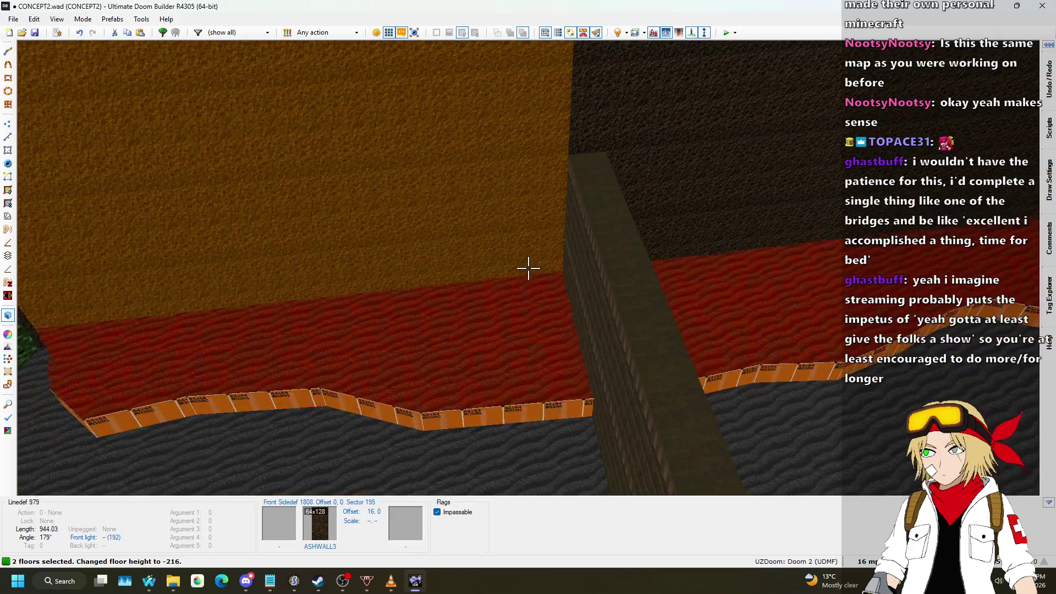
scroll(528, 268, "up", 20)
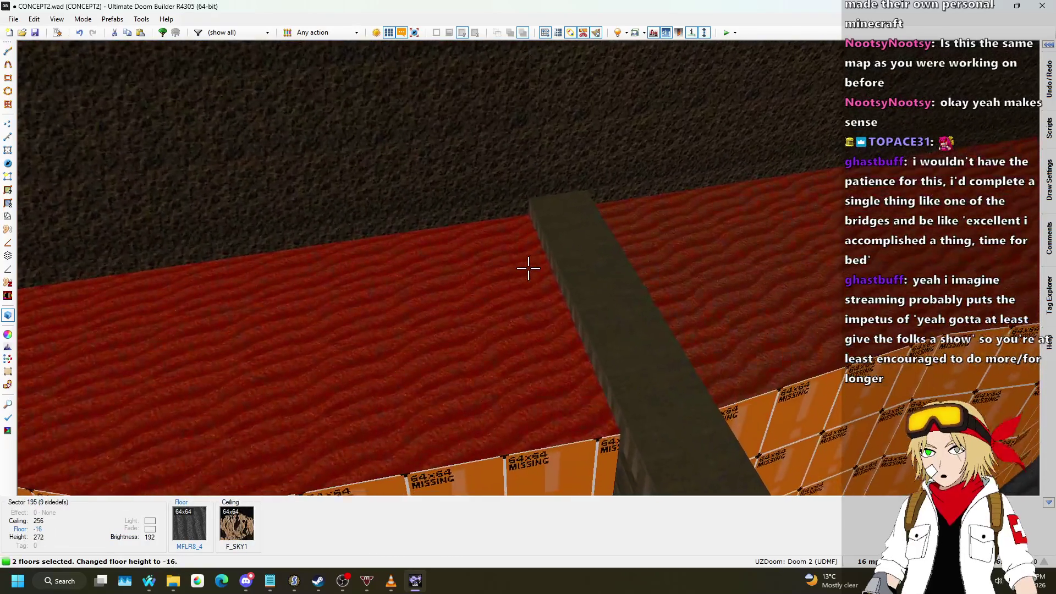
left_click(528, 268)
scroll(529, 268, "down", 1)
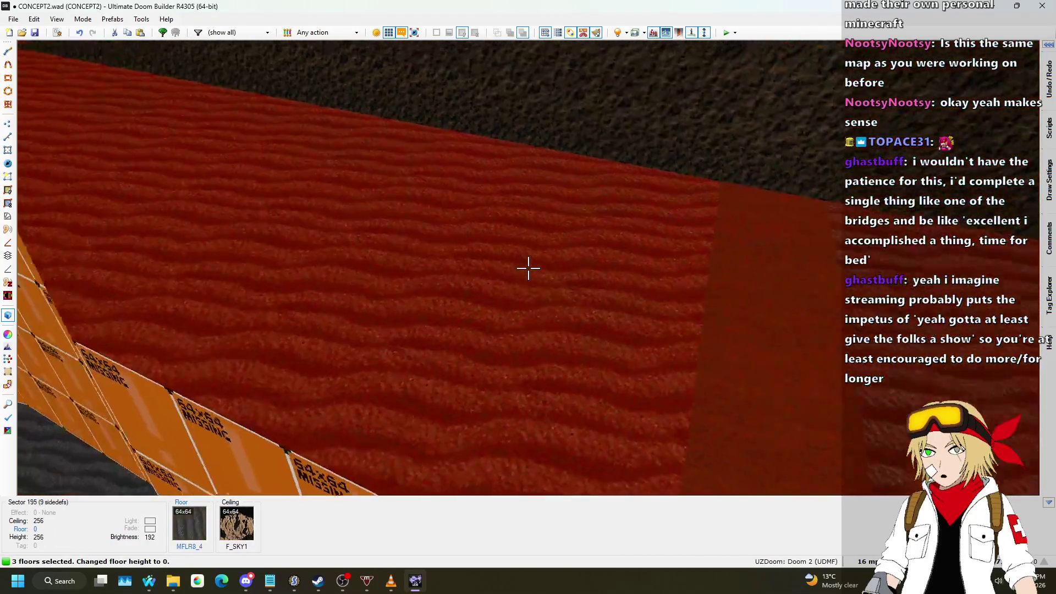
scroll(528, 268, "up", 8)
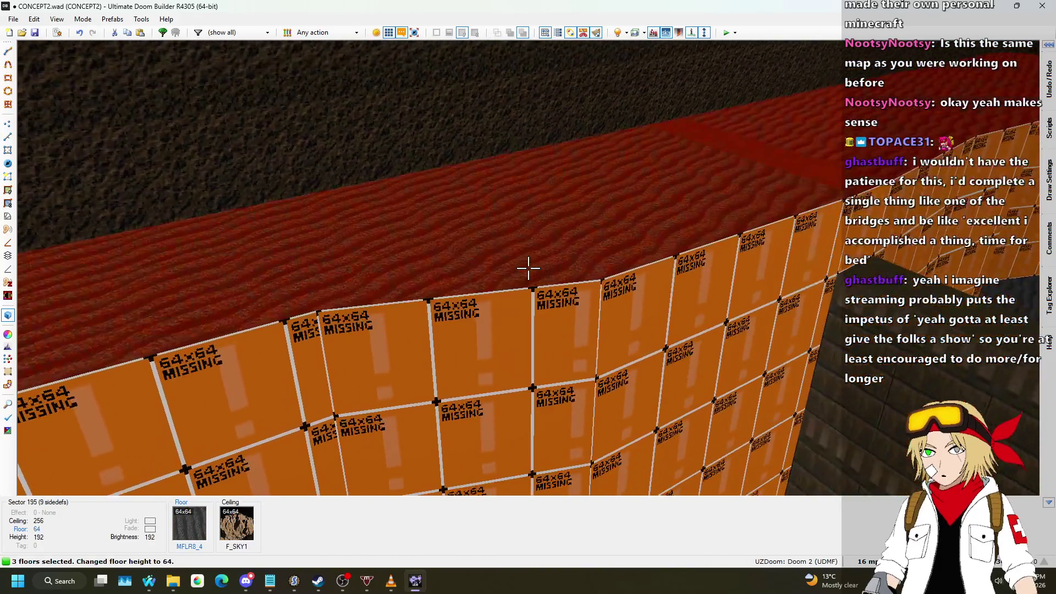
scroll(529, 268, "up", 1)
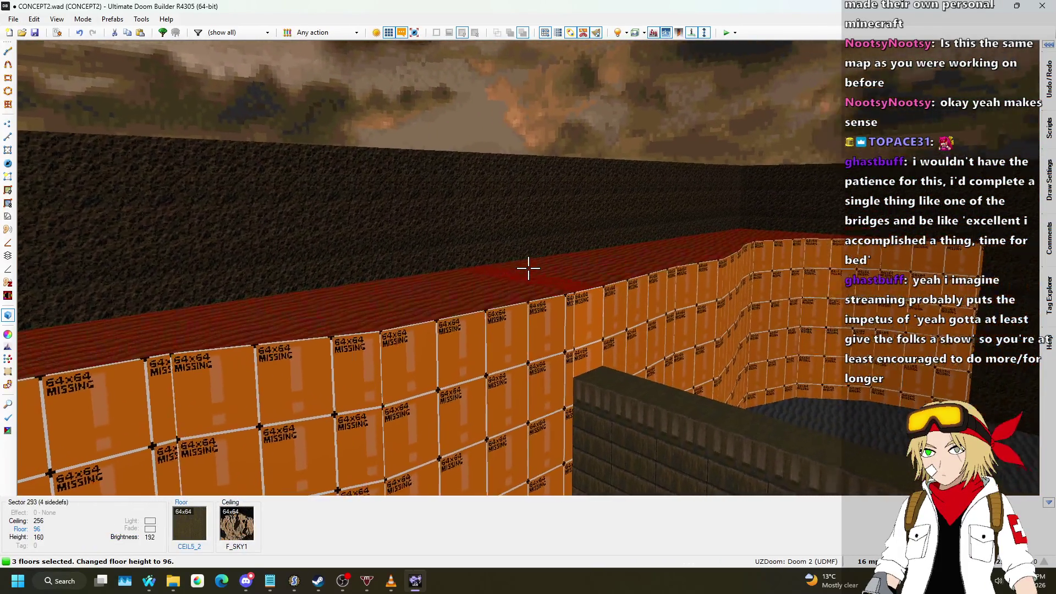
- Cover the missing-texture ledge walls with ASHWALL4
key("c")
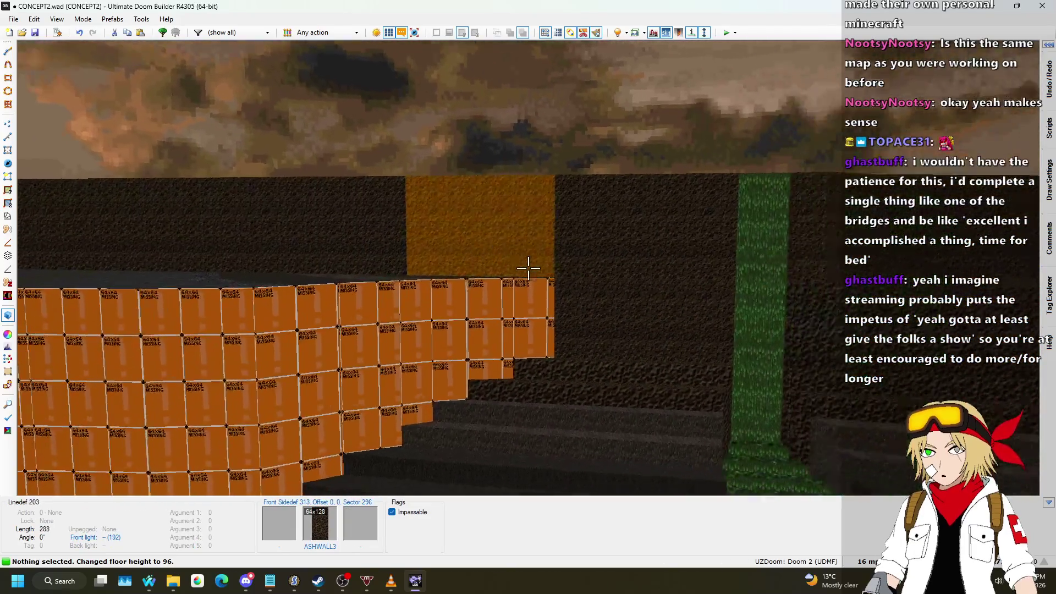
key("ctrl+c")
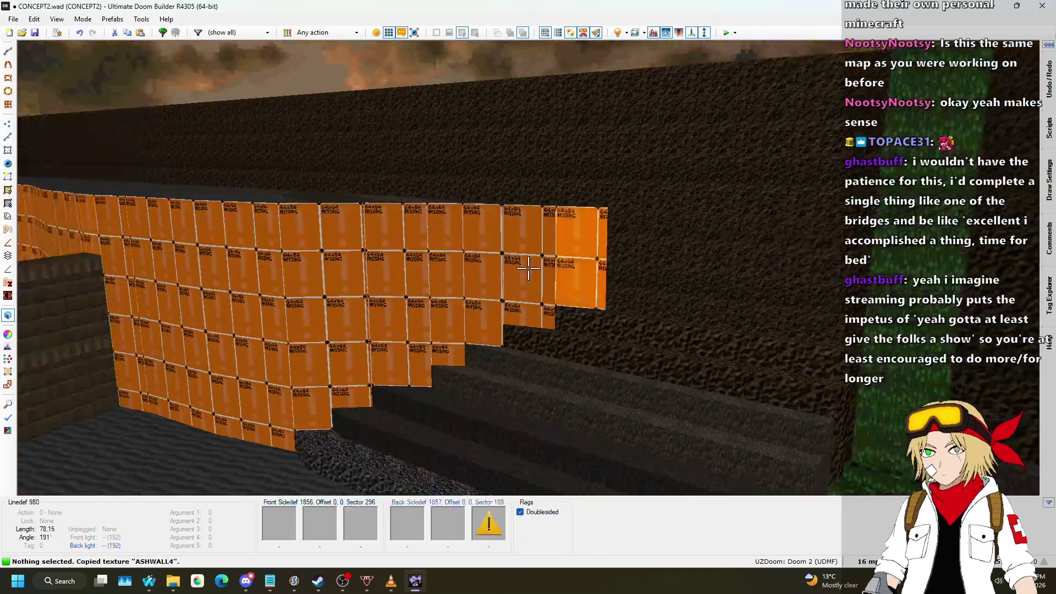
key("ctrl+v")
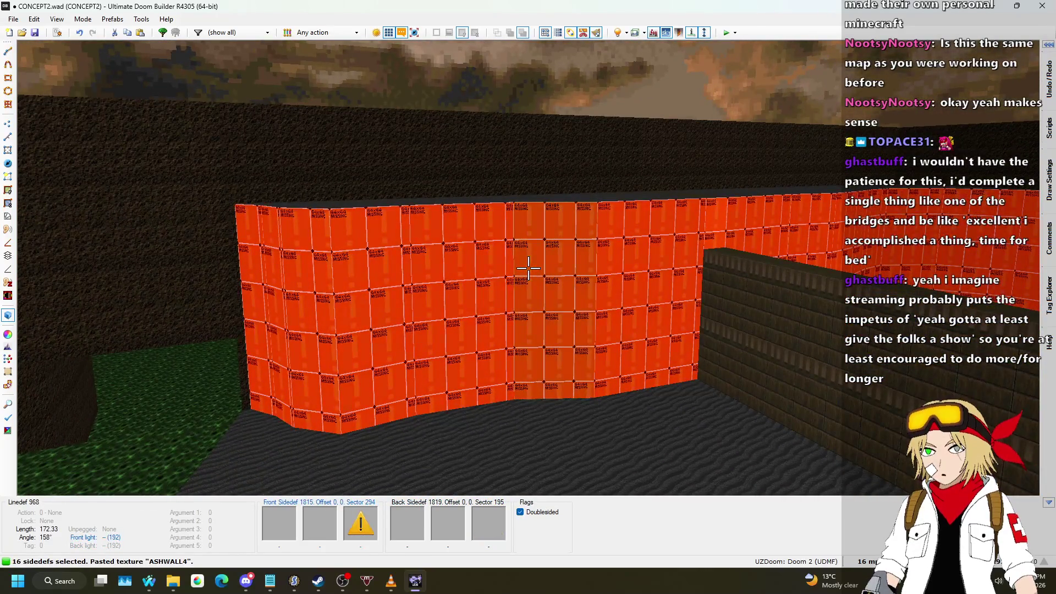
key("Escape")
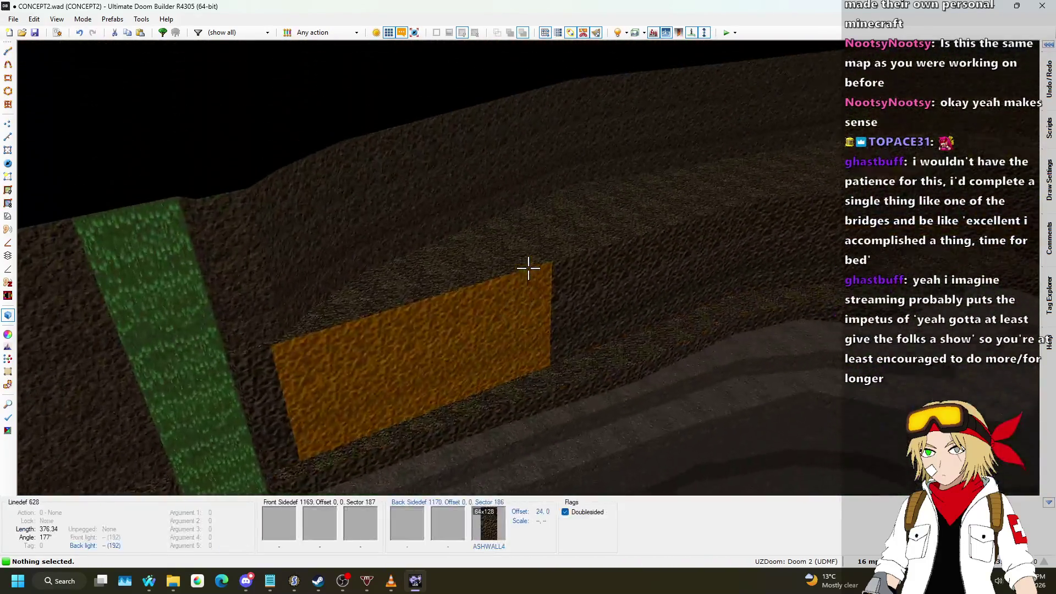
- Apply the FLAT10 flat to all seven terrace floors and return to the 2D map
key("ctrl+c")
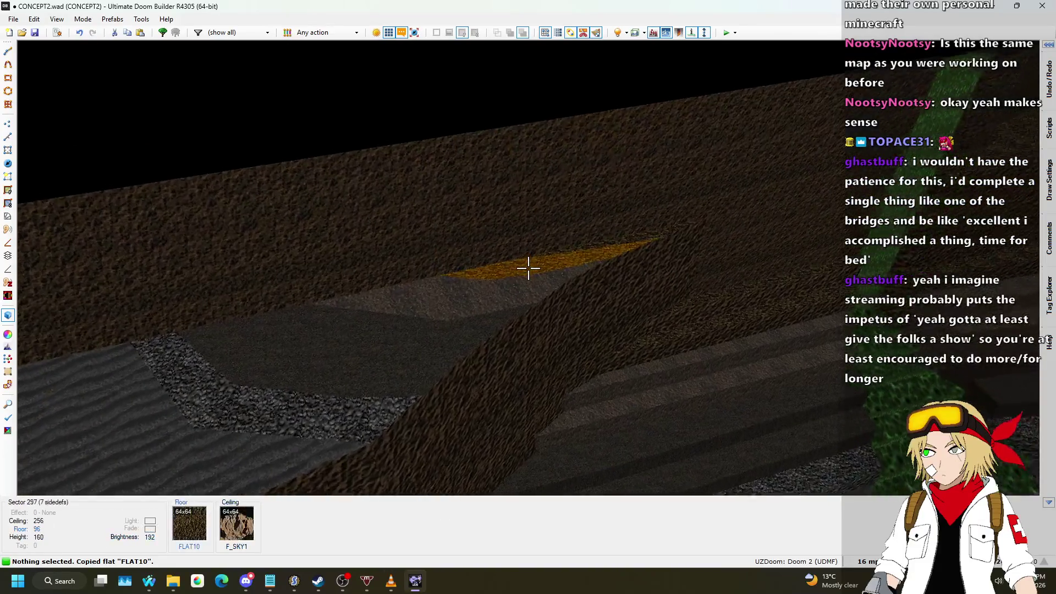
left_click(528, 268)
left_click(529, 268)
left_click(528, 268)
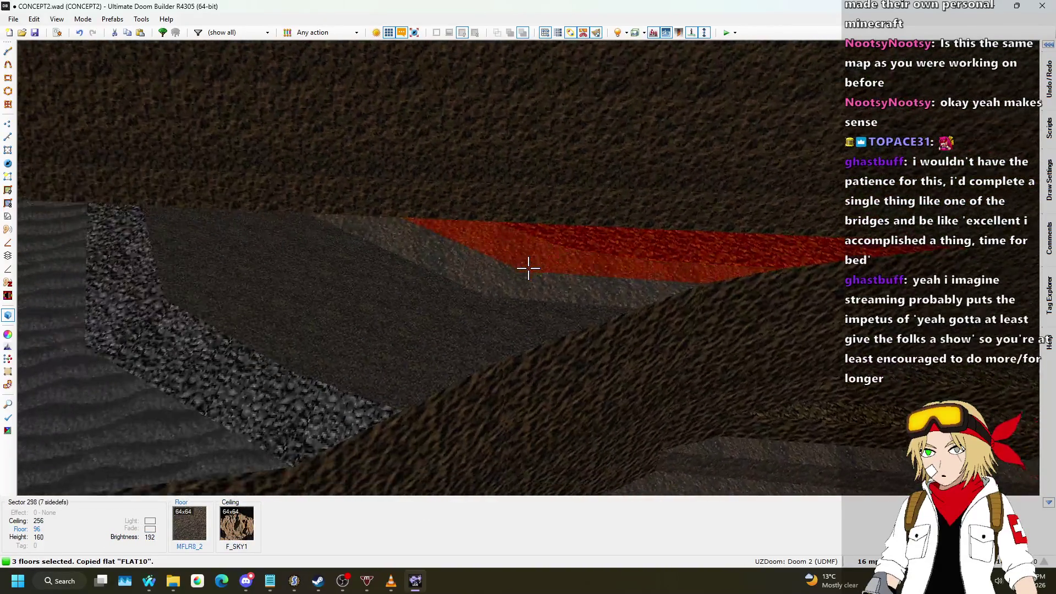
left_click(528, 268)
left_click(529, 268)
left_click(528, 268)
left_click(529, 268)
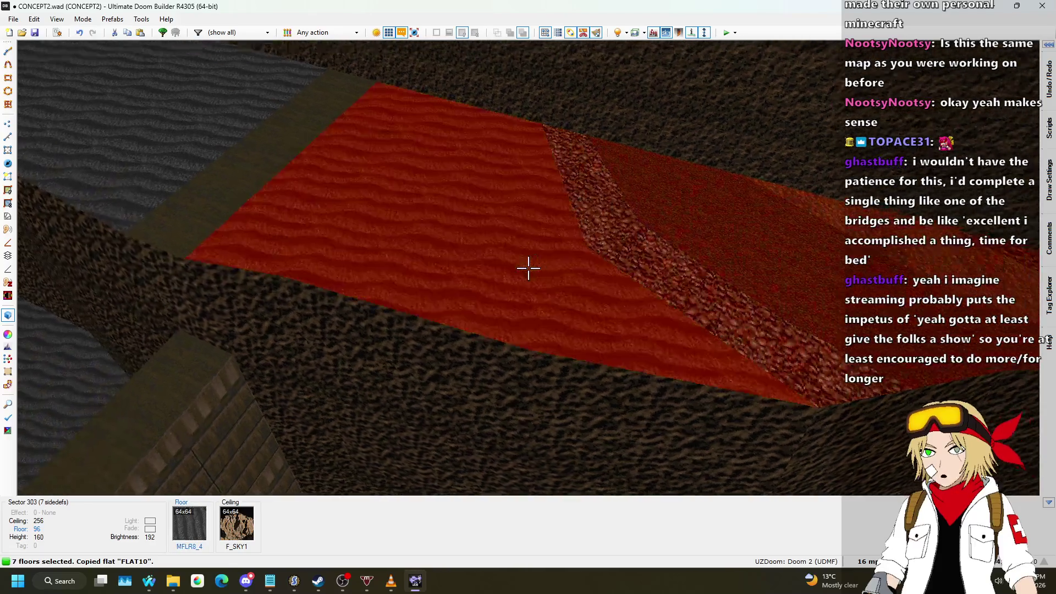
key("ctrl+v")
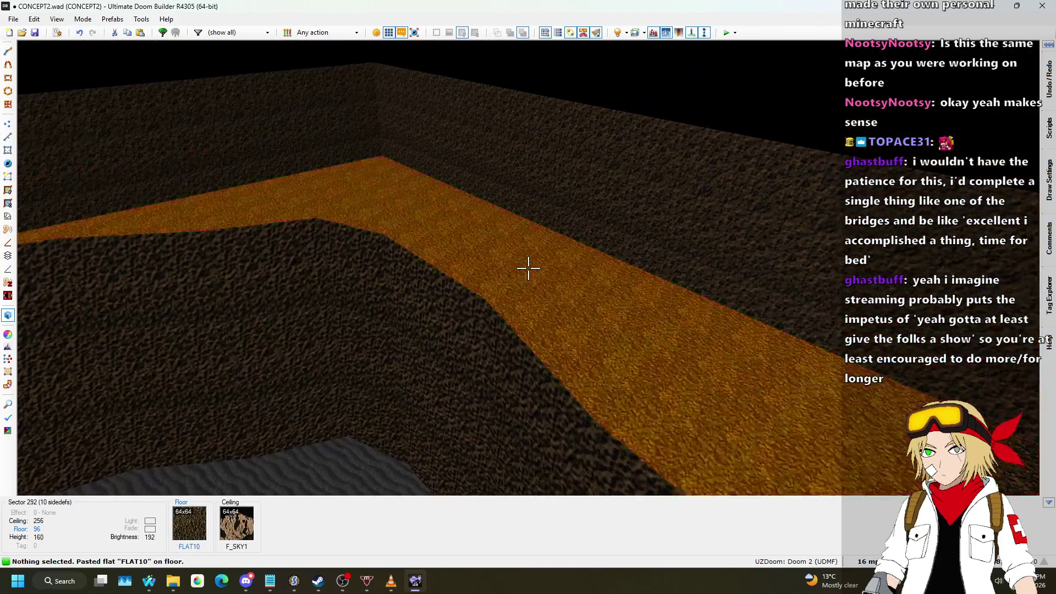
key("q")
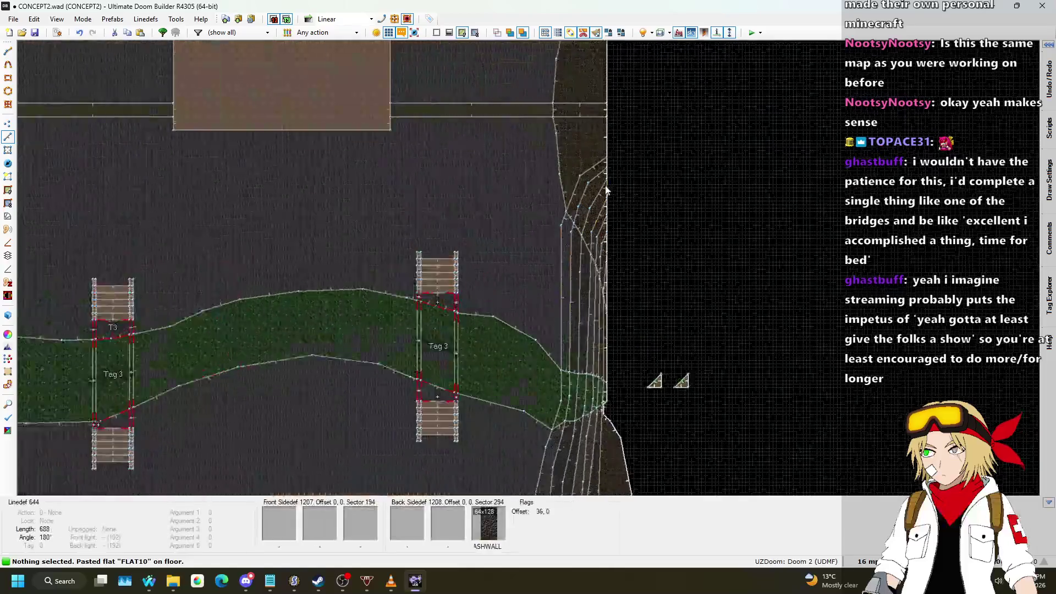
- Select and delete the 16 old terrace ledge linedefs beside the waterfall
scroll(563, 133, "up", 3)
left_click(548, 180)
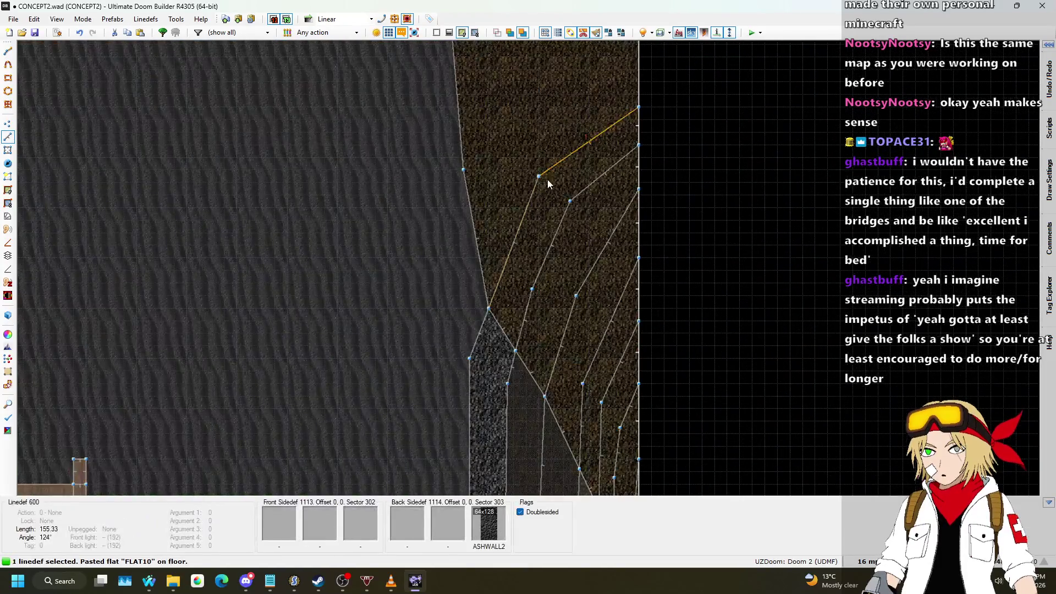
left_click(534, 325)
left_click(546, 259)
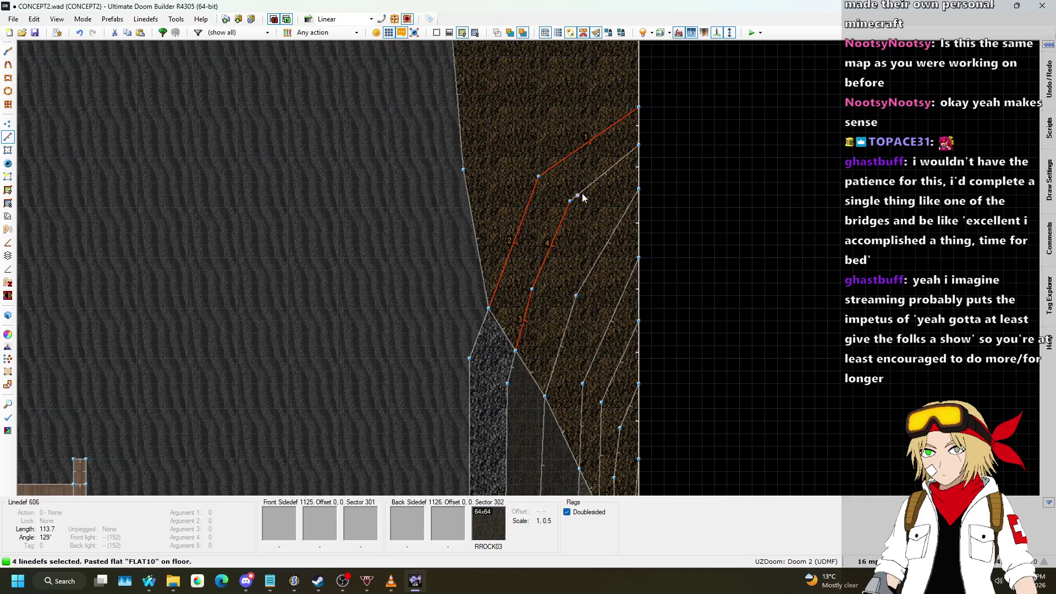
left_click(561, 345)
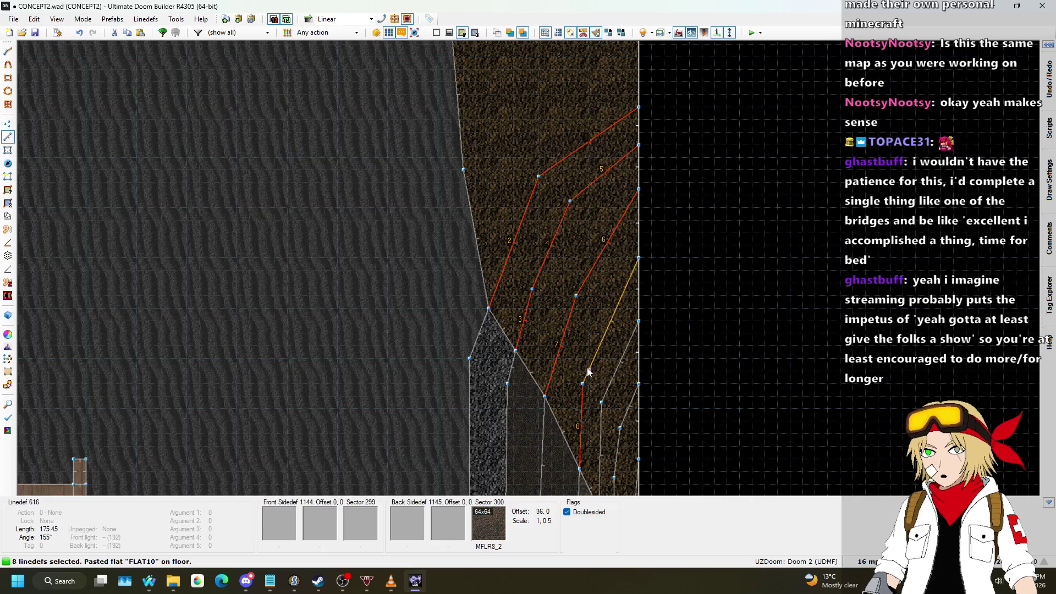
scroll(585, 231, "up", 2)
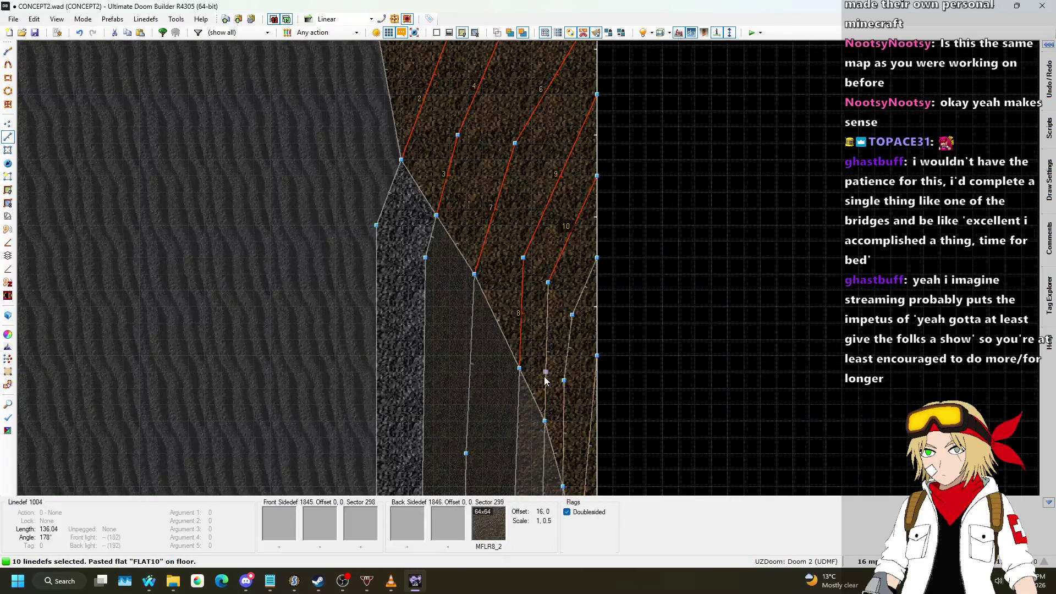
left_click(582, 298)
scroll(585, 306, "down", 2)
scroll(594, 330, "up", 2)
left_click(598, 363)
scroll(599, 363, "down", 2)
scroll(602, 372, "up", 3)
left_click(577, 349)
scroll(577, 349, "down", 2)
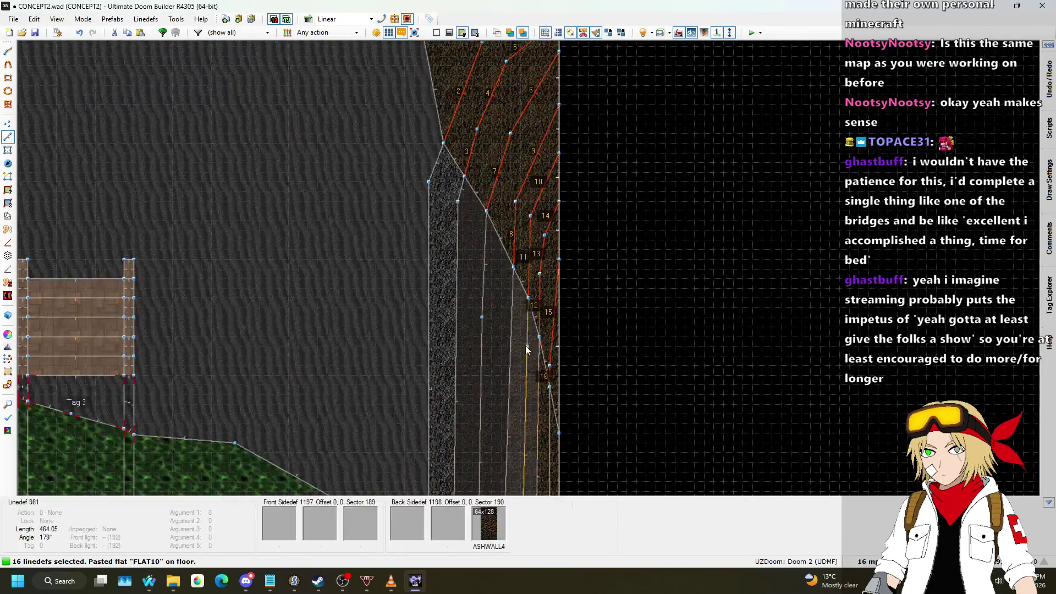
key("Delete")
scroll(589, 378, "down", 2)
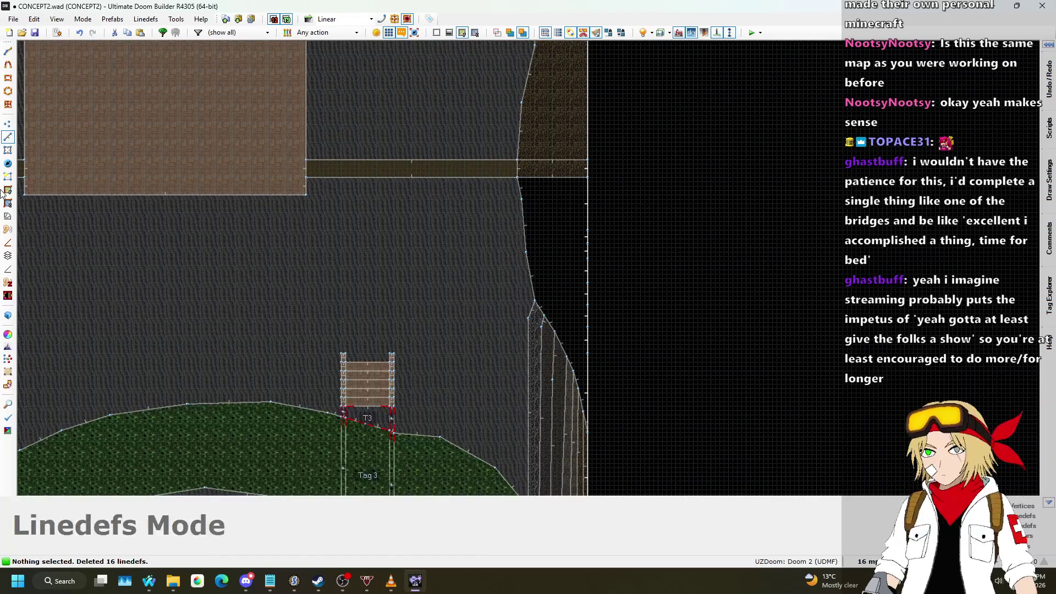
- Build a sector in the cleared area right of the curve and delete the leftover horizontal lines
left_click(8, 176)
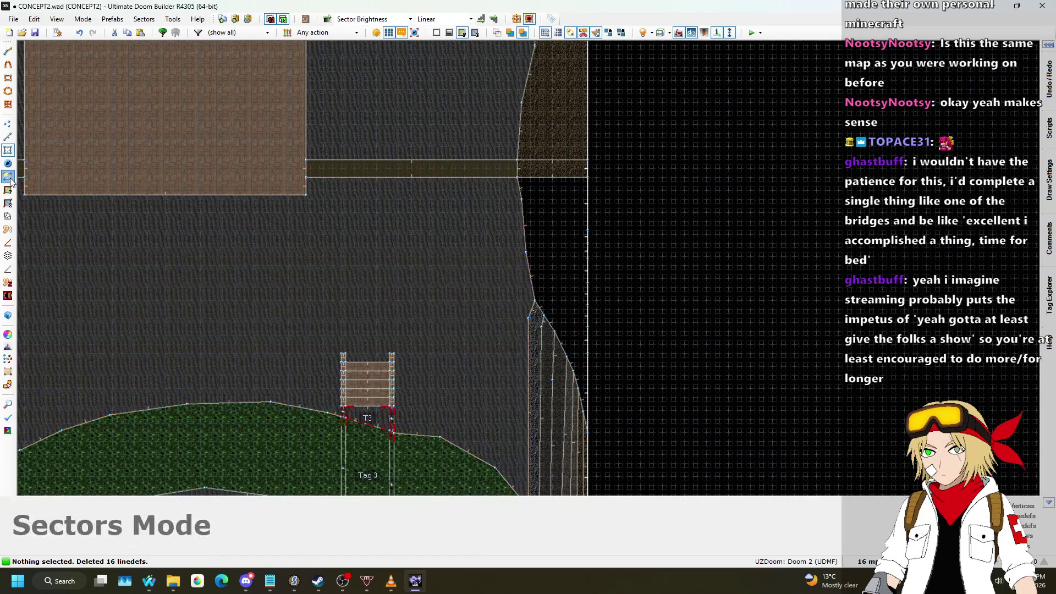
left_click(542, 235)
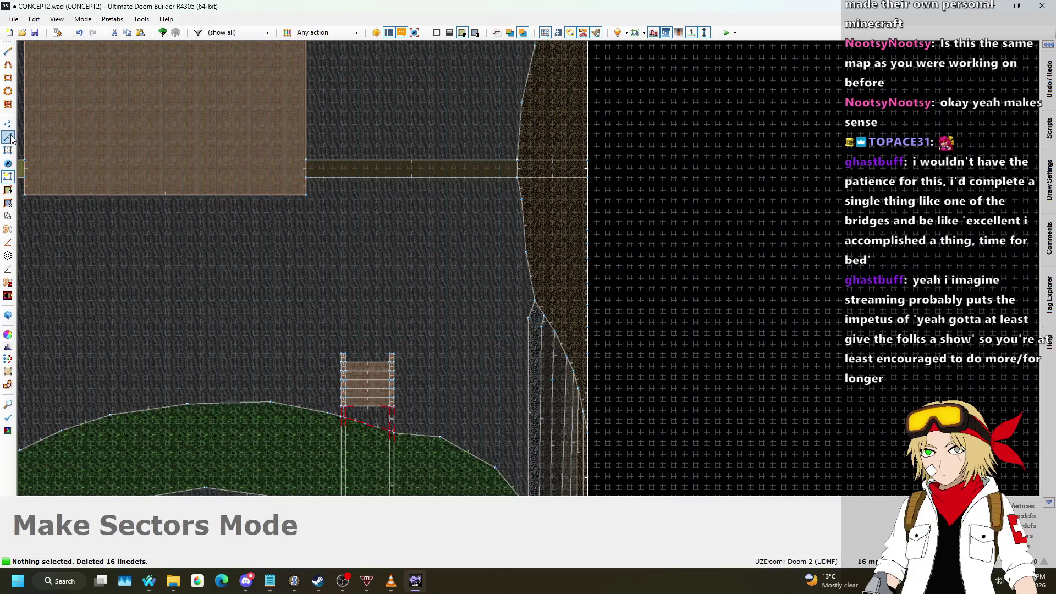
left_click(8, 136)
left_click(549, 160)
left_click(551, 178)
key("Delete")
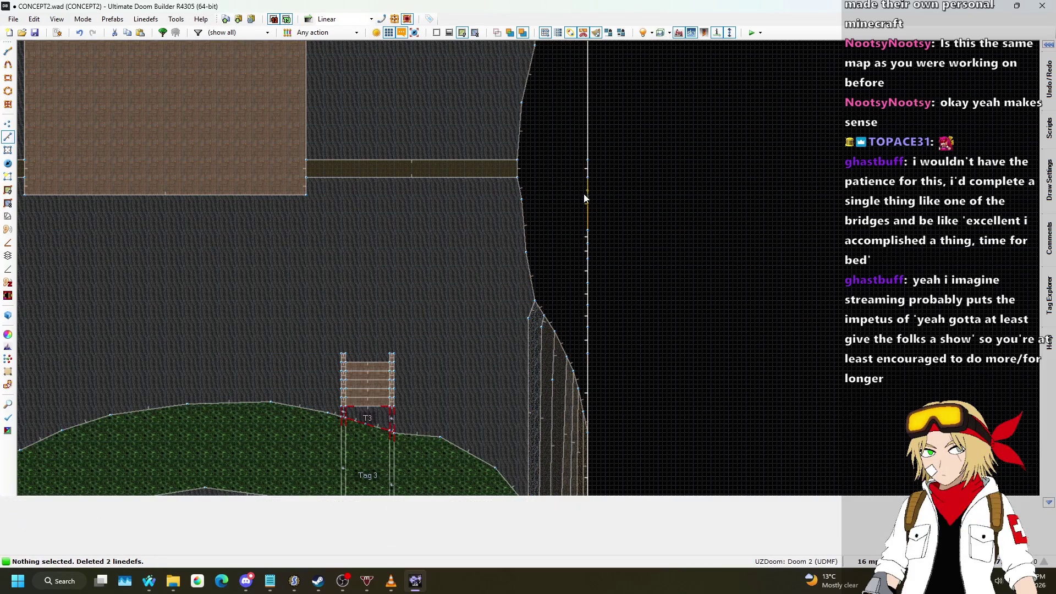
scroll(495, 308, "down", 3)
scroll(341, 209, "up", 3)
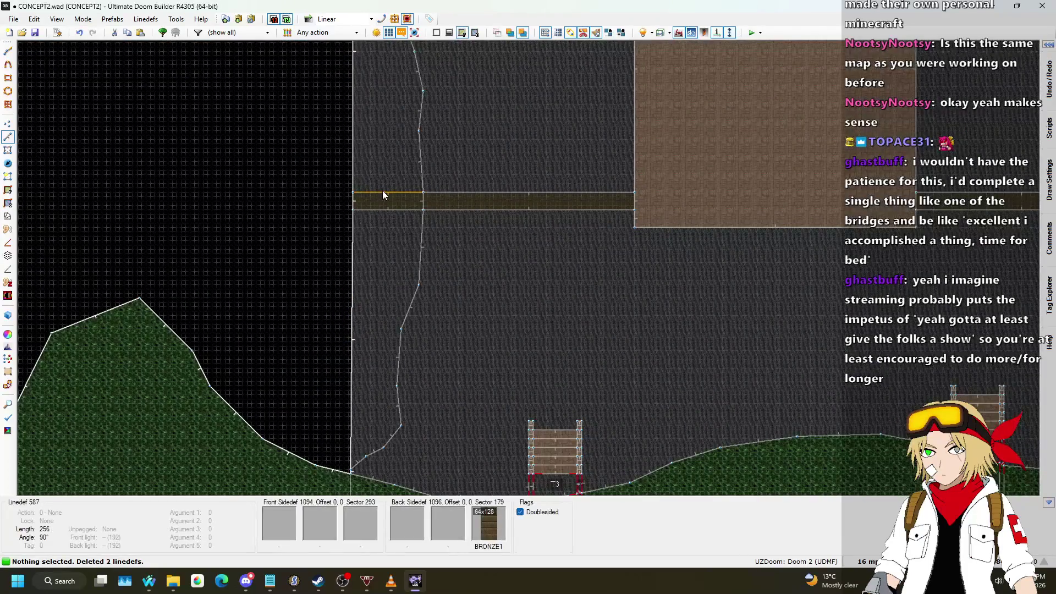
key("Delete")
- Rebuild sectors in Make Sectors Mode, preview in 3D and copy the FLAT10 floor texture
left_click(8, 189)
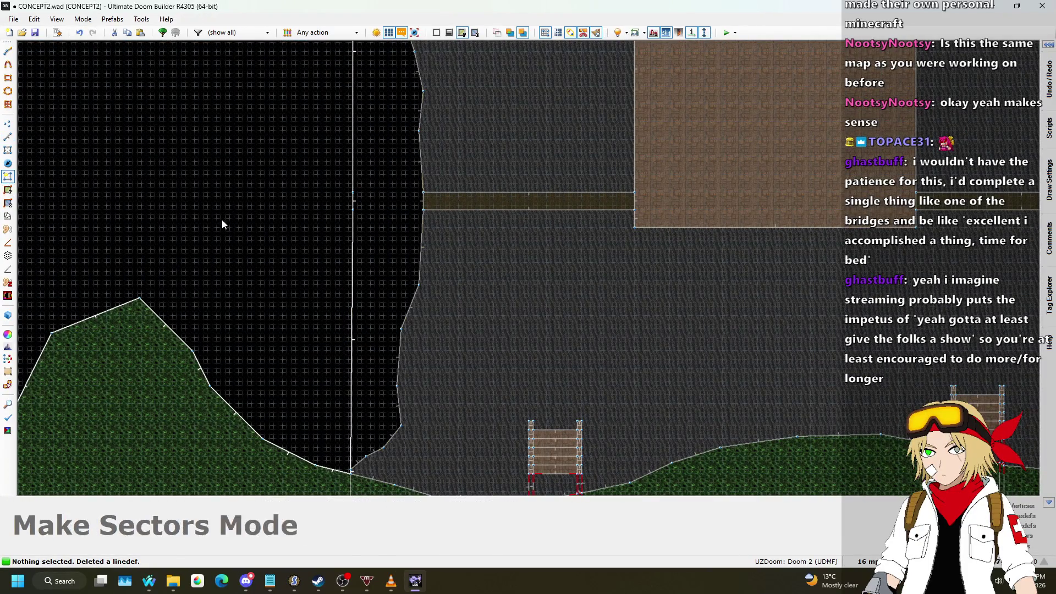
scroll(297, 237, "down", 2)
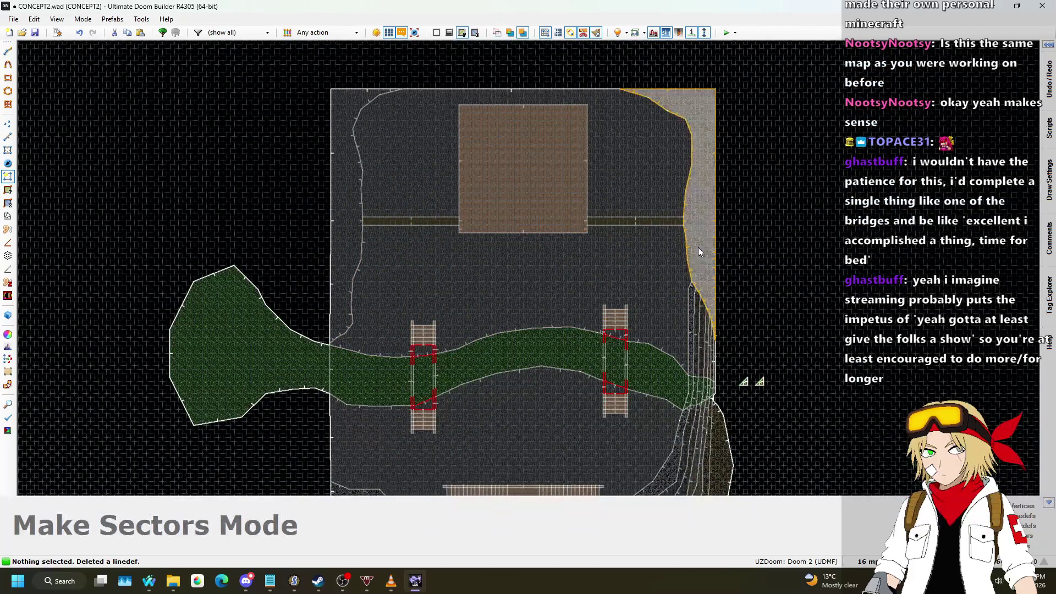
scroll(699, 246, "up", 1)
key("w")
key("ctrl+c")
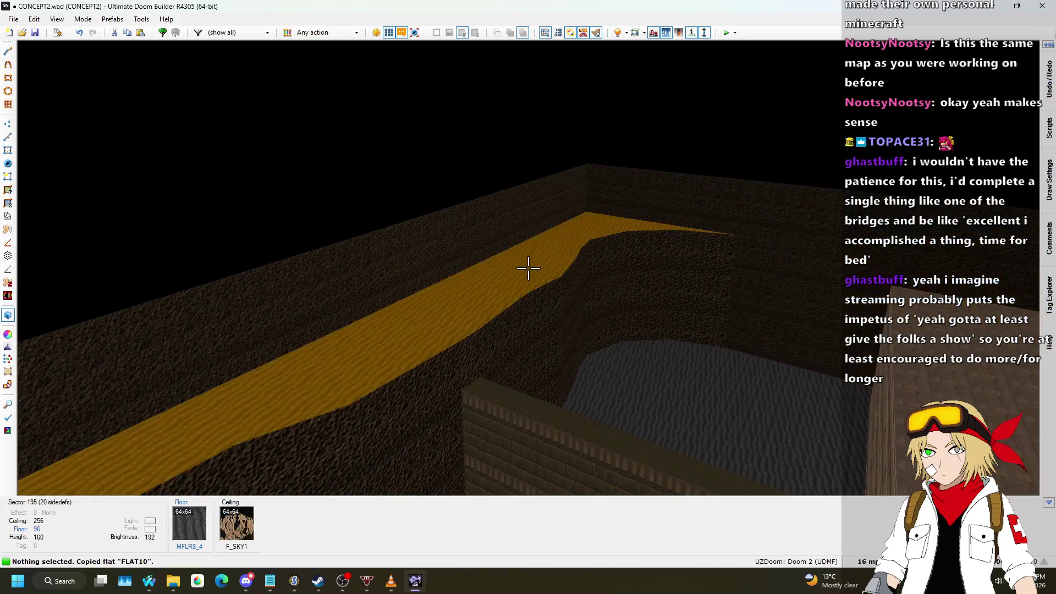
- Paste FLAT10 onto the ledge floor and return to the 2D map
key("ctrl+v")
key("w")
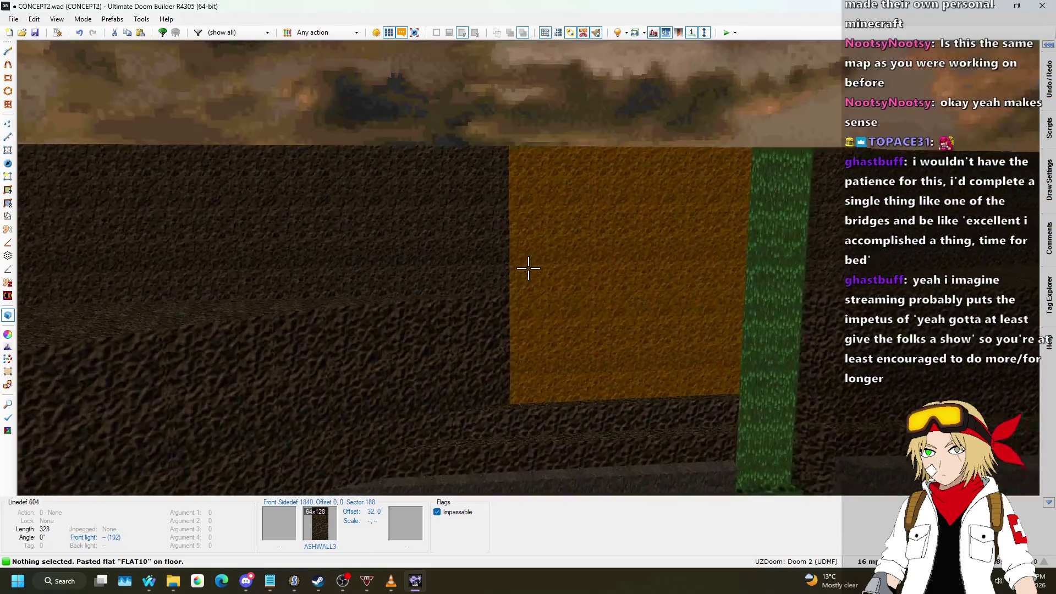
key("q")
scroll(529, 269, "down", 3)
scroll(520, 273, "up", 3)
scroll(545, 265, "up", 6)
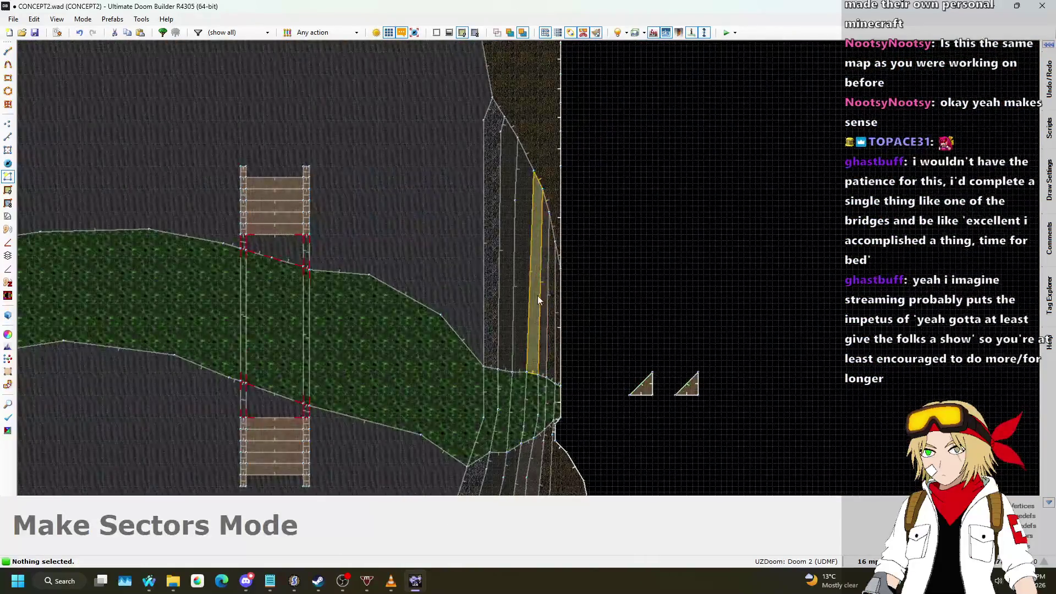
- Switch to Vertices Mode with the grid set to 16
key("v")
scroll(464, 156, "down", 3)
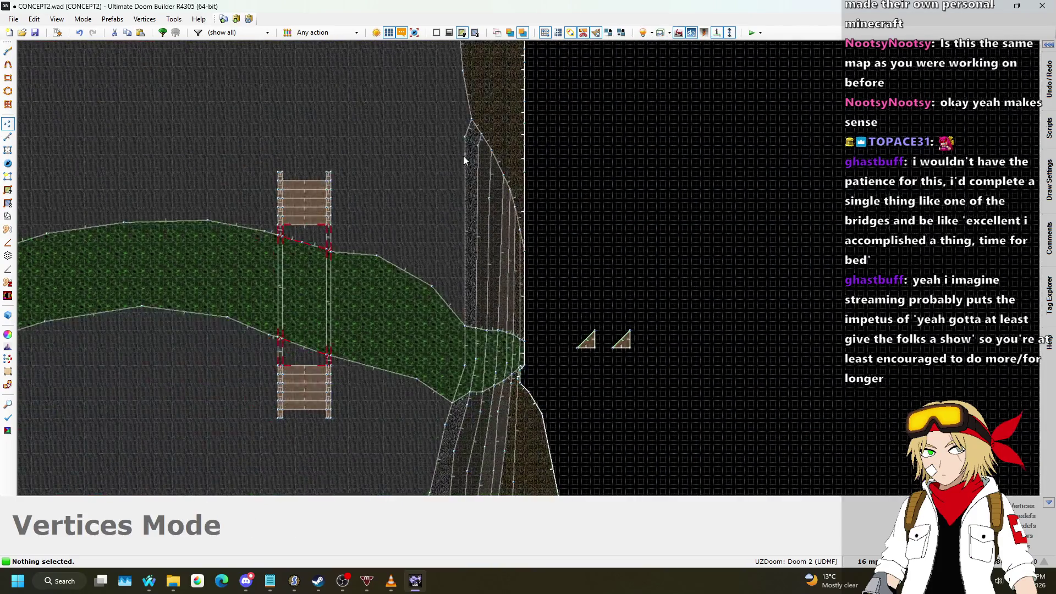
scroll(480, 189, "up", 2)
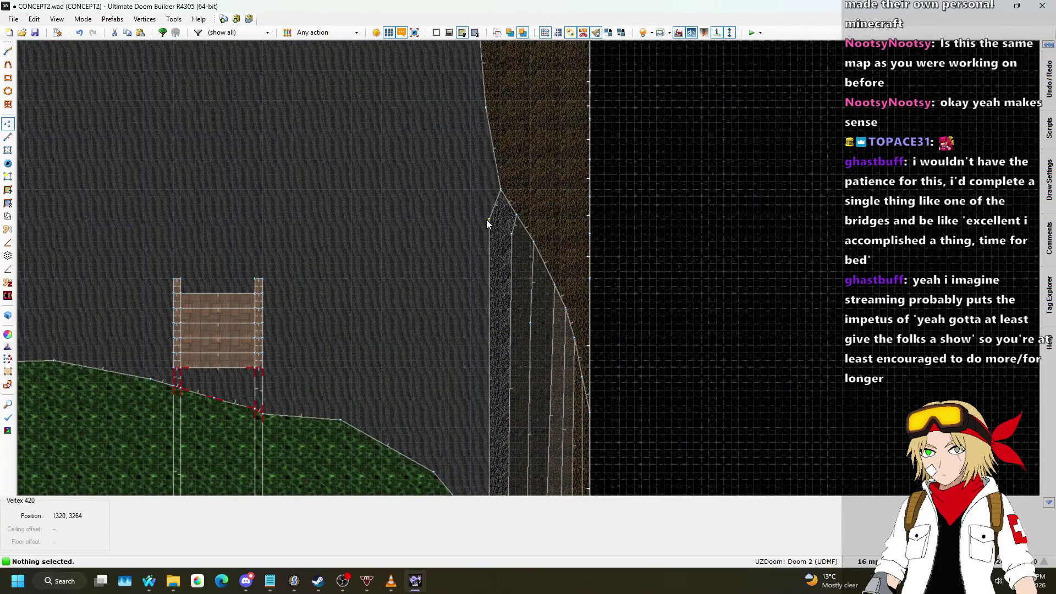
left_click(868, 561)
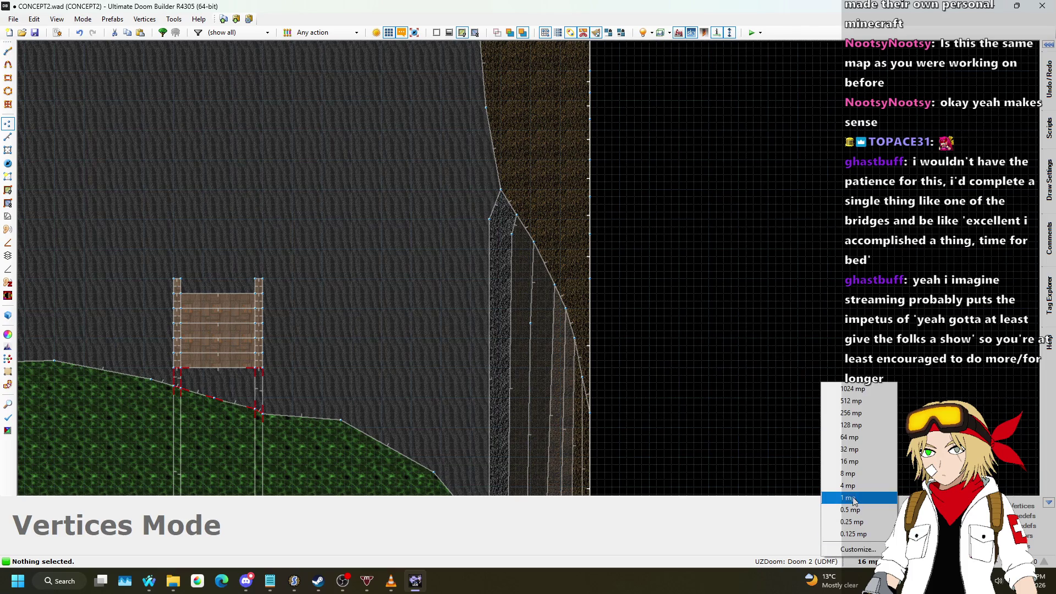
left_click(850, 450)
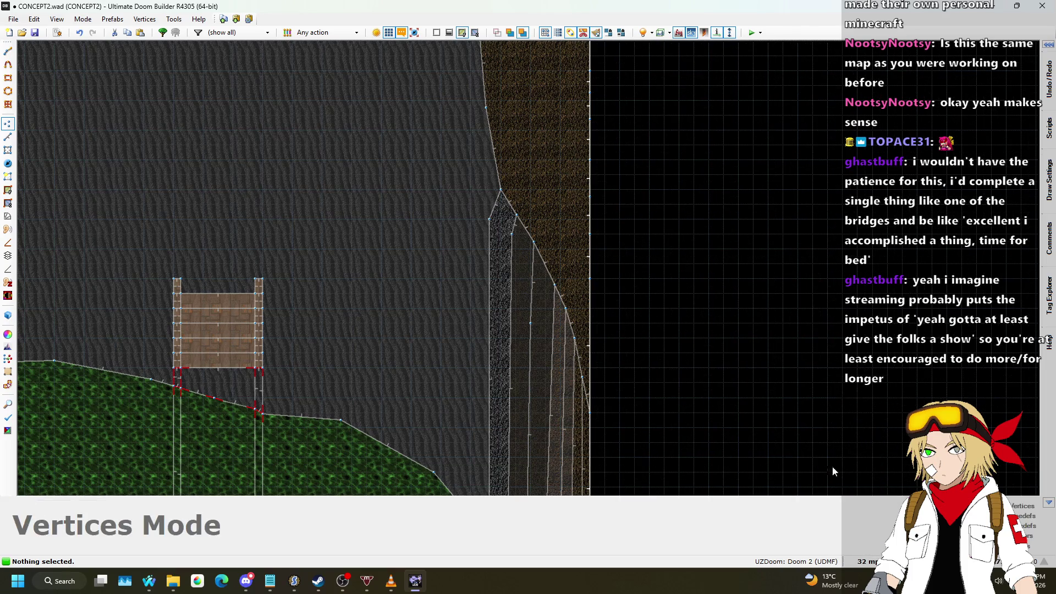
left_click(868, 561)
left_click(828, 449)
- Drag the cave wall vertices into new spots, adding bends to the wall lines
left_click_drag(494, 222, 454, 222)
mouse_move(460, 305)
left_mouse_down()
mouse_move(418, 318)
mouse_move(443, 337)
left_mouse_up()
scroll(449, 222, "up", 2)
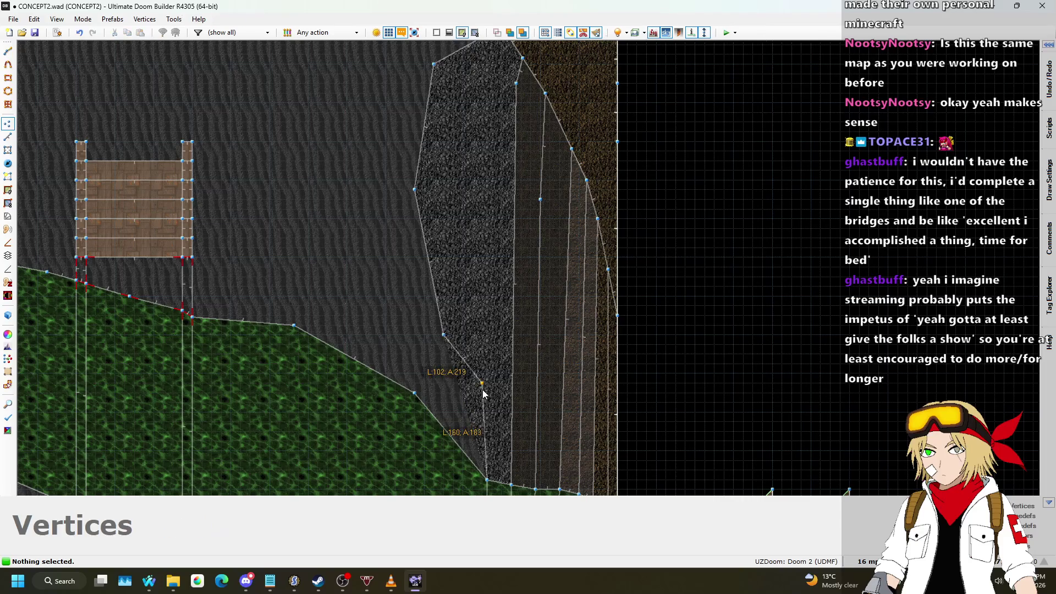
scroll(474, 422, "down", 2)
scroll(506, 237, "up", 2)
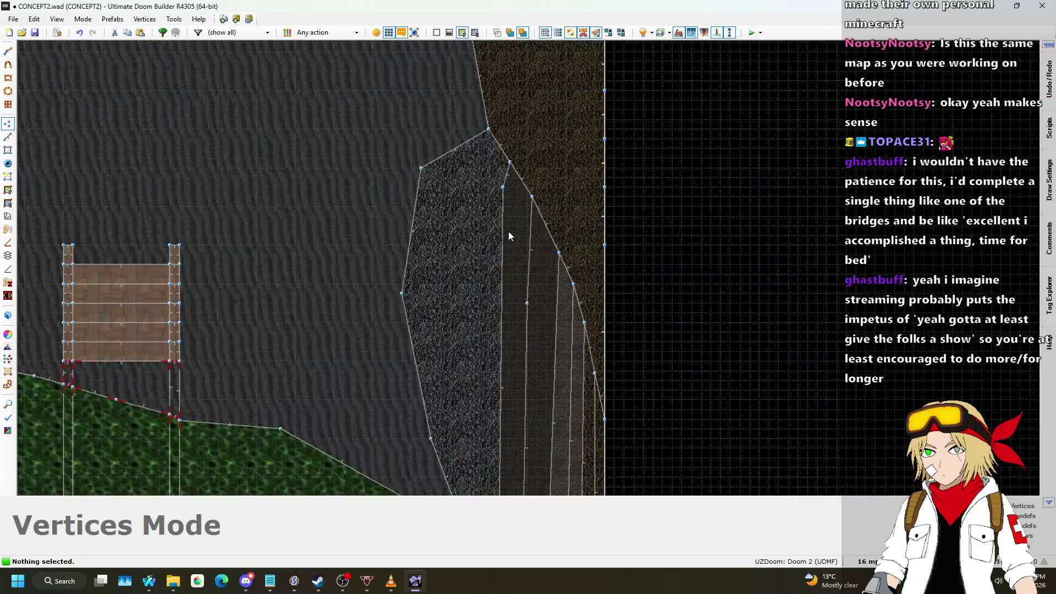
mouse_move(507, 195)
left_mouse_down()
mouse_move(477, 179)
mouse_move(463, 185)
left_mouse_up()
left_click_drag(438, 267, 439, 266)
left_click_drag(448, 332, 451, 363)
scroll(453, 366, "down", 2)
scroll(474, 337, "up", 2)
left_click_drag(450, 325, 450, 319)
scroll(467, 373, "down", 2)
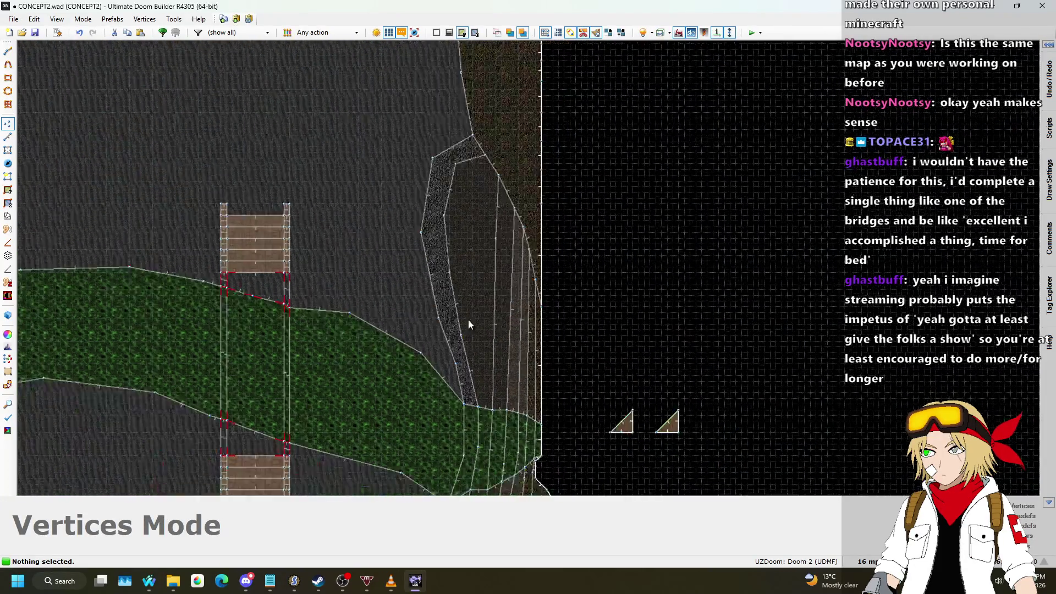
left_click_drag(493, 240, 472, 193)
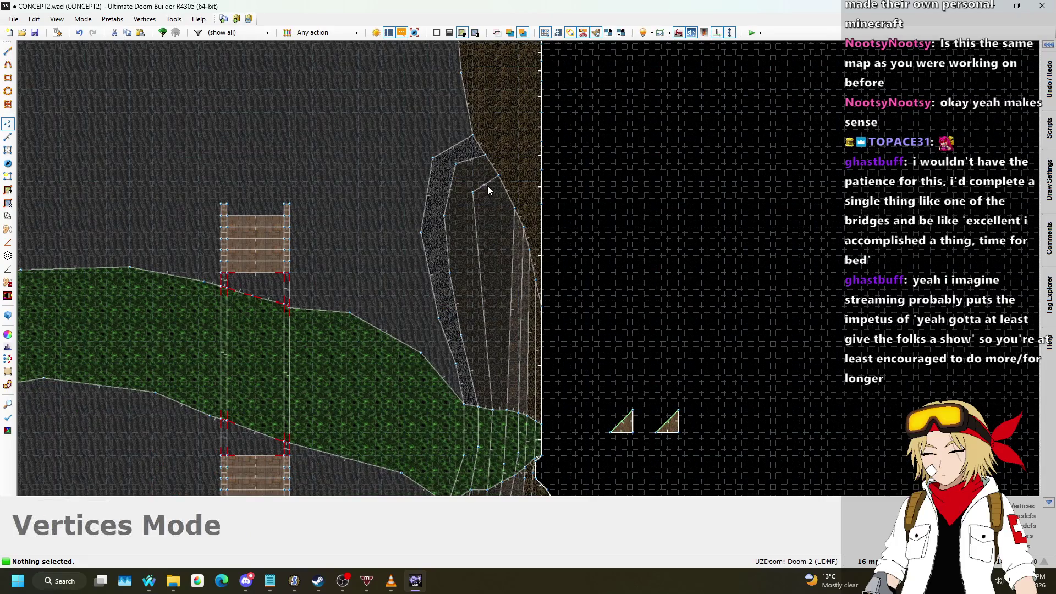
- Bend the straight terrace ledge lines into angled shapes with new and moved vertices
scroll(488, 190, "up", 2)
scroll(445, 326, "down", 2)
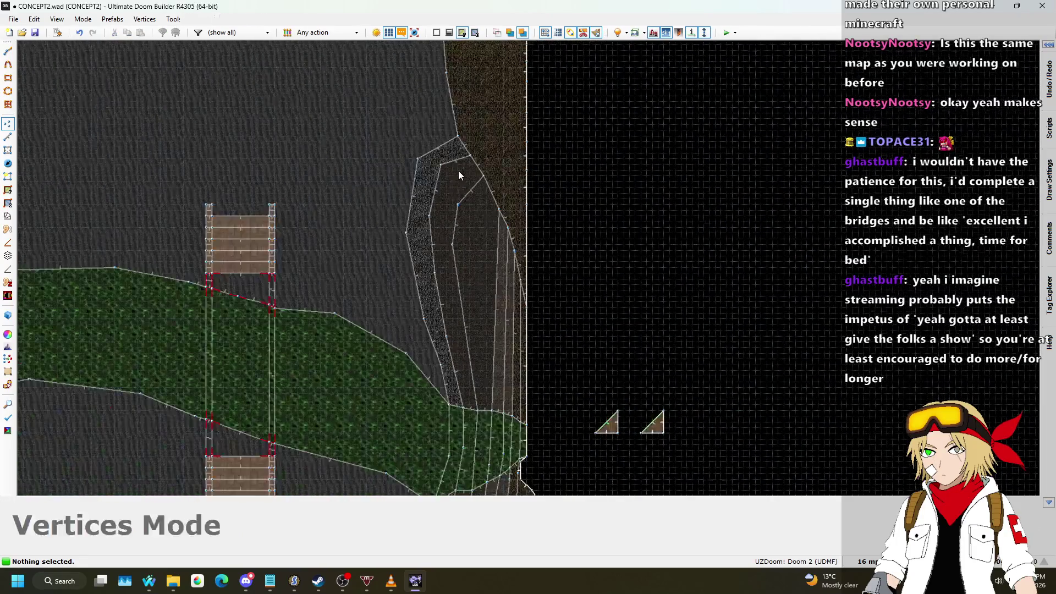
scroll(470, 345, "up", 2)
scroll(474, 339, "down", 2)
scroll(473, 338, "up", 2)
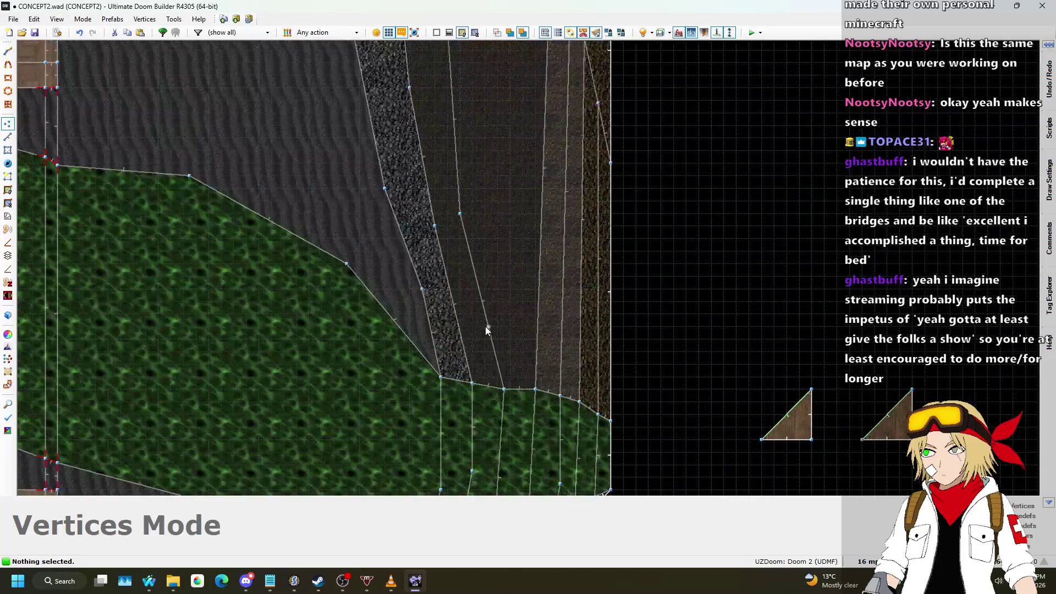
left_click_drag(537, 323, 515, 333)
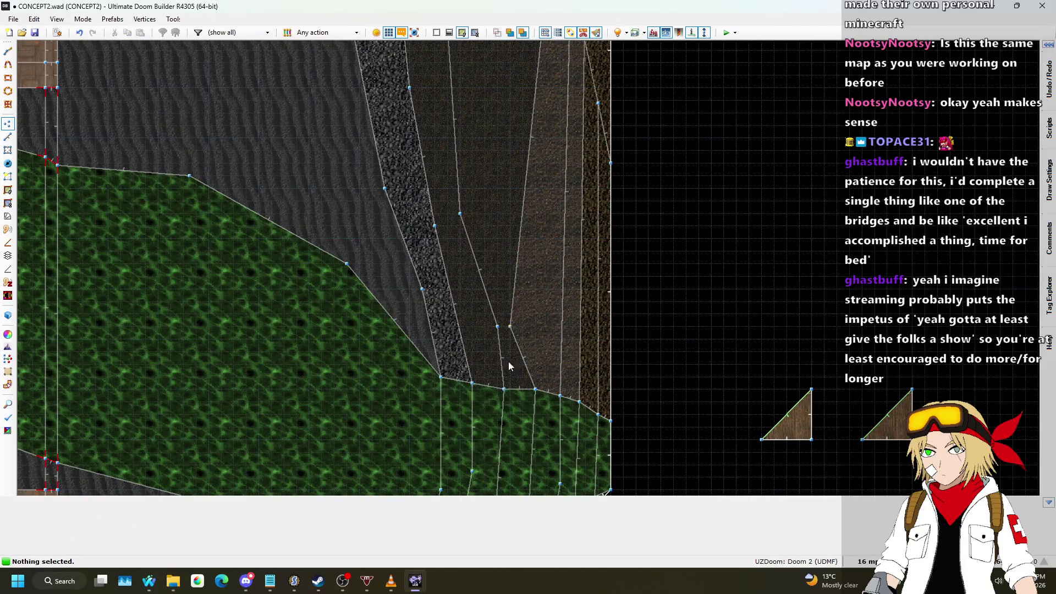
scroll(514, 316, "down", 1)
left_click_drag(499, 296, 491, 291)
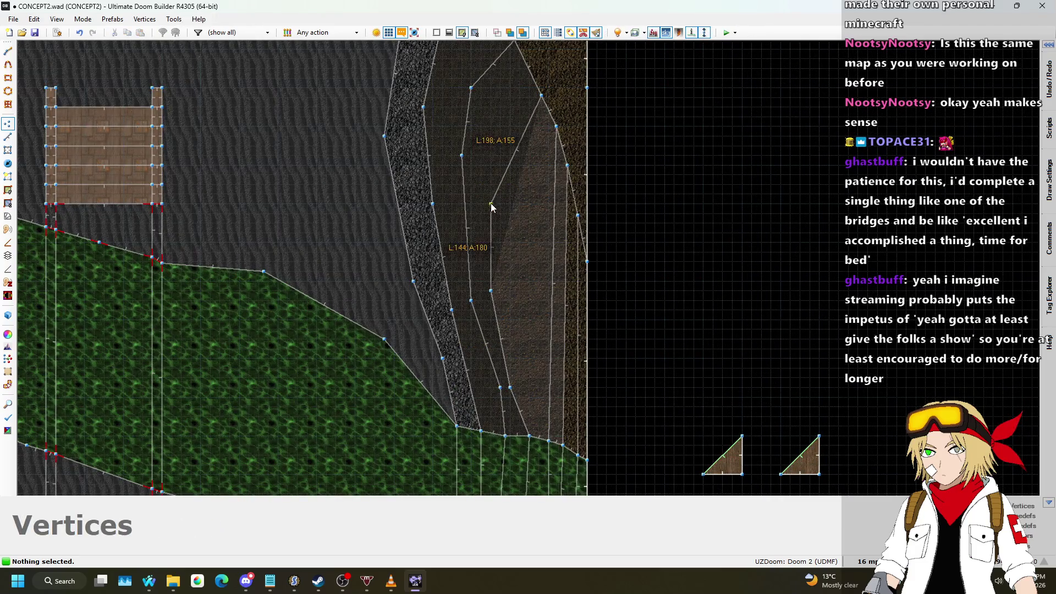
left_click_drag(552, 185, 530, 165)
left_click_drag(537, 286, 507, 234)
mouse_move(525, 325)
left_mouse_down()
mouse_move(520, 318)
mouse_move(525, 348)
left_mouse_up()
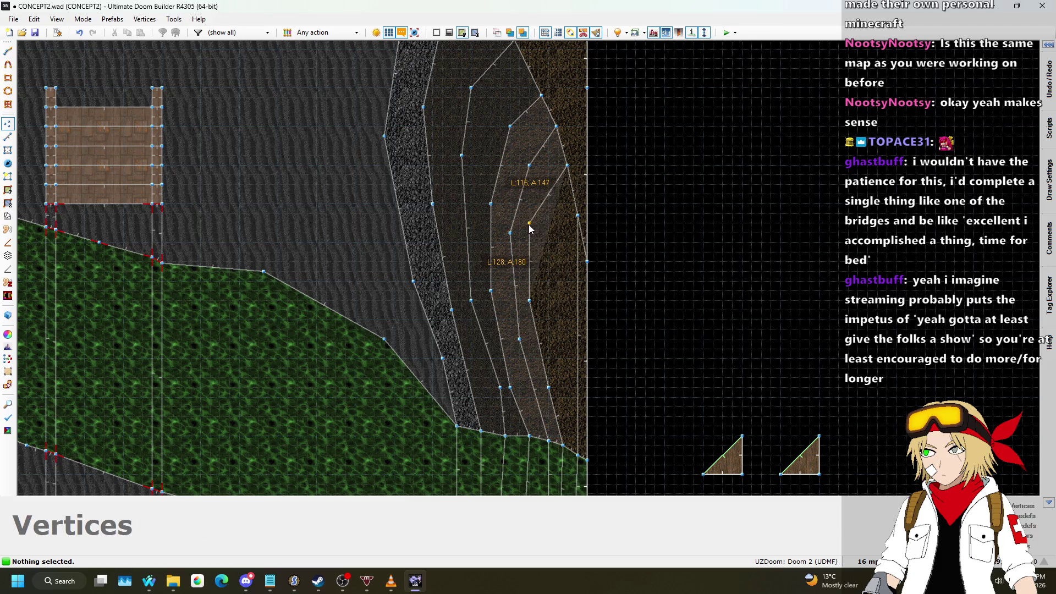
left_click_drag(570, 268, 549, 262)
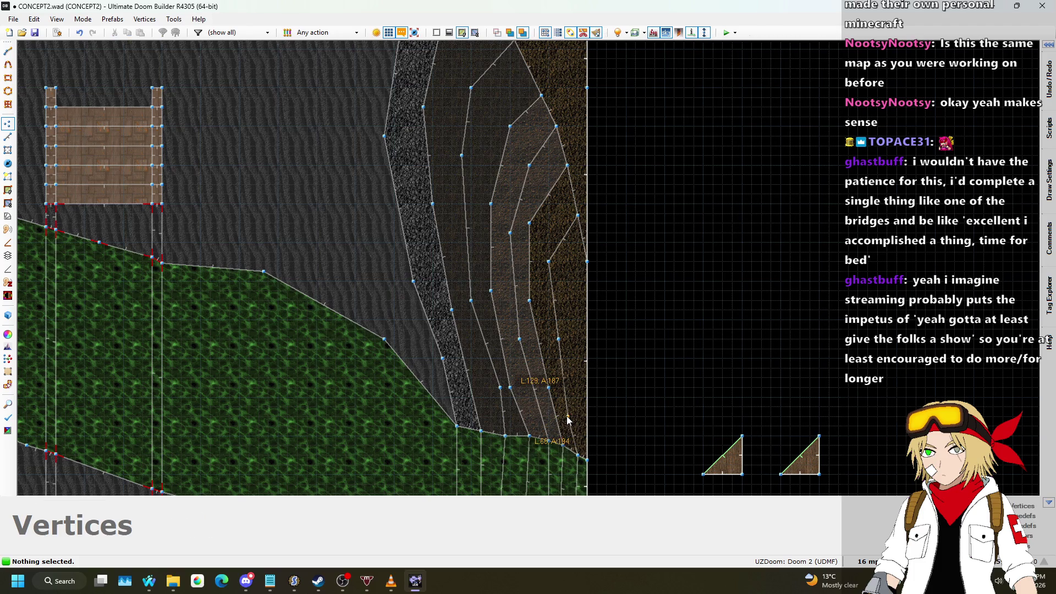
scroll(567, 421, "up", 3)
left_click_drag(559, 342, 546, 325)
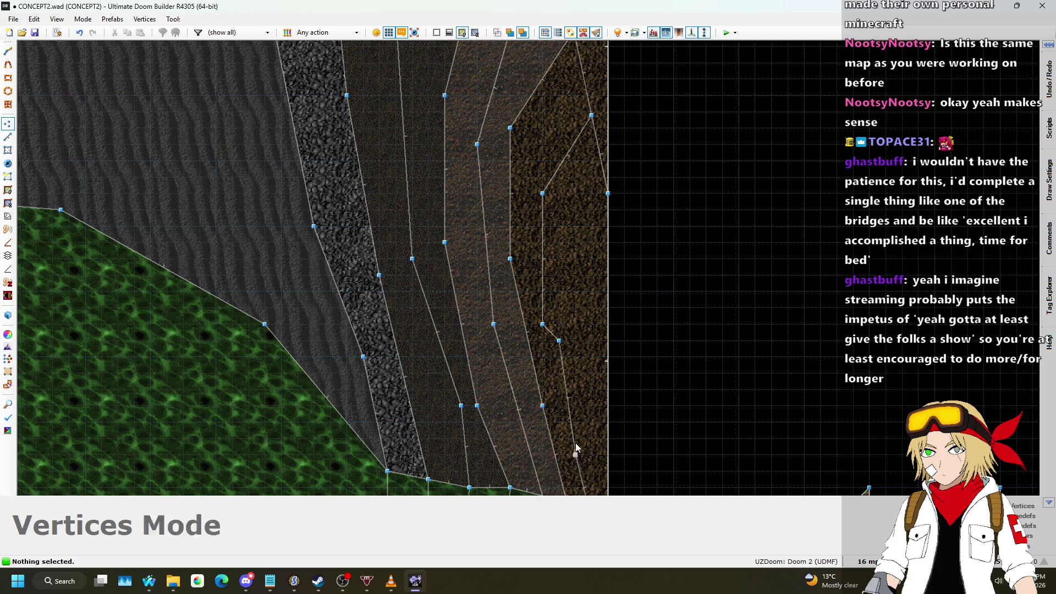
scroll(616, 203, "down", 4)
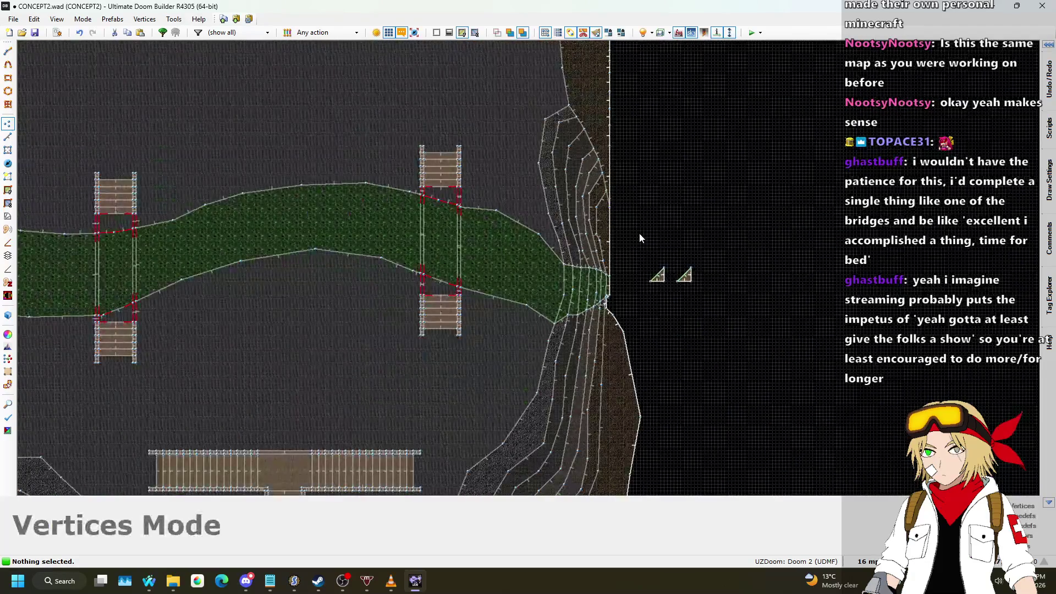
- In the 3D view, raise the terrace floor beside the waterfall to height 96
key("q")
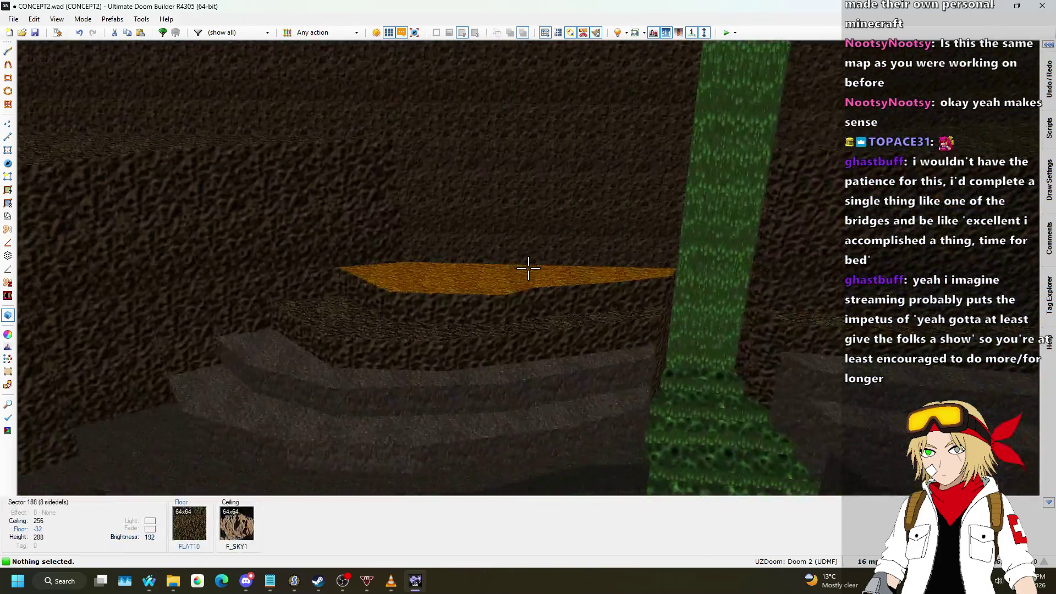
left_click(529, 268)
scroll(528, 268, "up", 13)
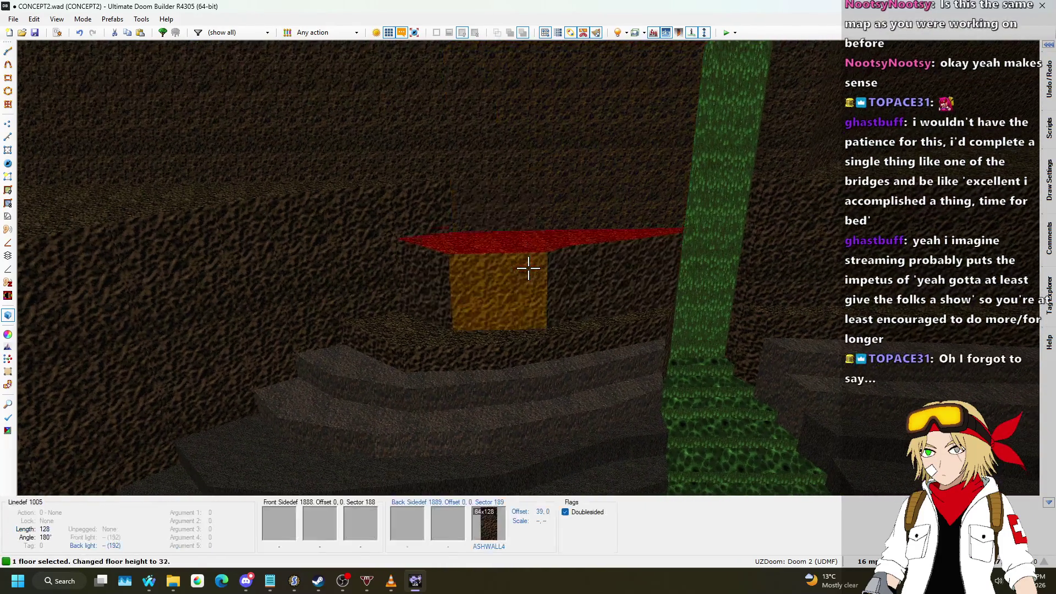
scroll(528, 268, "up", 3)
key("Escape")
- Fly the 3D camera toward the orange wall to inspect the raised terrace, then return to 2D
key("w")
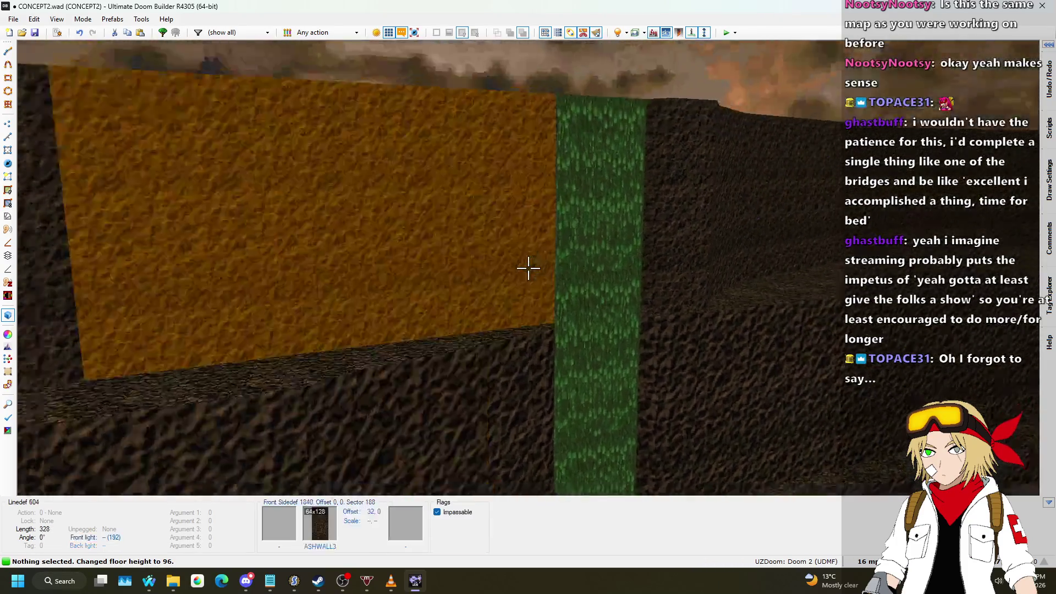
key("s")
key("w")
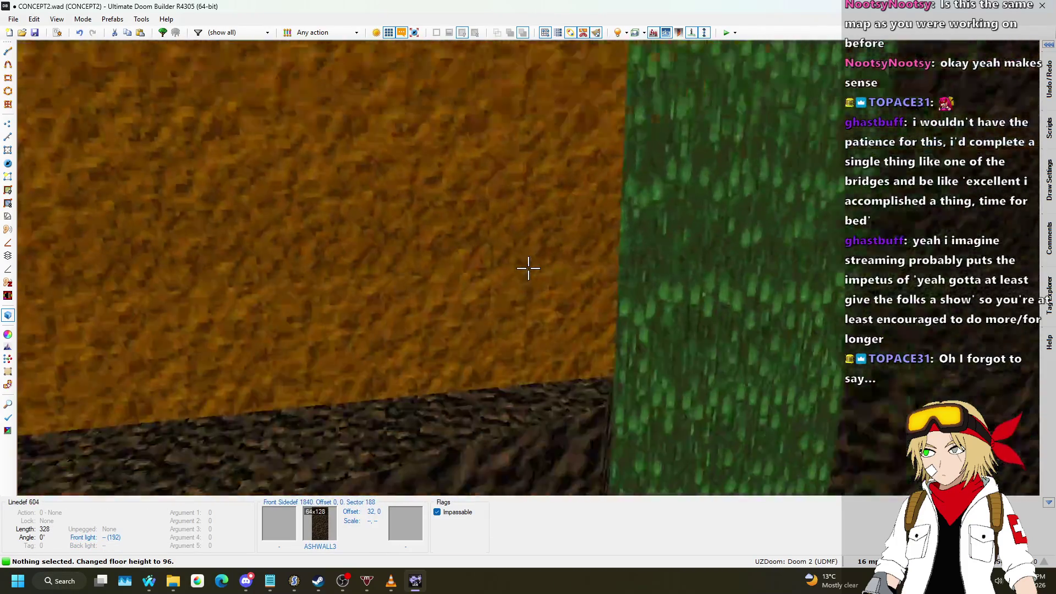
key("q")
- Delete the stray linedef on the right cliff edge in Linedefs mode
key("v")
scroll(539, 179, "up", 4)
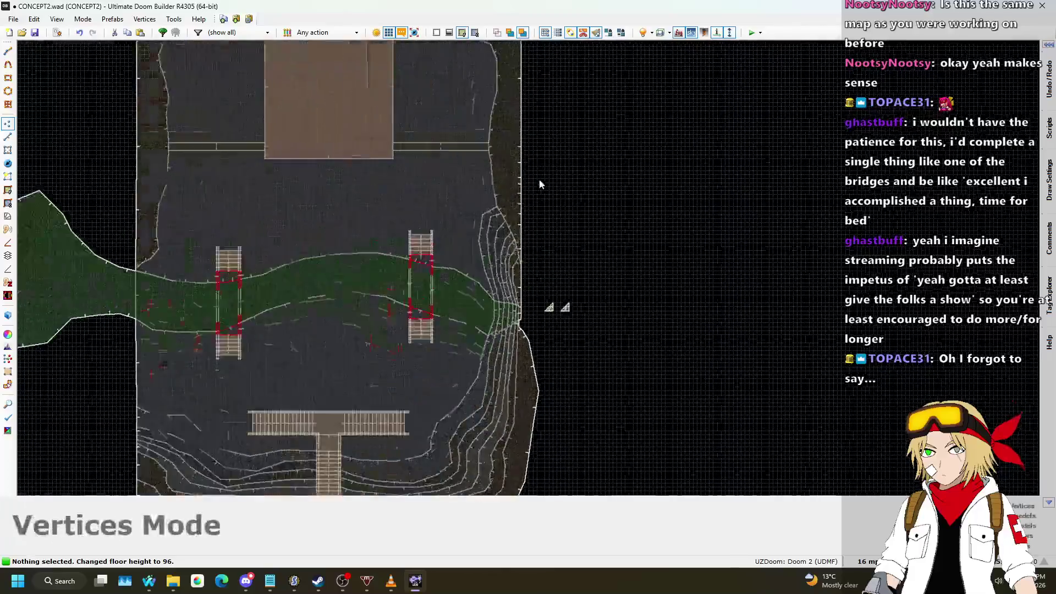
scroll(510, 372, "up", 2)
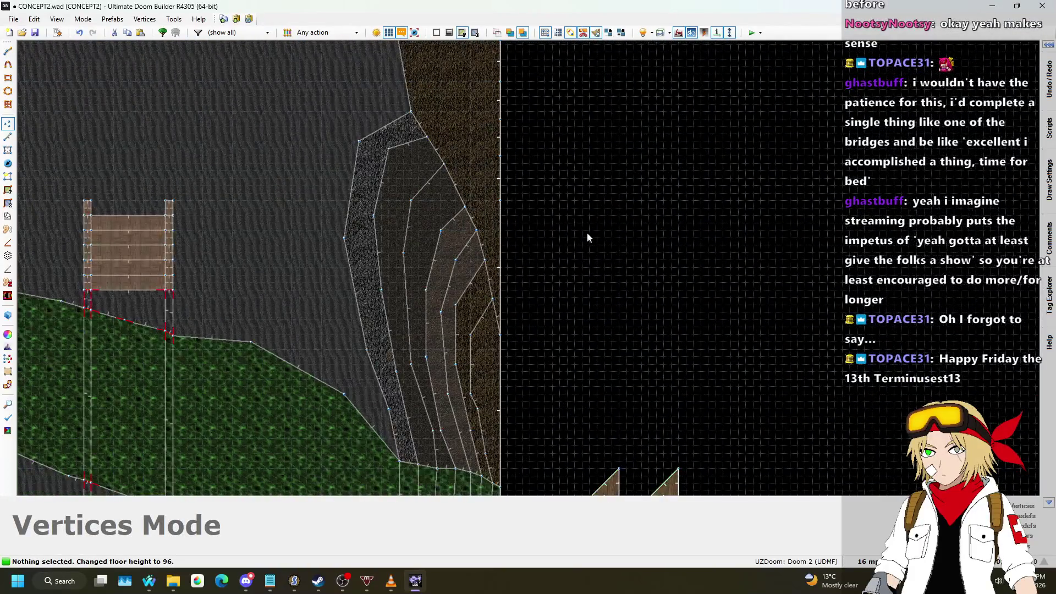
left_click(8, 136)
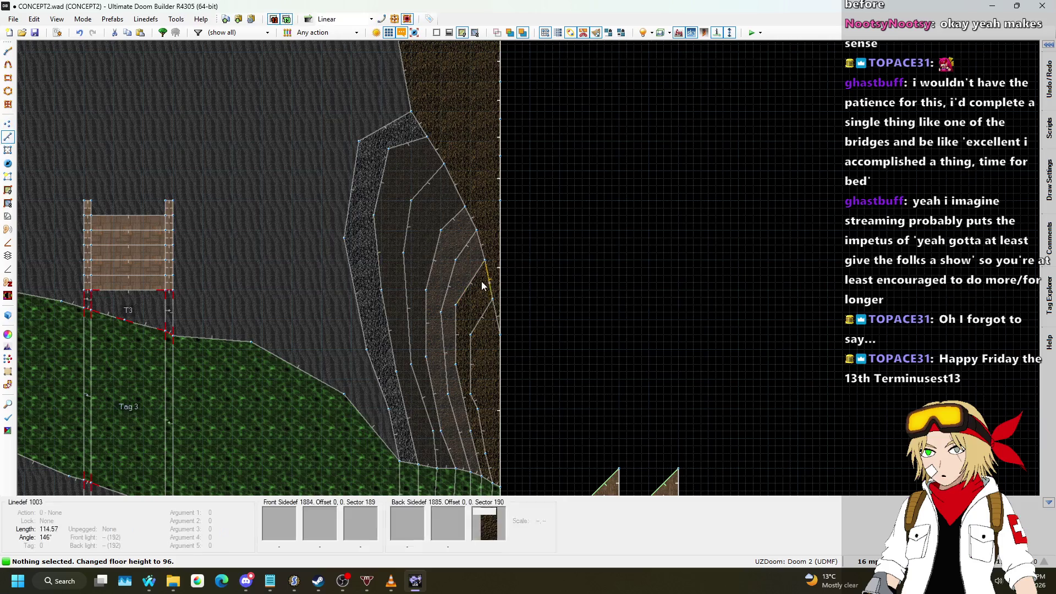
scroll(483, 282, "up", 2)
key("Delete")
scroll(450, 228, "down", 2)
- Try making sectors from the right-edge strip and large dark area, then undo it
key("s")
left_click(490, 328)
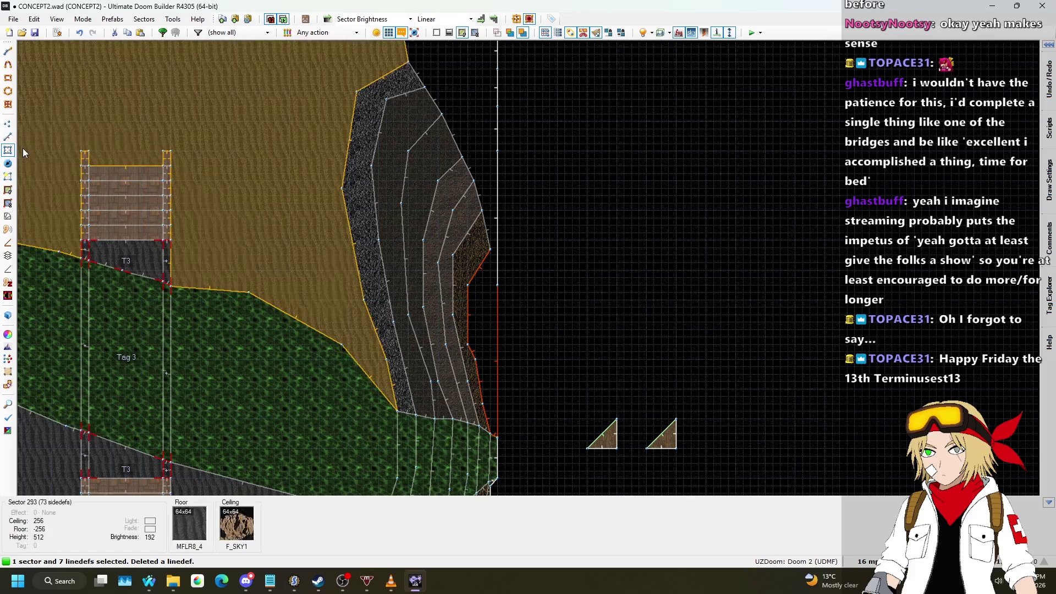
key("m")
left_click(493, 322)
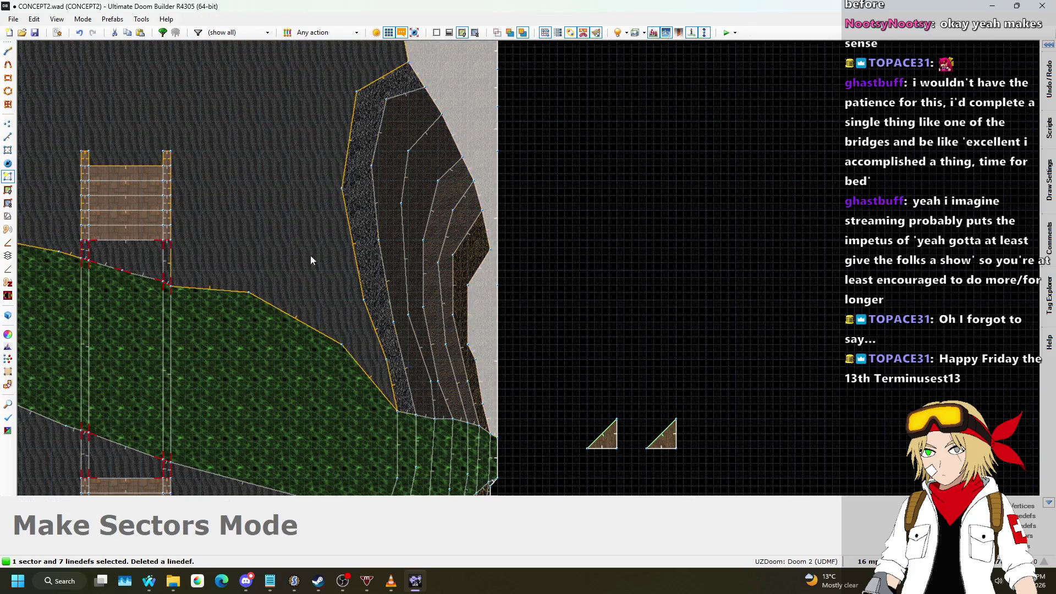
left_click(311, 259)
key("Escape")
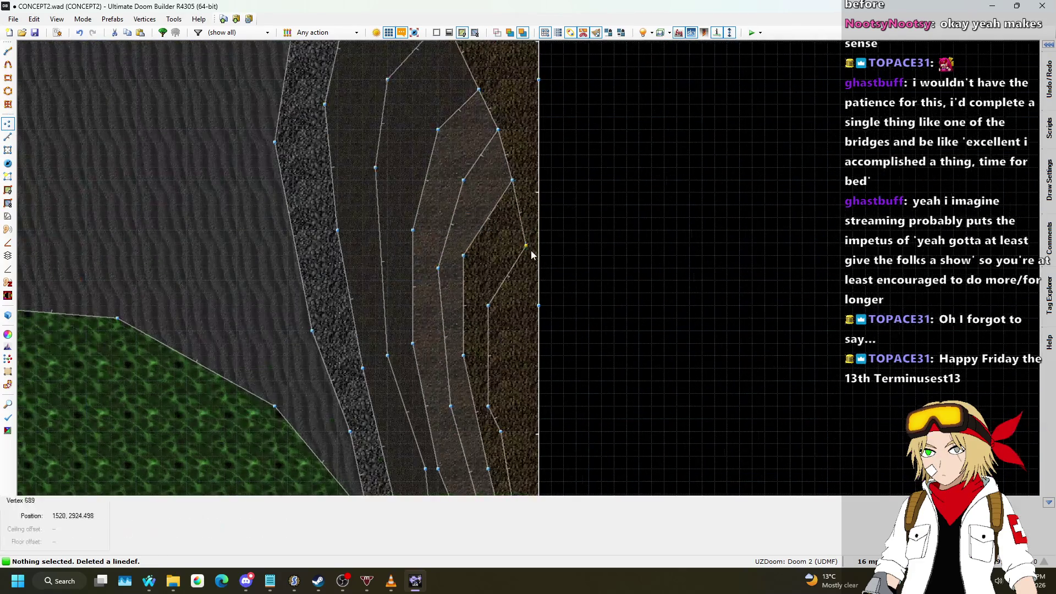
- Drag two ledge vertices up and right to reshape the terrace beside the waterfall
key("v")
scroll(563, 198, "down", 2)
scroll(544, 341, "up", 1)
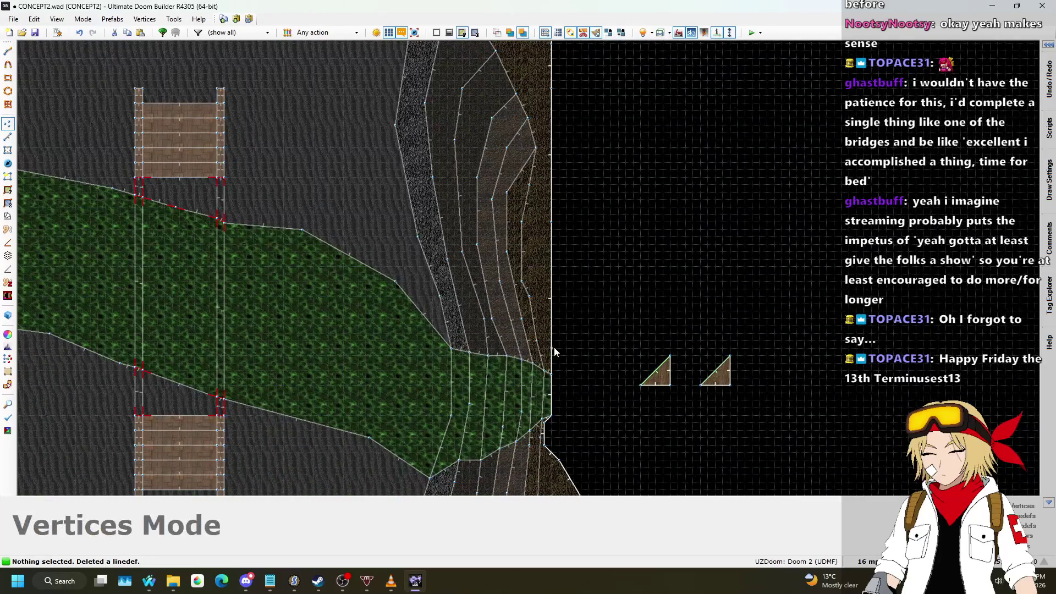
scroll(553, 346, "down", 2)
scroll(557, 354, "up", 5)
scroll(557, 355, "up", 3)
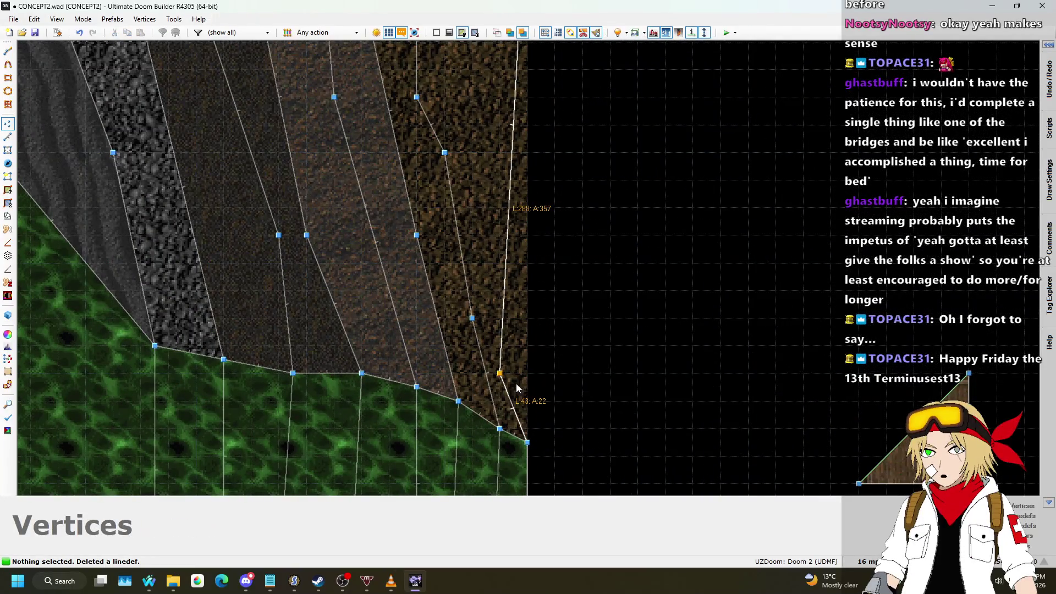
left_click_drag(509, 403, 495, 315)
scroll(488, 319, "up", 4)
scroll(494, 323, "down", 4)
mouse_move(511, 292)
left_mouse_down()
mouse_move(537, 294)
mouse_move(532, 305)
mouse_move(552, 299)
mouse_move(542, 223)
mouse_move(561, 207)
left_mouse_up()
- Reshape the brown sector's right edge and drag the notch vertices onto it
scroll(536, 297, "down", 3)
scroll(589, 309, "down", 2)
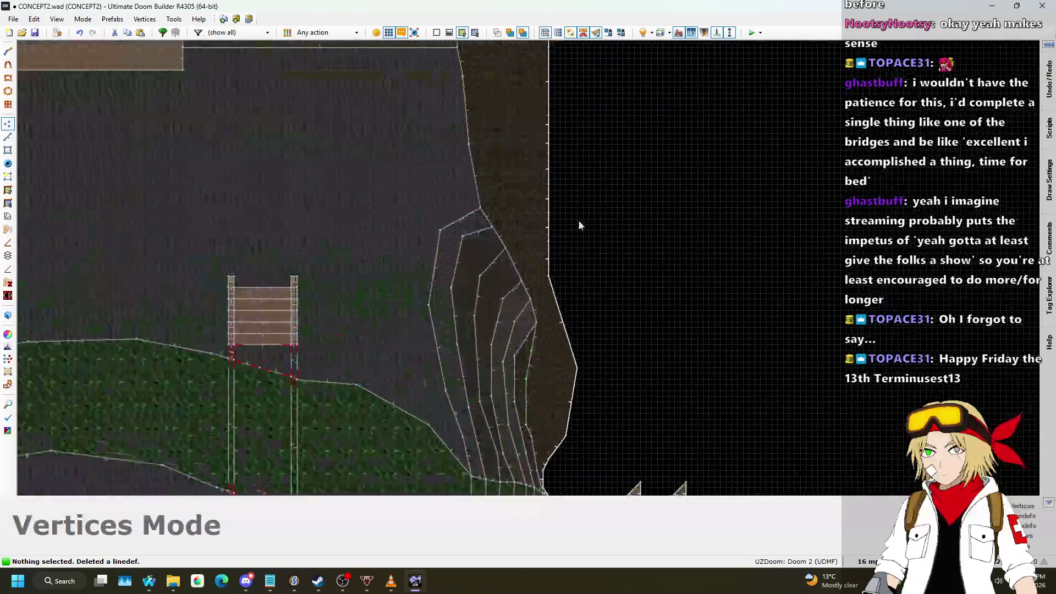
mouse_move(576, 368)
left_mouse_down()
mouse_move(598, 266)
mouse_move(567, 216)
mouse_move(611, 112)
left_mouse_up()
key("v")
scroll(546, 260, "down", 4)
scroll(550, 265, "up", 5)
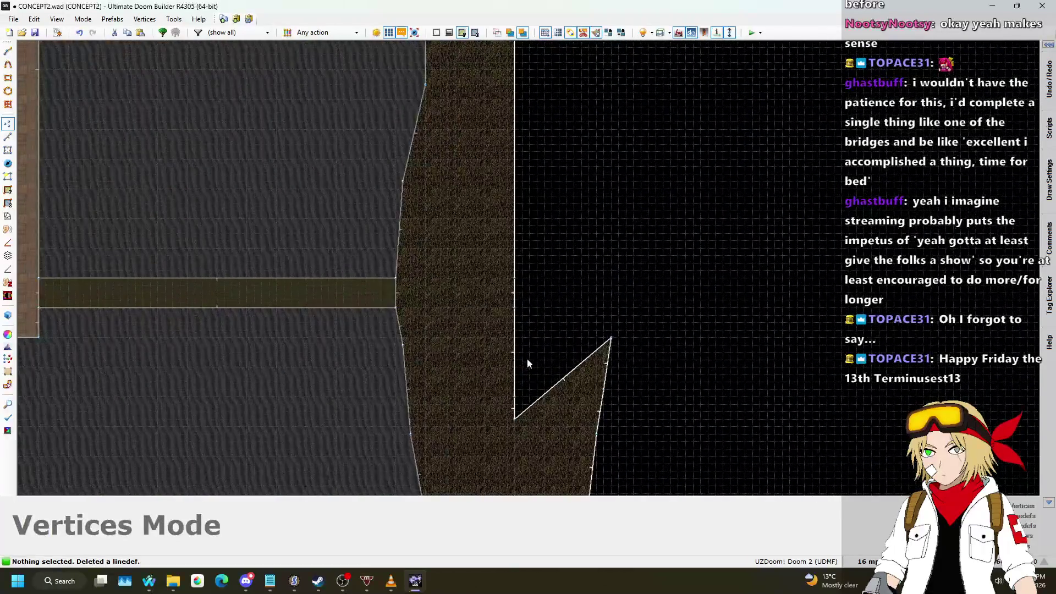
left_click_drag(515, 375, 603, 242)
left_click_drag(516, 418, 612, 300)
left_click_drag(542, 299, 560, 248)
left_click_drag(604, 161, 597, 145)
mouse_move(515, 278)
left_mouse_down()
mouse_move(563, 114)
mouse_move(597, 162)
left_mouse_up()
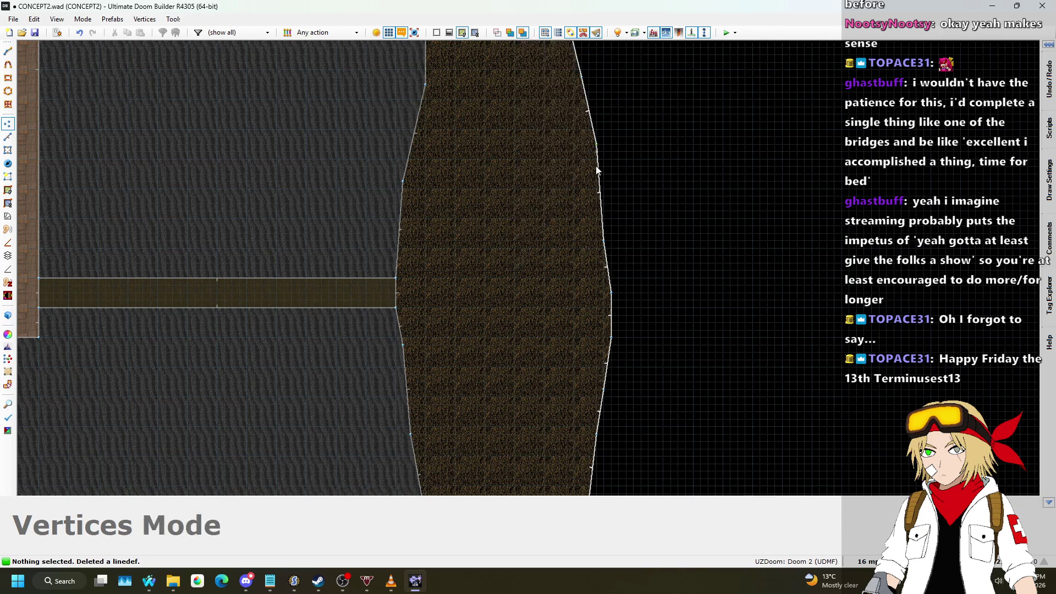
- Zoom around to check the reshaped ledges, briefly view the song requests page, then return to the editor
scroll(593, 220, "down", 4)
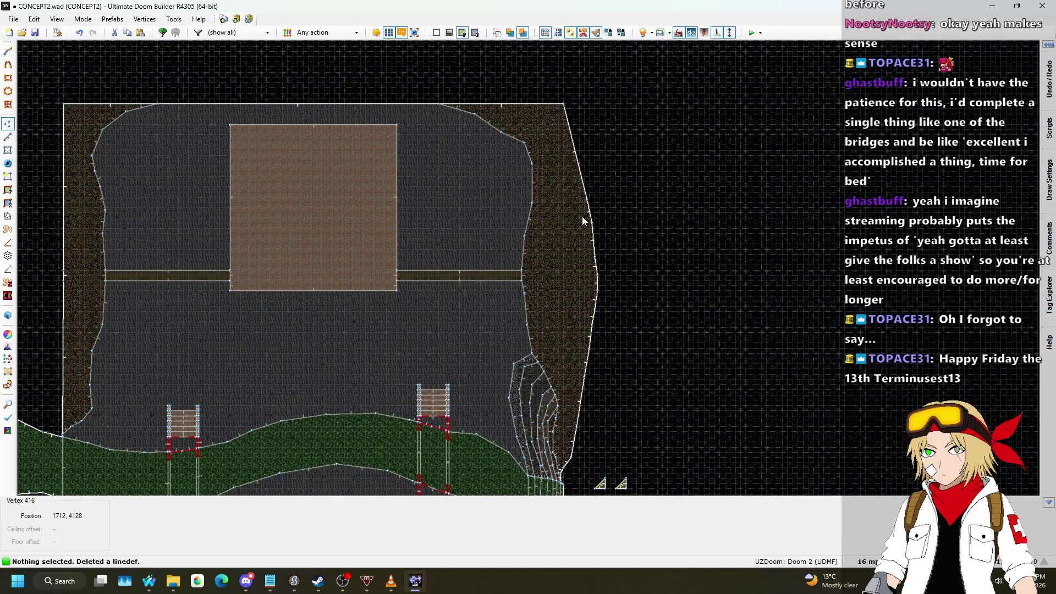
scroll(584, 221, "up", 4)
scroll(556, 160, "down", 7)
scroll(570, 90, "up", 3)
scroll(573, 71, "down", 3)
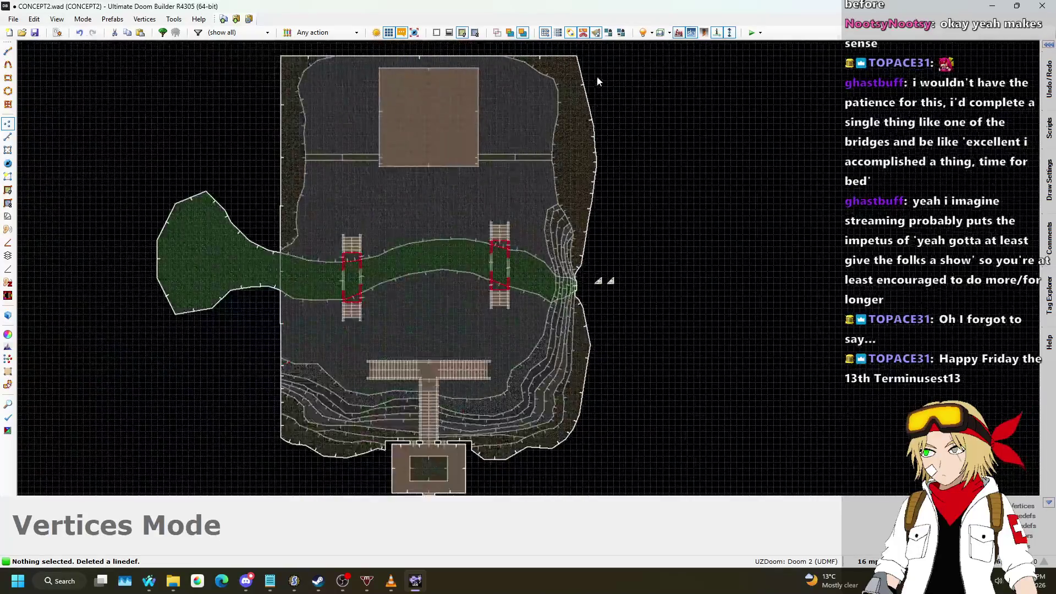
scroll(605, 232, "up", 4)
scroll(635, 177, "down", 4)
scroll(471, 318, "up", 2)
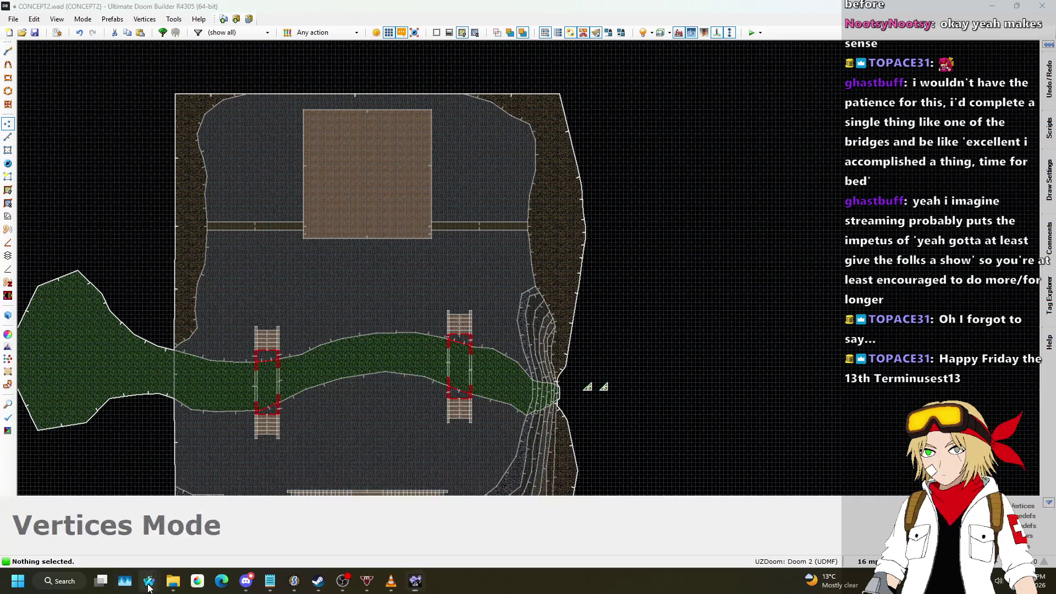
mouse_move(149, 586)
left_click(85, 541)
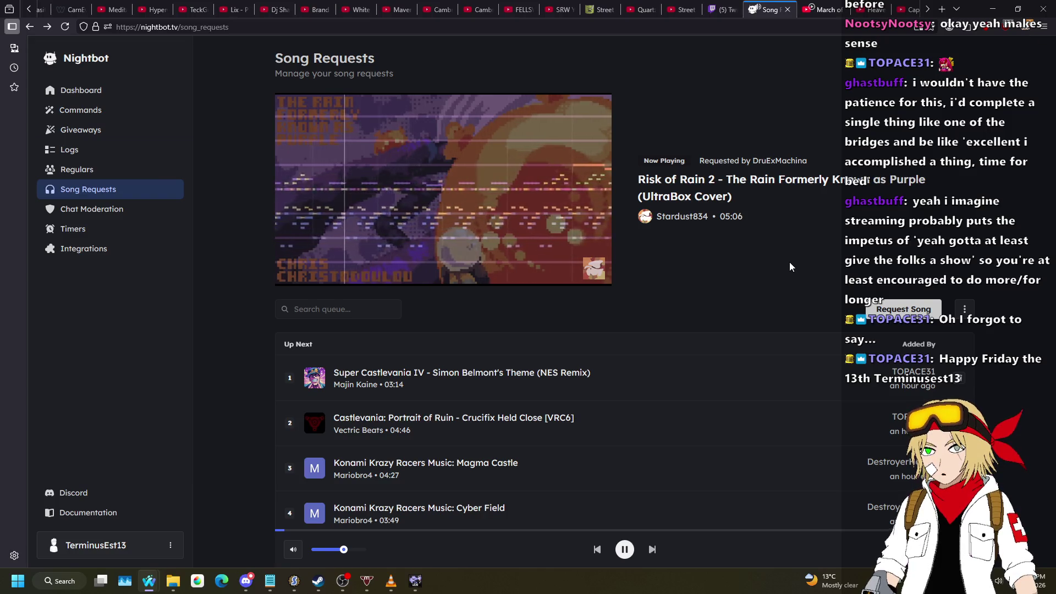
key("alt+Tab")
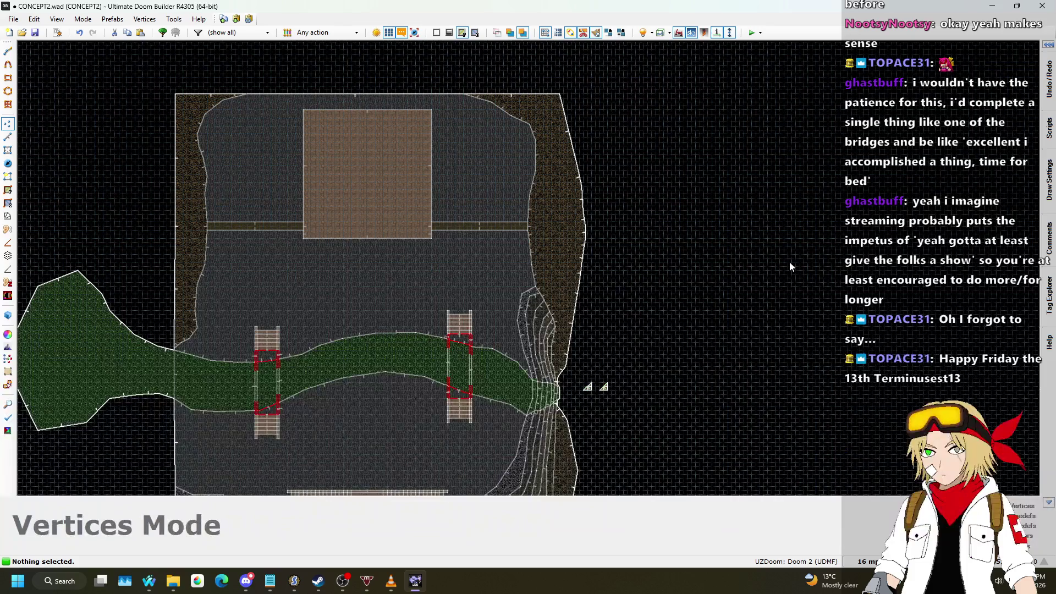
- Fly through the 3D view past the stepped terraces toward the green waterfall
key("w")
key("w")
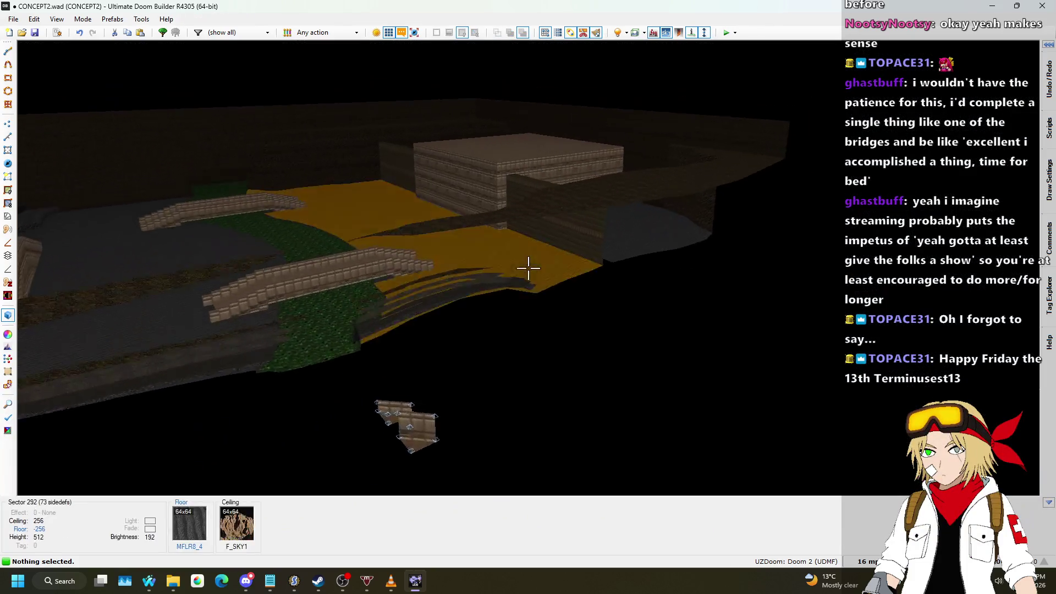
key("w")
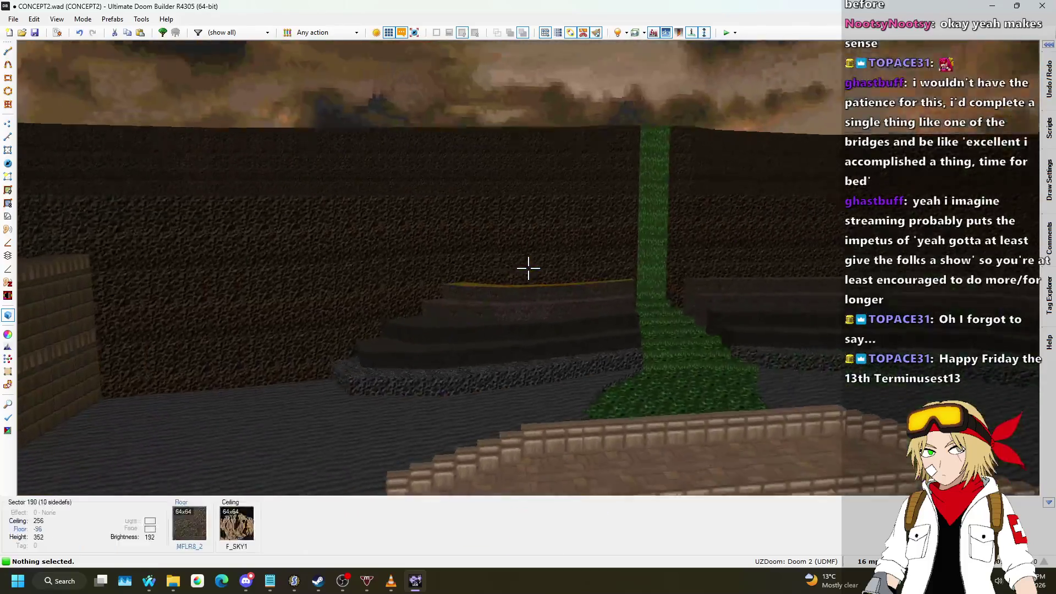
key("w")
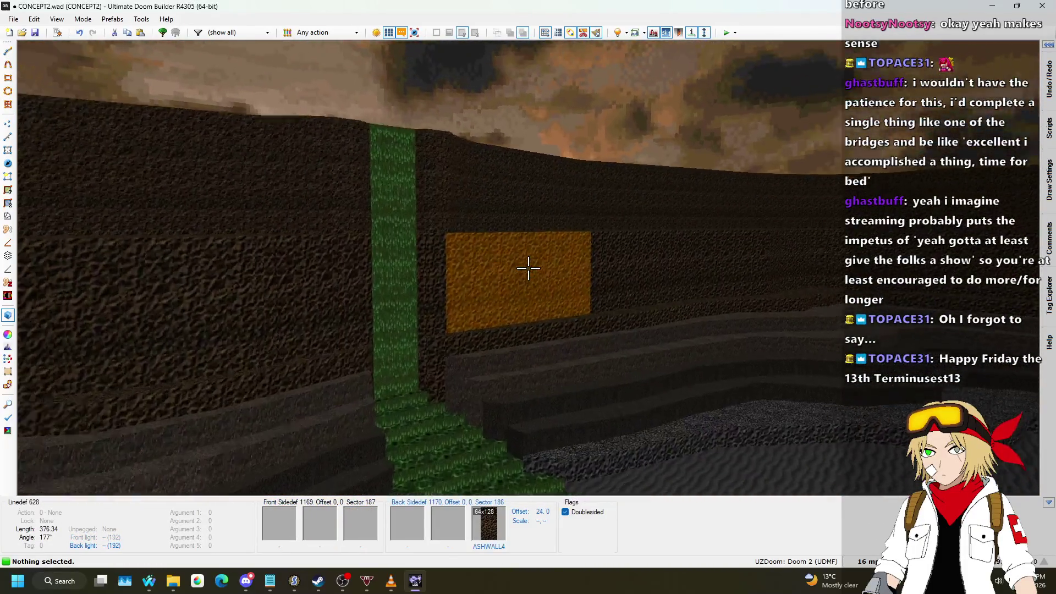
key("w")
key("q")
- Back in 2D mode, save CONCEPT2.wad with Ctrl+S
scroll(529, 272, "down", 3)
key("ctrl+s")
scroll(382, 307, "up", 2)
scroll(437, 305, "up", 4)
scroll(388, 248, "up", 3)
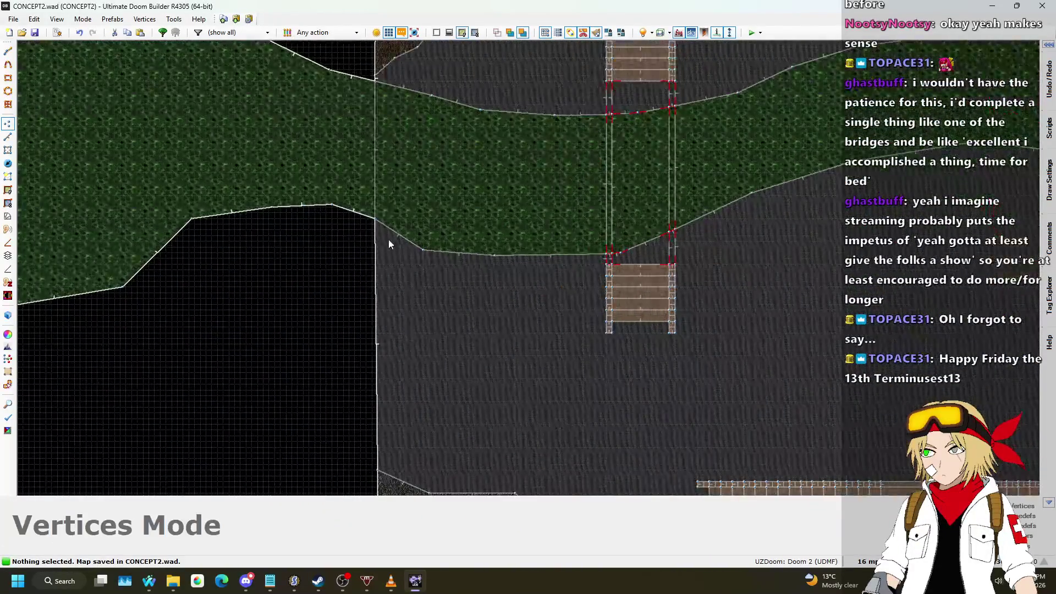
- Go from Sectors mode to Linedefs mode and zoom out to show the whole CONCEPT2 map
scroll(355, 187, "down", 3)
scroll(363, 223, "up", 2)
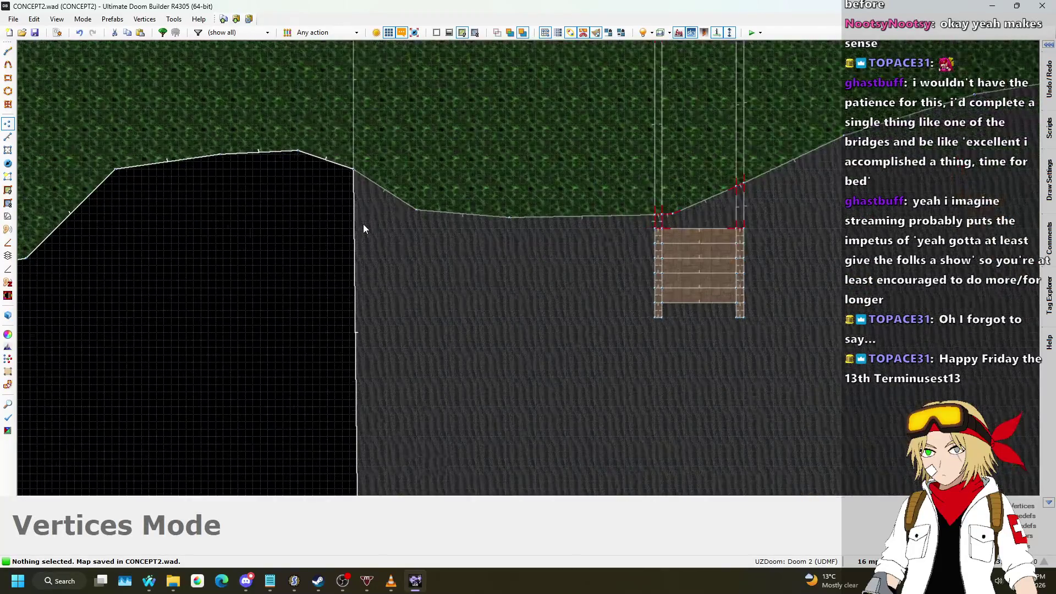
left_click(8, 150)
key("l")
scroll(431, 153, "down", 5)
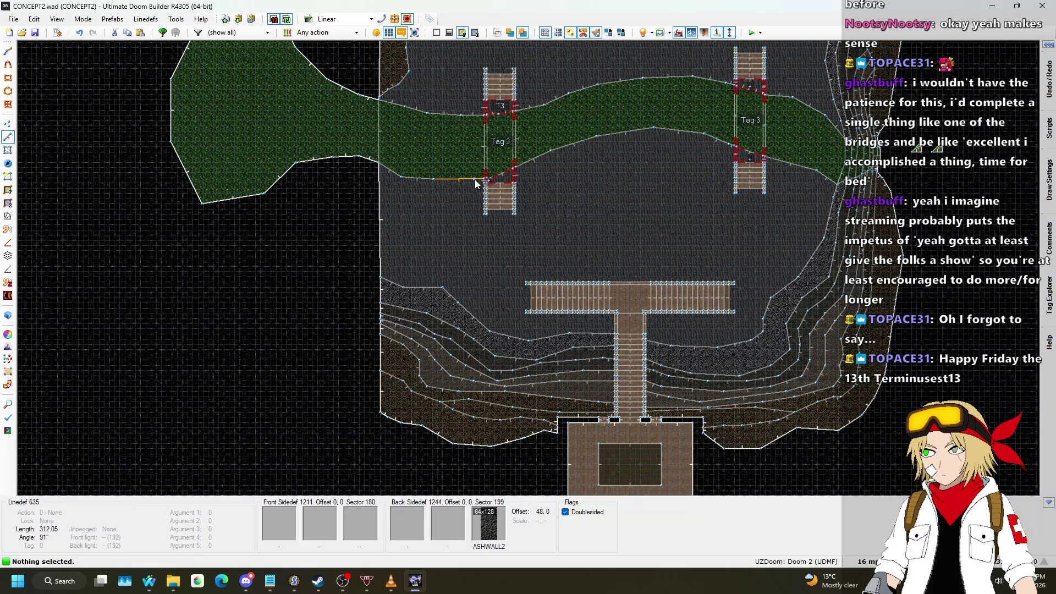
scroll(497, 249, "down", 5)
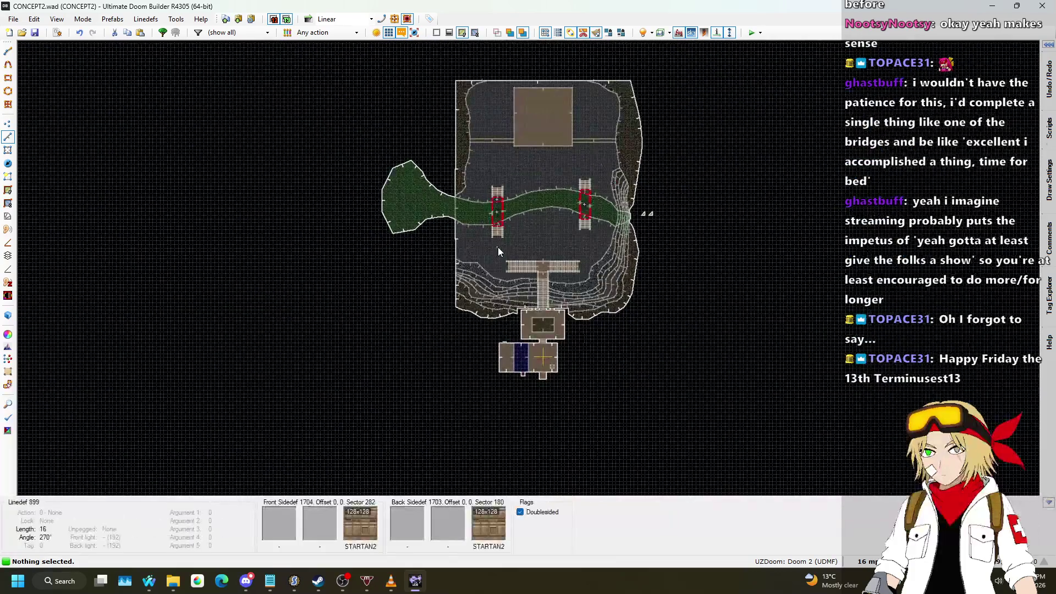
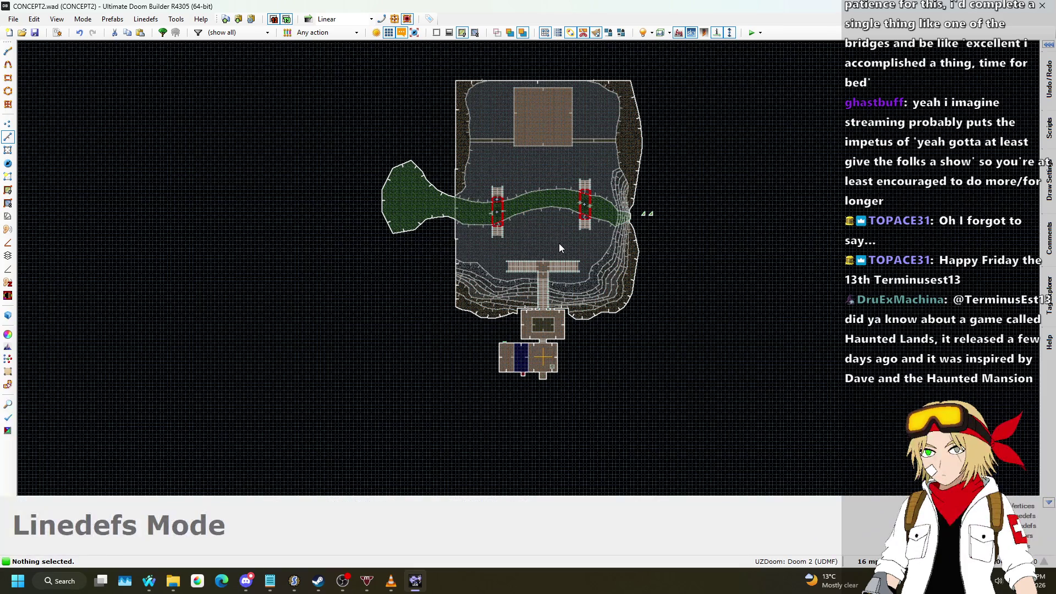
- Draw a curved dividing line across the swamp's left lobe to split off a rounded area
scroll(554, 147, "up", 4)
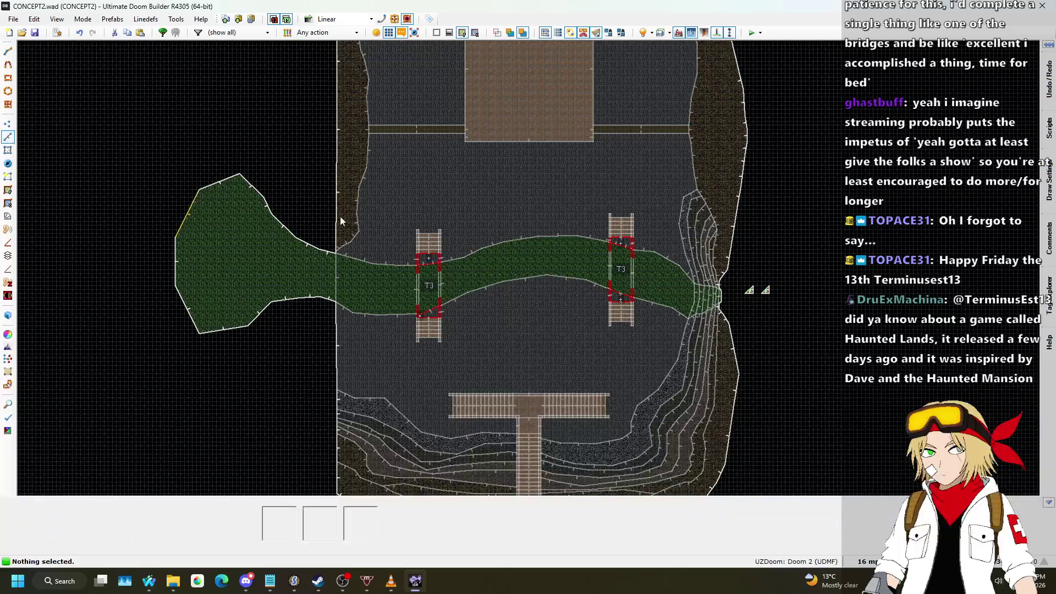
scroll(275, 225, "up", 5)
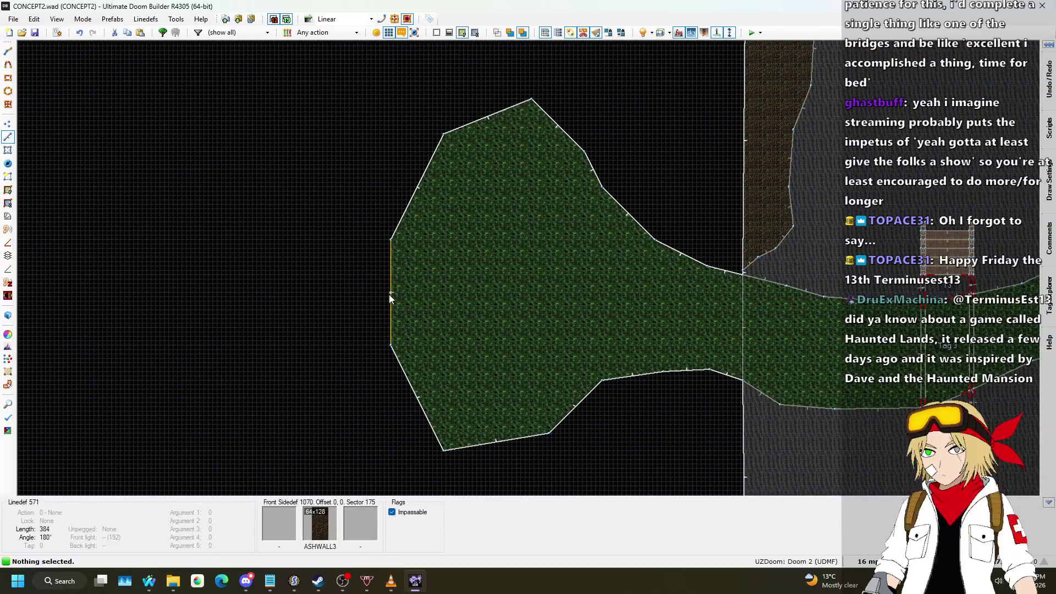
key("Insert")
left_click(414, 262)
left_click(482, 245)
left_click(547, 257)
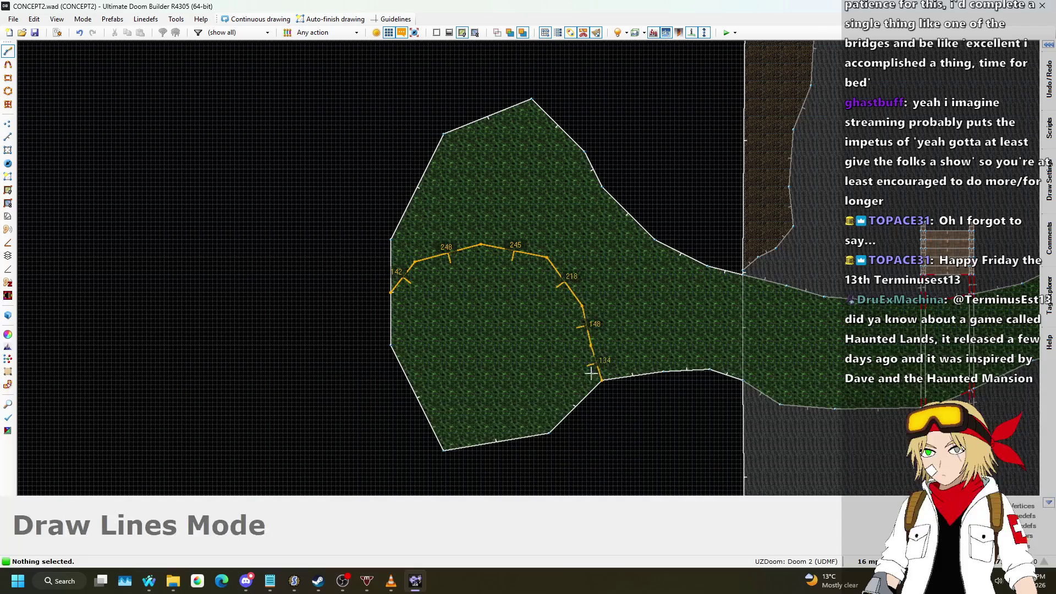
left_click(587, 392)
- Draw a small closed polygon sector in the upper part of the split-off area
scroll(610, 313, "up", 3)
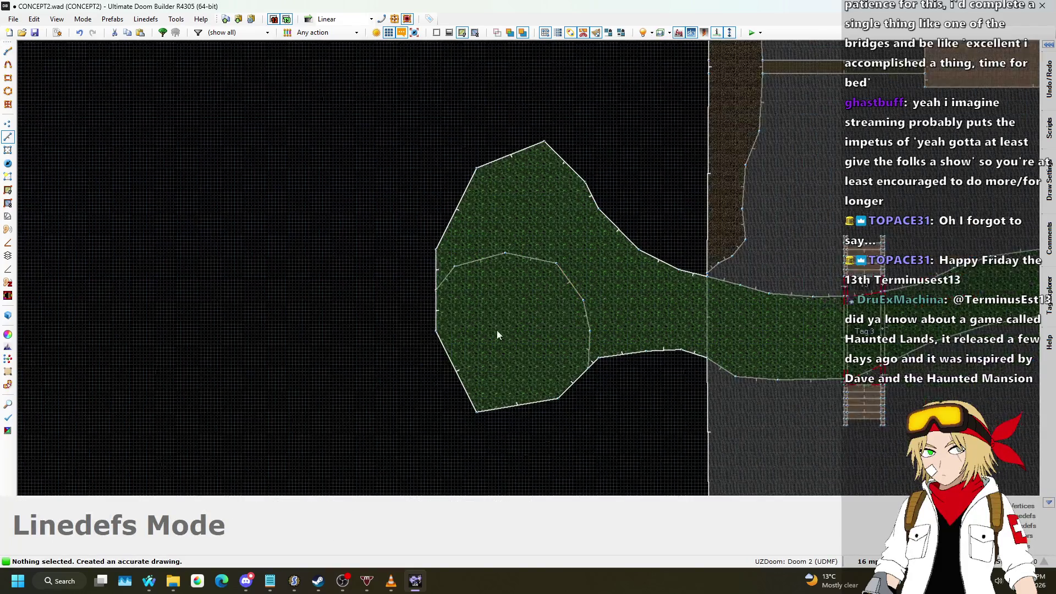
key("Insert")
left_click(447, 257)
left_click(448, 227)
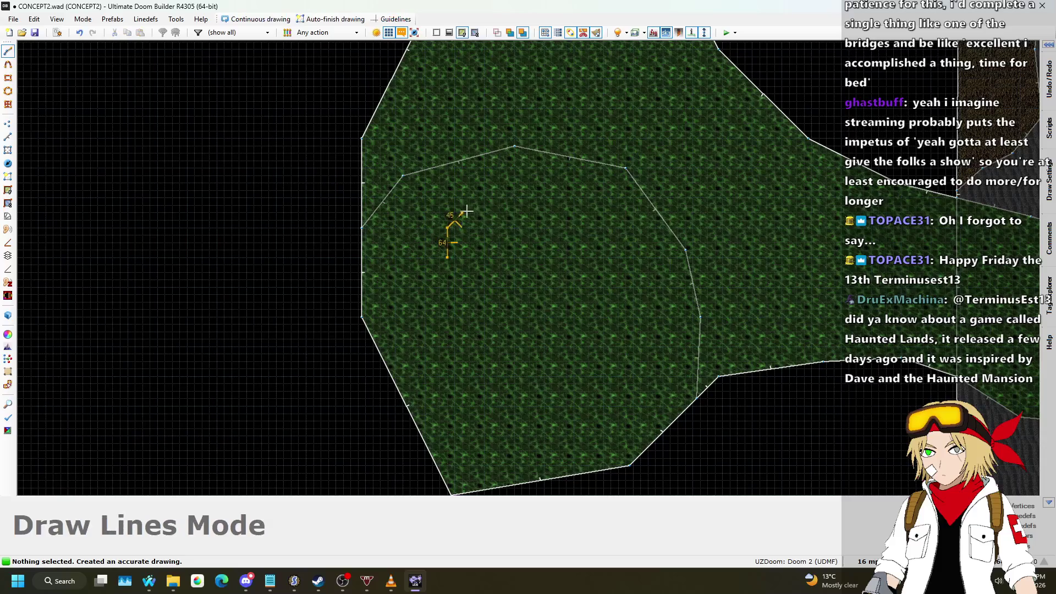
left_click(447, 257)
scroll(460, 265, "up", 3)
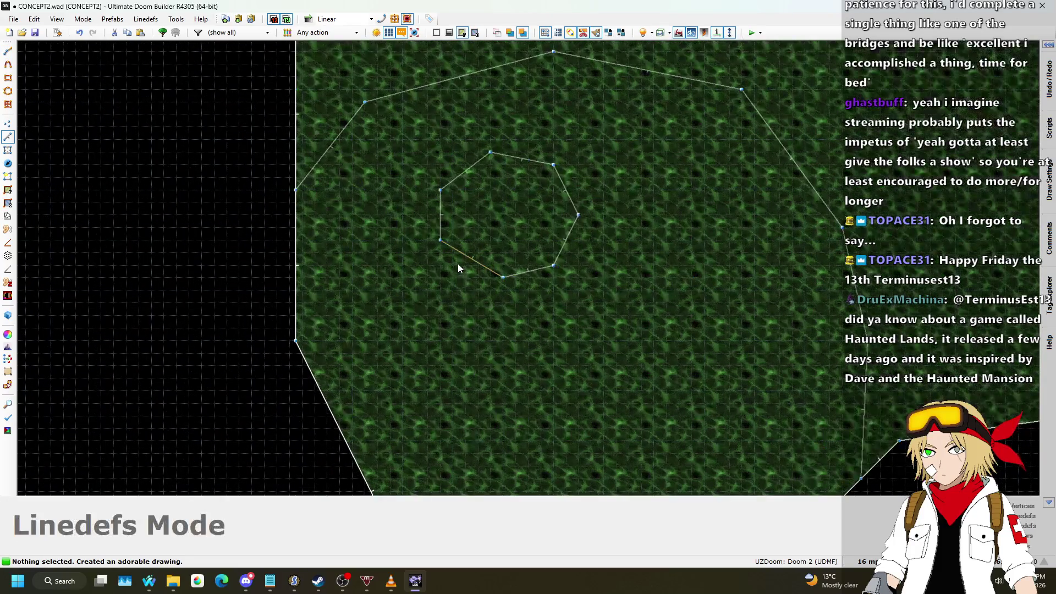
key("Insert")
left_click(453, 215)
left_click(478, 203)
left_click(491, 190)
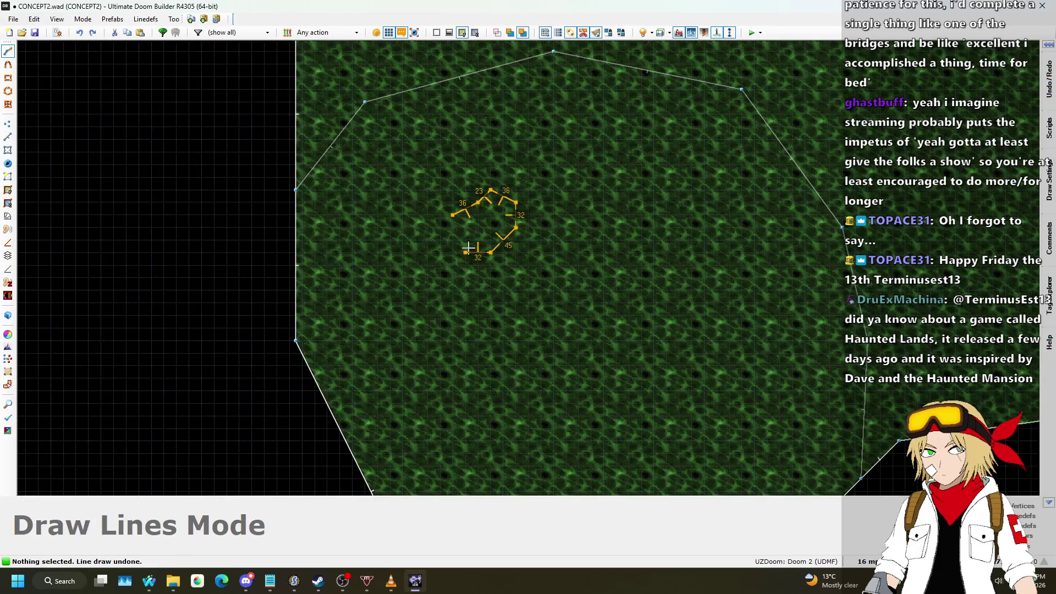
left_click(453, 215)
- Draw a second small closed polygon sector toward the lower right
key("Insert")
left_click(692, 366)
left_click(717, 366)
left_click(755, 354)
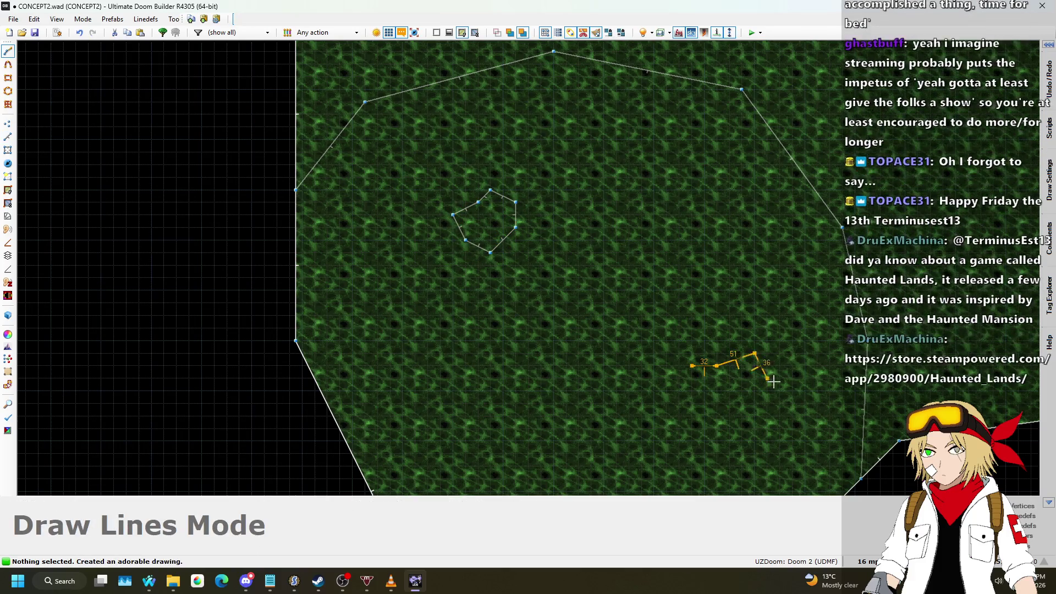
left_click(692, 366)
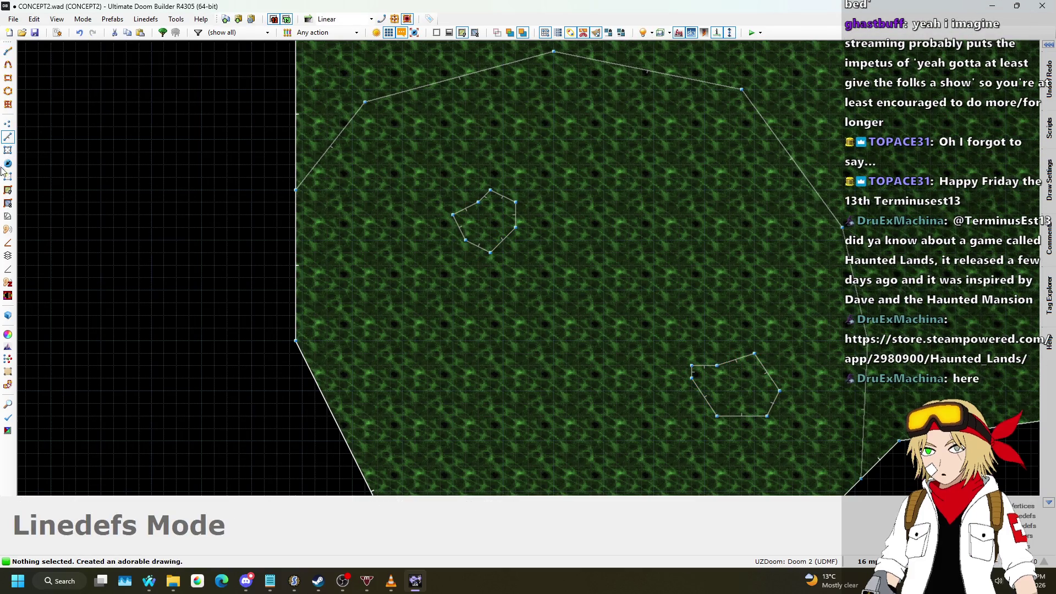
- In Sectors mode, delete both small sectors to leave two holes
left_click(15, 150)
left_click(471, 213)
left_click(746, 391)
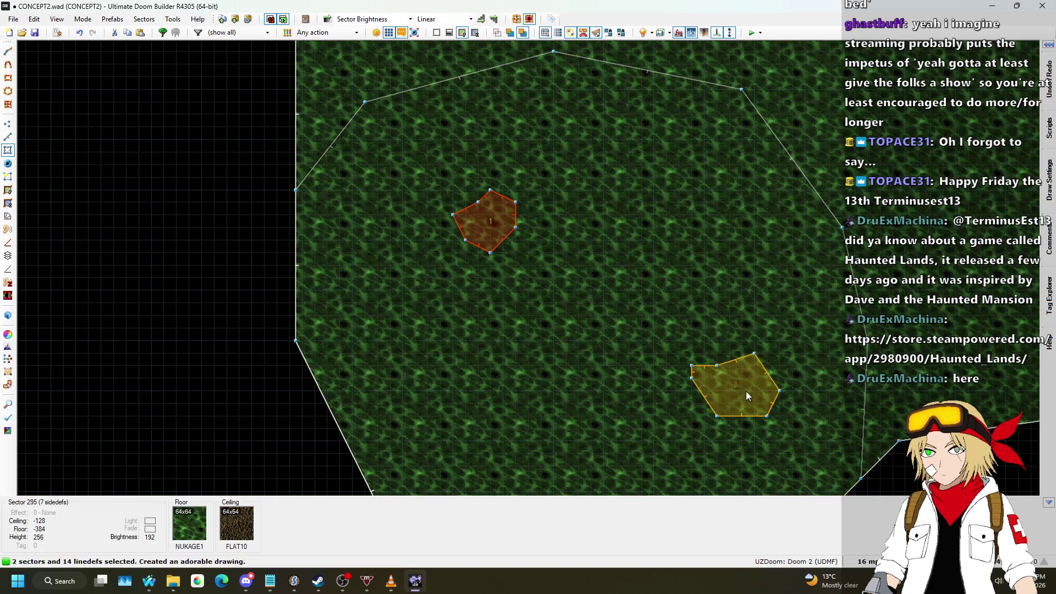
key("Delete")
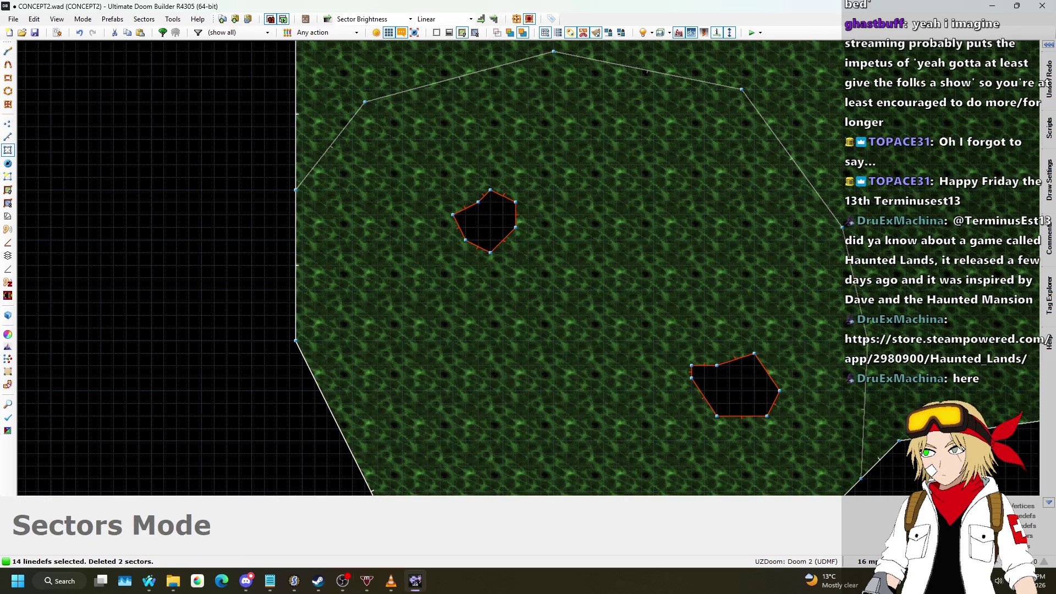
left_click(1028, 337)
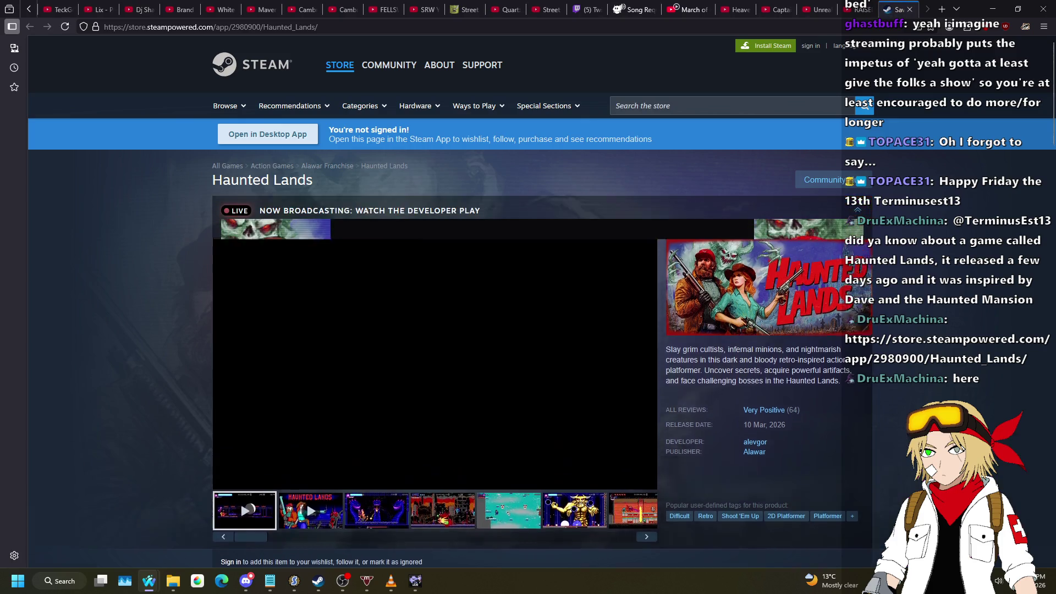
- Preview the second trailer, third gameplay clip and red city screenshot on the Haunted Lands page
scroll(407, 245, "down", 2)
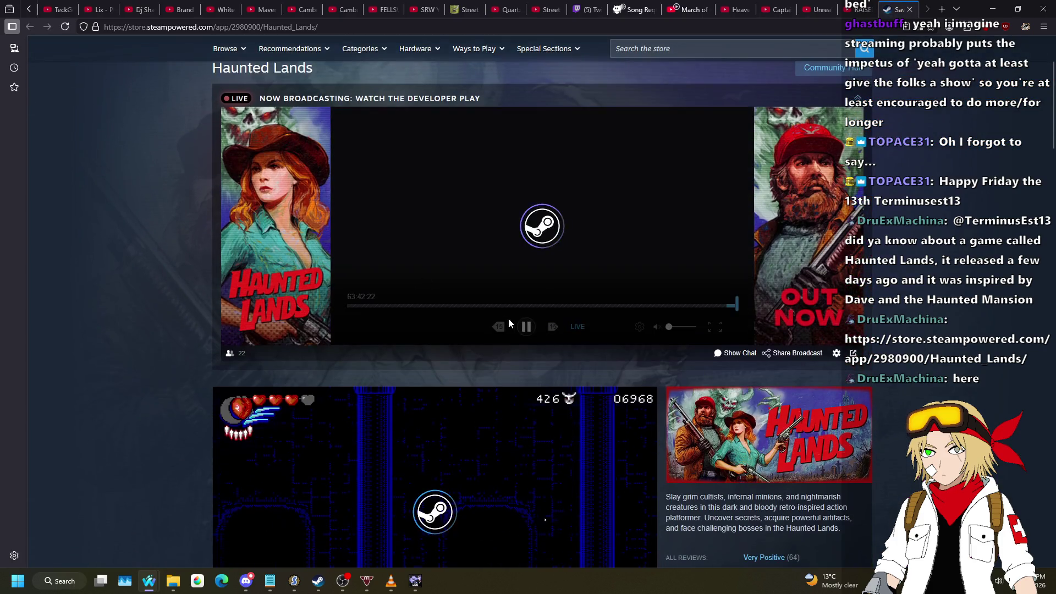
scroll(527, 330, "down", 4)
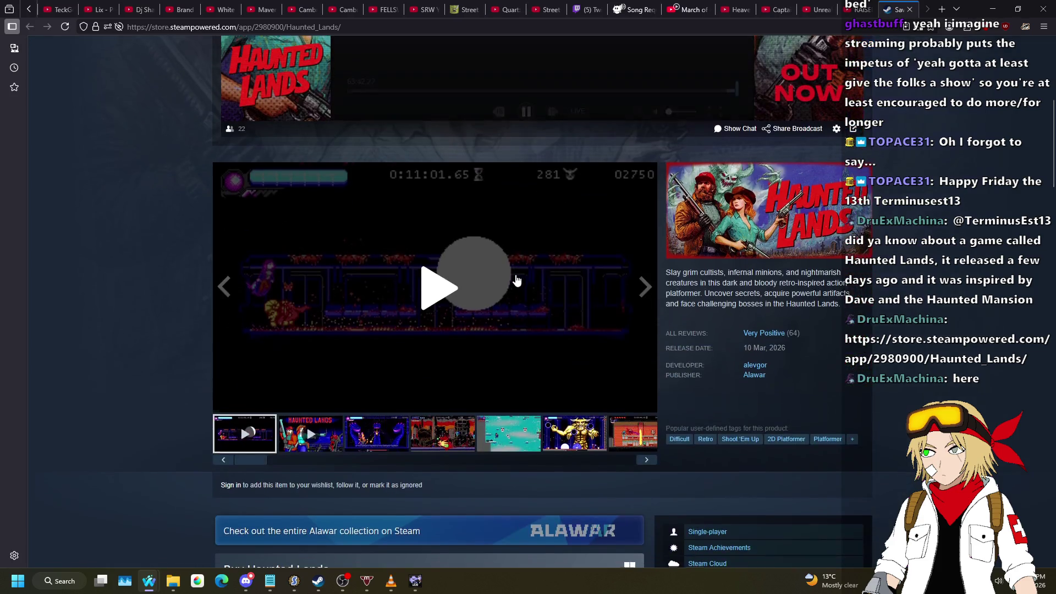
scroll(373, 177, "up", 2)
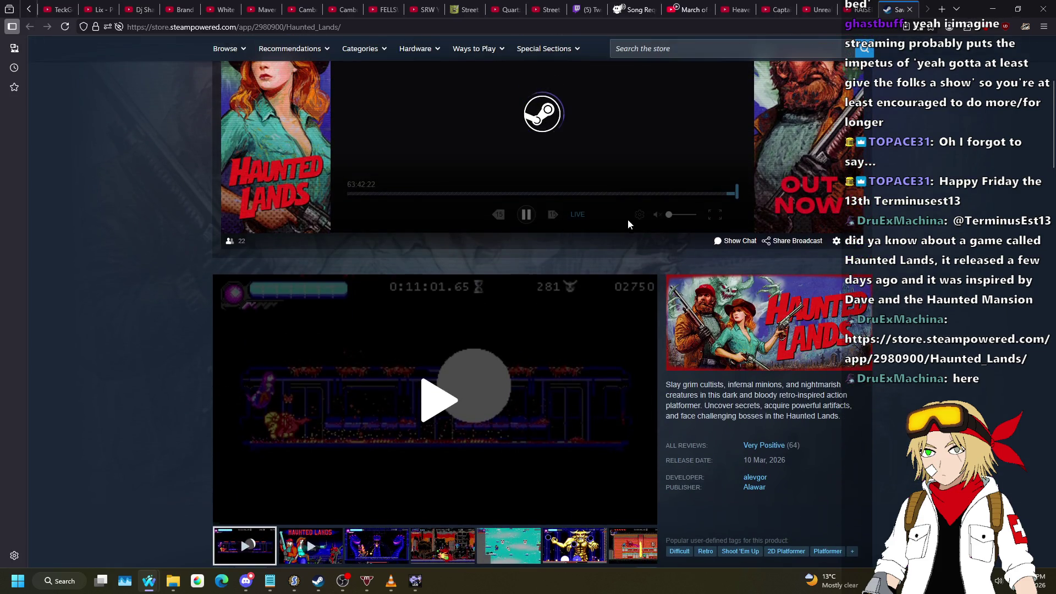
scroll(670, 225, "down", 3)
left_click(310, 378)
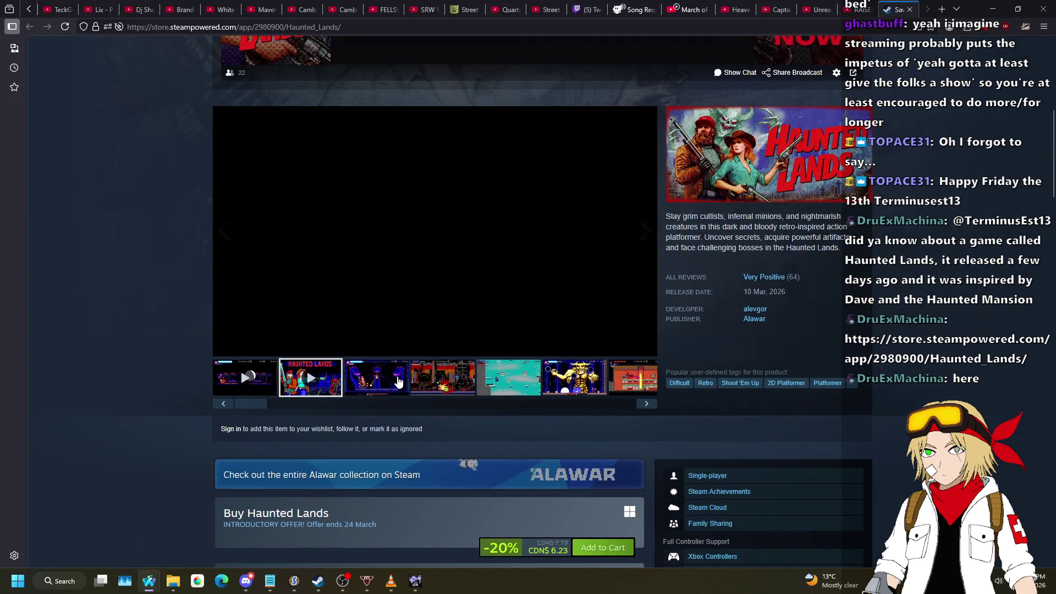
left_click(396, 381)
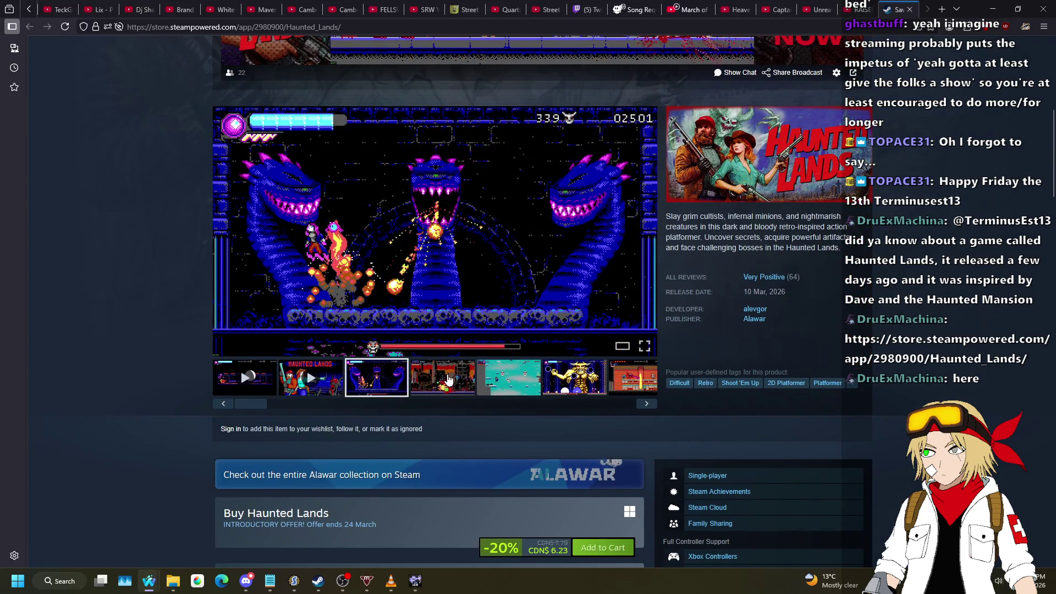
left_click(443, 380)
scroll(507, 385, "up", 1)
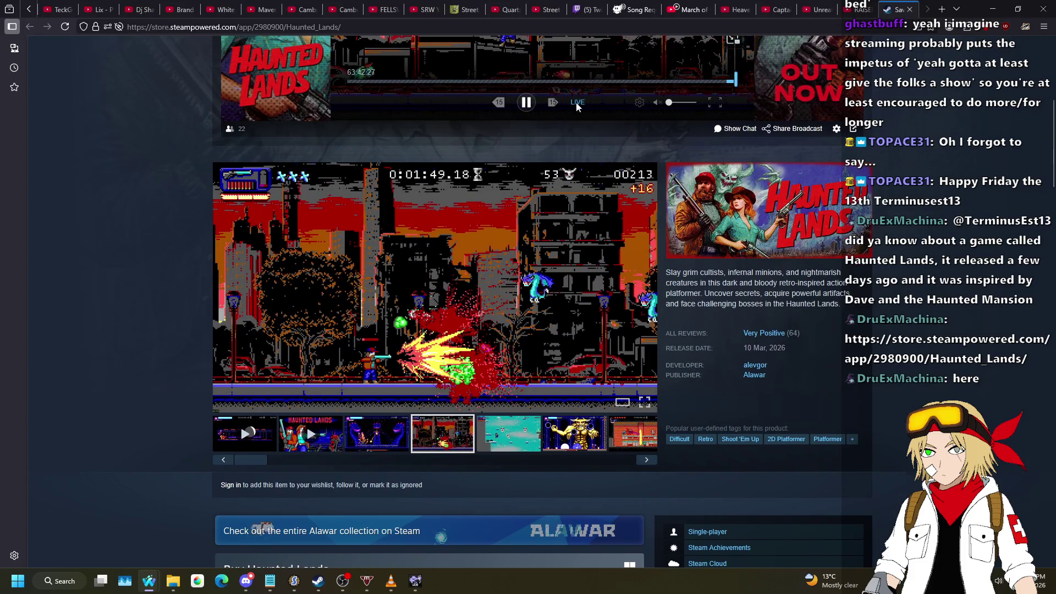
scroll(654, 225, "up", 2)
scroll(654, 225, "up", 2)
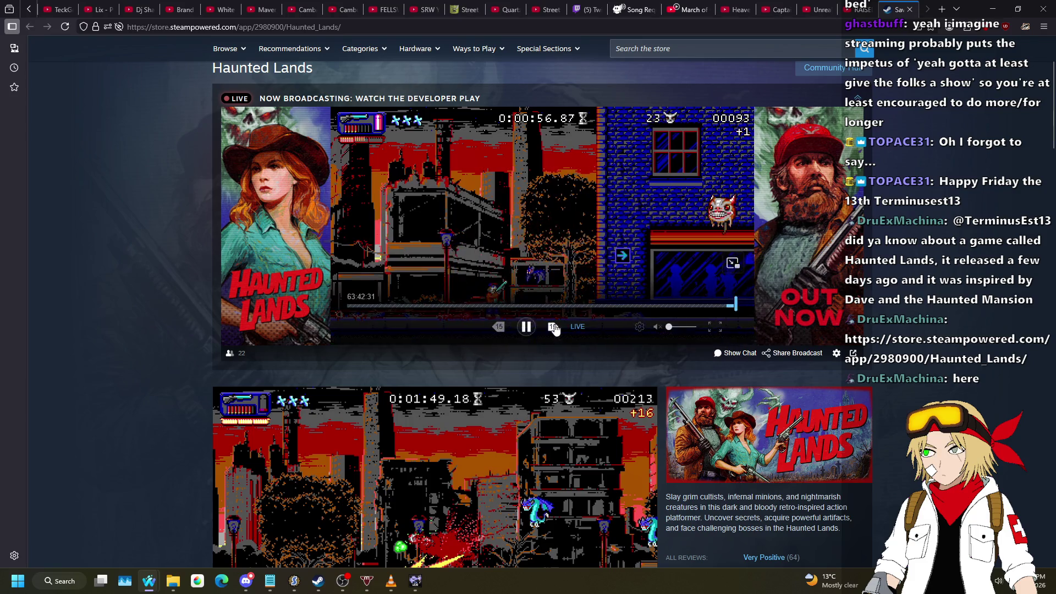
- Pause the live developer broadcast, then view the red city, golden boss and red interior media
left_click(527, 330)
scroll(512, 333, "down", 4)
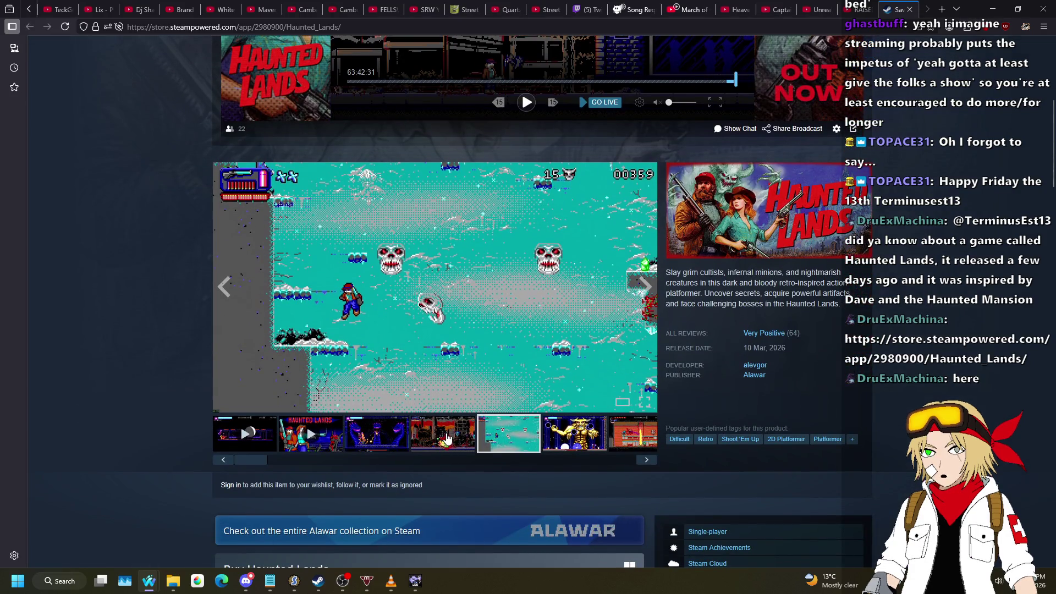
left_click(447, 438)
left_click(594, 440)
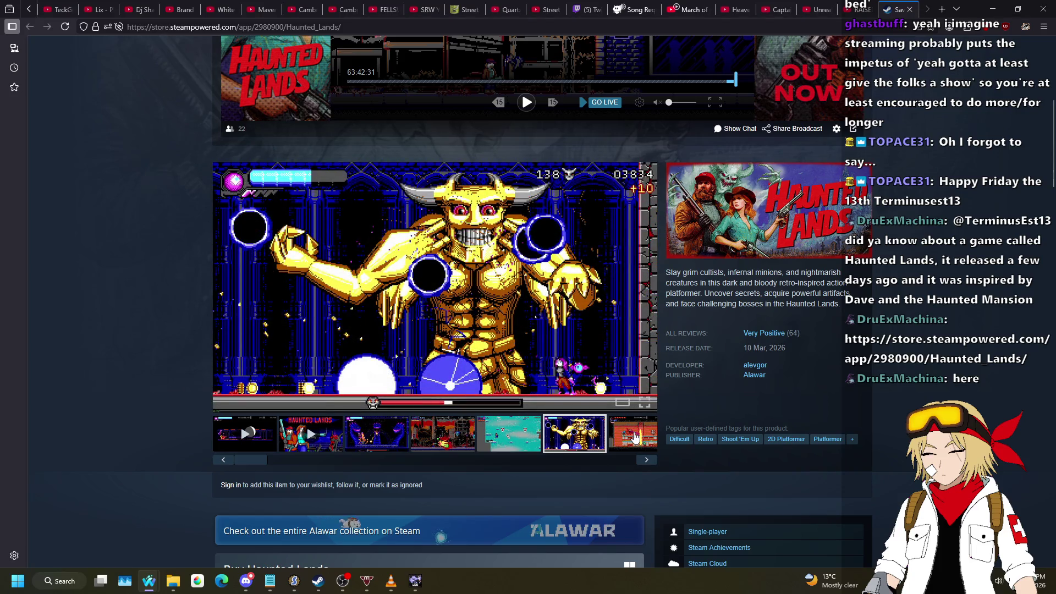
left_click(636, 437)
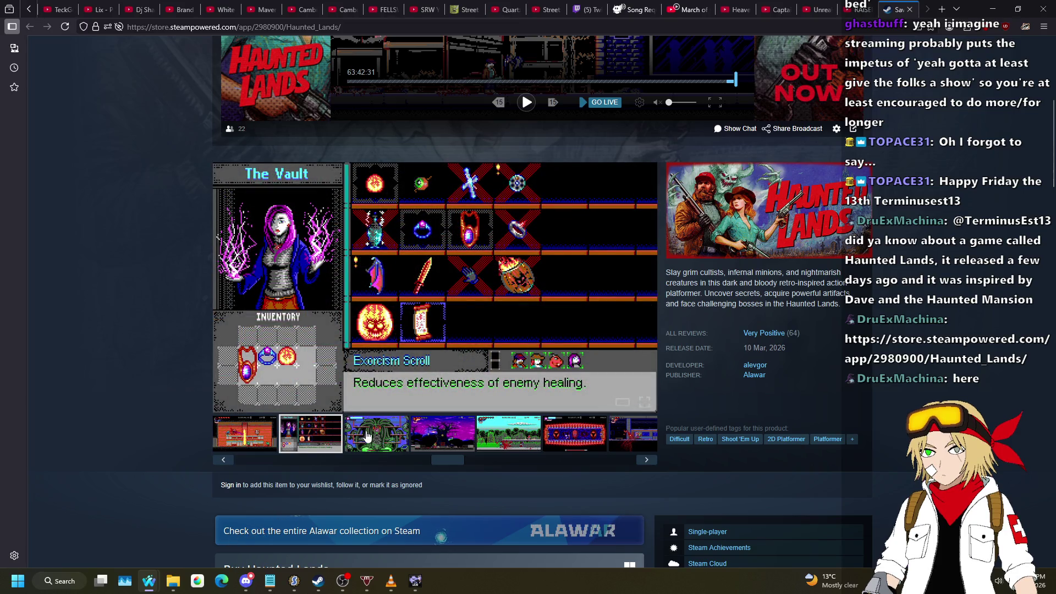
- View the green tentacle boss, purple tree, green forest, red corridor and subway screenshots
left_click(367, 436)
left_click(450, 441)
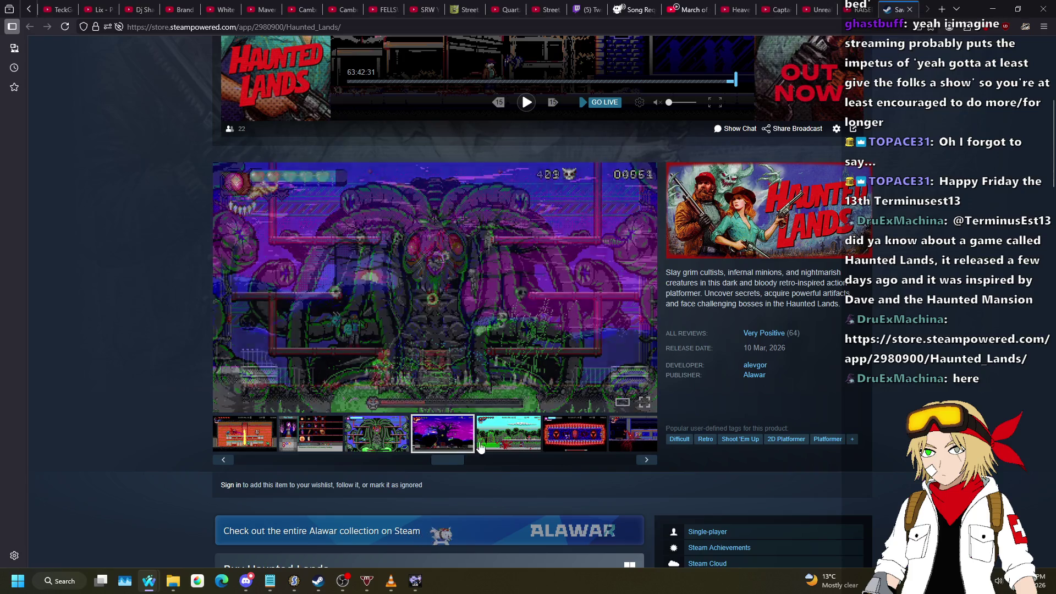
left_click(520, 443)
left_click(590, 443)
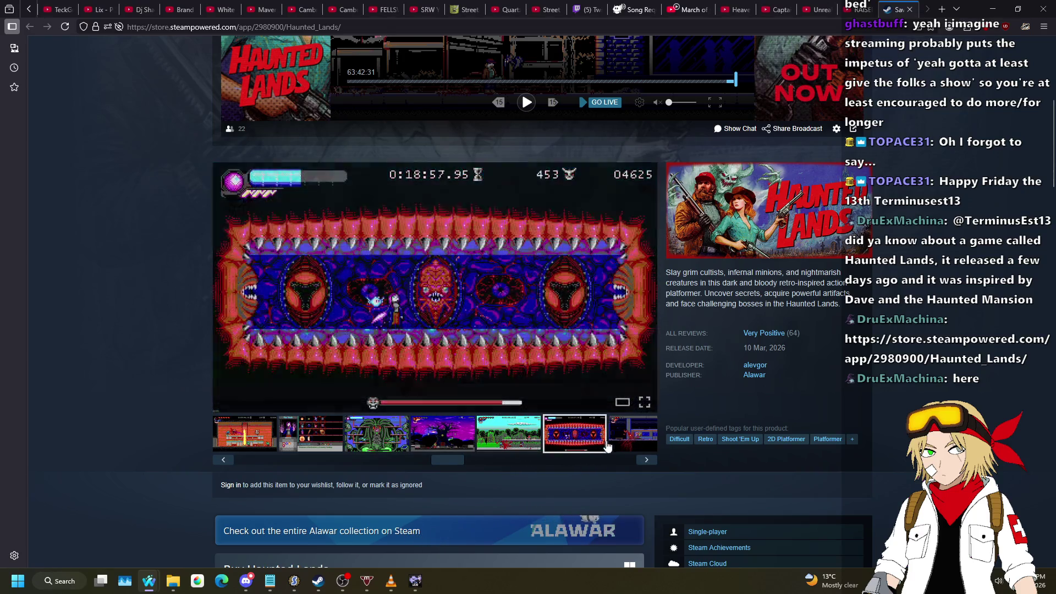
left_click(632, 435)
- View the demon boss, red demon painting and orange bat screenshots and the green monster video
left_click(429, 443)
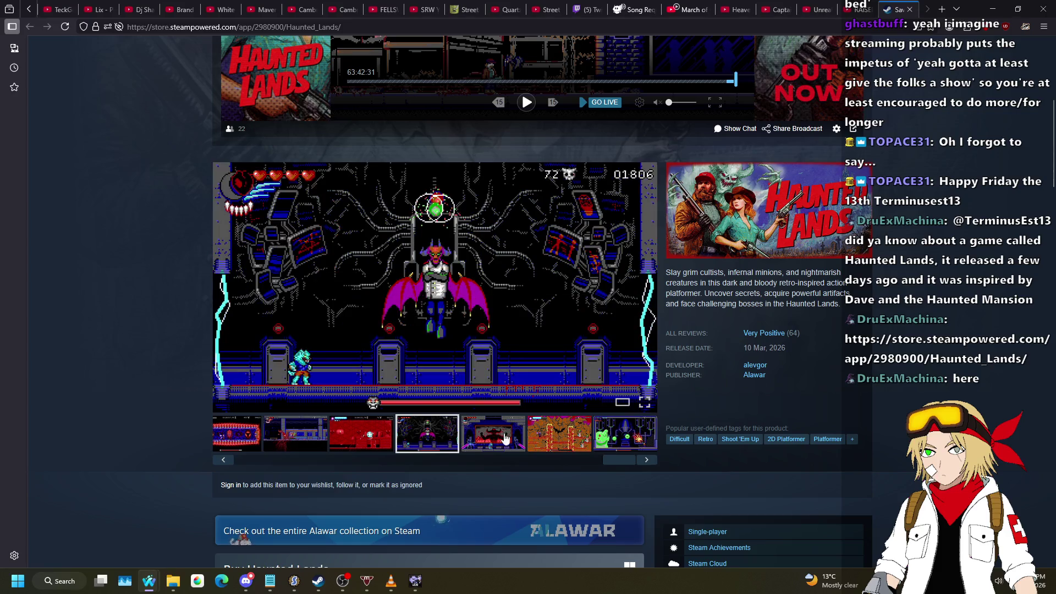
left_click(516, 438)
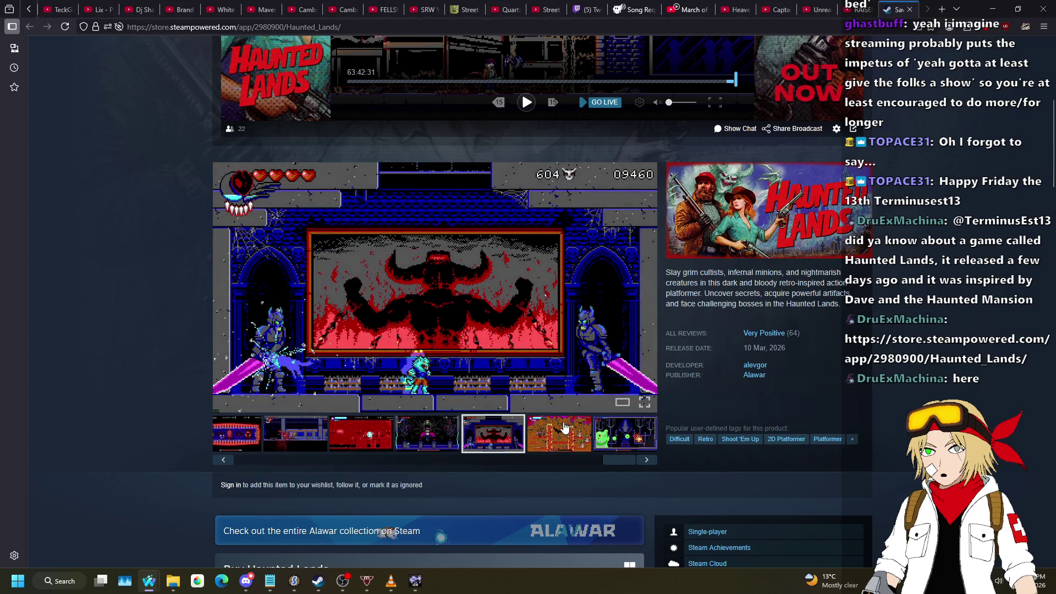
left_click(546, 434)
left_click(625, 434)
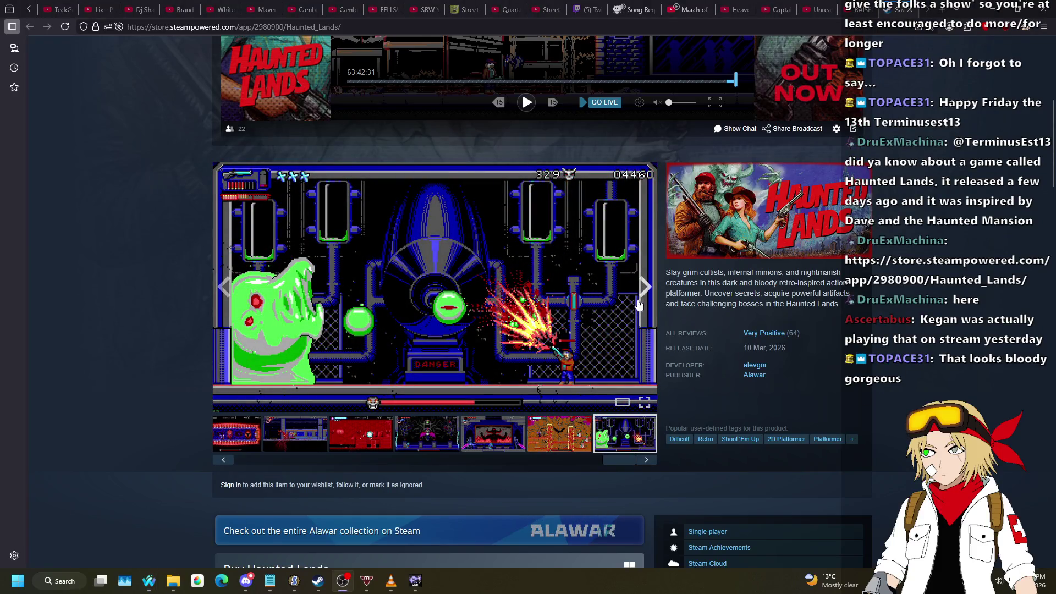
left_click(618, 8)
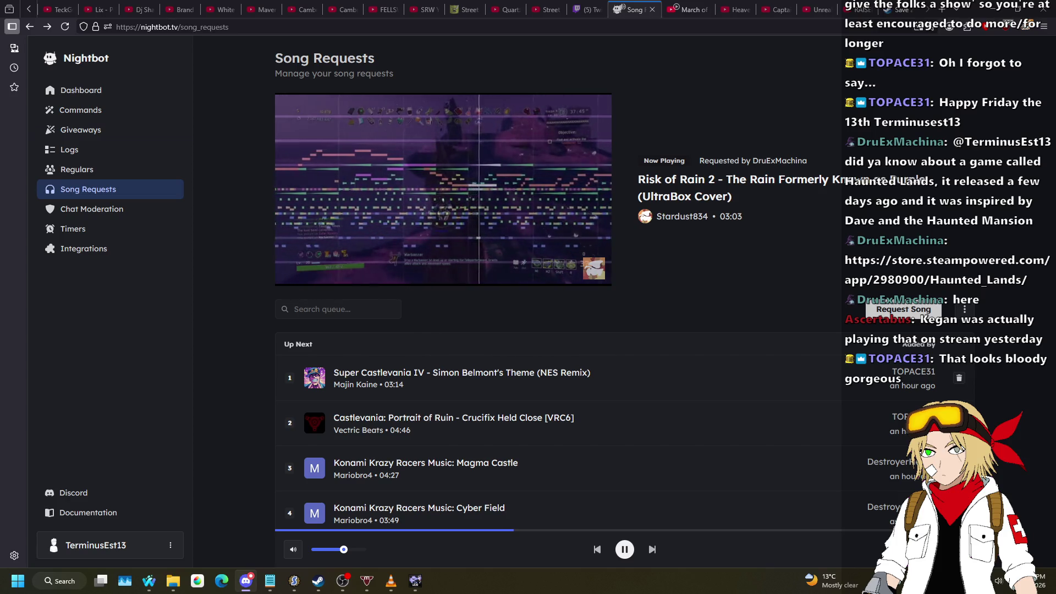
key("alt+Tab")
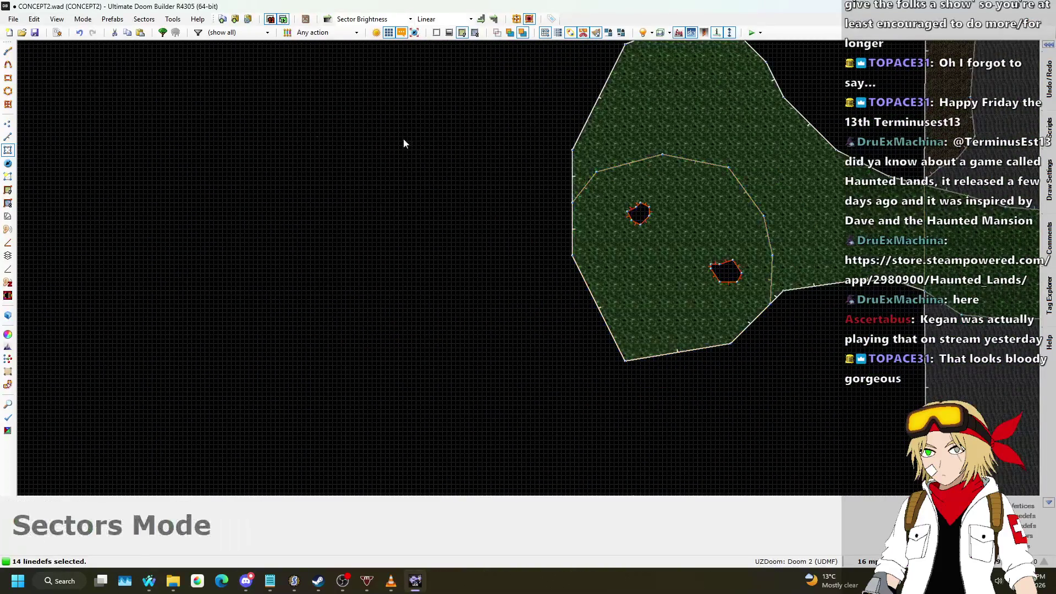
- In Vertices mode, drag the swamp's bottom vertex up and right into a rounder lower wall
left_click(7, 123)
scroll(501, 336, "up", 3)
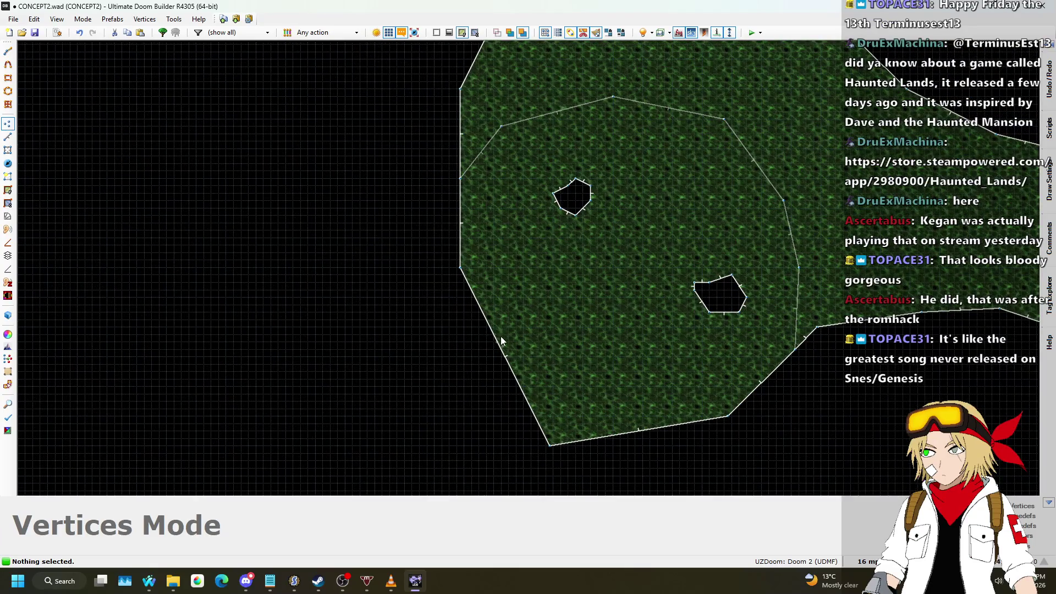
left_click_drag(476, 352, 477, 353)
mouse_move(580, 445)
left_mouse_down()
mouse_move(577, 432)
mouse_move(659, 440)
left_mouse_up()
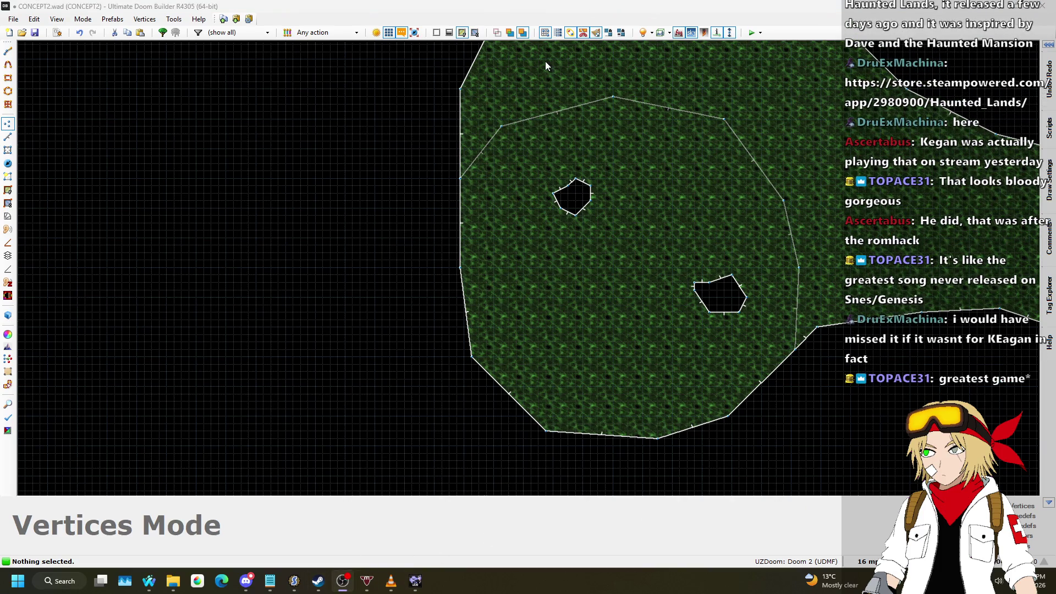
- In 3D, raise the platform floor to -368 and apply ASHWALL3 to its edge walls
key("q")
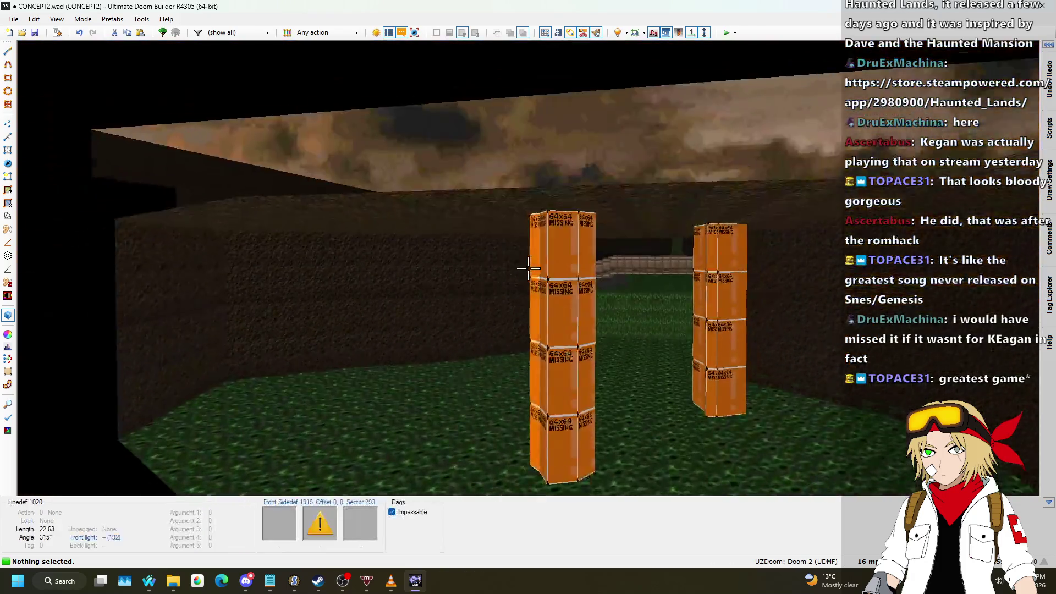
scroll(528, 268, "up", 1)
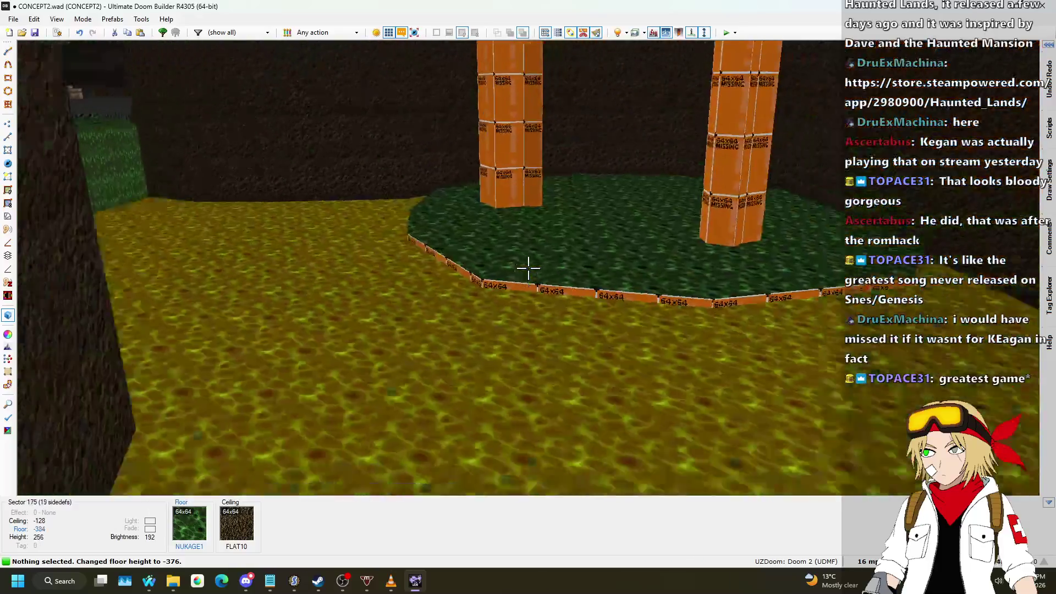
scroll(528, 268, "up", 1)
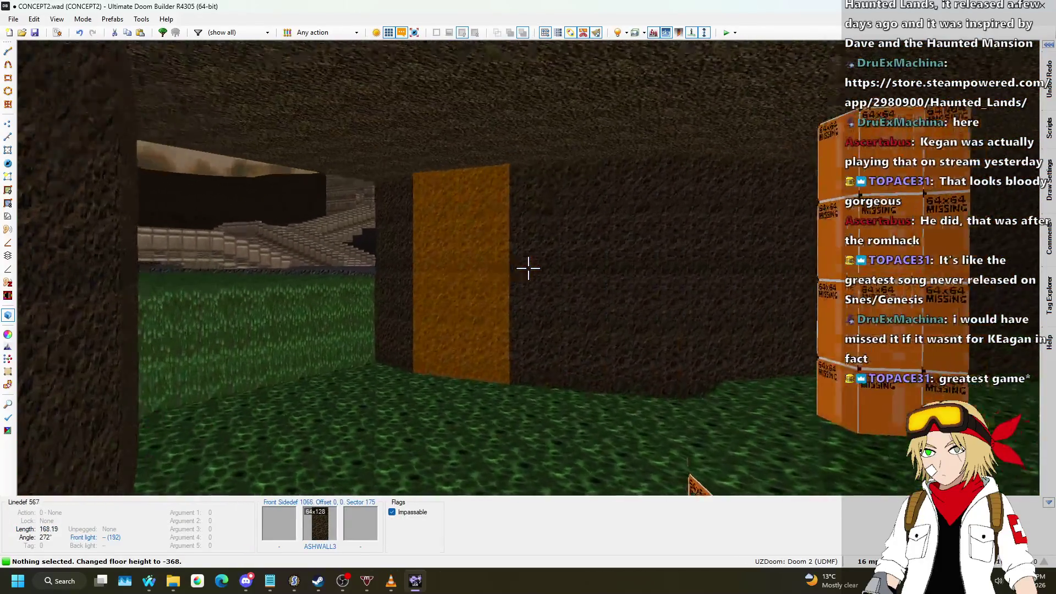
key("ctrl+c")
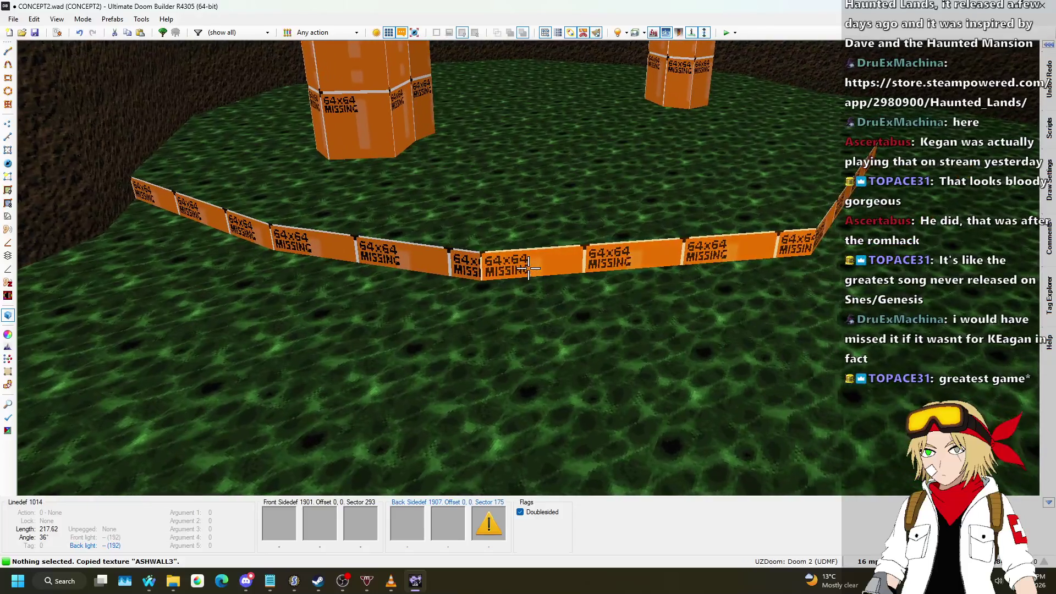
key("ctrl+v")
left_click(528, 268, "shift")
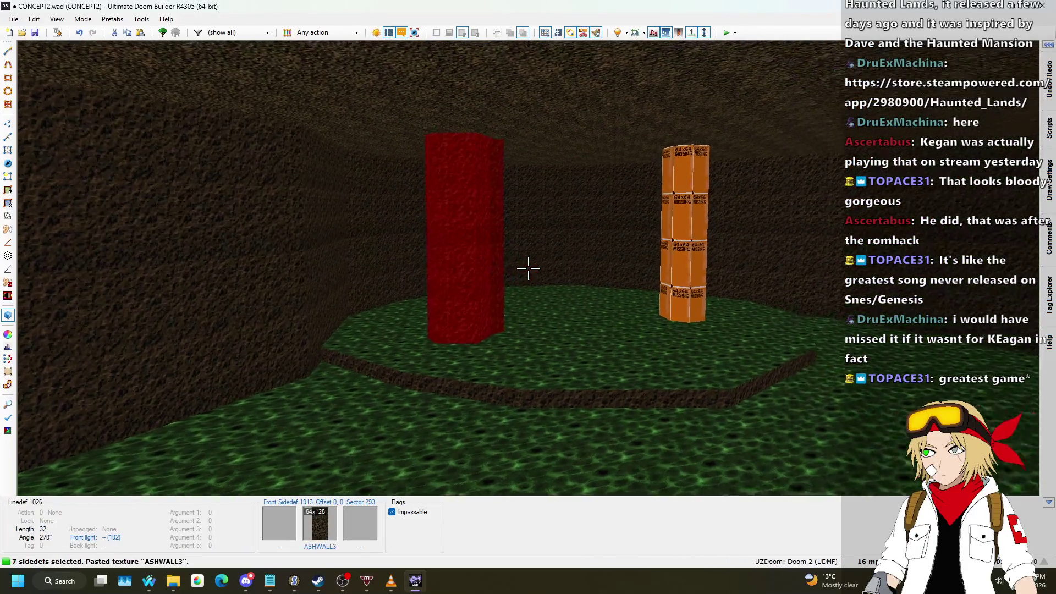
key("Escape")
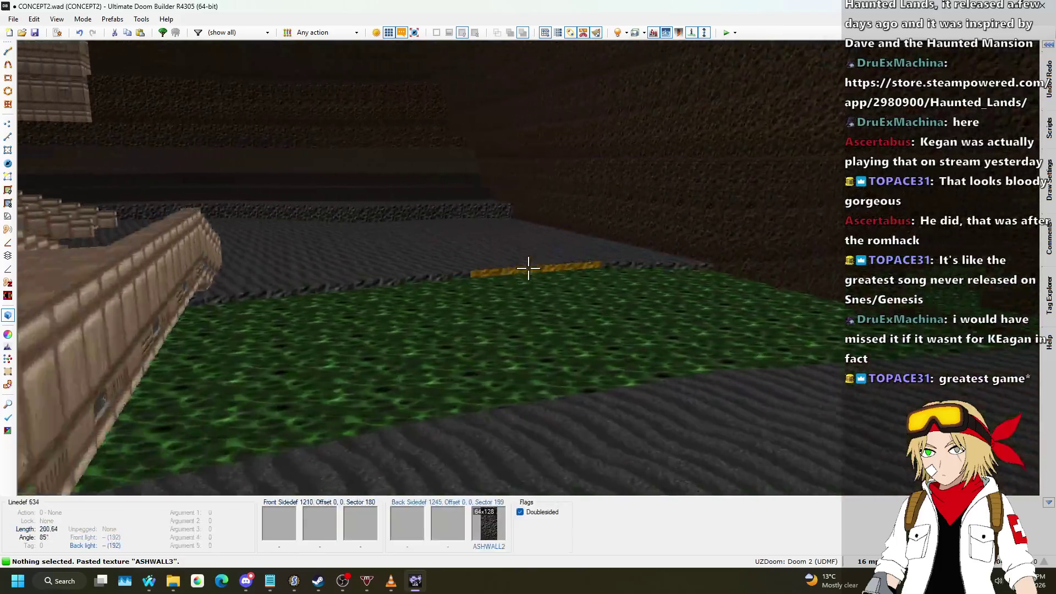
- Paste ASHWALL2 onto the step walls and FLOOR6_2 onto the raised platform's floor
key("ctrl+c")
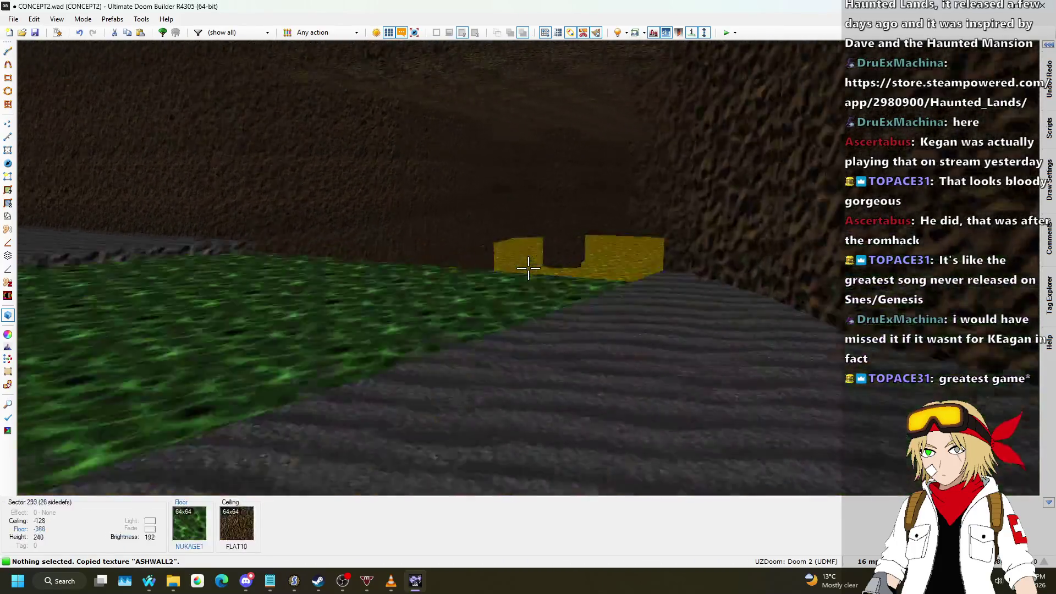
key("ctrl+v")
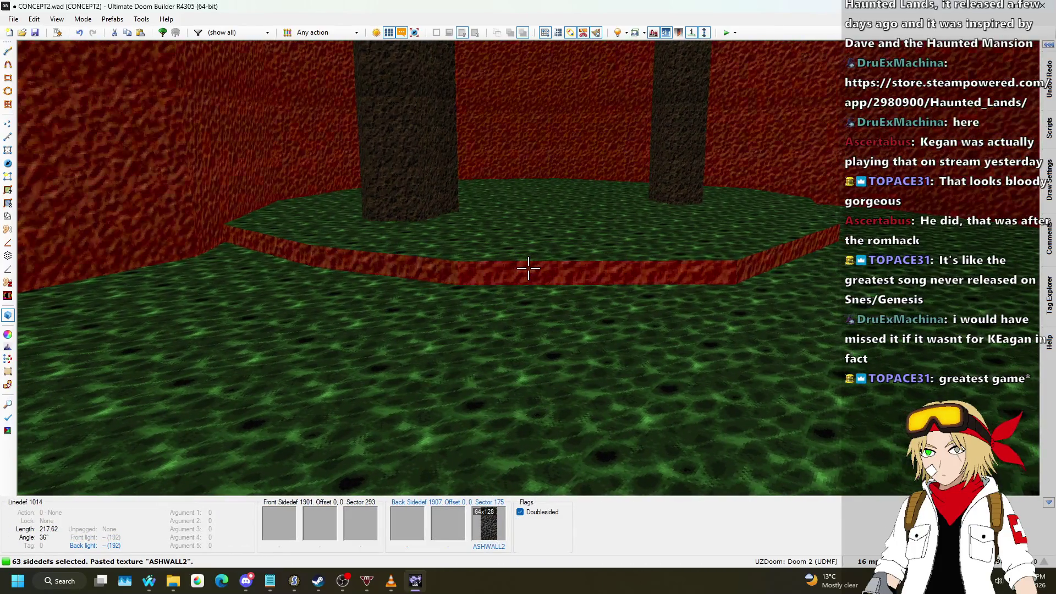
key("ctrl+z")
key("ctrl+v")
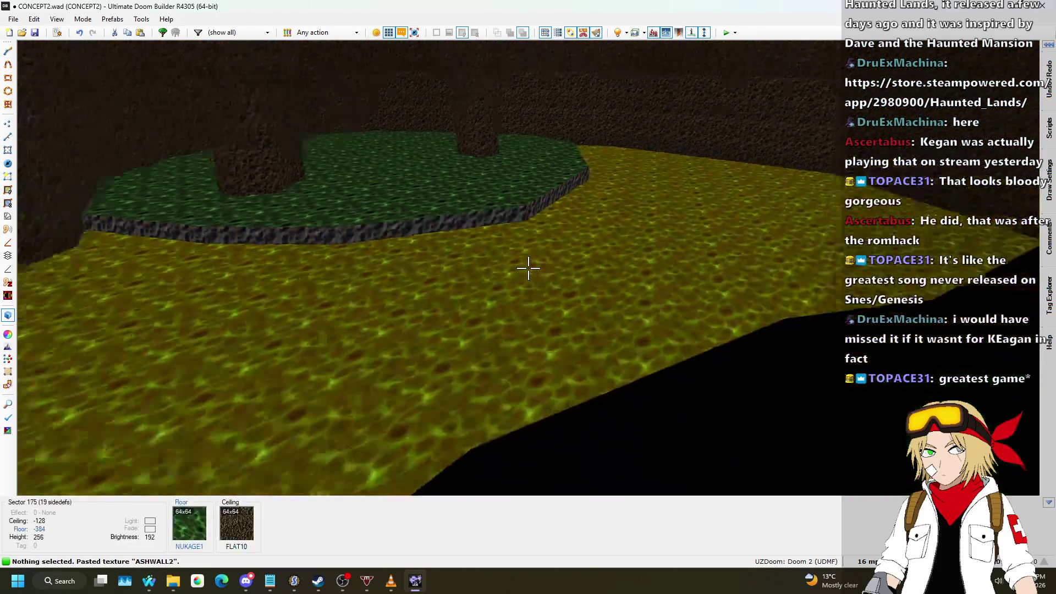
key("ctrl+c")
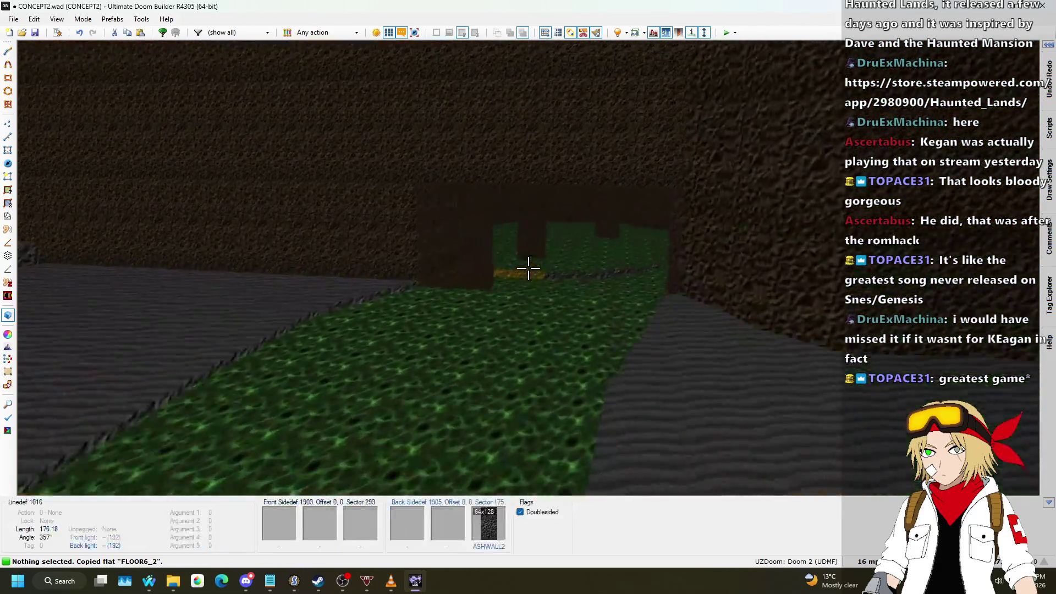
key("ctrl+v")
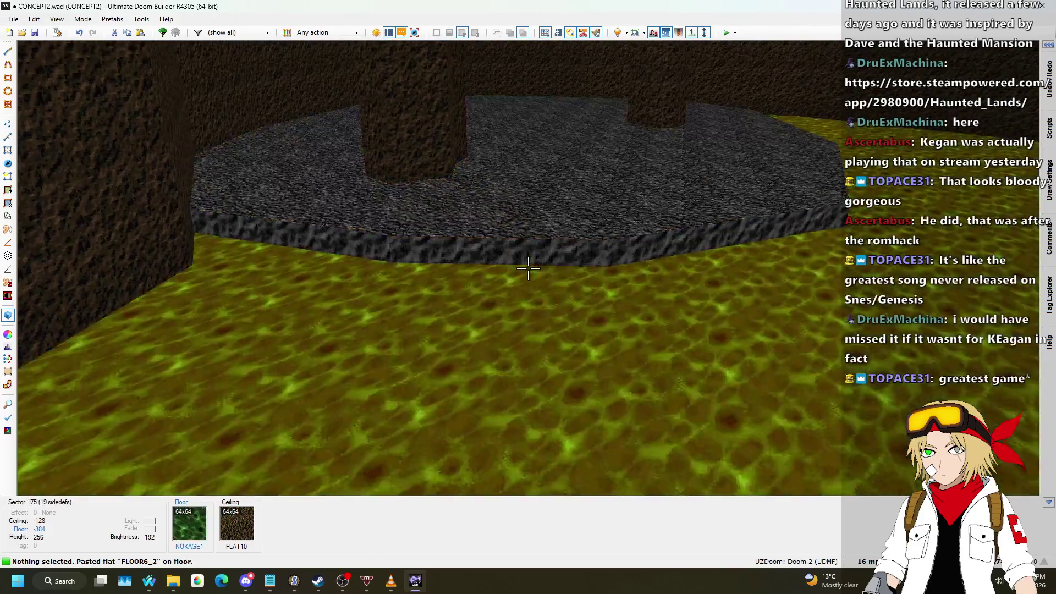
- Open the pillar wall's middle texture browser, filtered to the Rock textures
key("s")
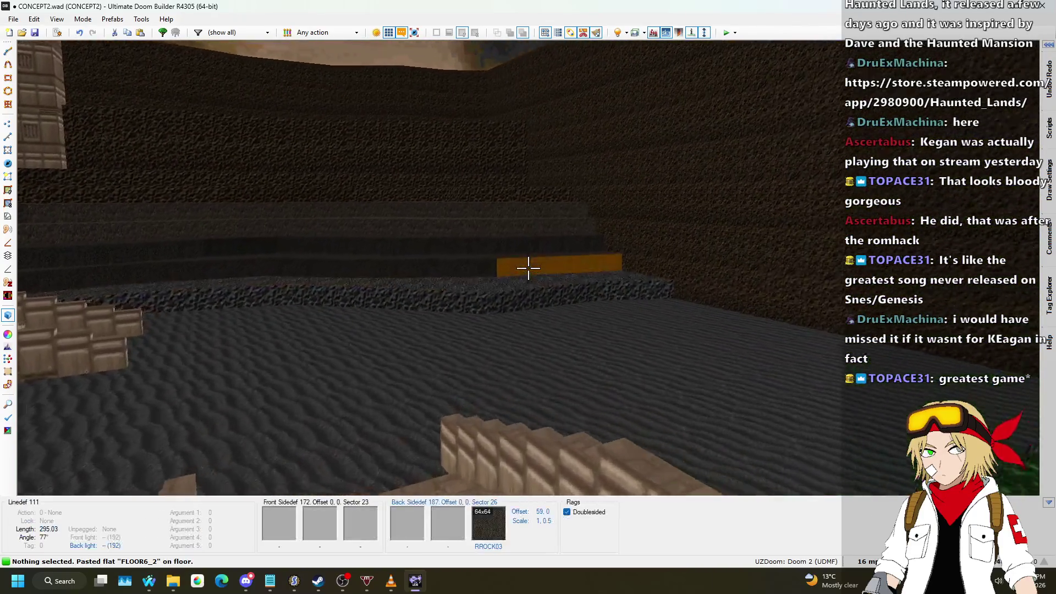
key("w")
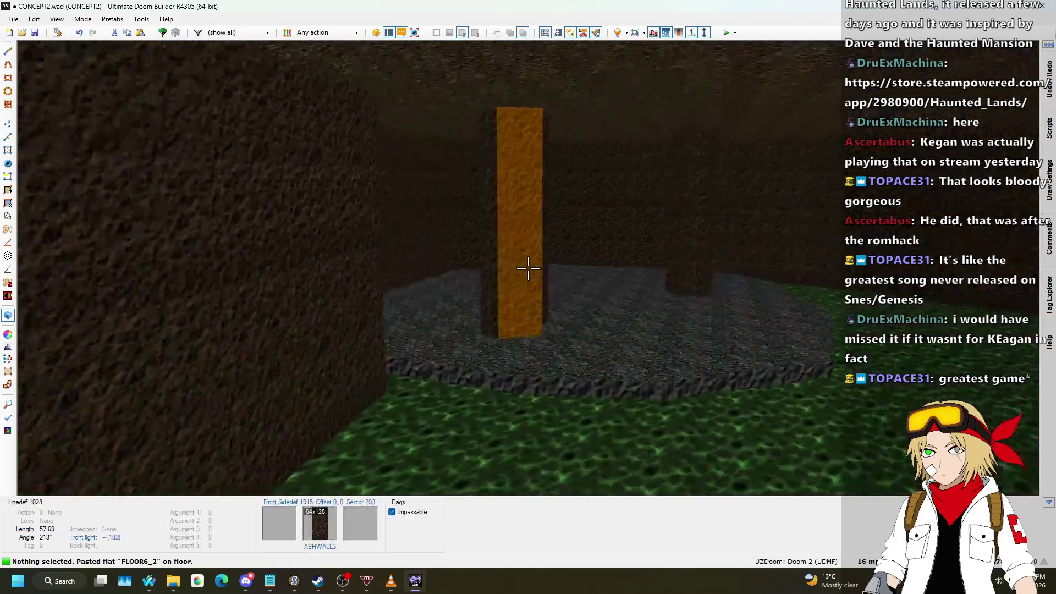
left_click(528, 268)
right_click(528, 268)
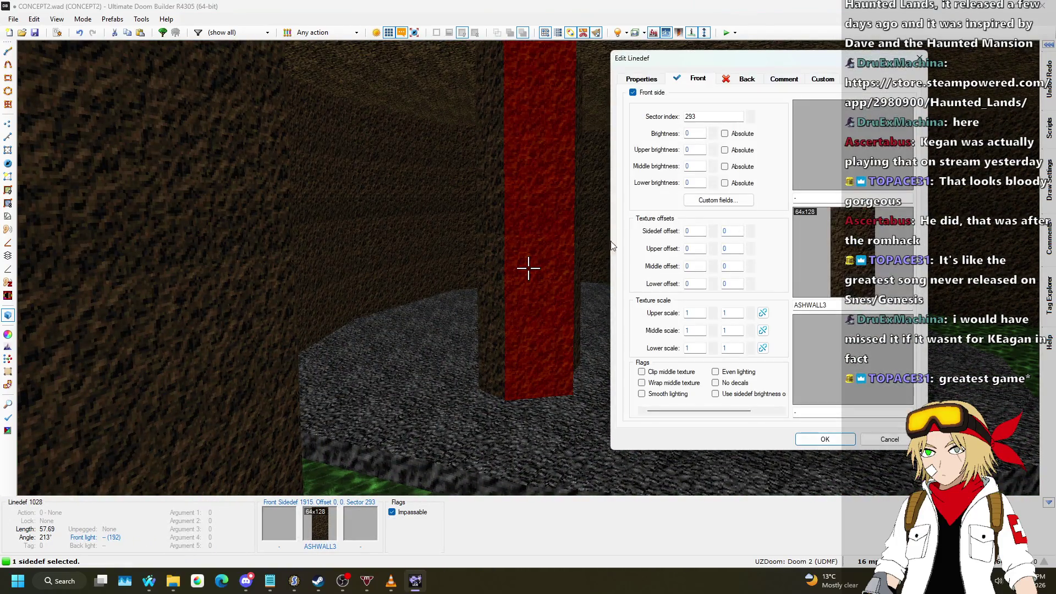
left_click(825, 252)
scroll(559, 281, "down", 3)
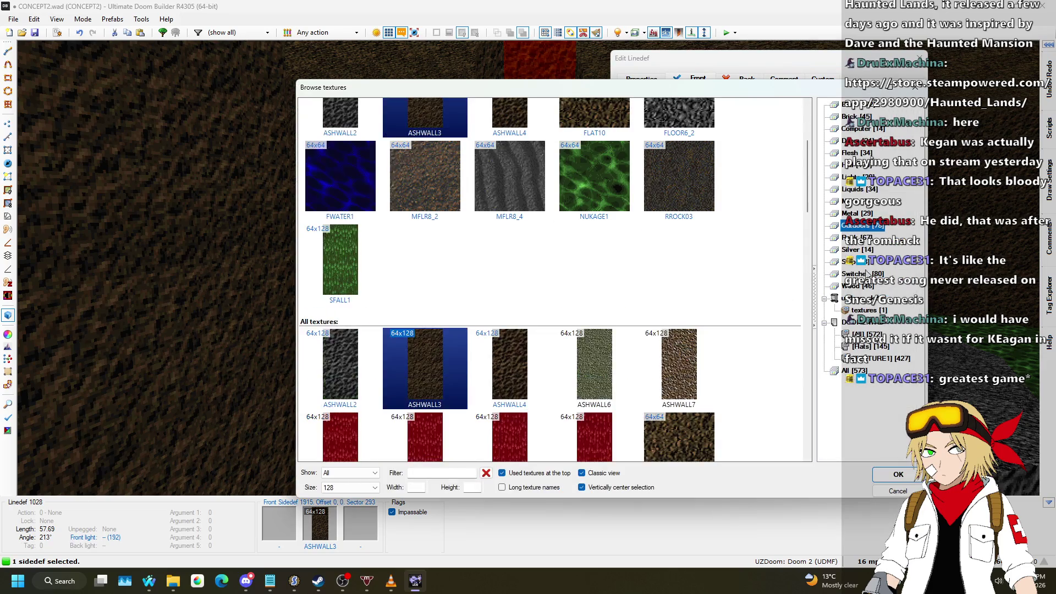
scroll(793, 250, "down", 4)
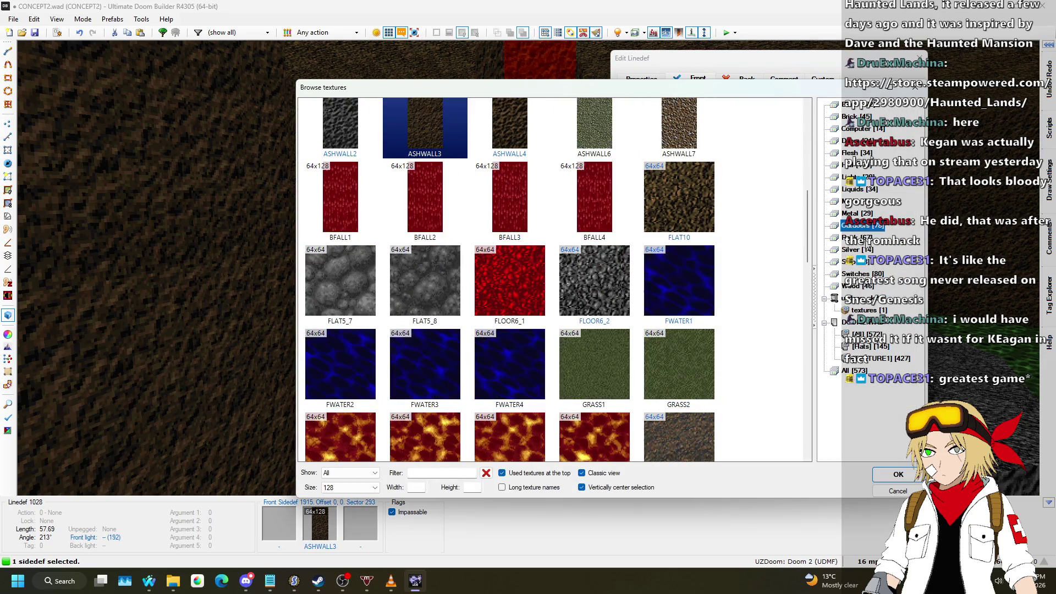
left_click(852, 237)
- Choose ROCK3 as the pillar side's middle texture, confirm, and paste it onto the next side
scroll(573, 203, "down", 10)
scroll(569, 207, "down", 5)
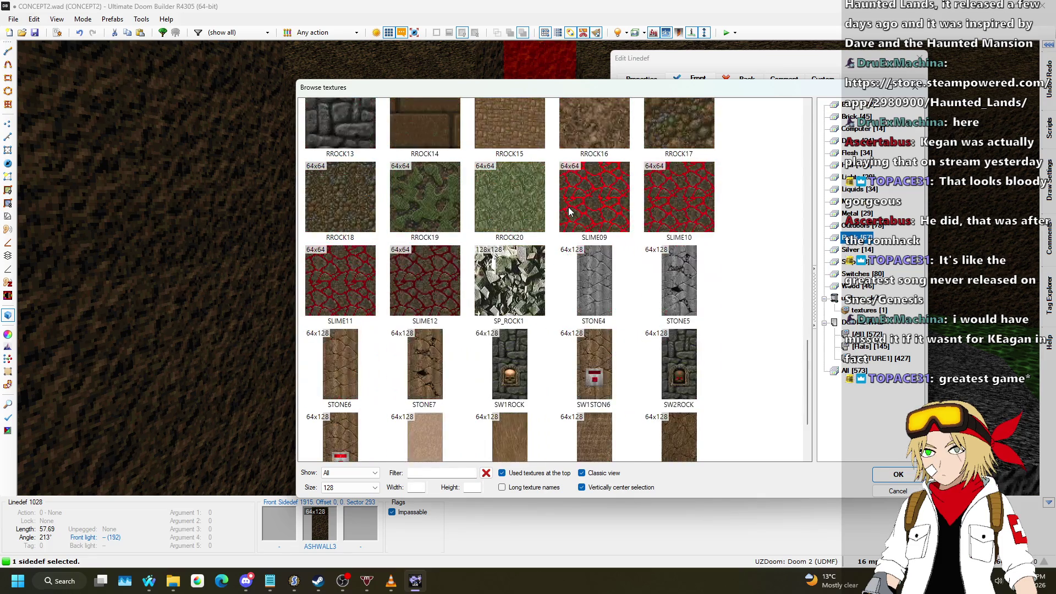
scroll(569, 206, "down", 3)
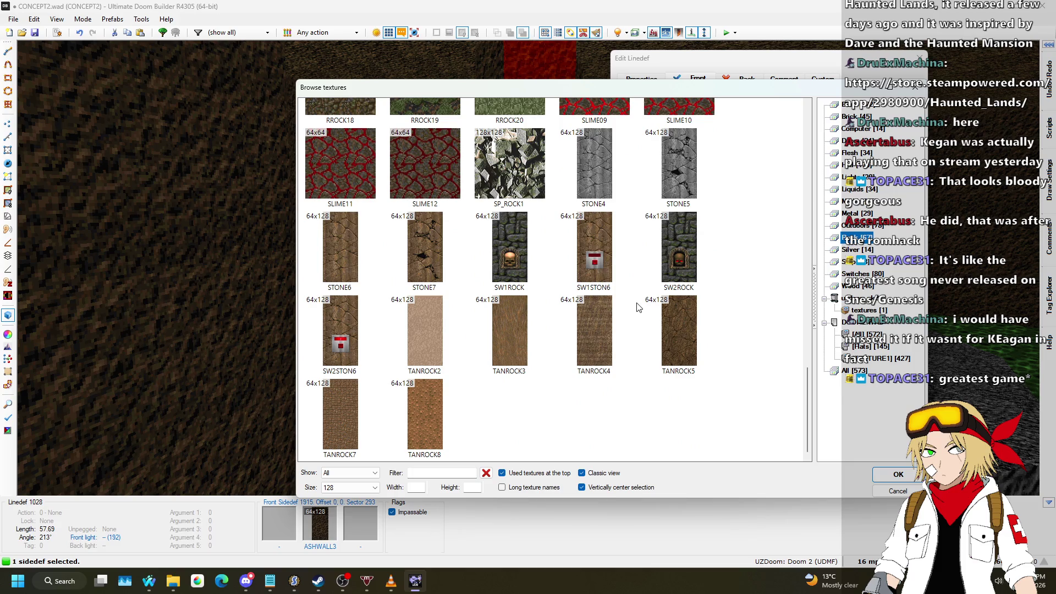
scroll(639, 308, "up", 10)
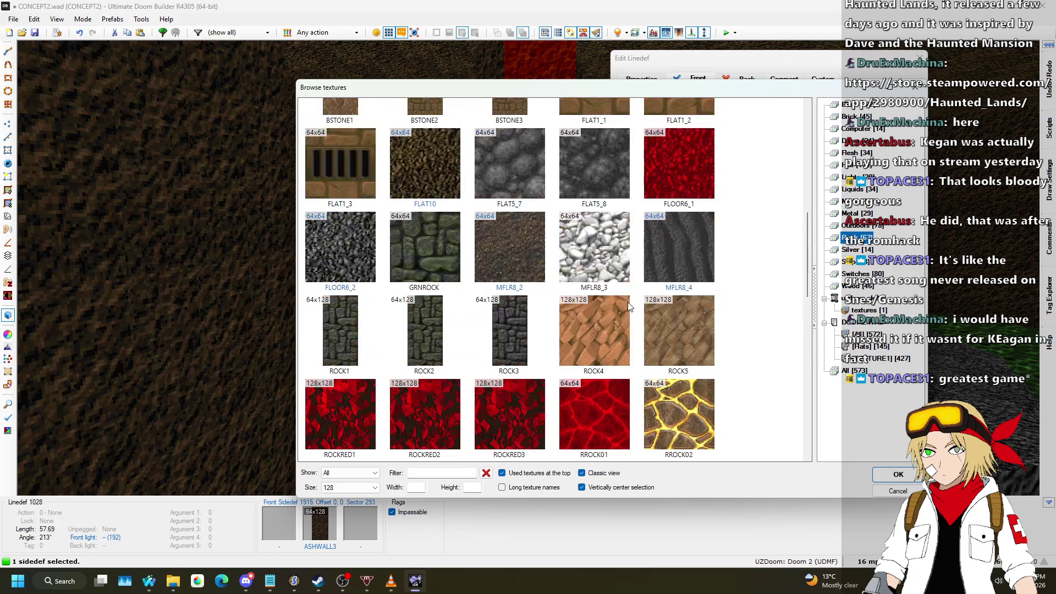
scroll(629, 307, "up", 4)
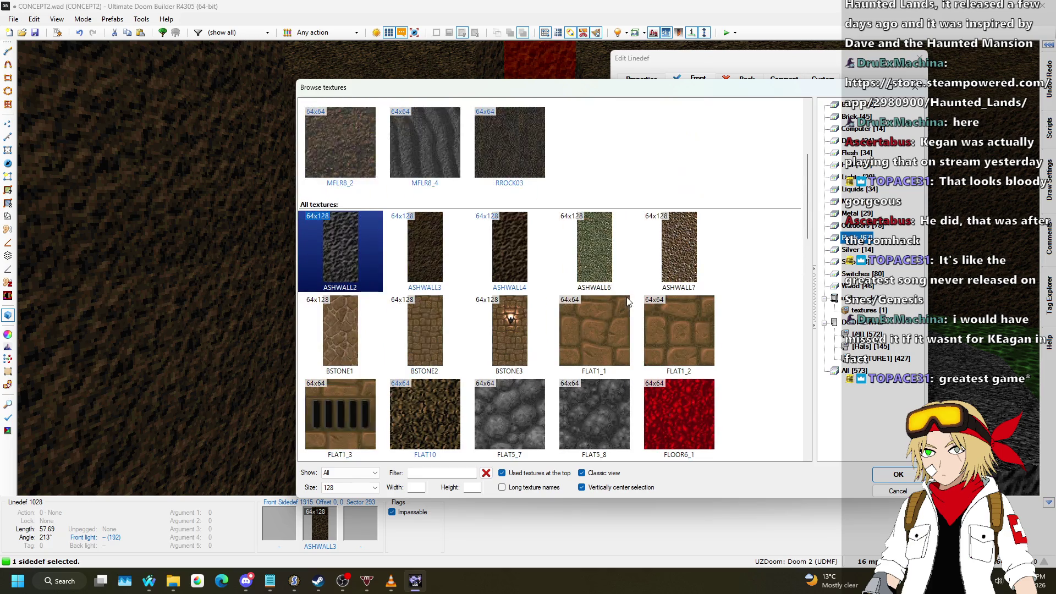
scroll(625, 293, "down", 3)
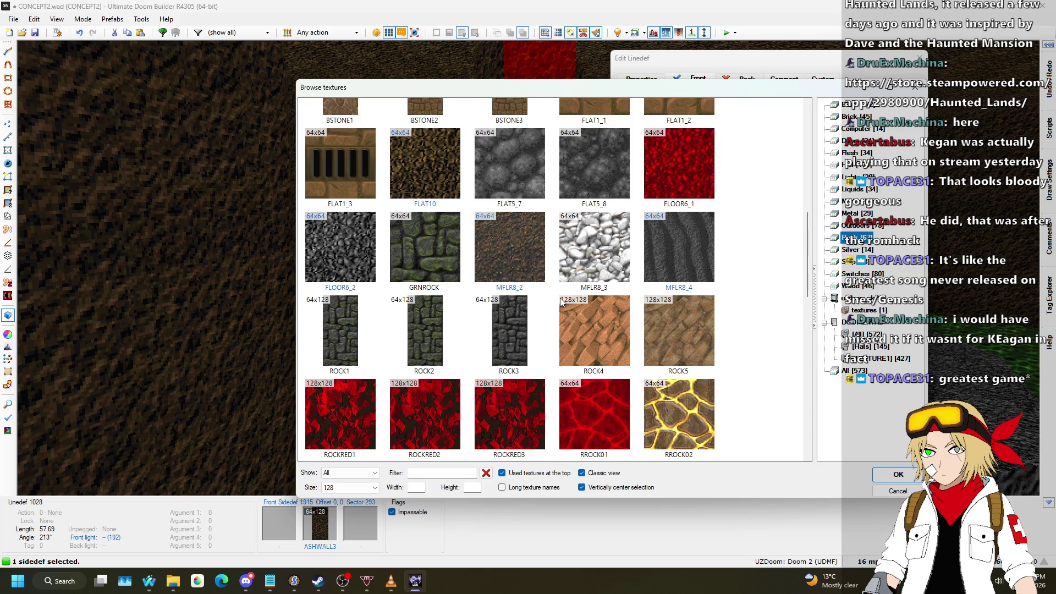
scroll(561, 300, "down", 1)
double_click(516, 256)
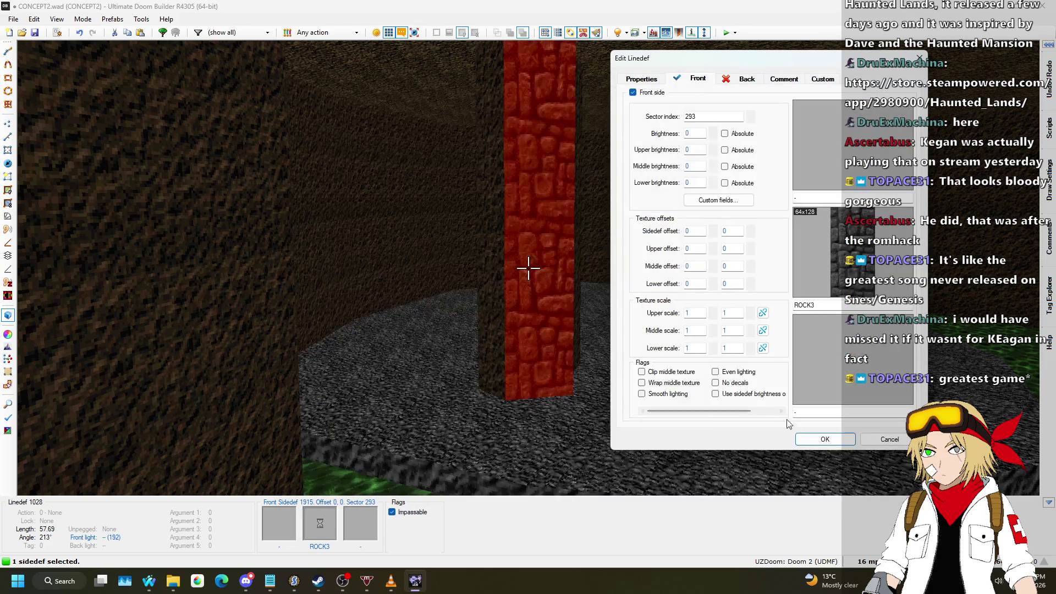
left_click(846, 439)
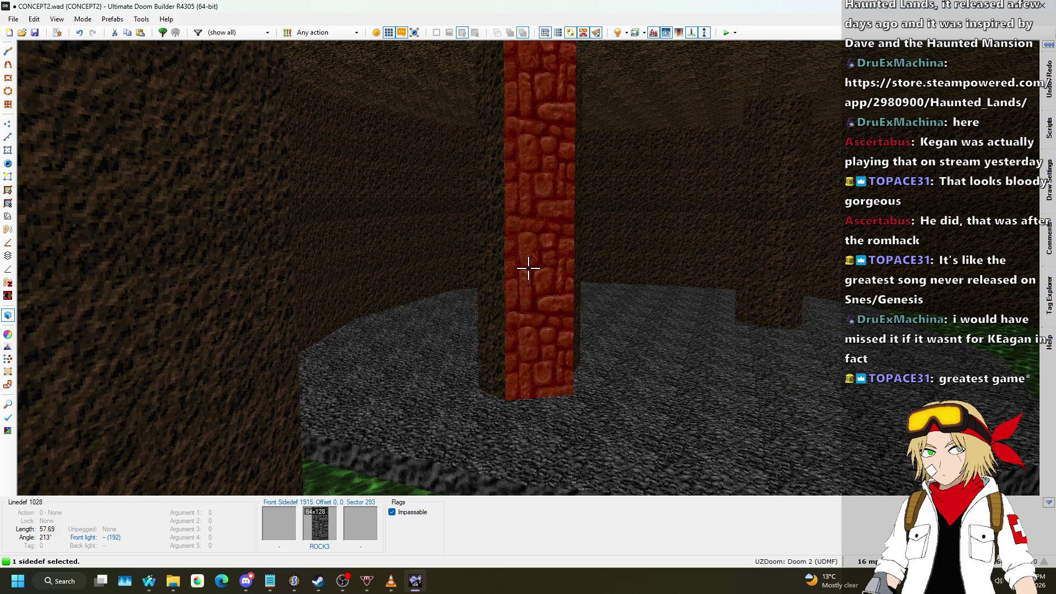
left_click(528, 269)
key("ctrl+v")
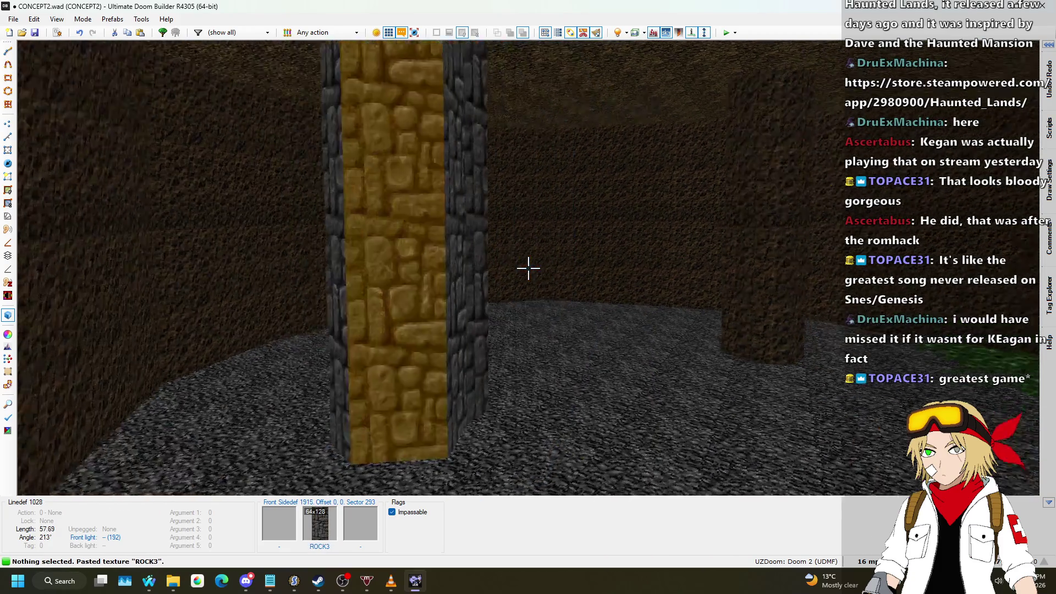
- Back in 2D, drag the pillar hole's left and bottom vertices to flatten its lower edge
key("s")
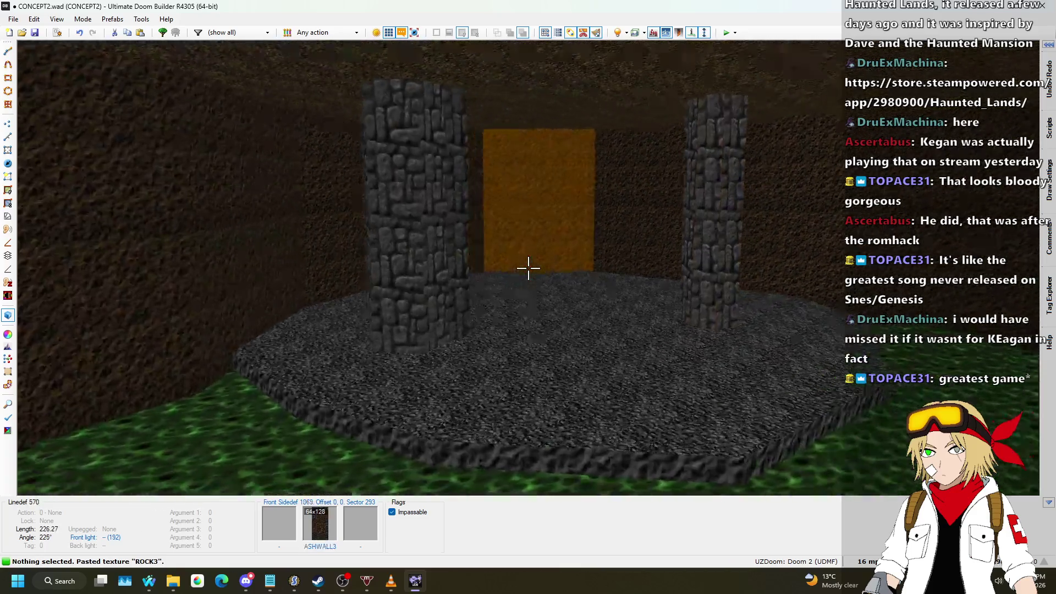
key("q")
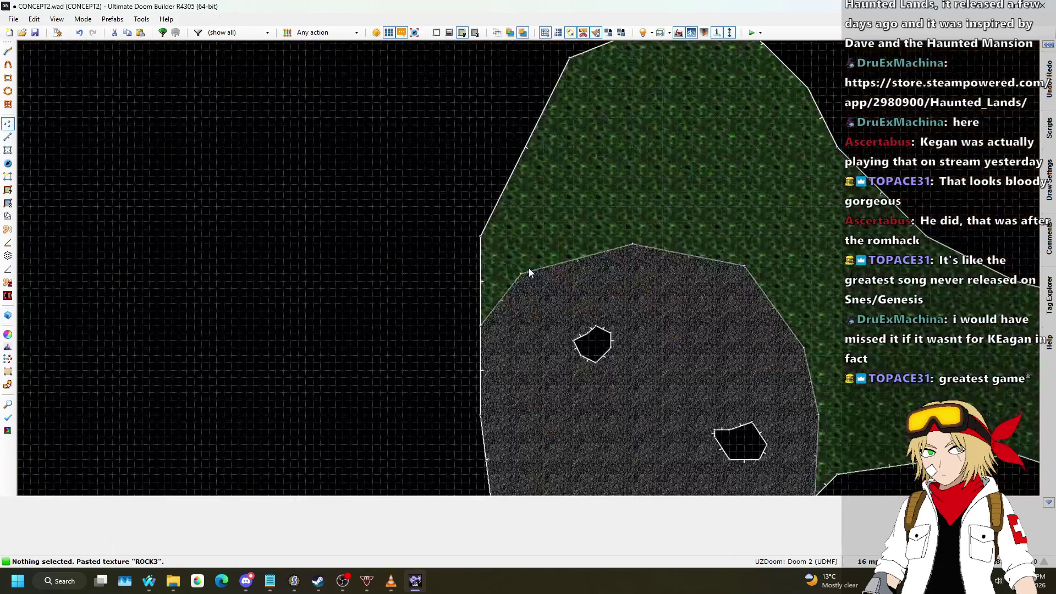
scroll(602, 378, "up", 4)
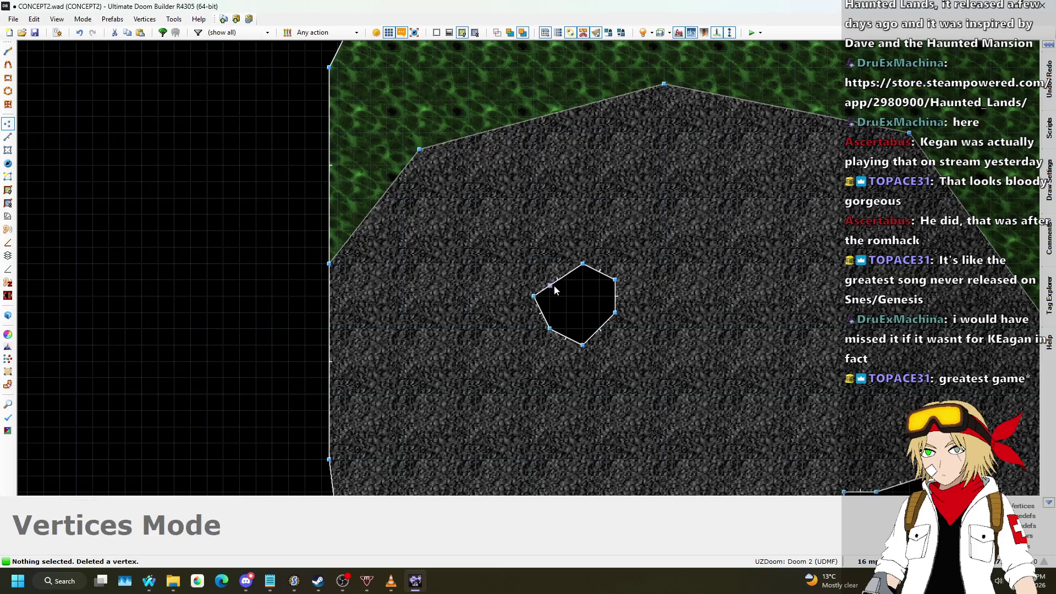
mouse_move(543, 286)
left_mouse_down()
mouse_move(553, 275)
mouse_move(533, 280)
left_mouse_up()
mouse_move(583, 345)
left_mouse_down()
mouse_move(533, 314)
mouse_move(549, 334)
left_mouse_up()
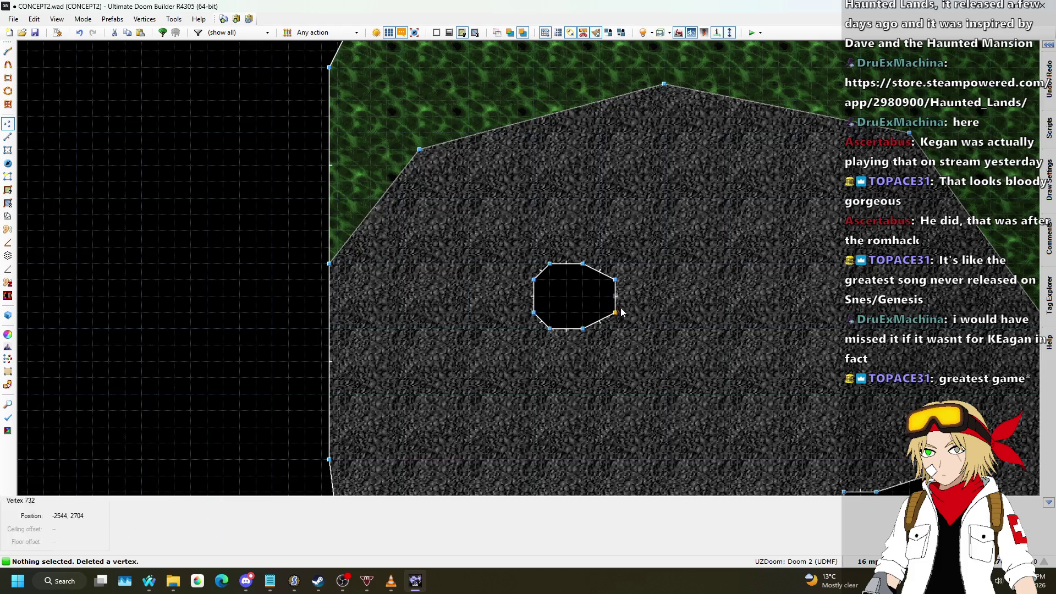
- Try dragging vertices on the octagonal pillar's top and left edges, cancelling both moves
key("v")
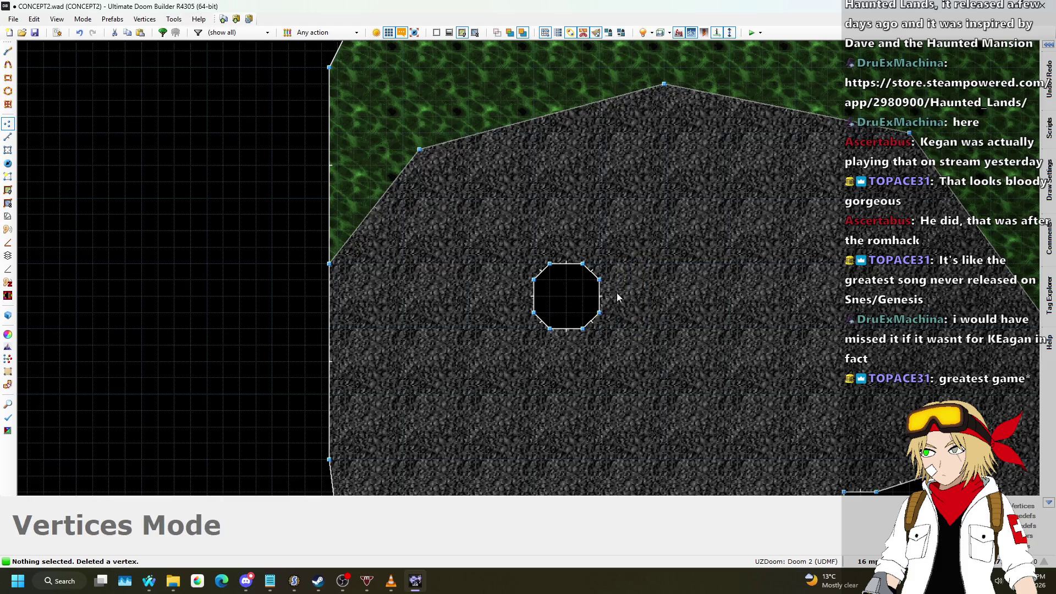
scroll(616, 293, "down", 2)
scroll(669, 297, "up", 2)
mouse_move(698, 312)
left_mouse_down()
mouse_move(700, 278)
mouse_move(745, 281)
left_mouse_up()
key("Escape")
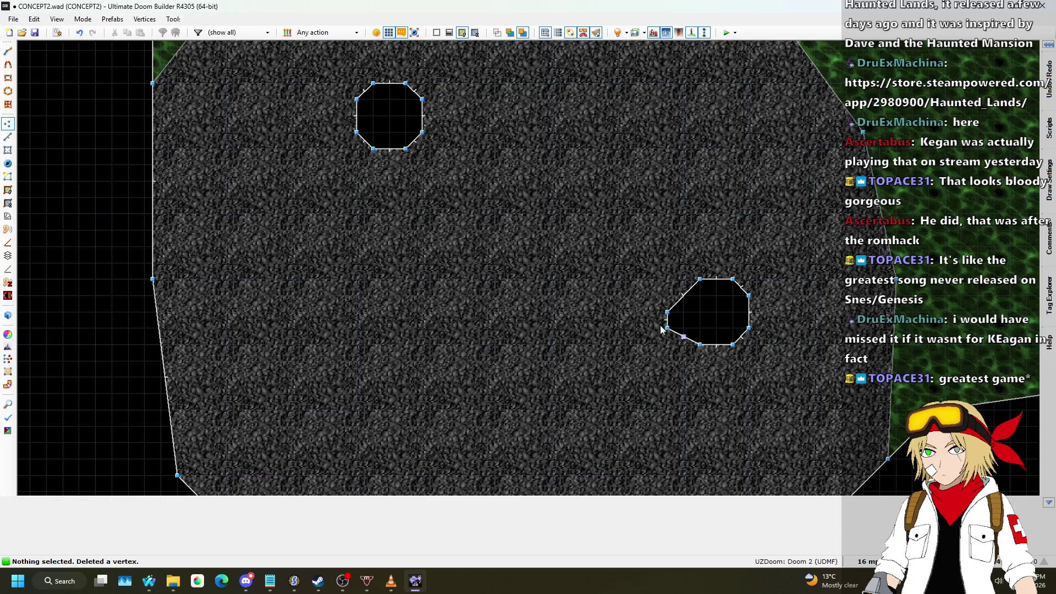
left_click_drag(668, 312, 681, 298)
key("Escape")
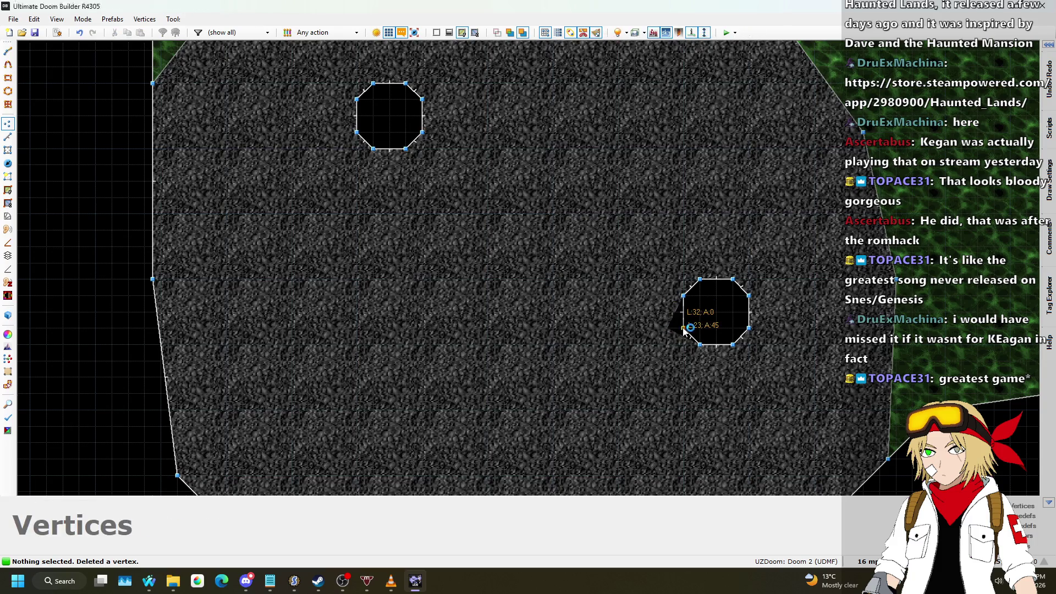
scroll(649, 275, "down", 3)
- In Linedefs mode, select the lower octagonal pillar and move it up toward the other pillar
left_click(7, 137)
left_click_drag(711, 321, 619, 213)
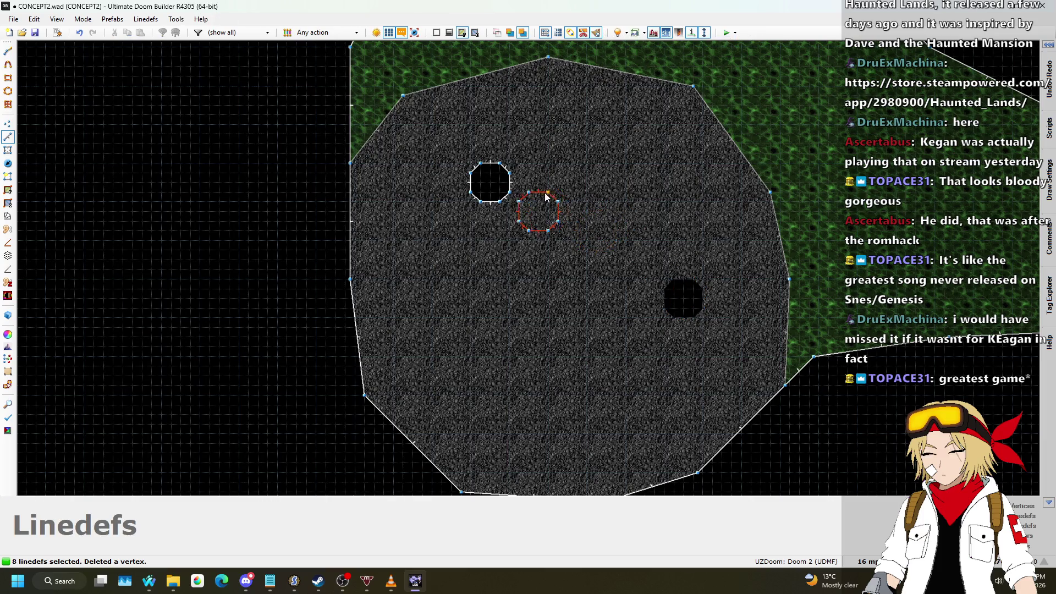
left_click_drag(610, 172, 652, 172)
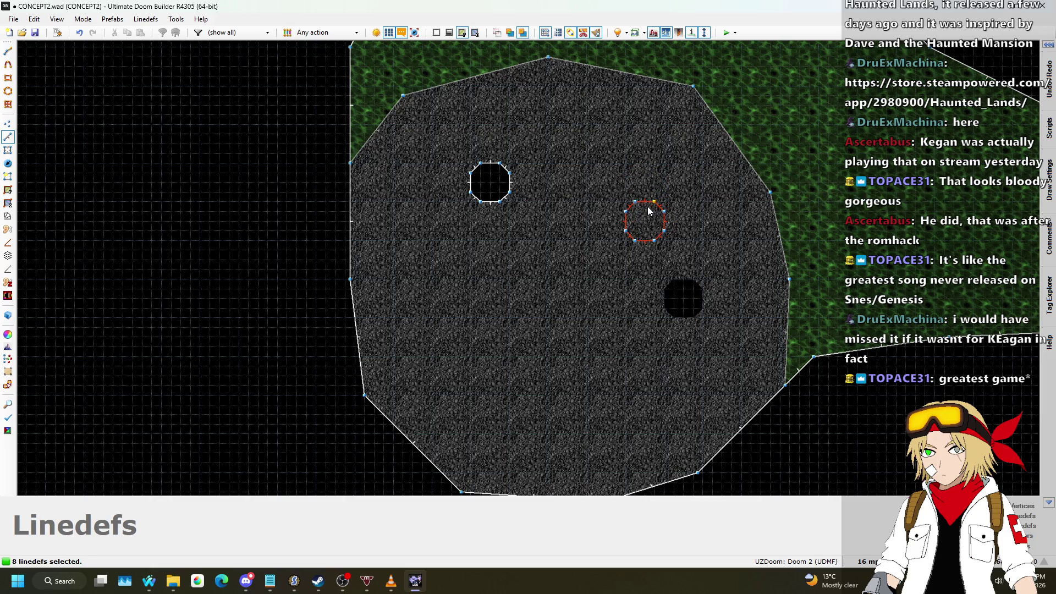
- Auto-align the ROCK3 pillar wall textures in 3D, look around, and return to the 2D map
key("q")
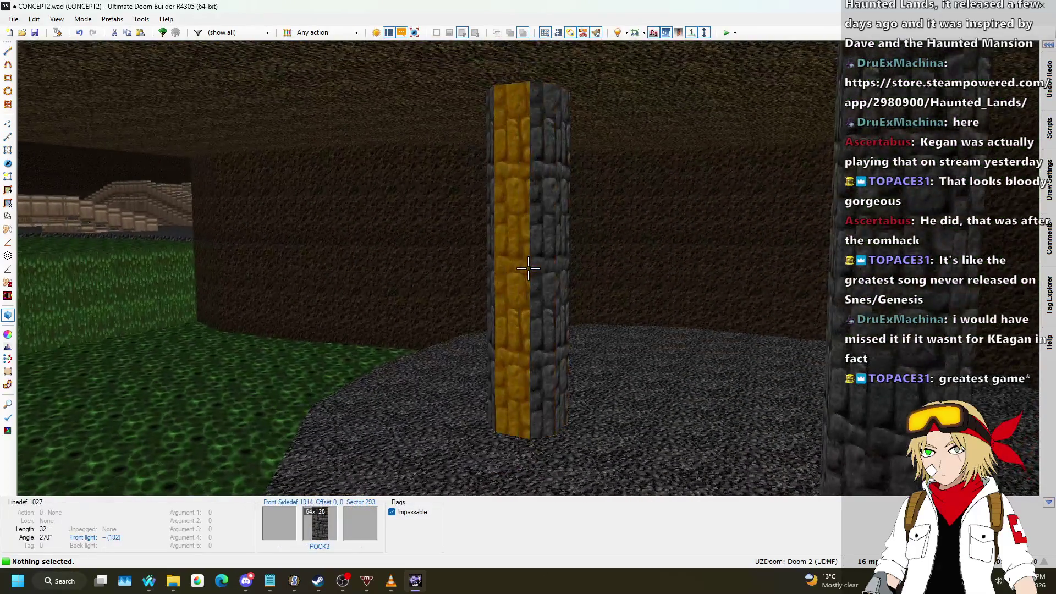
key("s")
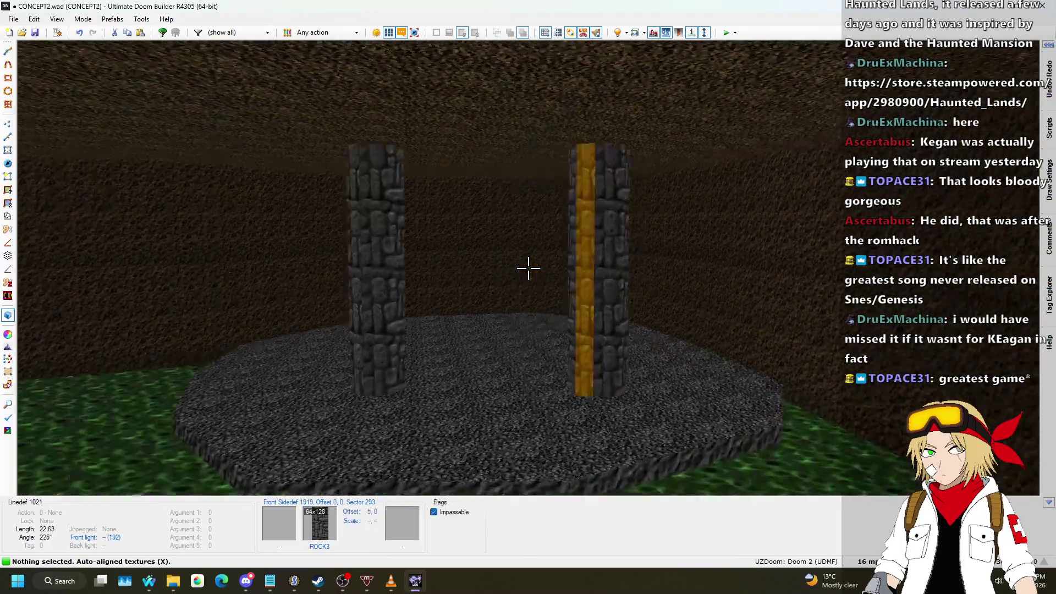
key("w")
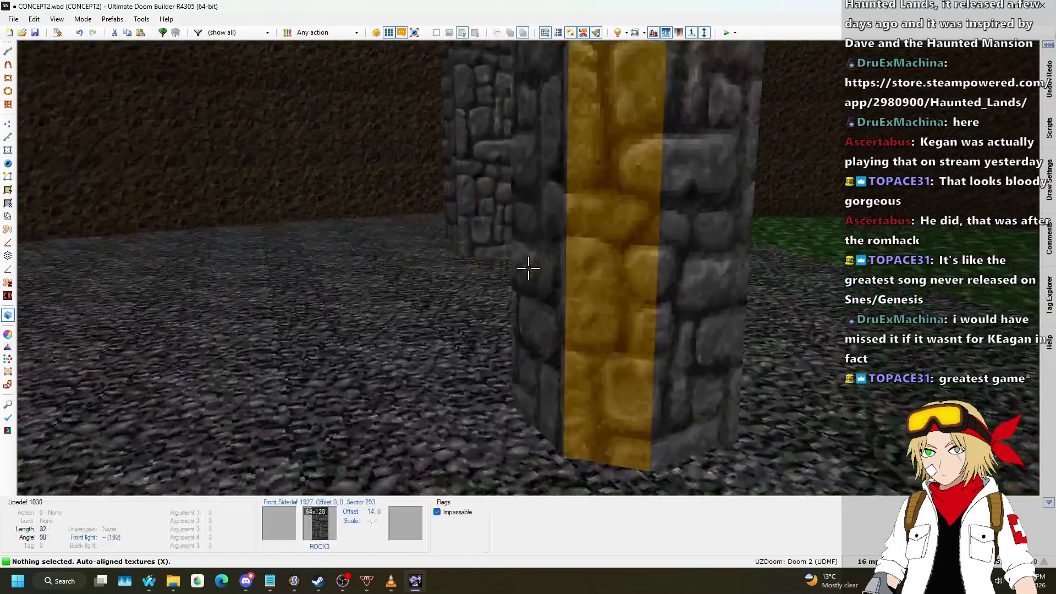
key("s")
key("w")
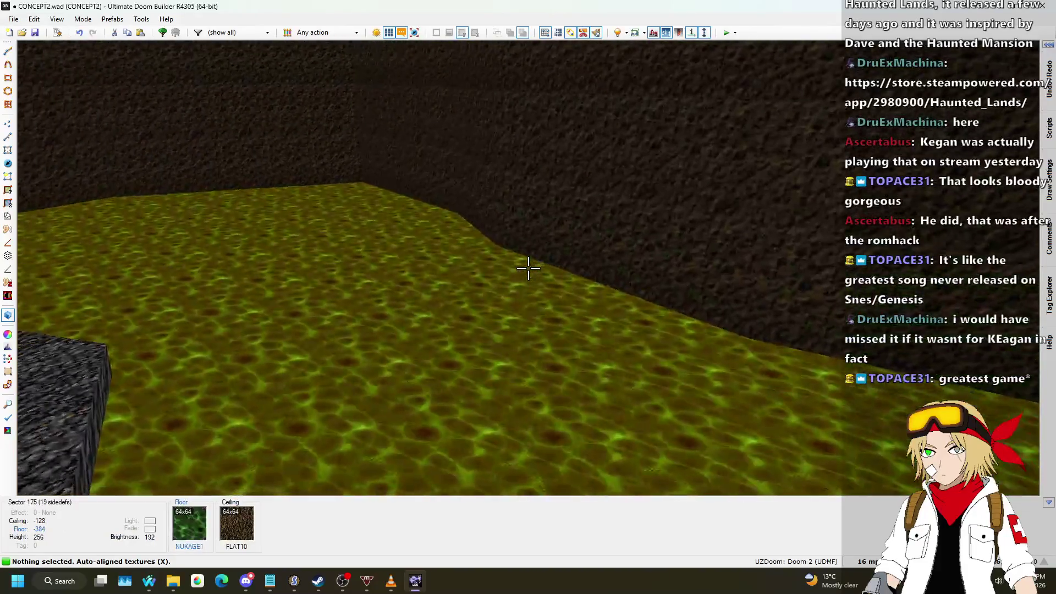
key("q")
scroll(477, 261, "down", 4)
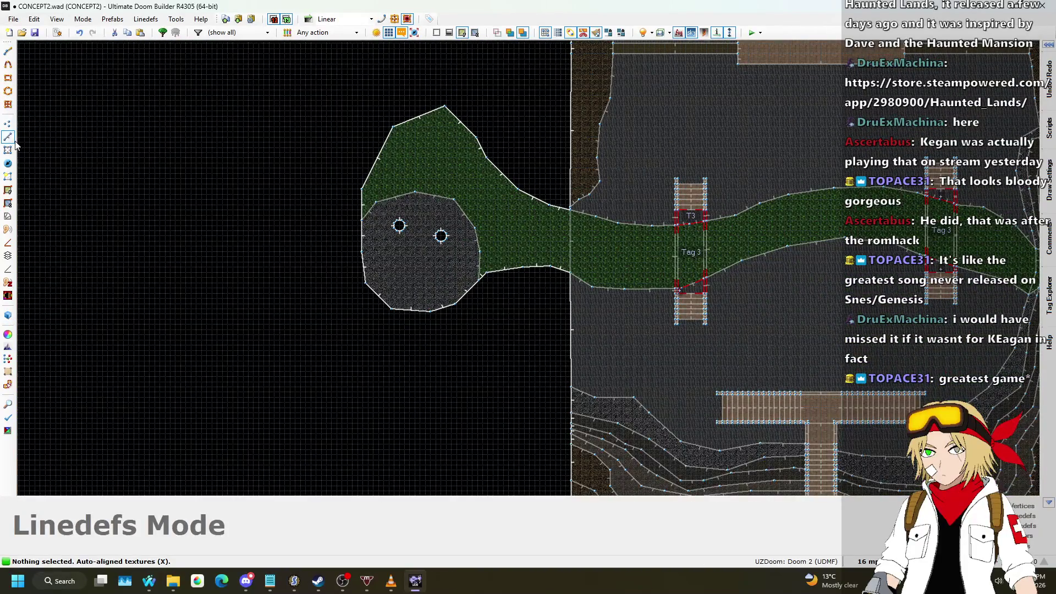
- View the newly split sector in 3D and copy the ASHWALL3 wall texture for its edges
scroll(433, 233, "up", 7)
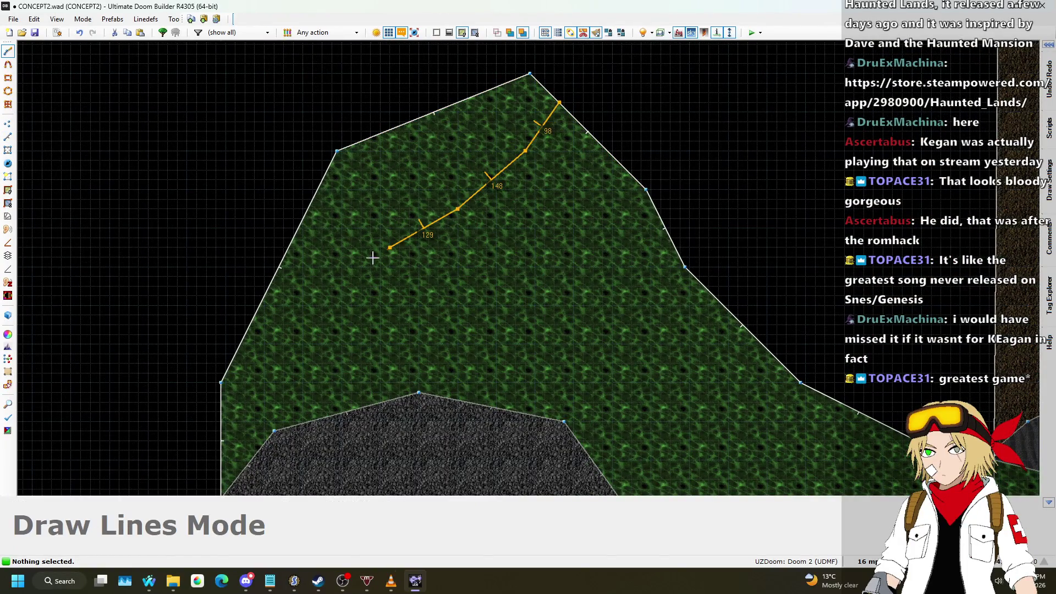
key("q")
scroll(528, 269, "up", 4)
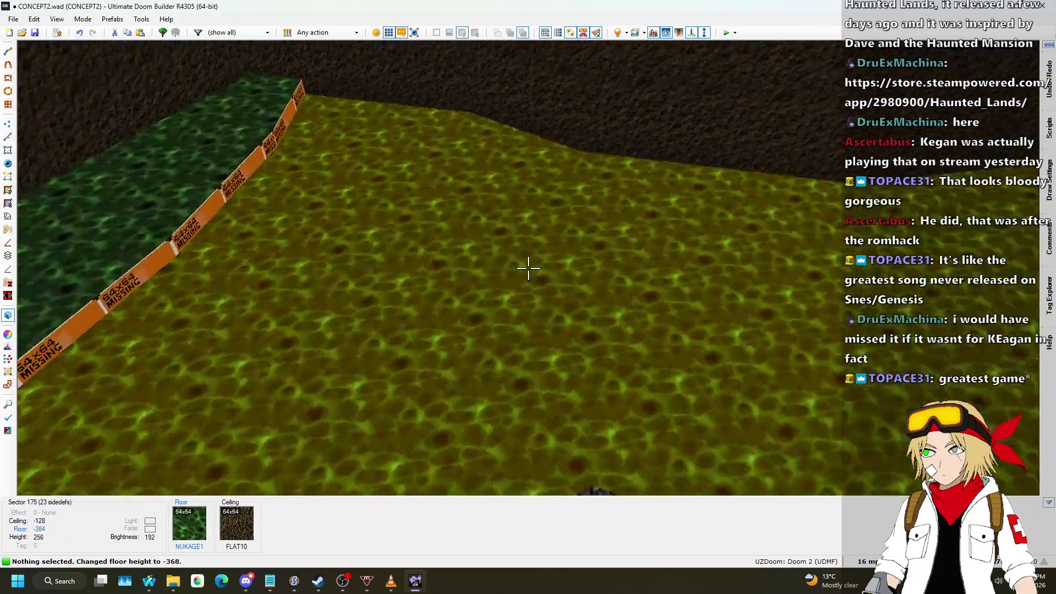
key("ctrl+c")
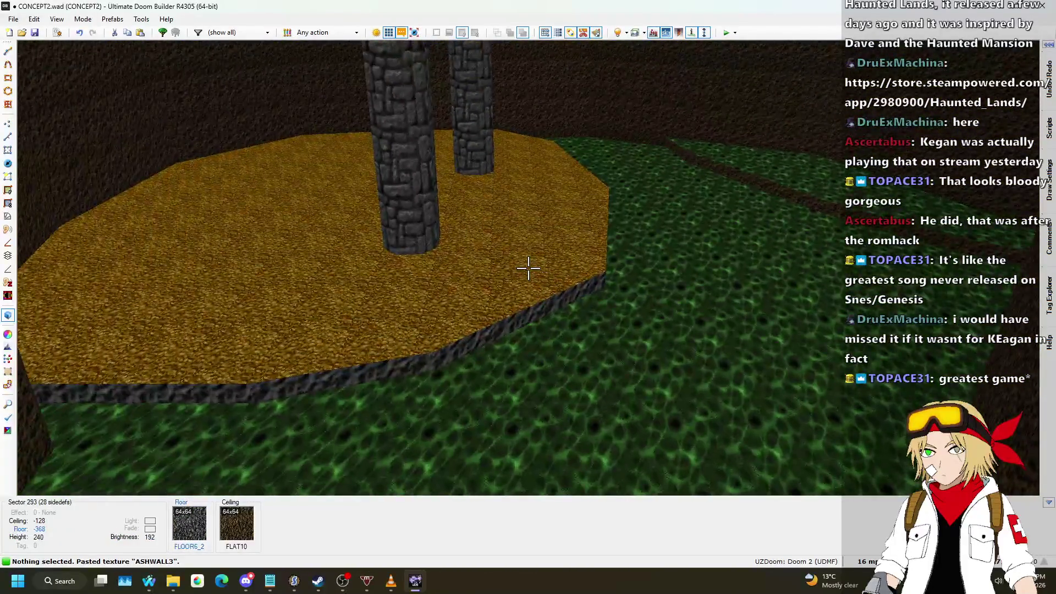
scroll(528, 269, "down", 1)
- Copy the FLAT10 flat from the stairs and paste it onto the new sector's floor
key("w")
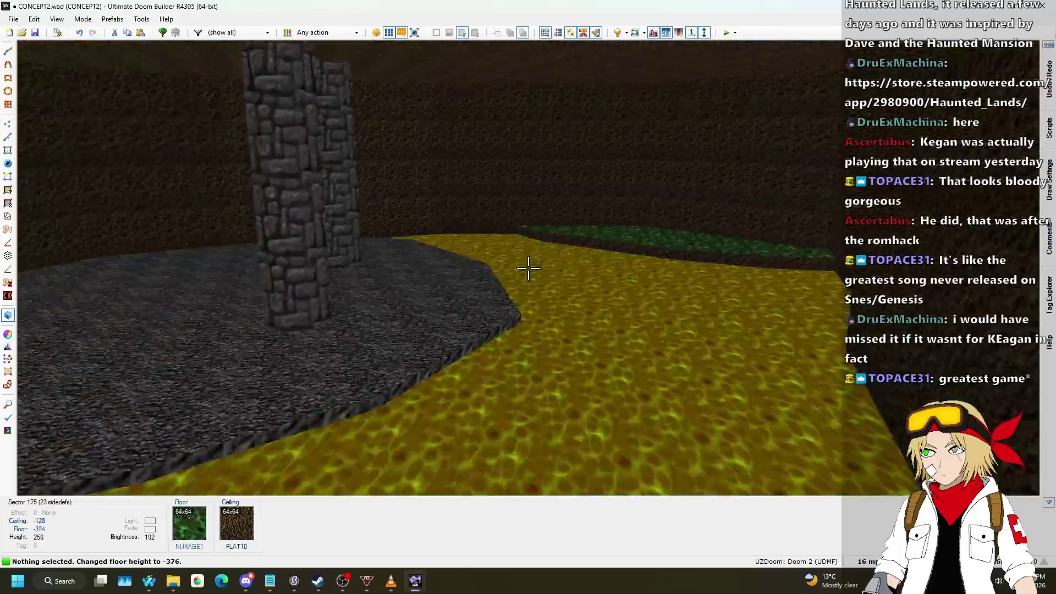
key("w")
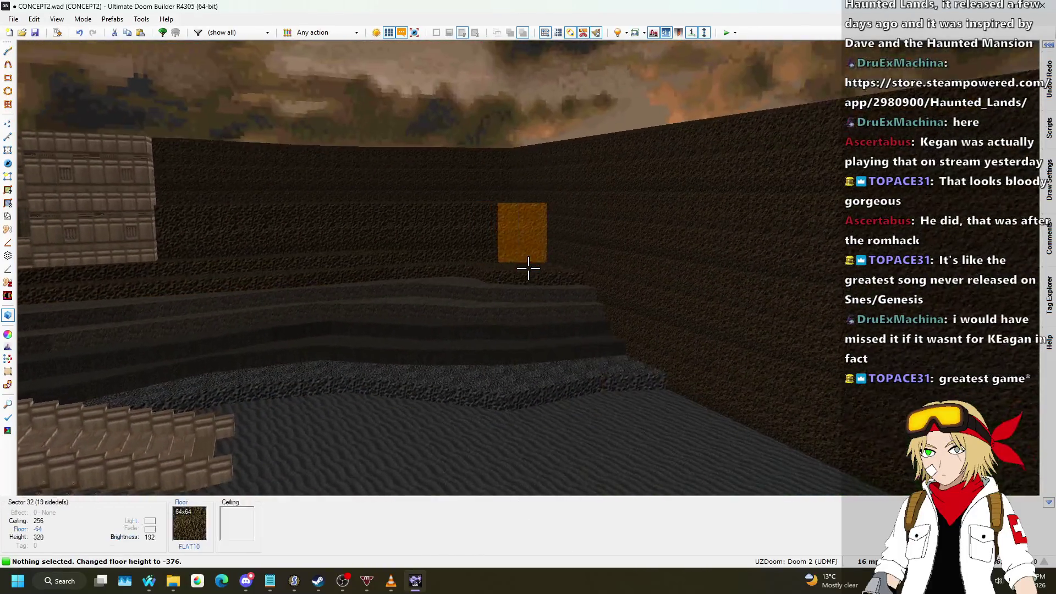
key("w")
key("ctrl+c")
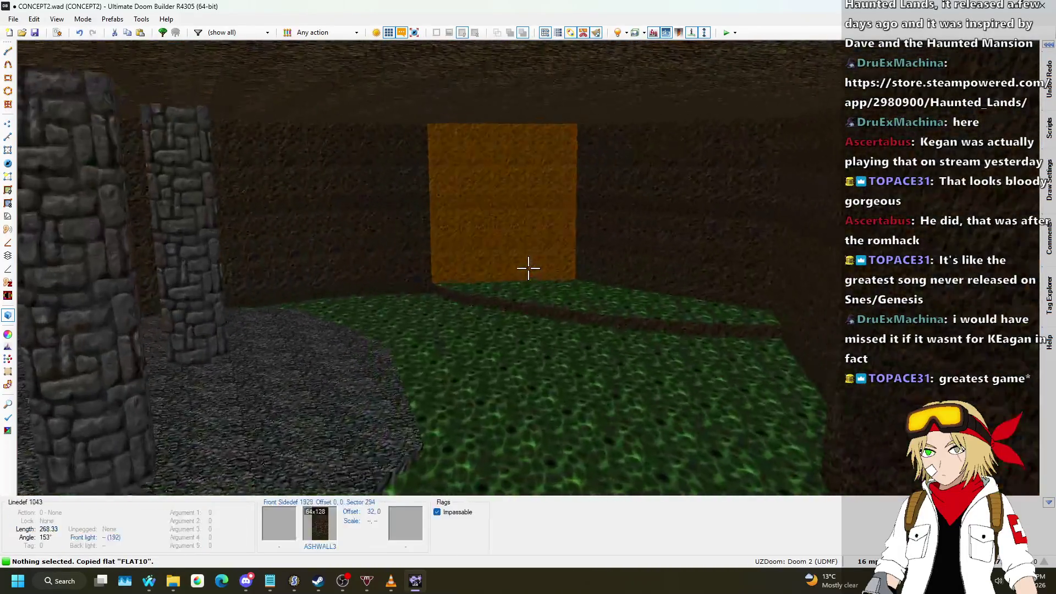
key("ctrl+v")
key("l")
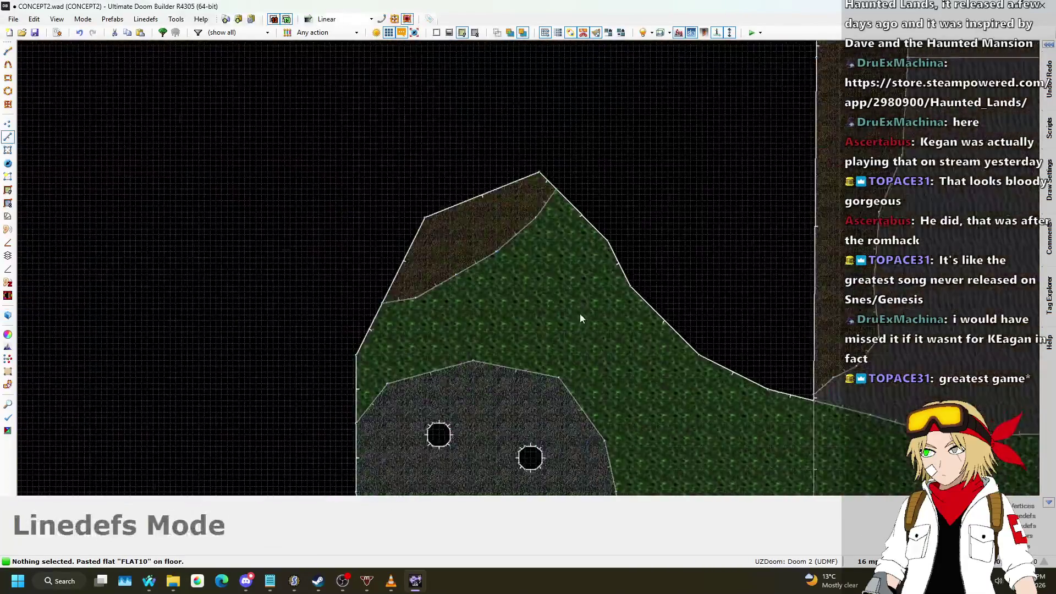
- Drag the dirt sector's left and top edges outward into a rounded outline
mouse_move(395, 301)
left_mouse_down()
mouse_move(345, 297)
mouse_move(361, 296)
left_mouse_up()
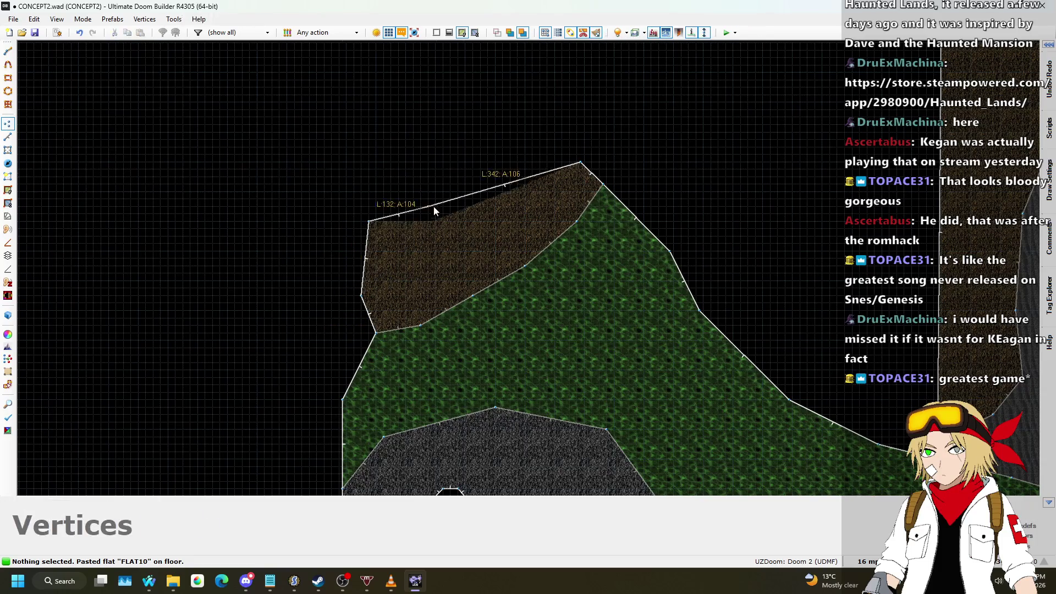
left_click_drag(461, 147, 405, 161)
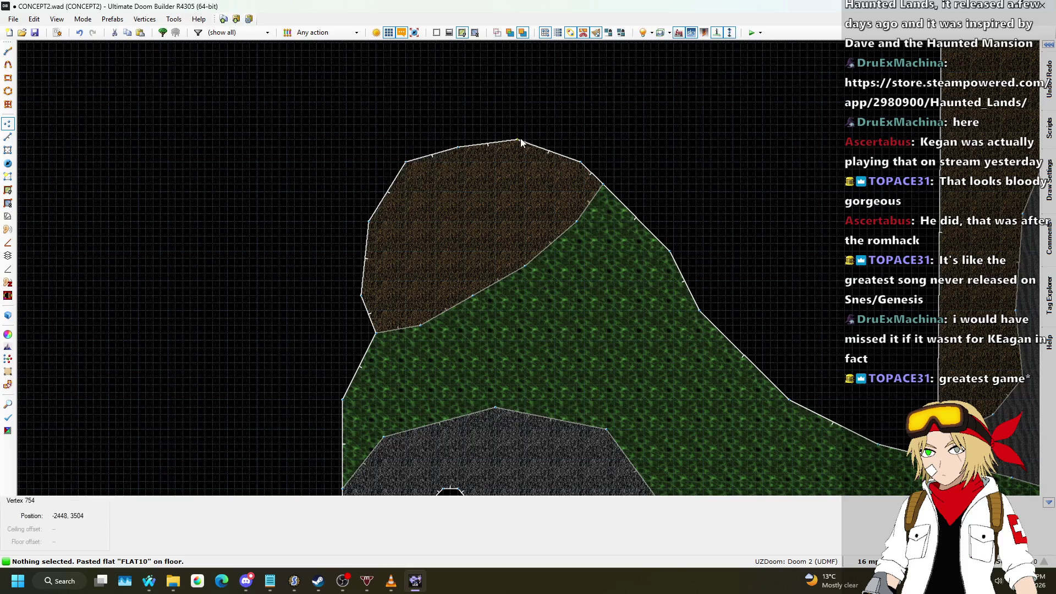
scroll(627, 152, "down", 4)
- Fly through the level in 3D across the bridge toward the pillar and orange door
key("q")
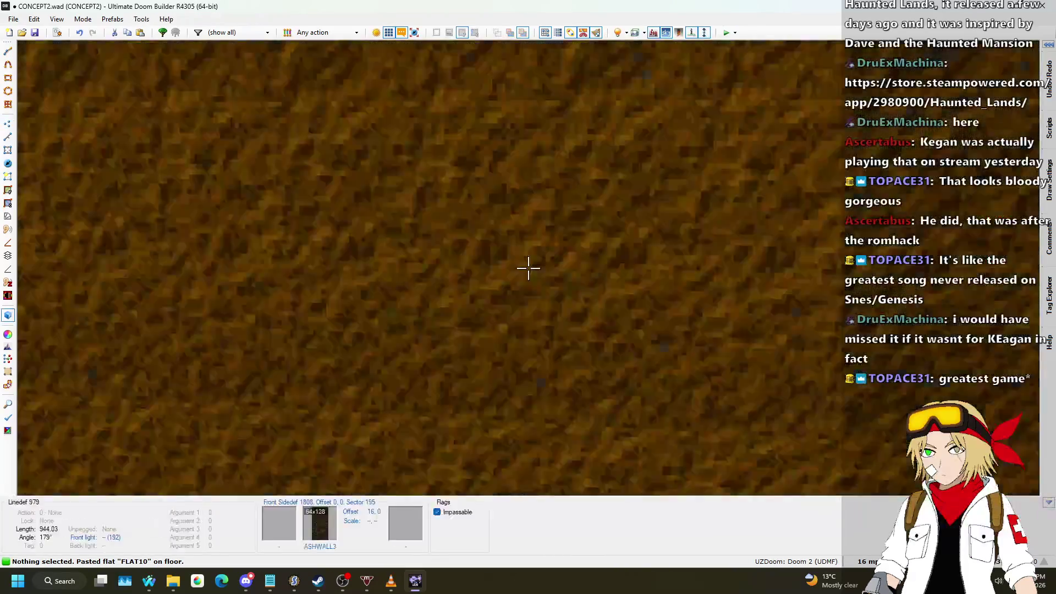
key("w")
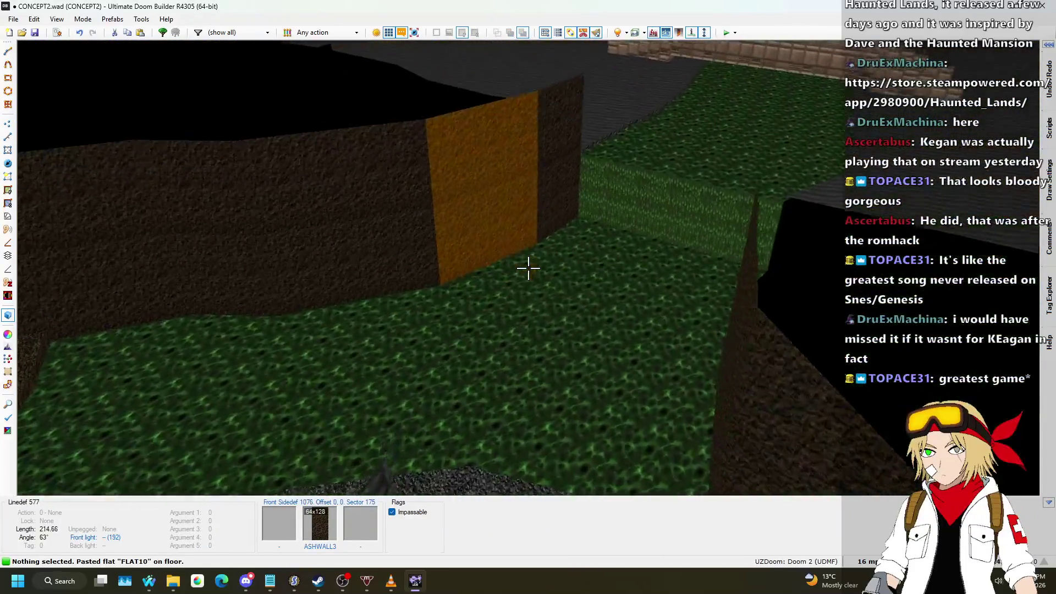
key("w")
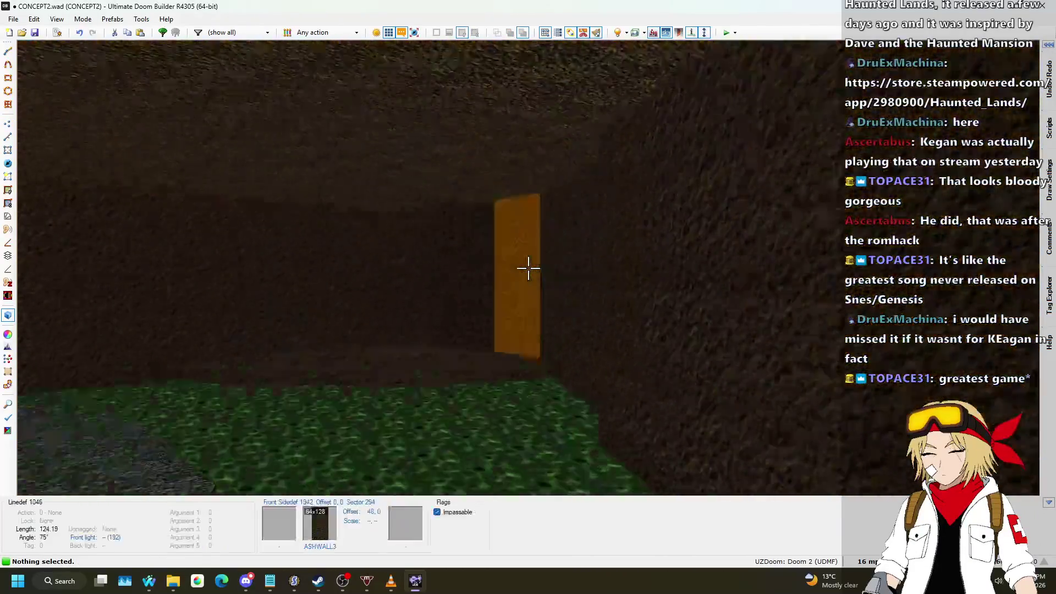
key("w")
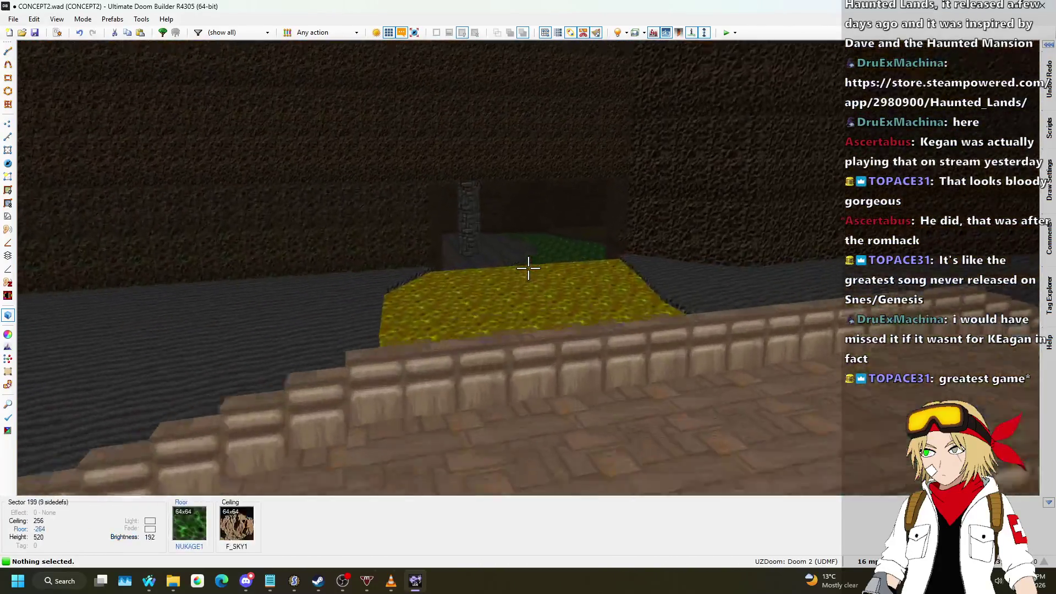
key("s")
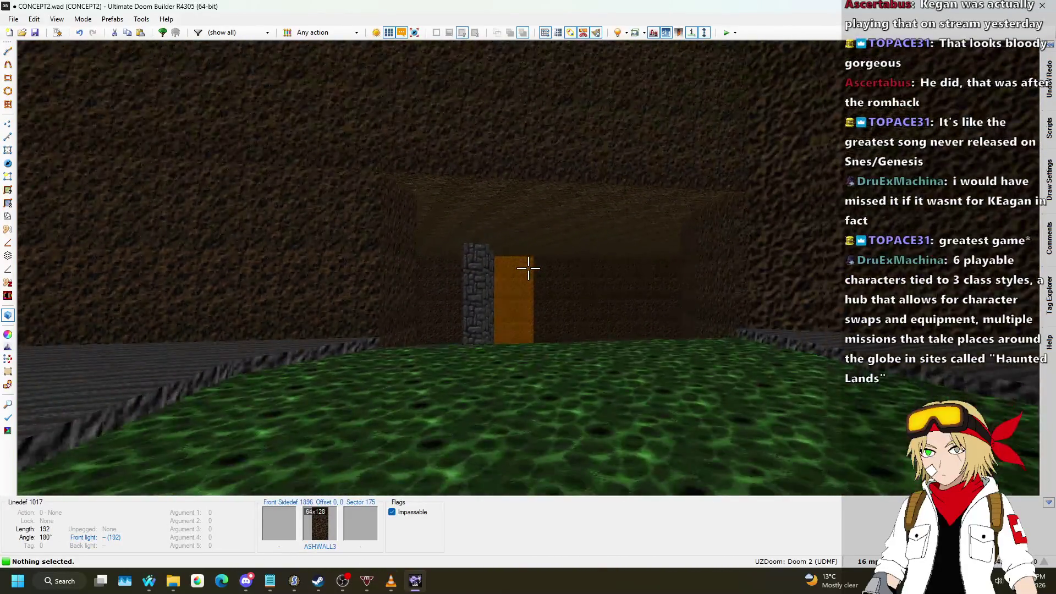
key("w")
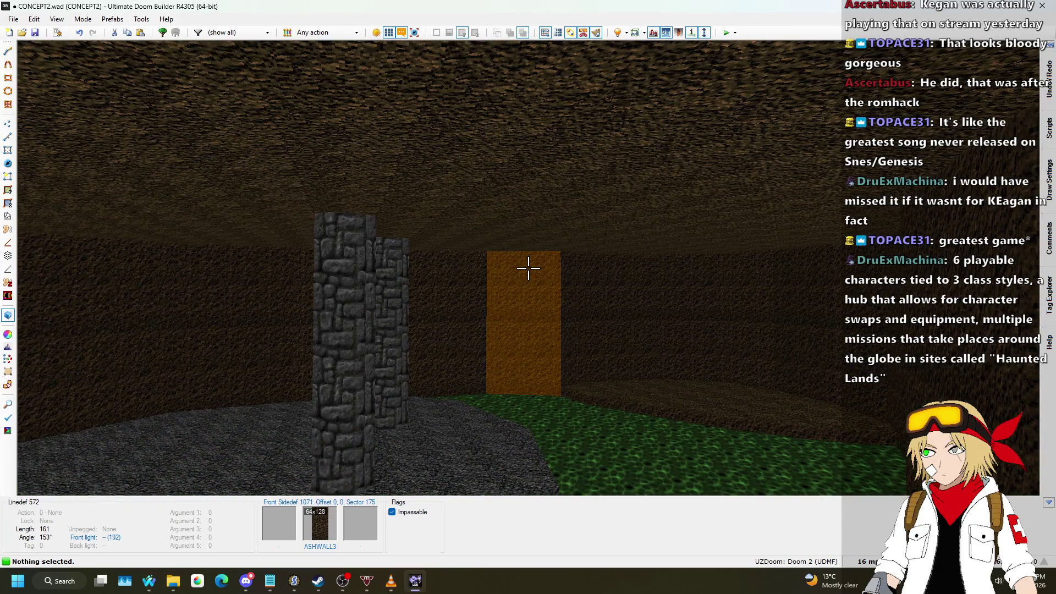
key("w")
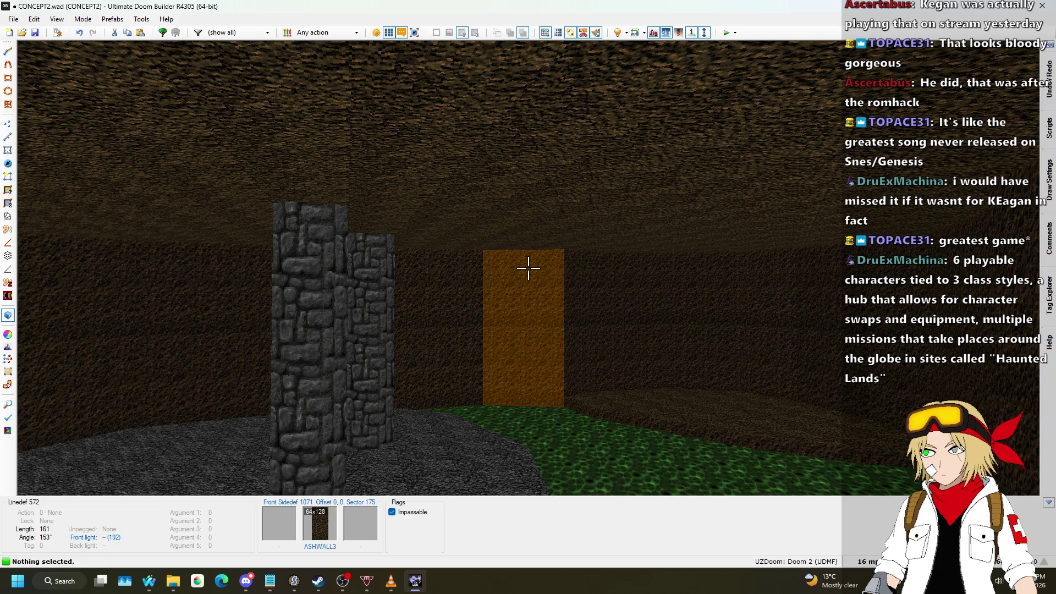
key("w")
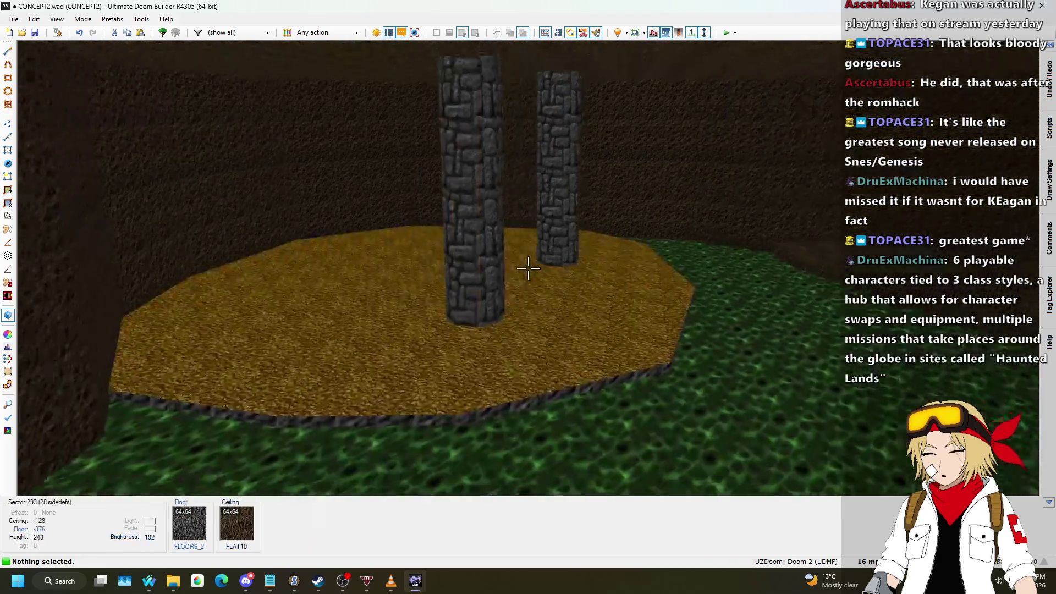
- Relocate the 3D camera, then return to the top-down 2D map in Vertices mode
key("q")
scroll(486, 292, "up", 2)
key("q")
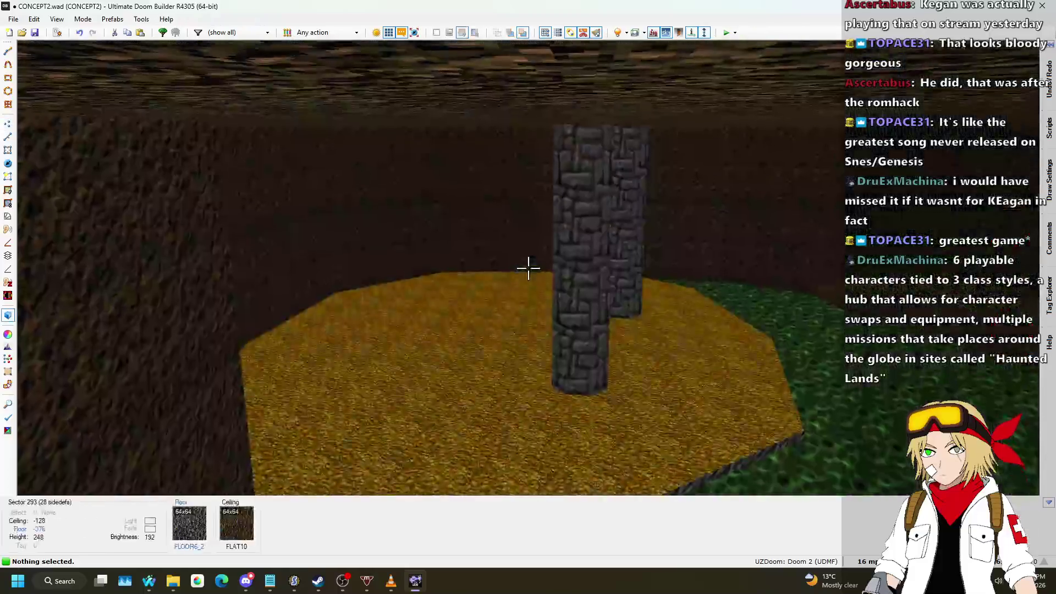
key("q")
scroll(529, 269, "down", 3)
scroll(478, 265, "up", 4)
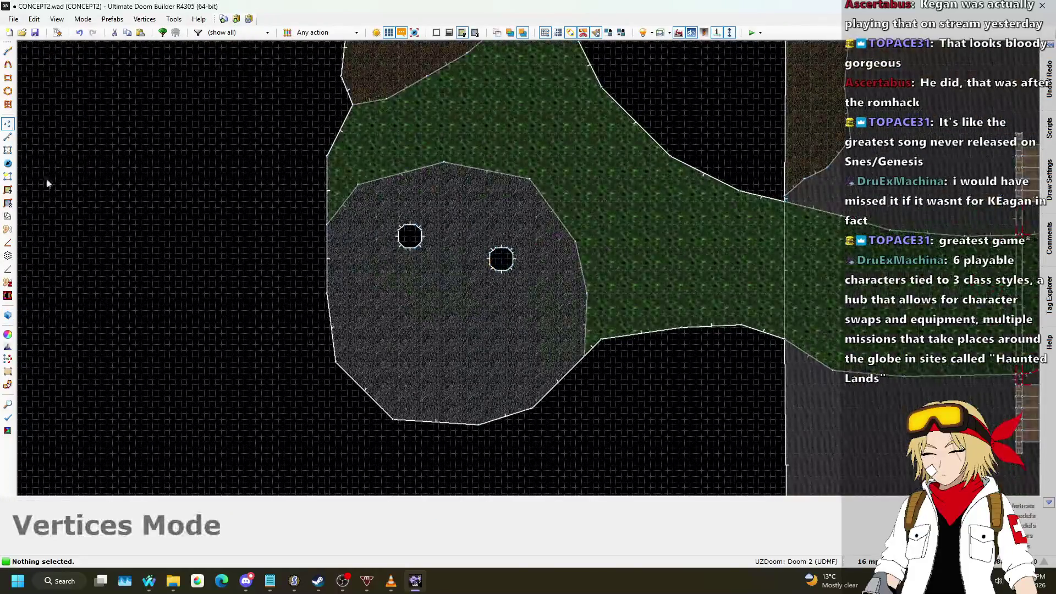
- In Linedefs mode, box-select both round pillars in the gray rock area and shift them slightly left
left_click(11, 138)
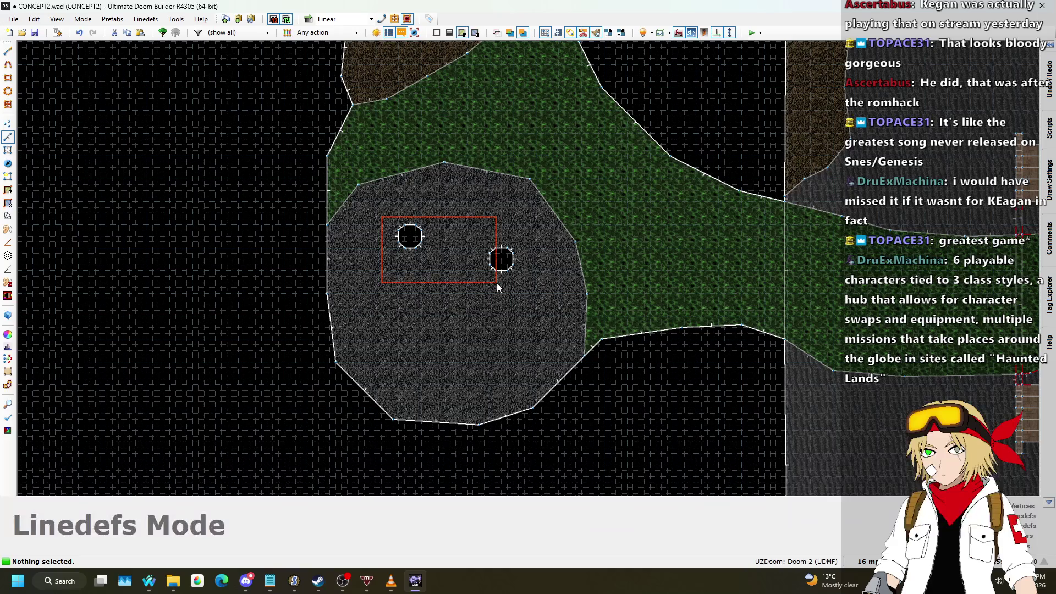
left_click_drag(513, 260, 516, 300)
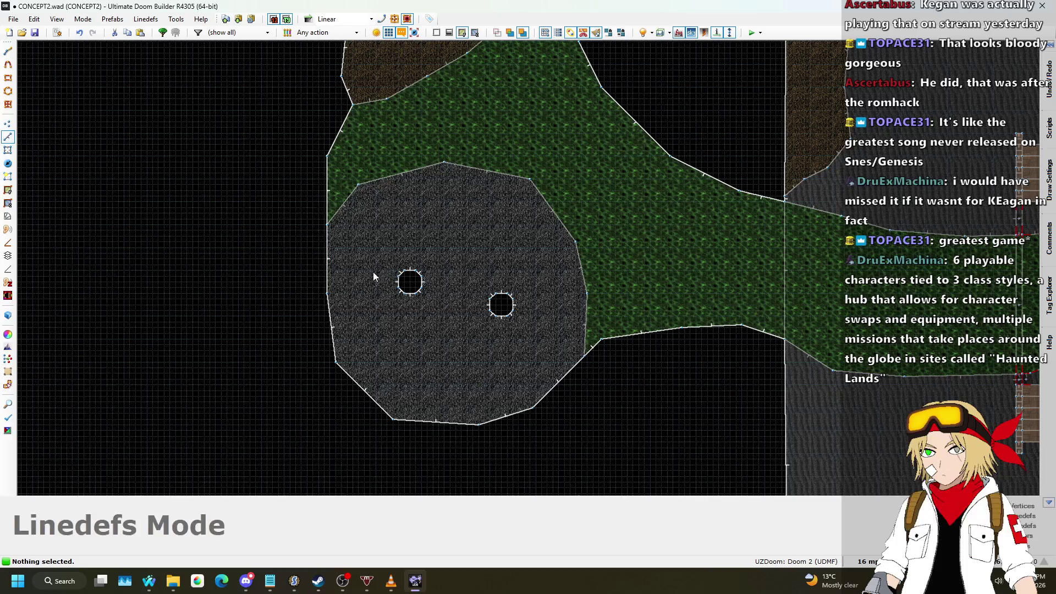
scroll(360, 259, "up", 1)
key("space")
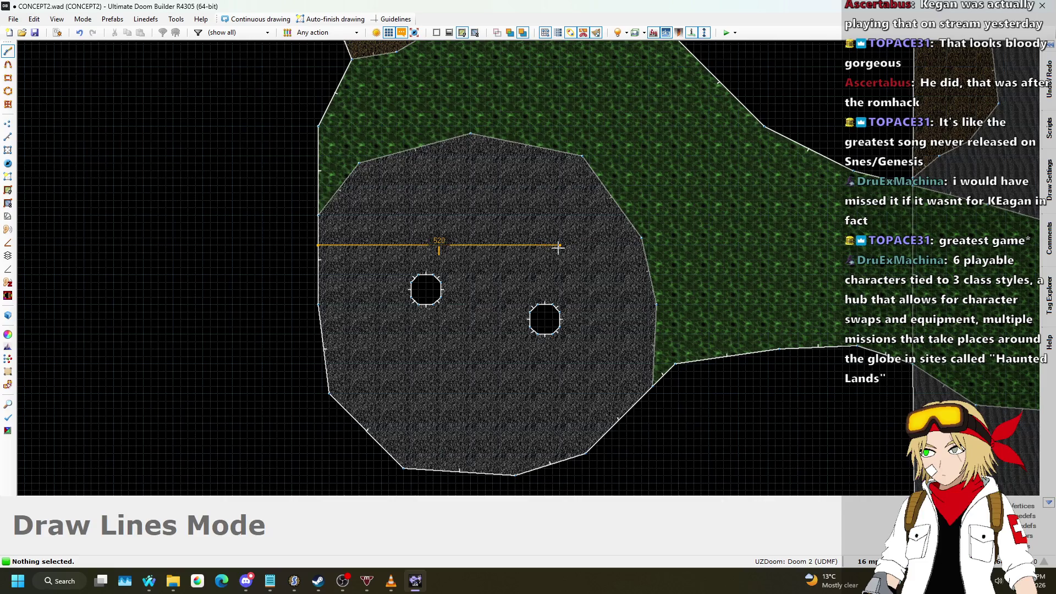
key("Escape")
mouse_move(384, 255)
left_mouse_down()
mouse_move(495, 325)
mouse_move(561, 334)
mouse_move(539, 327)
left_mouse_up()
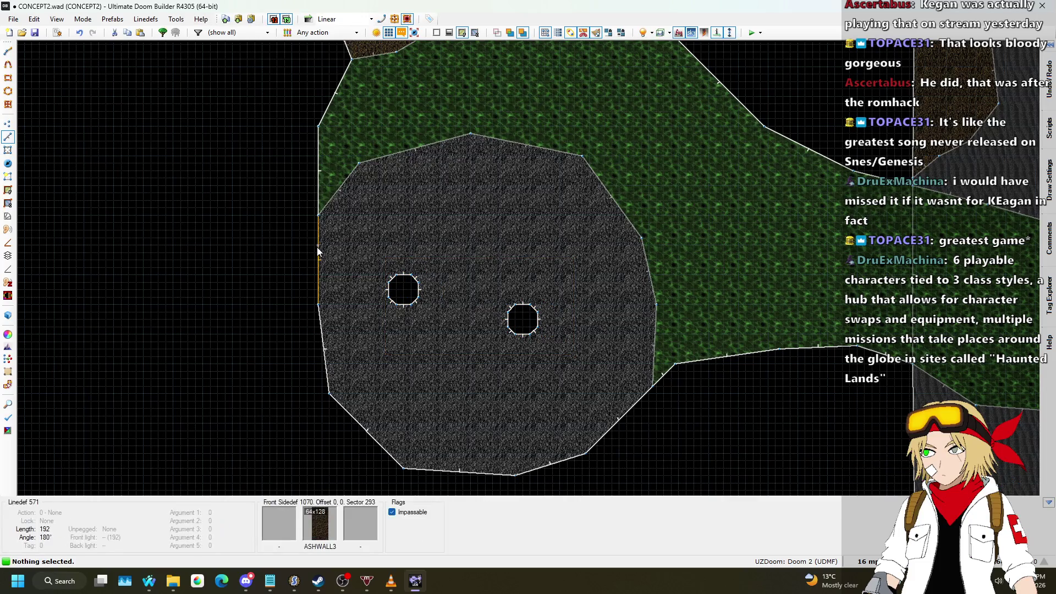
scroll(318, 249, "down", 3)
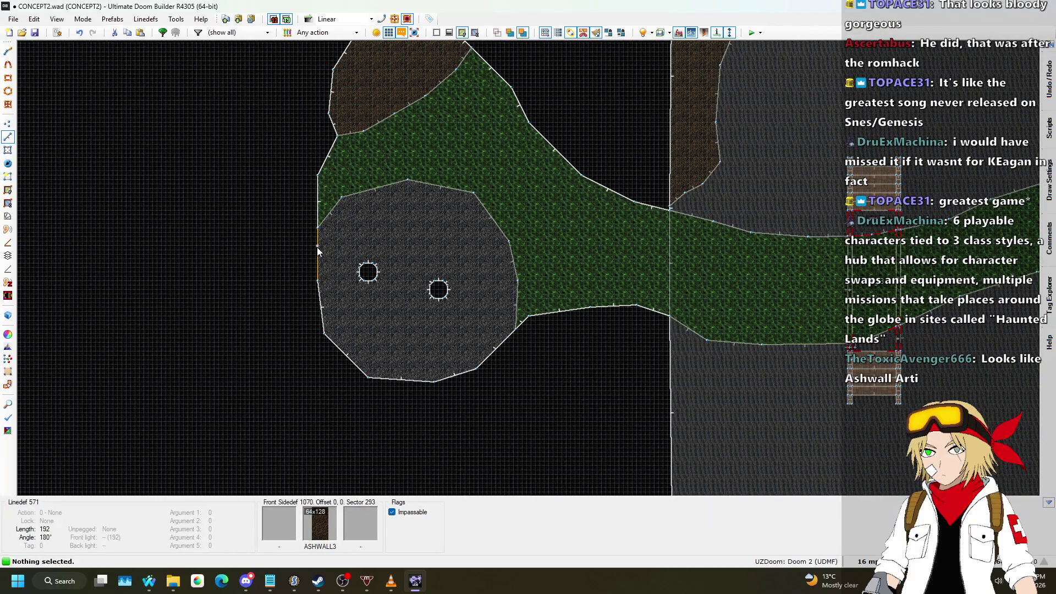
scroll(330, 264, "down", 3)
scroll(458, 125, "up", 4)
scroll(555, 217, "down", 4)
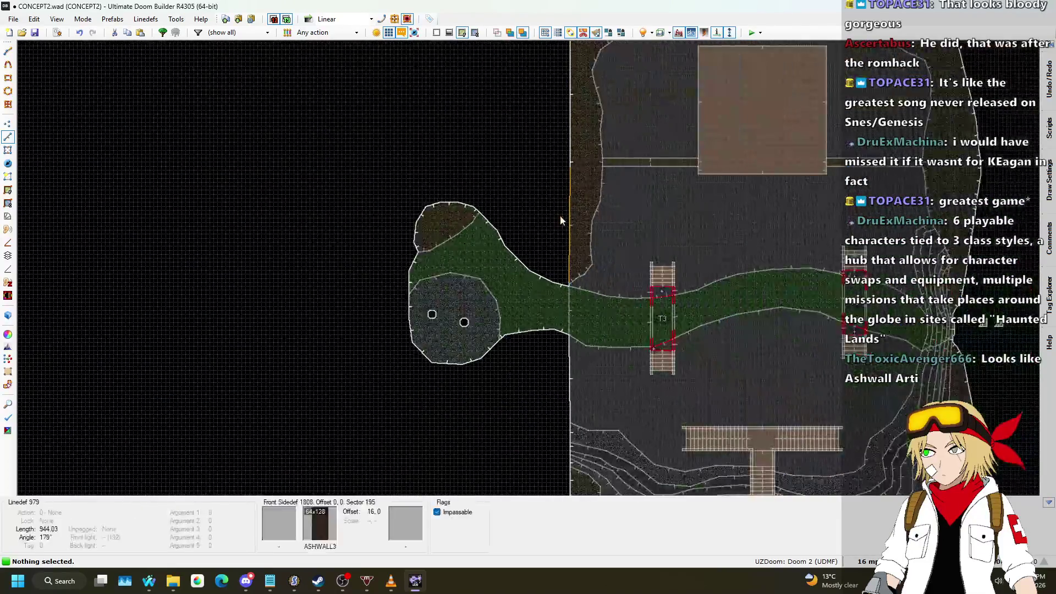
scroll(436, 318, "down", 2)
scroll(422, 315, "up", 3)
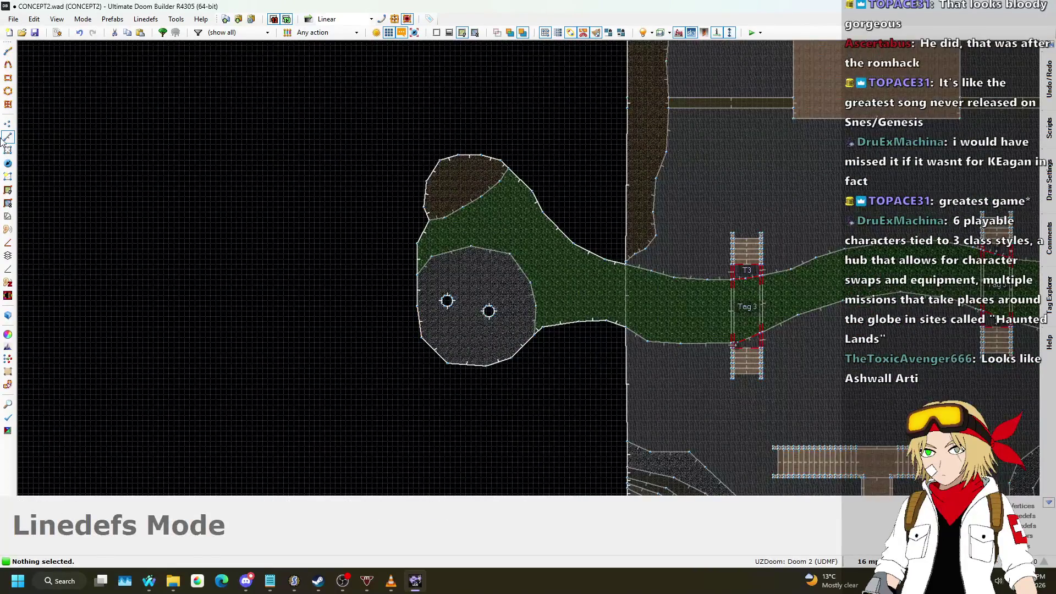
scroll(470, 385, "up", 2)
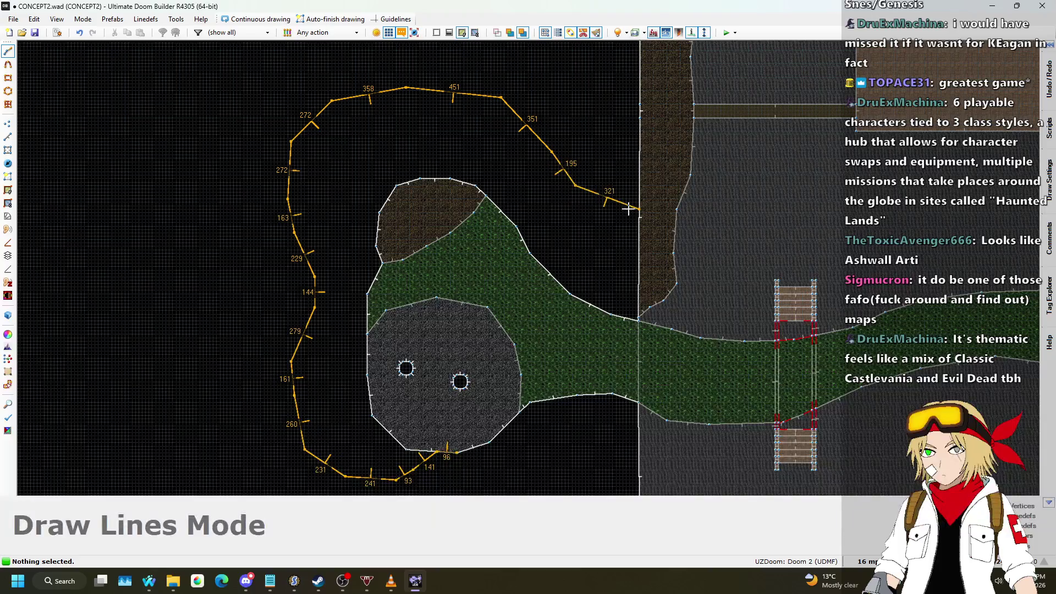
scroll(597, 227, "down", 3)
key("BackSpace")
key("BackSpace")
scroll(600, 203, "up", 5)
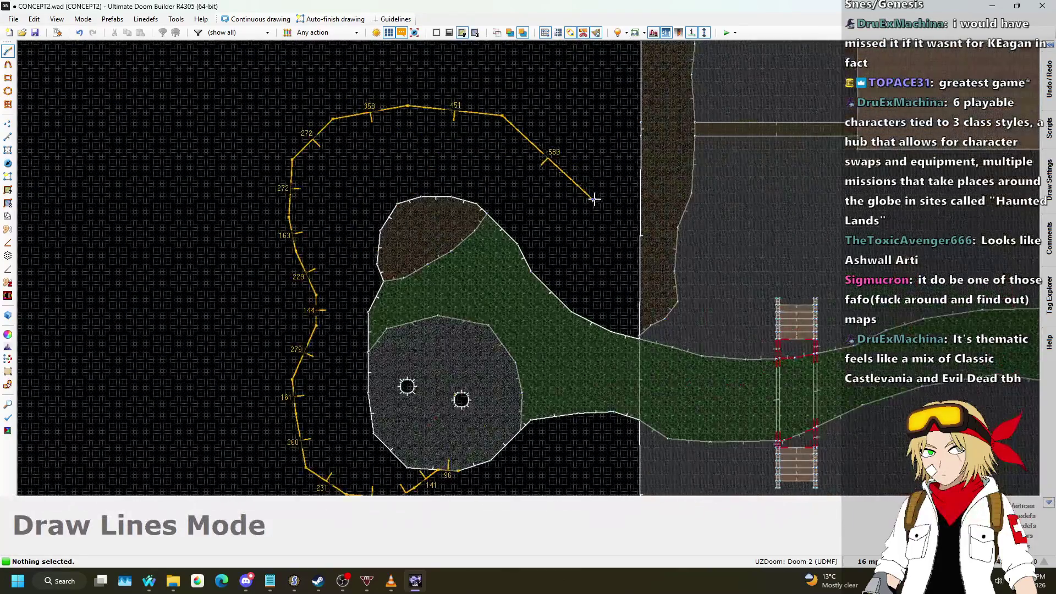
left_click(586, 189)
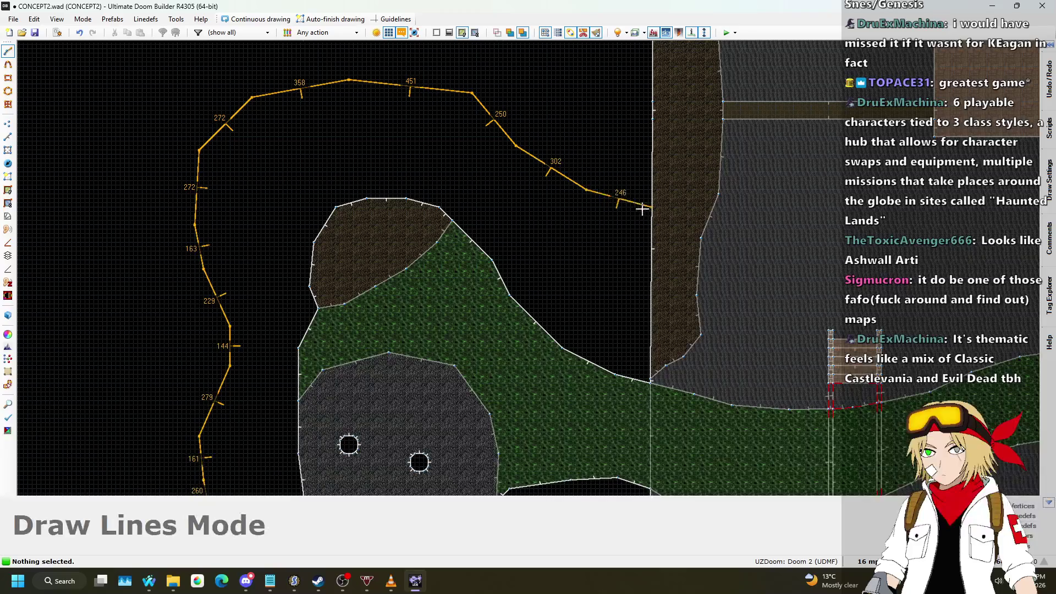
scroll(651, 292, "up", 1)
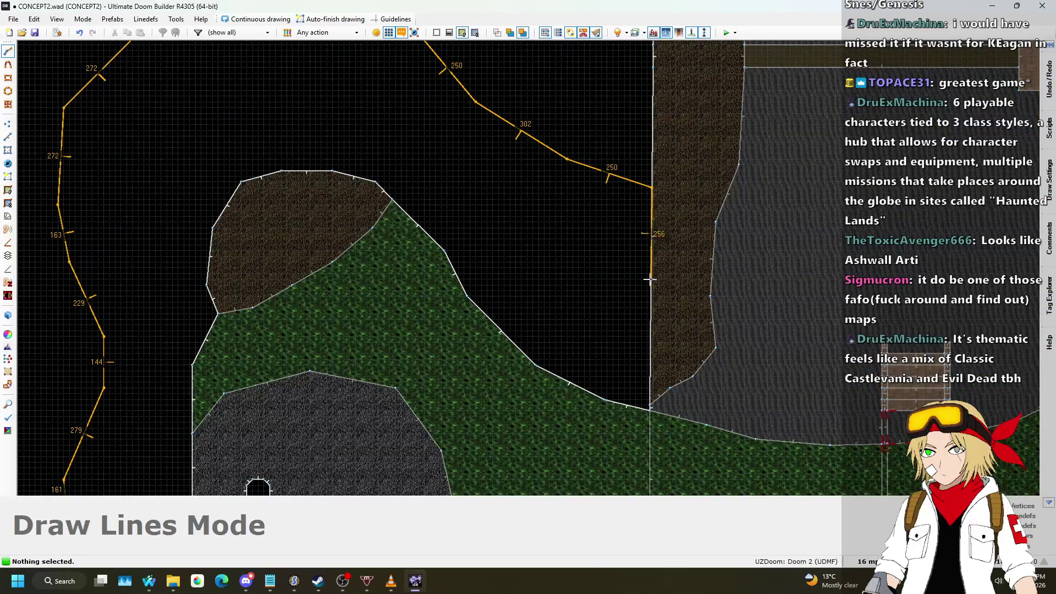
scroll(649, 279, "up", 2)
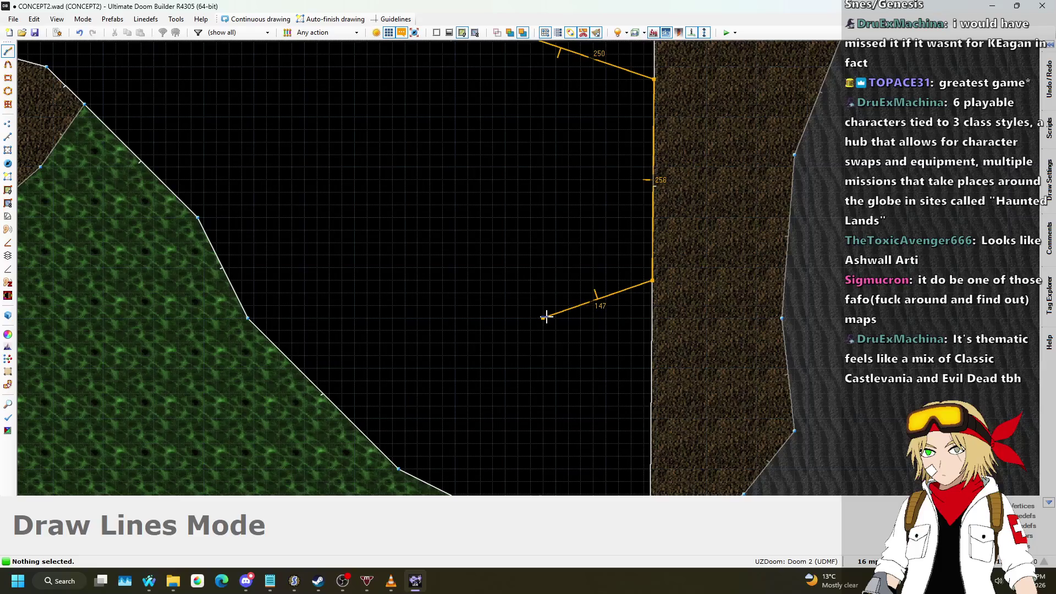
scroll(546, 317, "down", 4)
left_click(540, 306)
left_click(514, 280)
left_click(497, 263)
left_click(470, 242)
left_click(439, 219)
left_click(391, 196)
left_click(312, 188)
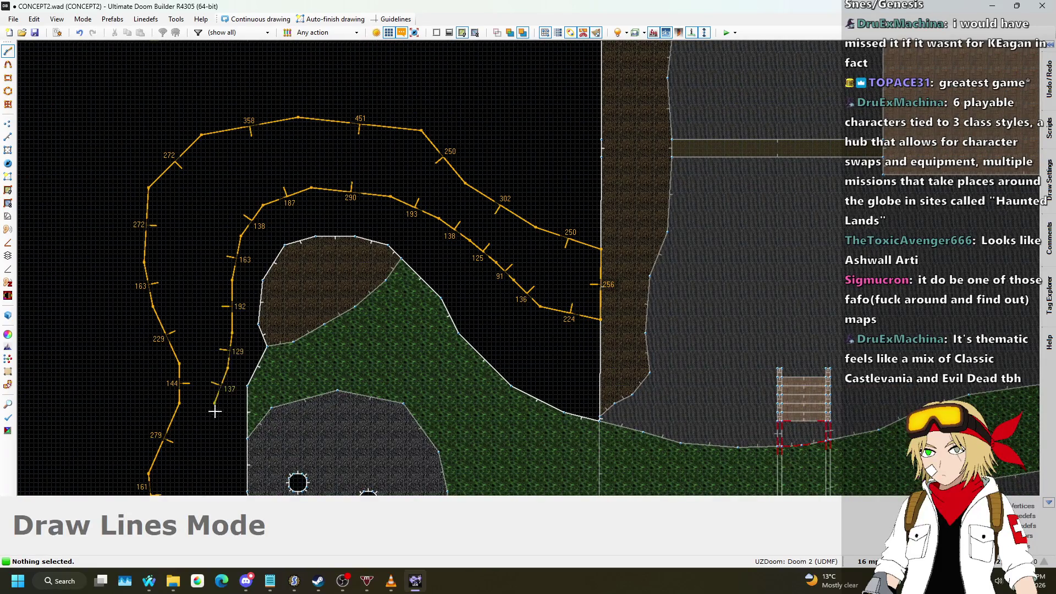
scroll(309, 149, "down", 2)
key("BackSpace")
key("BackSpace")
key("BackSpace")
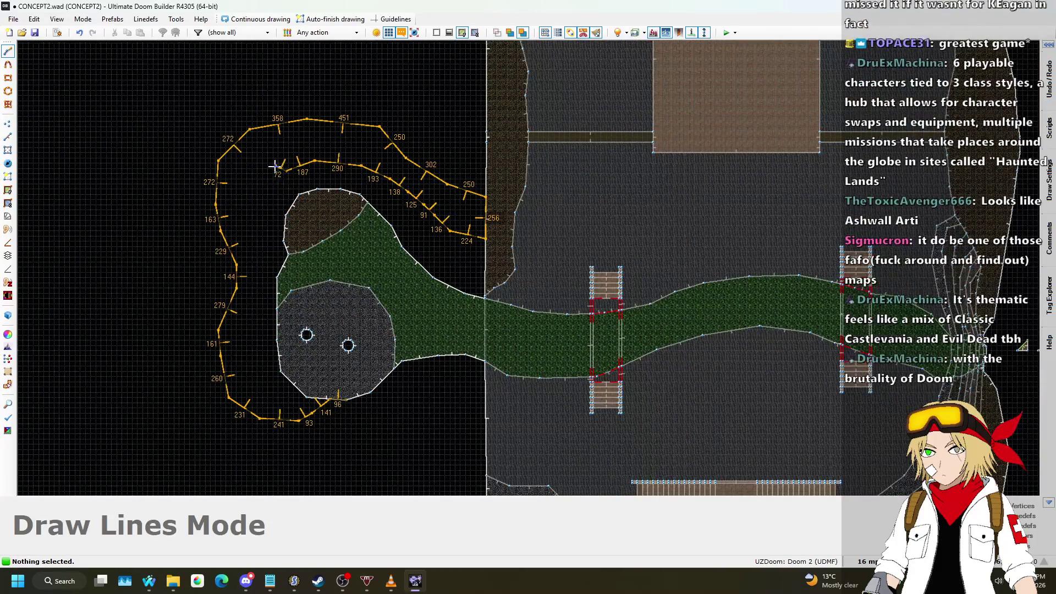
key("BackSpace")
scroll(360, 162, "up", 2)
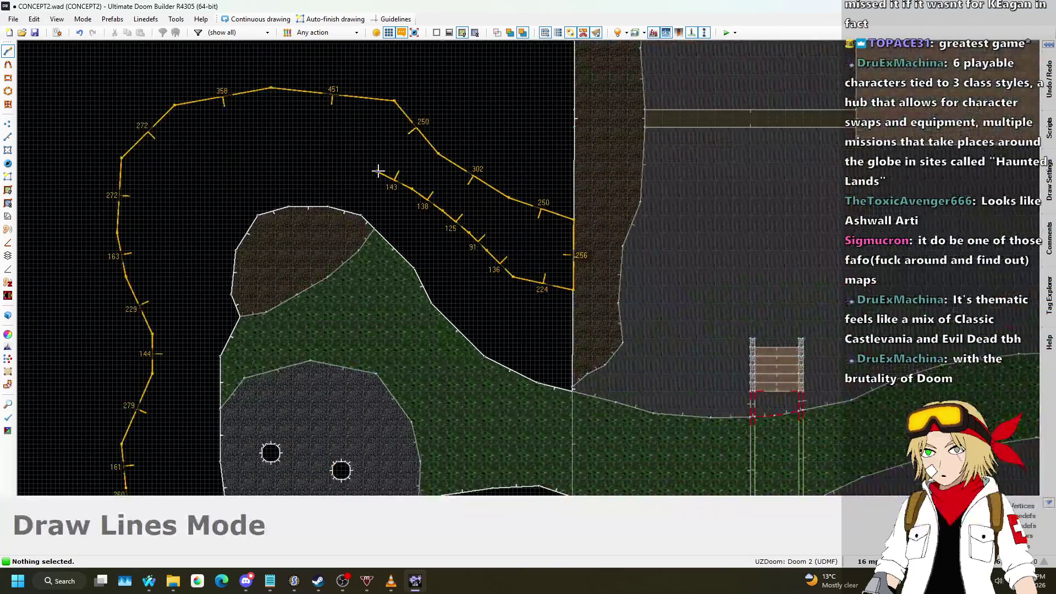
left_click(362, 158)
left_click(315, 150)
left_click(202, 369)
left_click(197, 428)
scroll(209, 385, "down", 4)
scroll(222, 313, "up", 5)
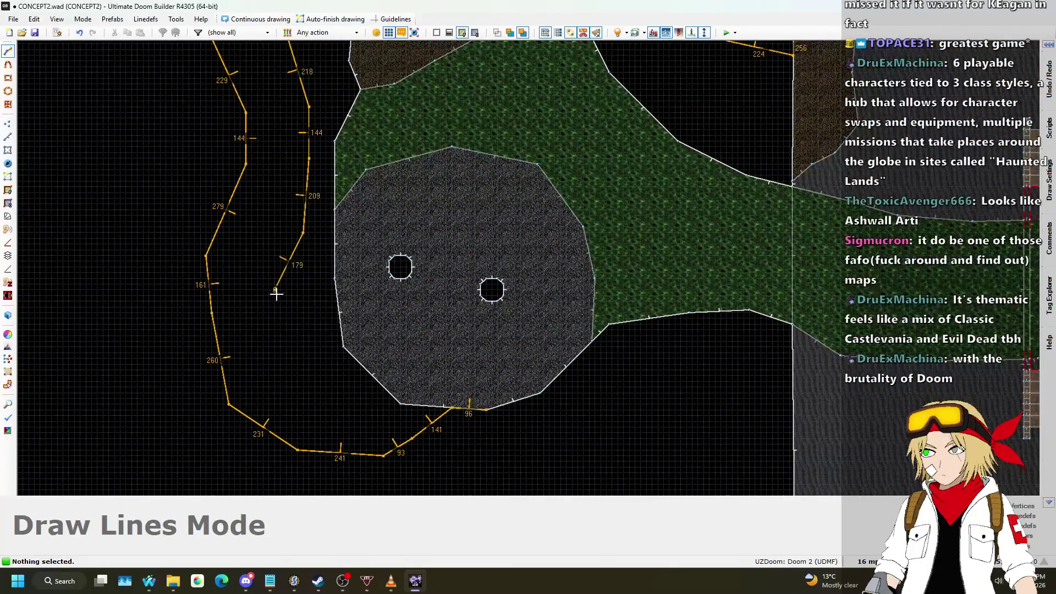
scroll(363, 419, "up", 2)
left_click(364, 422)
scroll(387, 421, "up", 2)
left_click(432, 408)
left_click(466, 384)
scroll(516, 391, "down", 4)
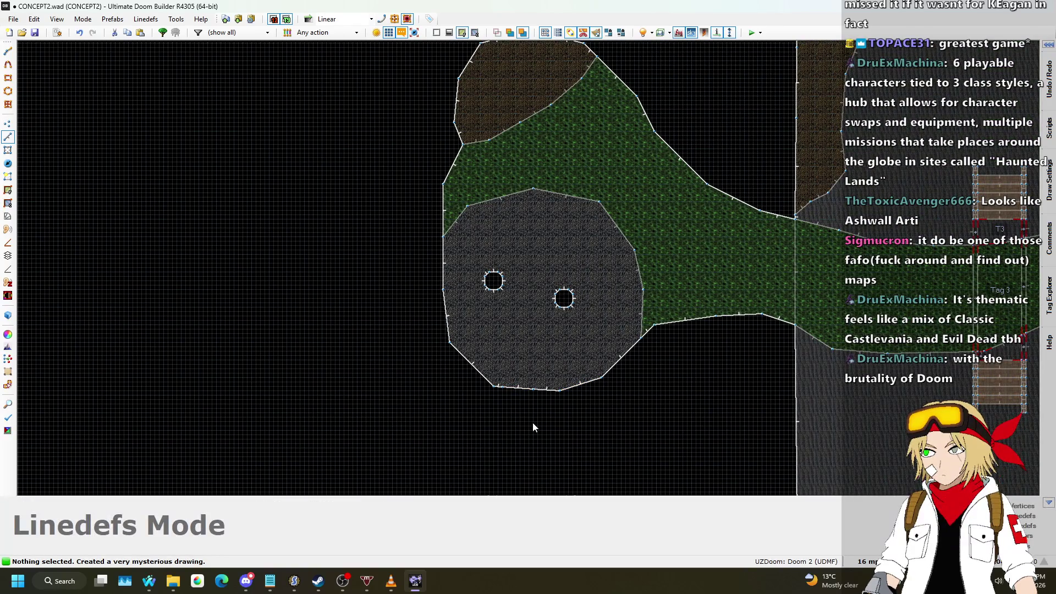
scroll(512, 431, "down", 1)
scroll(514, 424, "up", 2)
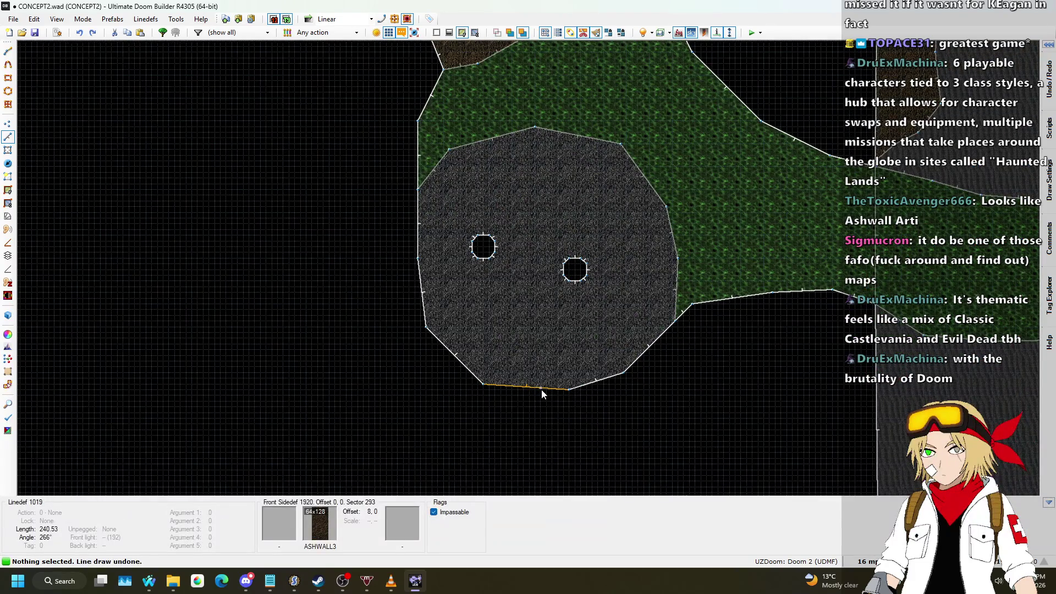
- Draw the path's outer edge from the gray area's bottom, curving up the swamp's left side
key("space")
mouse_move(541, 389)
left_mouse_down()
mouse_move(521, 424)
mouse_move(407, 470)
mouse_move(280, 405)
left_mouse_up()
left_click(300, 372)
left_click(298, 304)
left_click(309, 241)
left_click(312, 179)
scroll(393, 422, "down", 3)
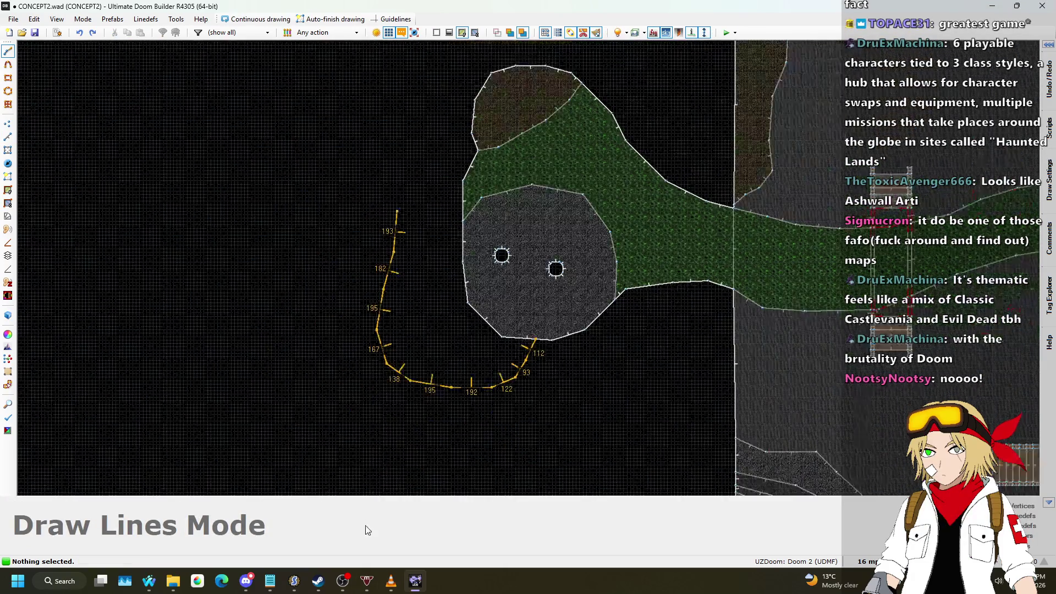
scroll(407, 305, "up", 3)
left_click(394, 282)
left_click(388, 268)
left_click(380, 242)
left_click(384, 214)
left_click(377, 68)
left_click(421, 47)
scroll(420, 47, "down", 3)
scroll(396, 238, "up", 3)
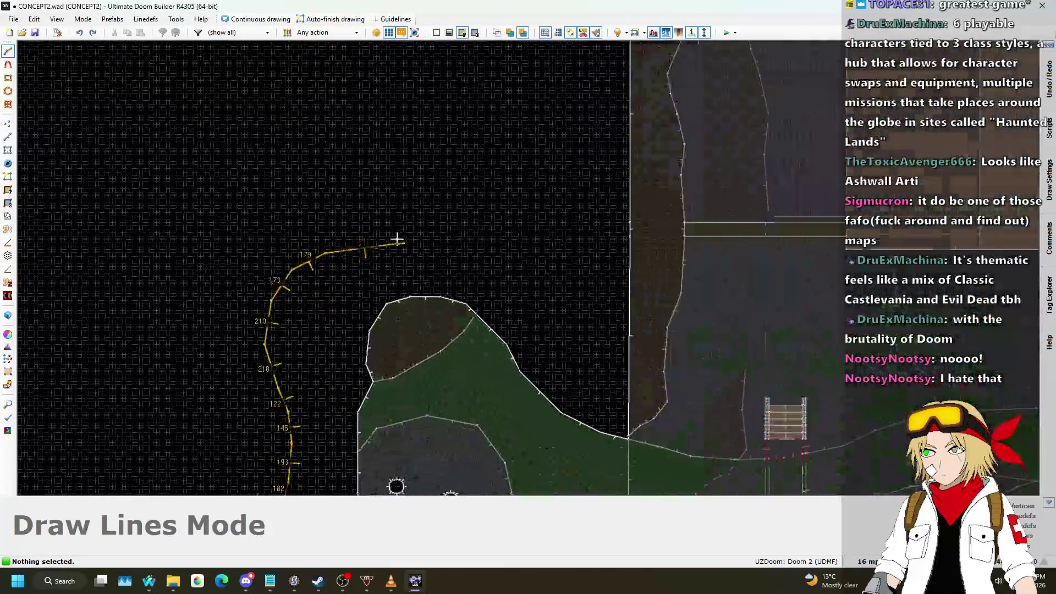
- Fix the misplaced point and run the outer edge across the top and down to the brown strip
key("BackSpace")
left_click(456, 216)
left_click(522, 247)
left_click(553, 286)
left_click(583, 330)
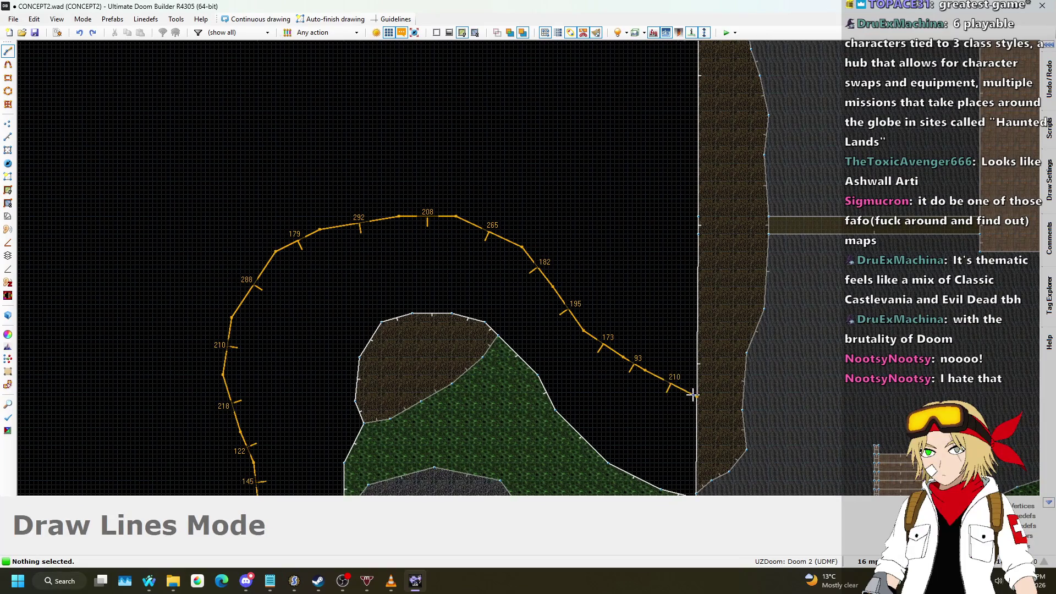
scroll(699, 380, "up", 3)
scroll(696, 294, "down", 2)
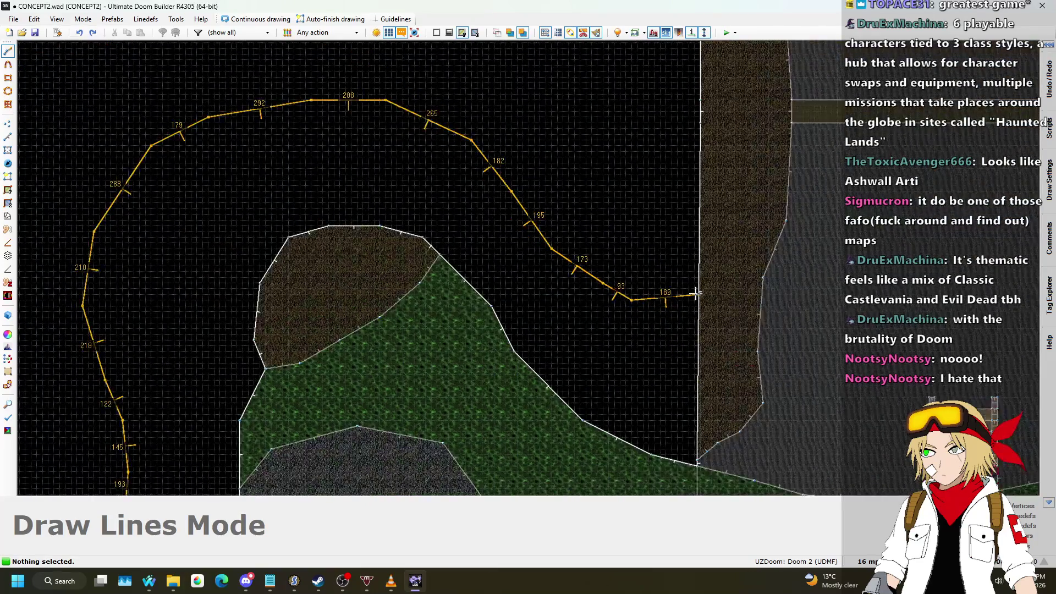
scroll(696, 293, "up", 3)
left_click(697, 293)
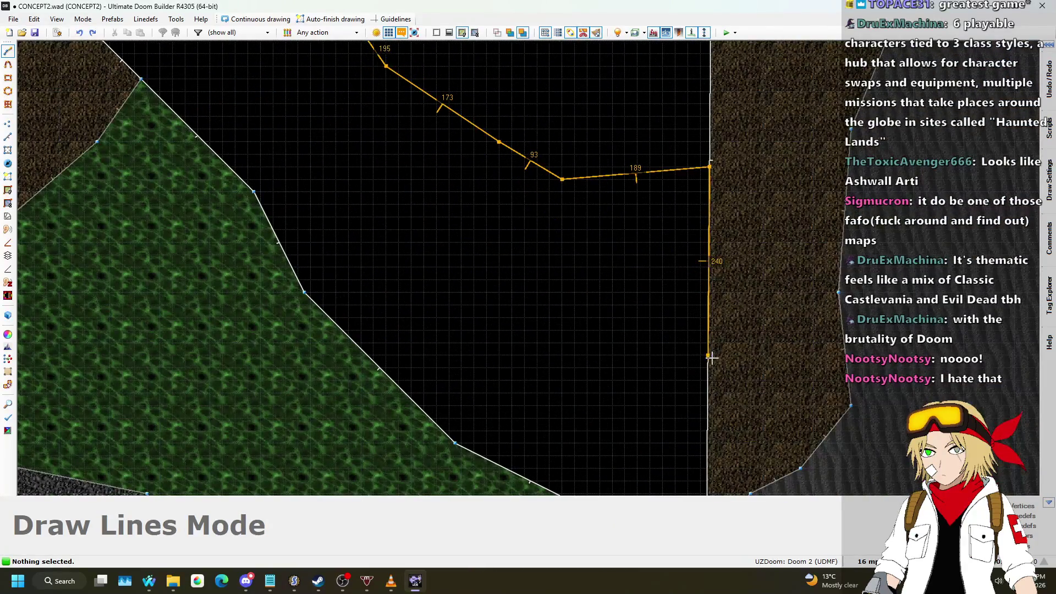
- Trace the path's inner edge back along the route, heading up and to the left
left_click(523, 355)
left_click(472, 305)
left_click(422, 228)
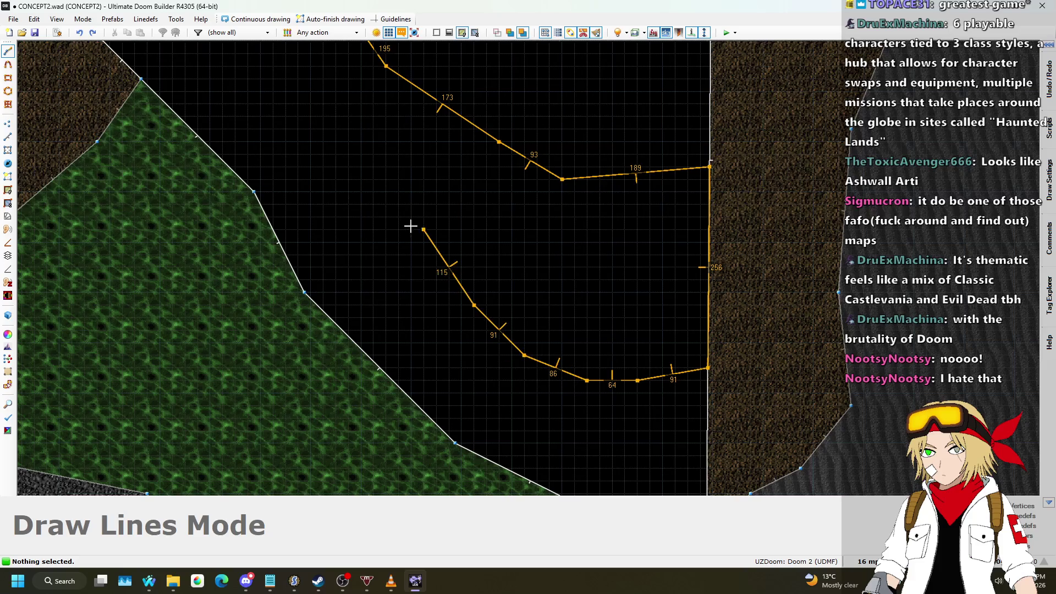
left_click(384, 178)
scroll(385, 181, "down", 3)
scroll(443, 288, "up", 2)
left_click(413, 273)
left_click(374, 225)
left_click(326, 168)
left_click(240, 129)
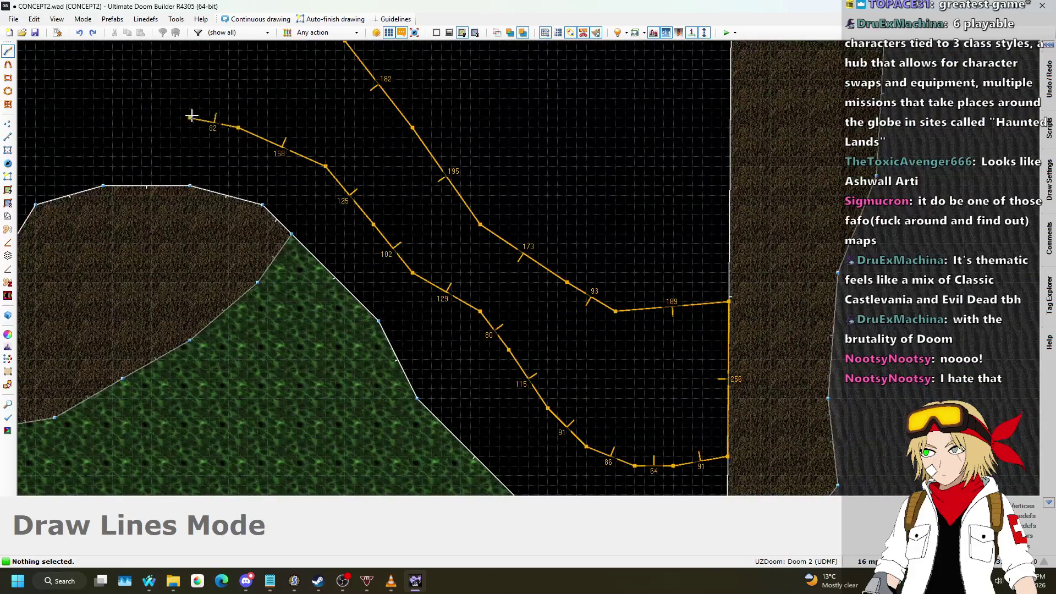
left_click(175, 118)
scroll(177, 119, "down", 3)
scroll(275, 137, "down", 2)
scroll(472, 150, "up", 3)
- Bring the inner edge down the left side and around the bottom, then close the ring-shaped path sector
left_click(472, 150)
left_click(425, 204)
left_click(390, 236)
left_click(391, 291)
left_click(402, 351)
left_click(394, 410)
scroll(394, 435, "down", 3)
scroll(426, 278, "up", 2)
left_click(421, 282)
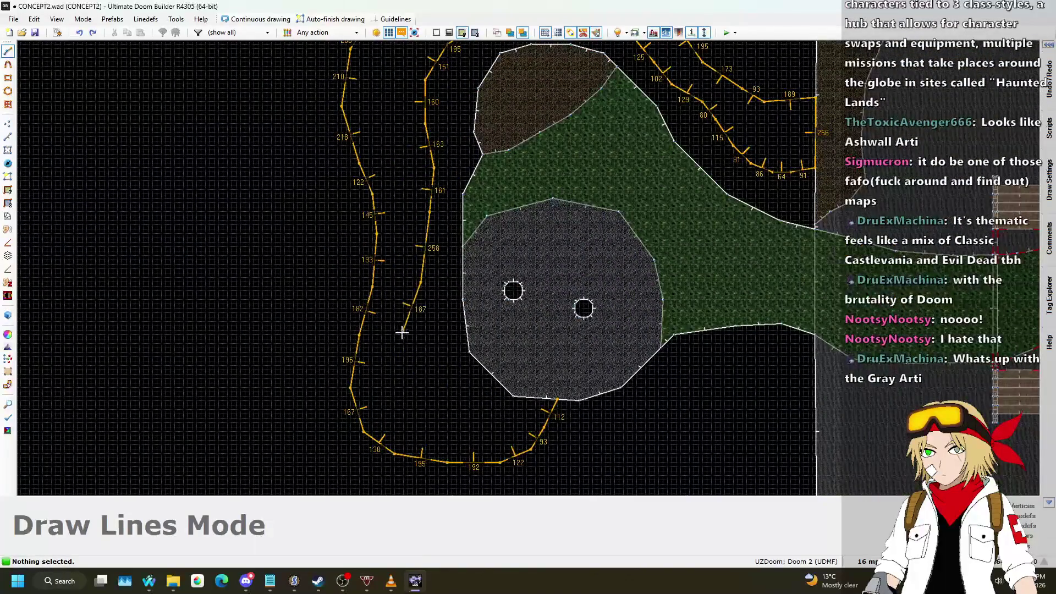
scroll(503, 431, "down", 4)
scroll(507, 431, "up", 6)
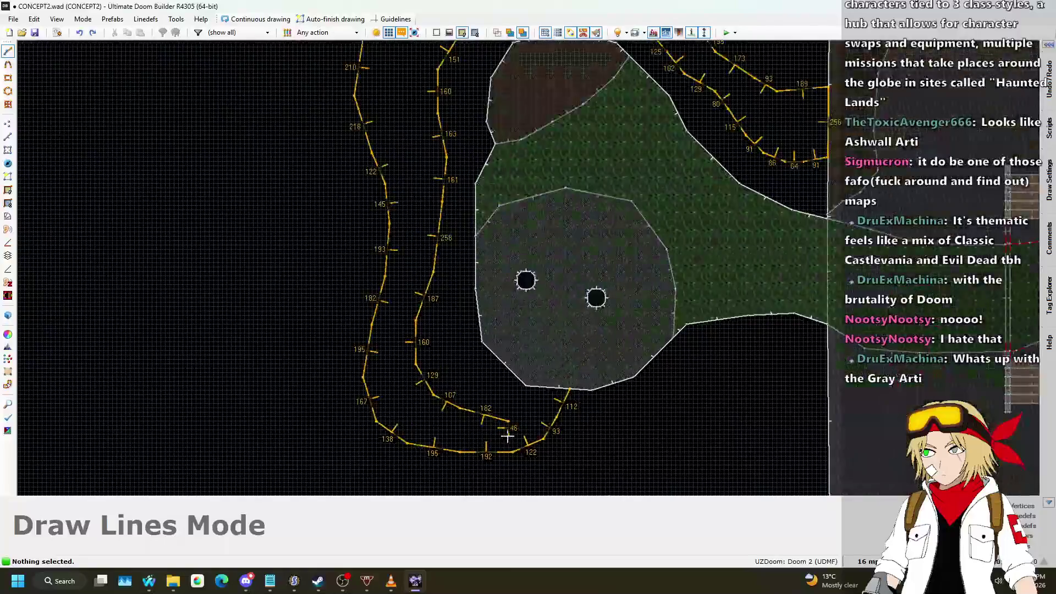
key("BackSpace")
left_click(340, 361)
left_click(390, 373)
left_click(479, 386)
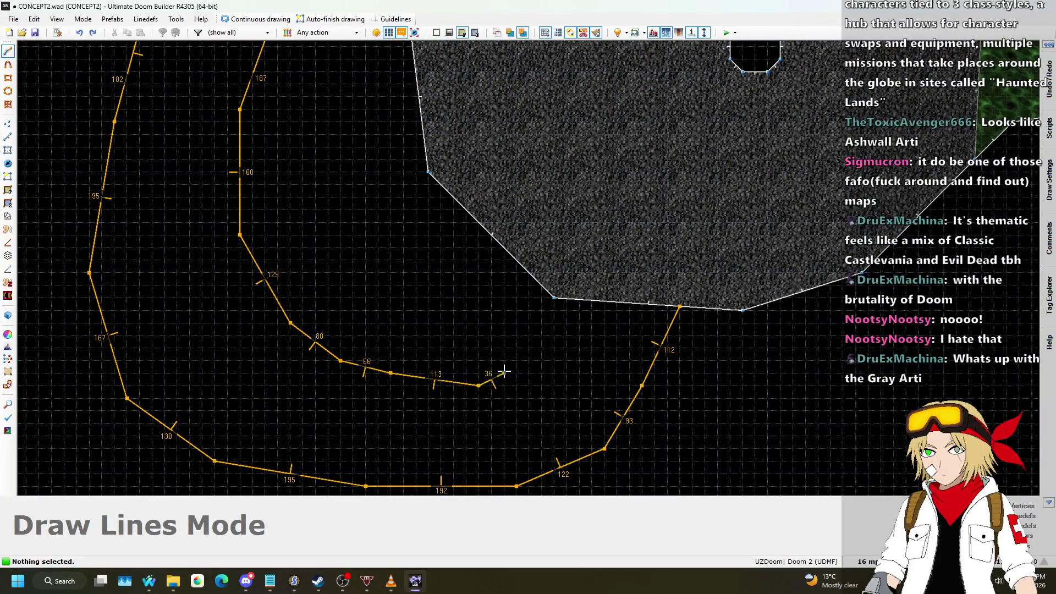
left_click(567, 298)
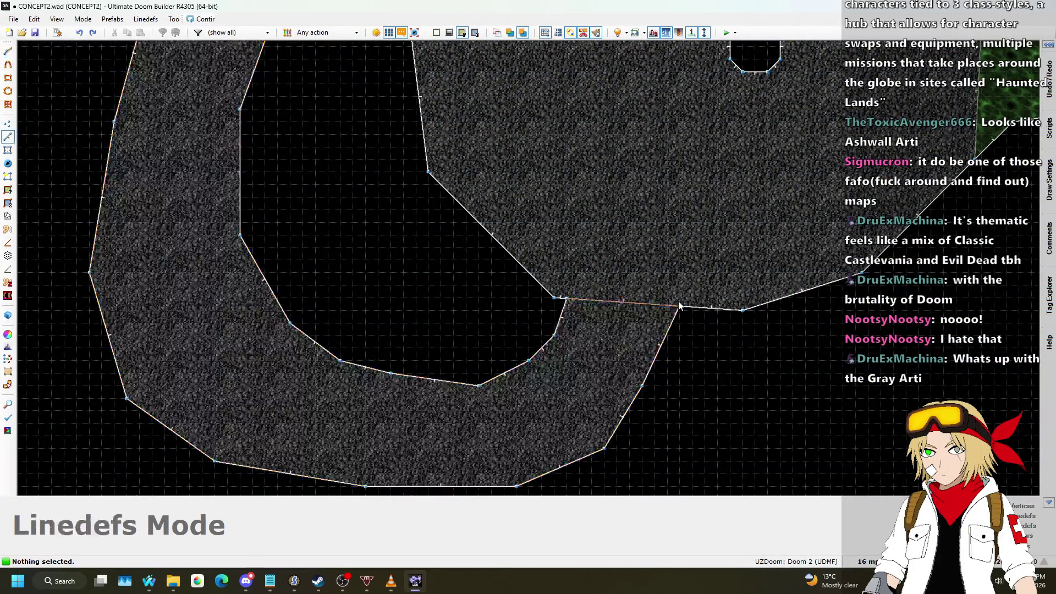
left_click(679, 306)
scroll(652, 365, "down", 5)
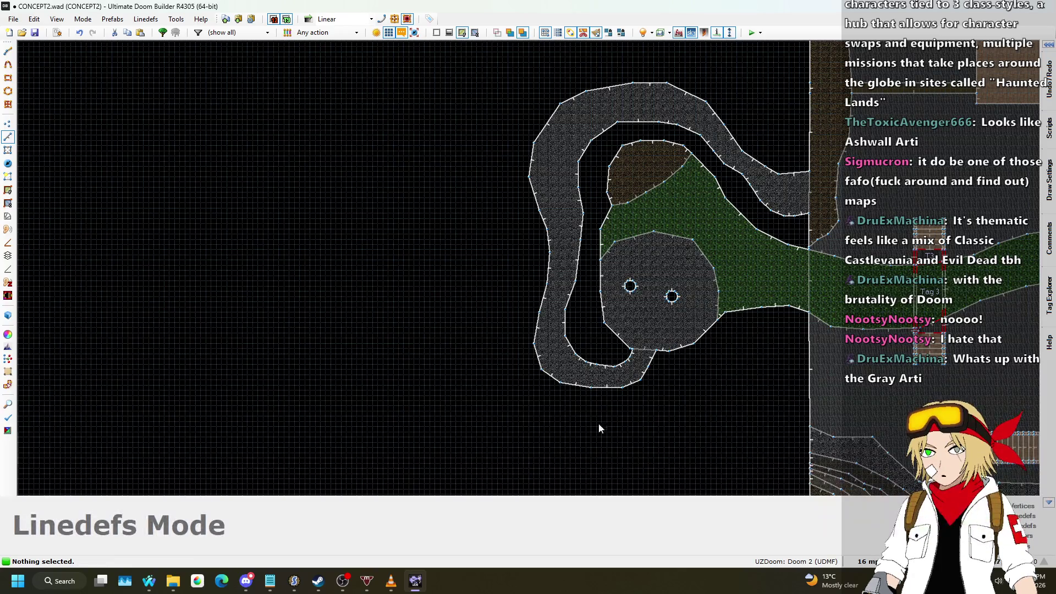
scroll(207, 358, "down", 2)
scroll(448, 359, "up", 3)
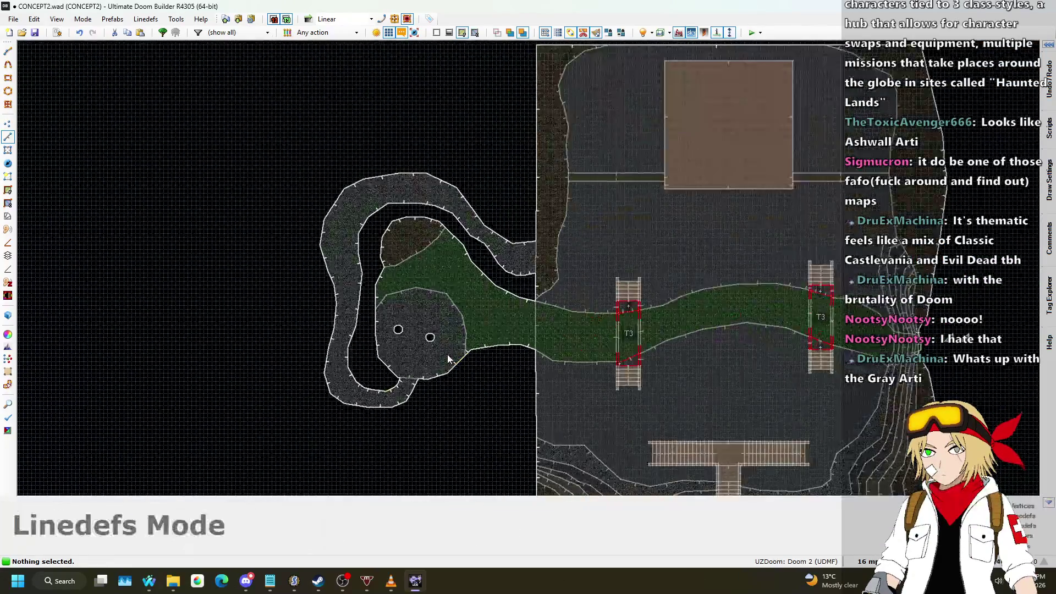
scroll(447, 345, "up", 1)
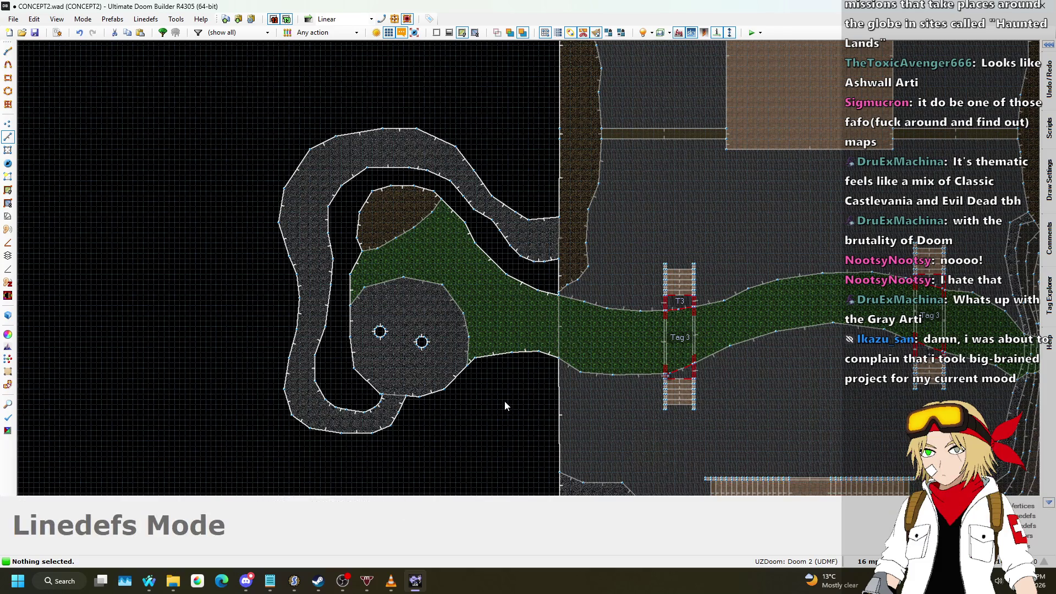
key("w")
key("s")
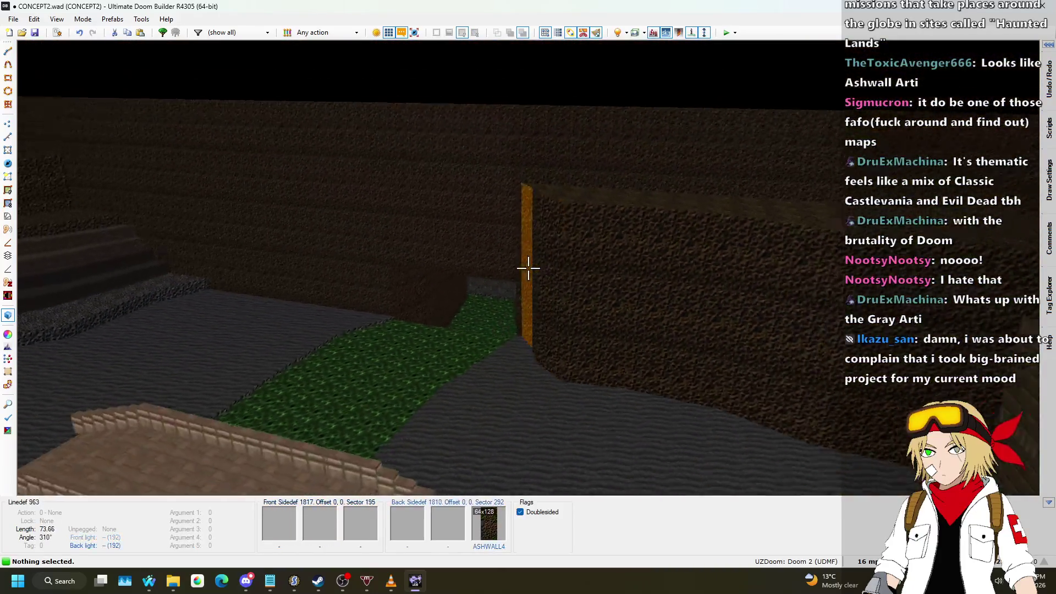
key("w")
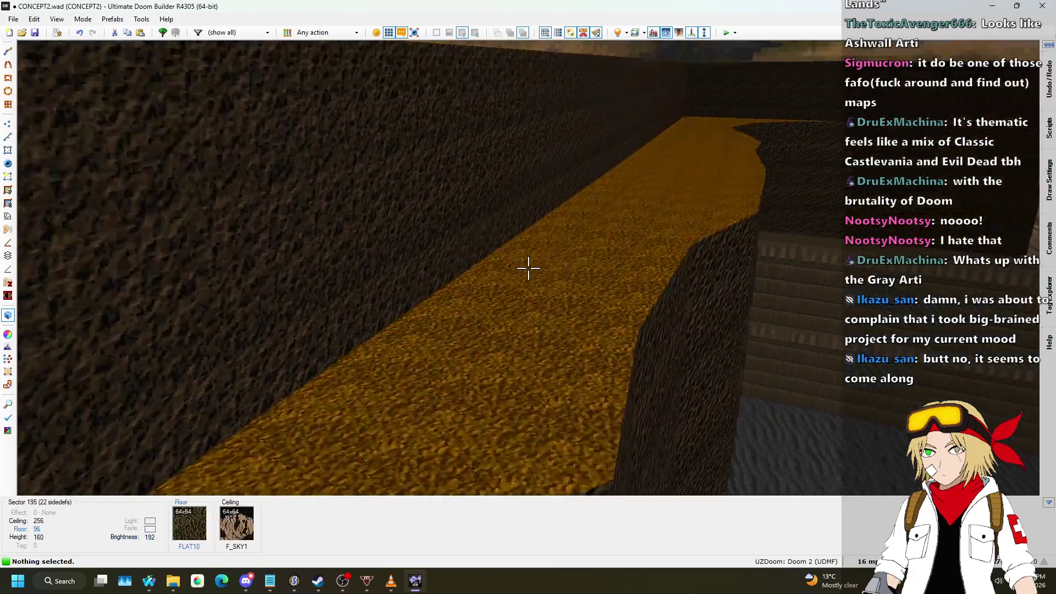
key("q")
scroll(505, 226, "up", 6)
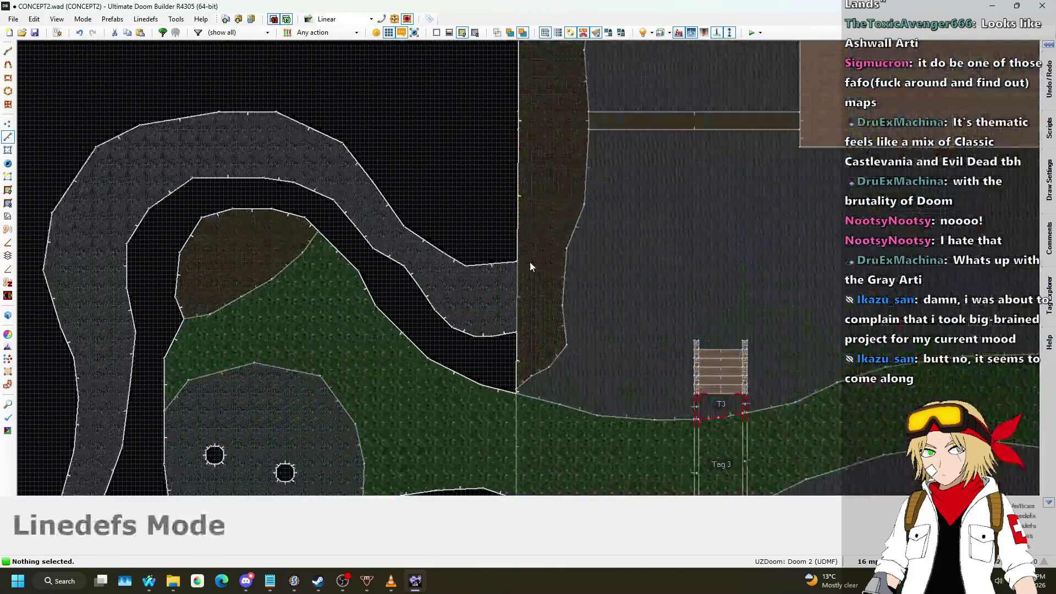
- Draw a line across the brown rock strip at the path's mouth, closing it into a new sector
scroll(564, 283, "up", 1)
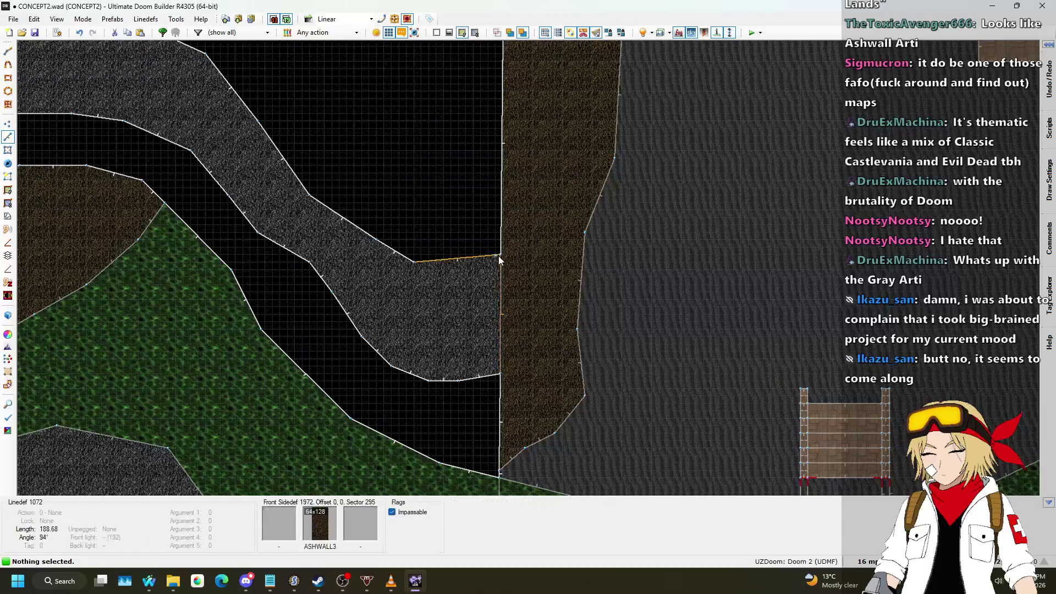
key("d")
left_click(572, 218)
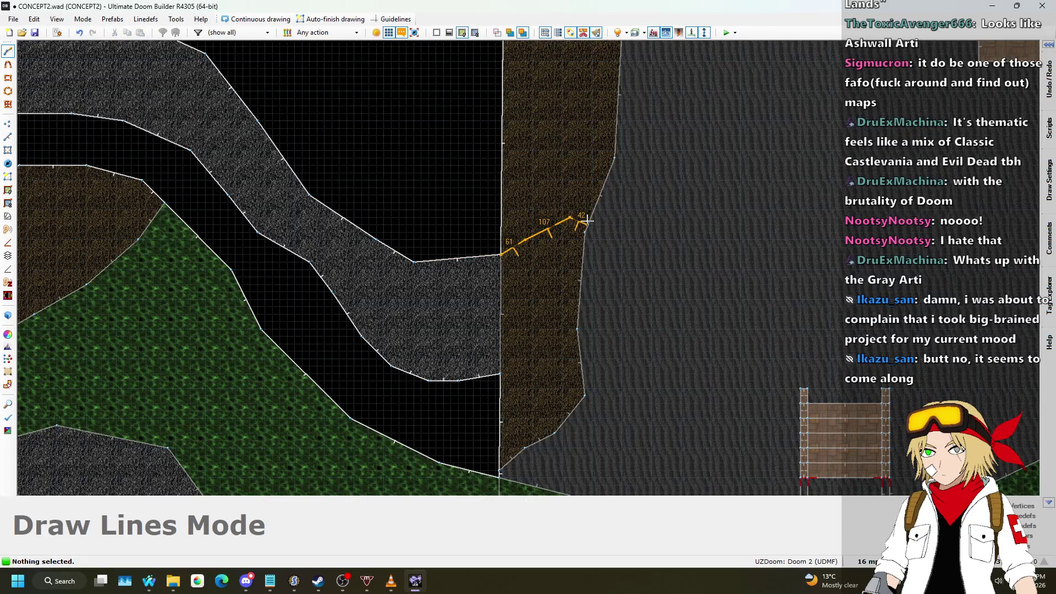
scroll(588, 220, "down", 5)
scroll(596, 219, "up", 8)
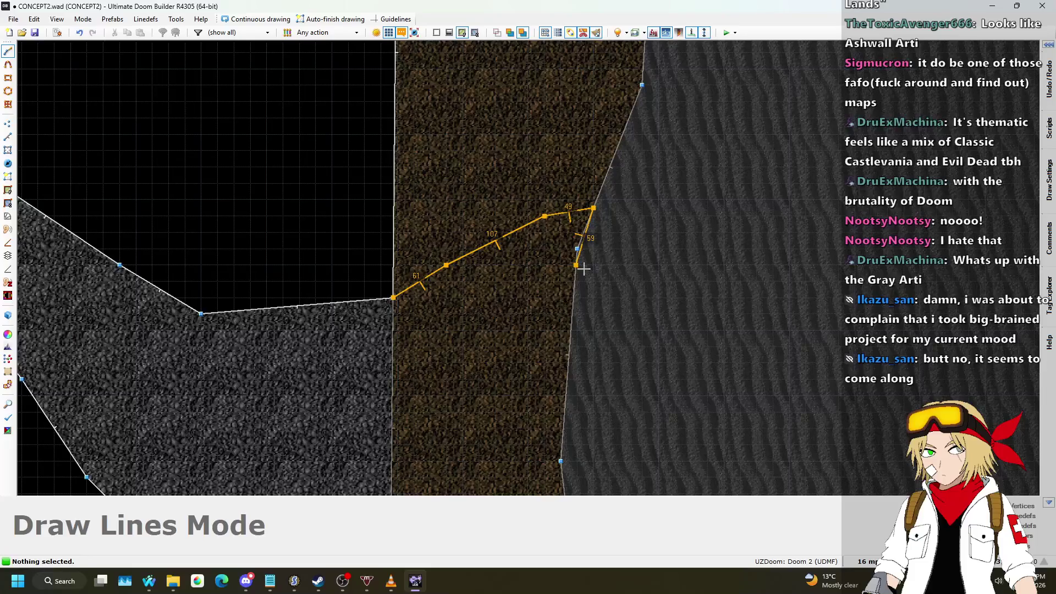
scroll(579, 256, "down", 3)
scroll(573, 323, "up", 3)
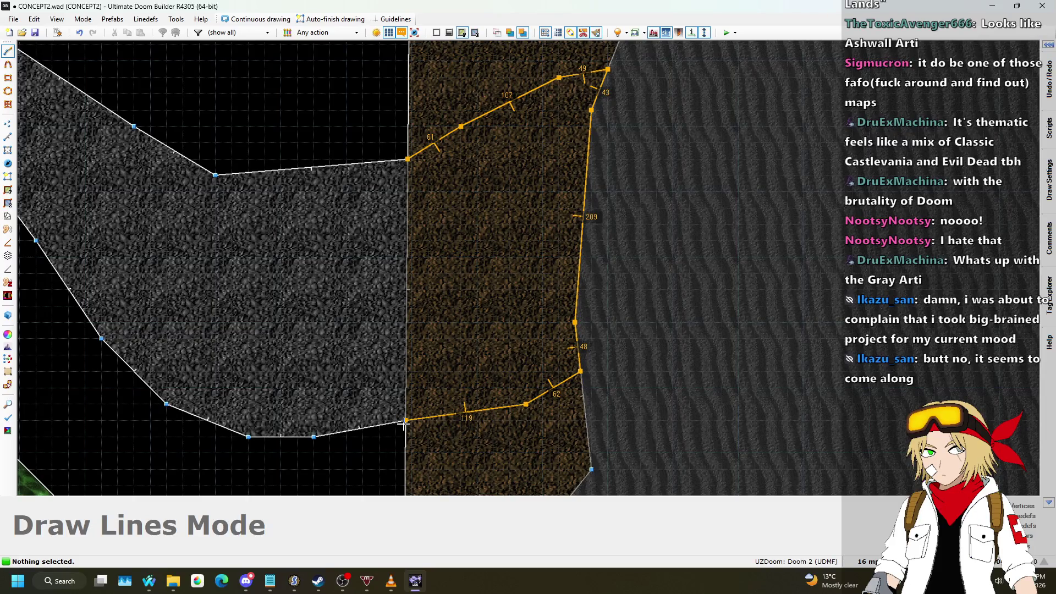
left_click(400, 176)
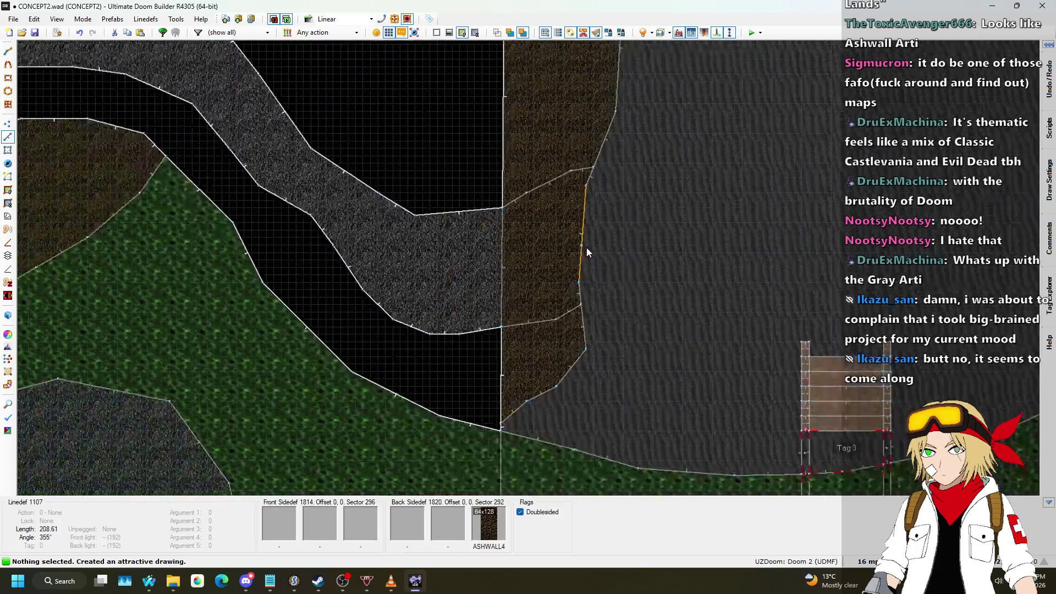
- In Visual Mode, lower the new dirt-strip sector's floor to -96
key("q")
left_click(528, 268)
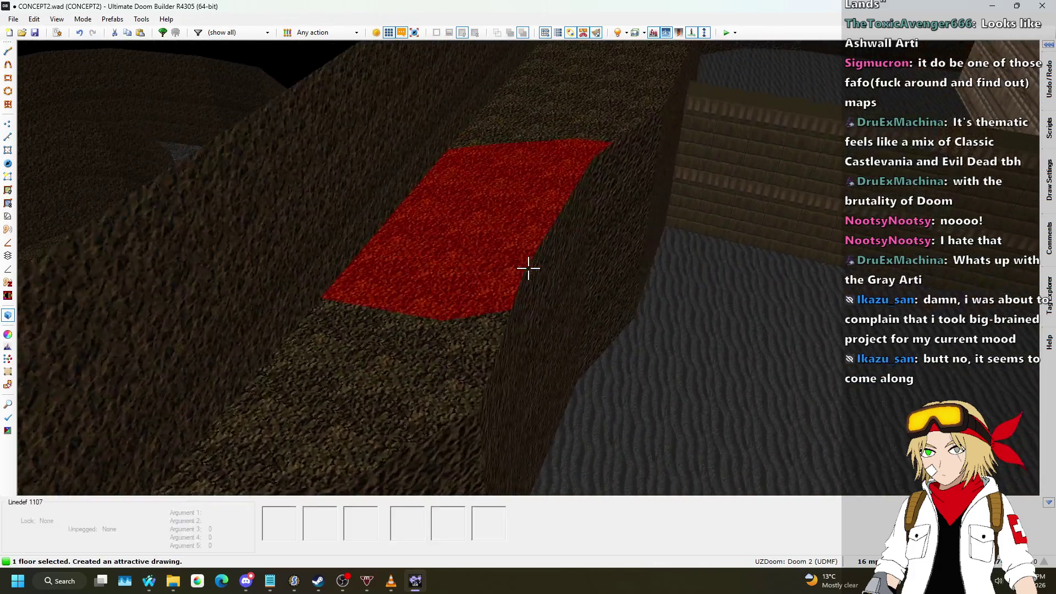
scroll(528, 268, "down", 14)
scroll(528, 268, "down", 10)
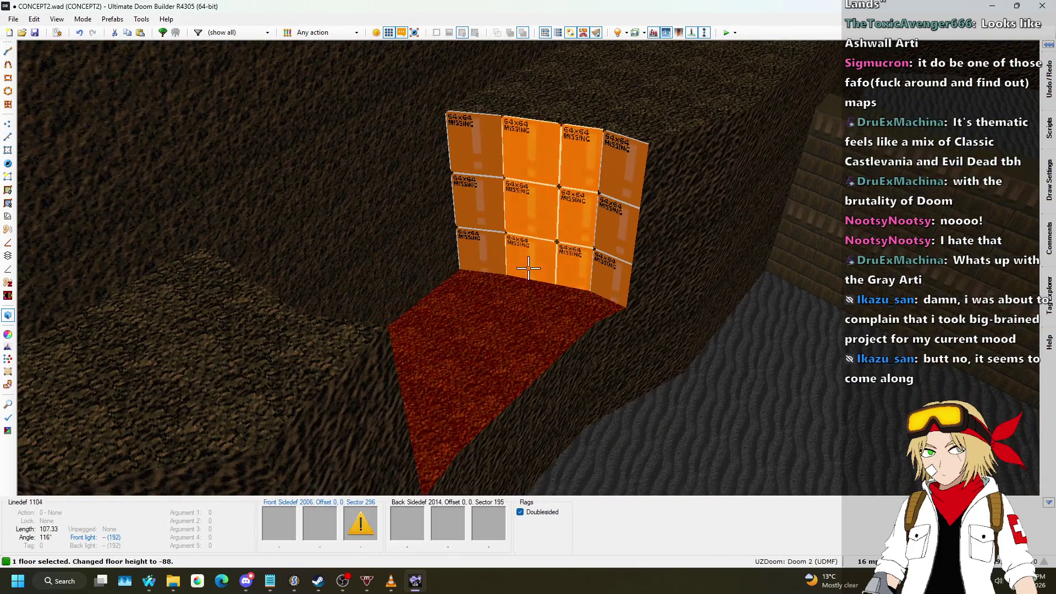
- Copy ASHWALL4 and paste it onto the sector's missing-texture walls
key("Escape")
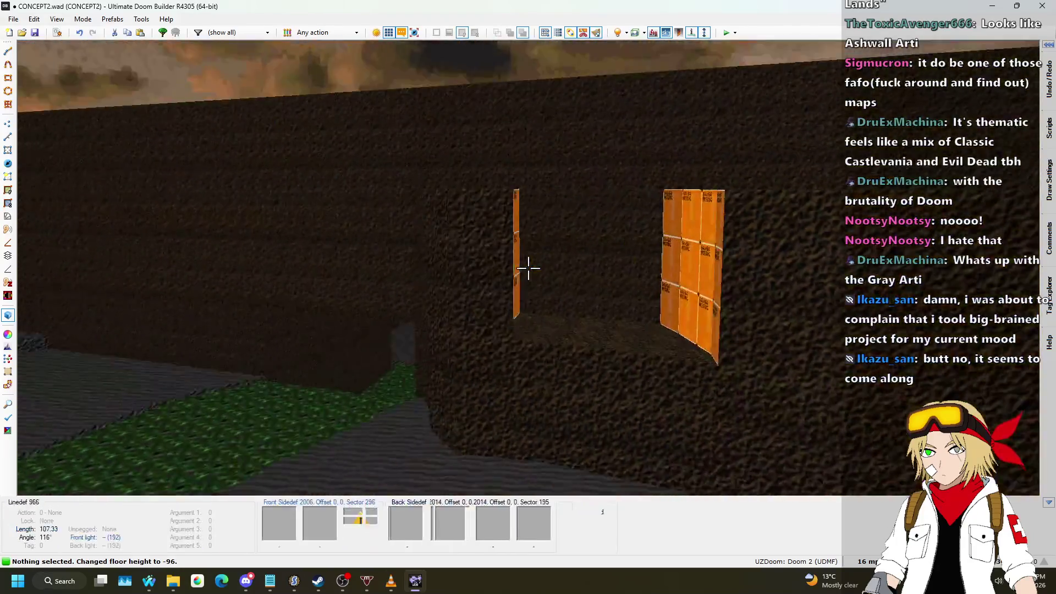
key("ctrl+c")
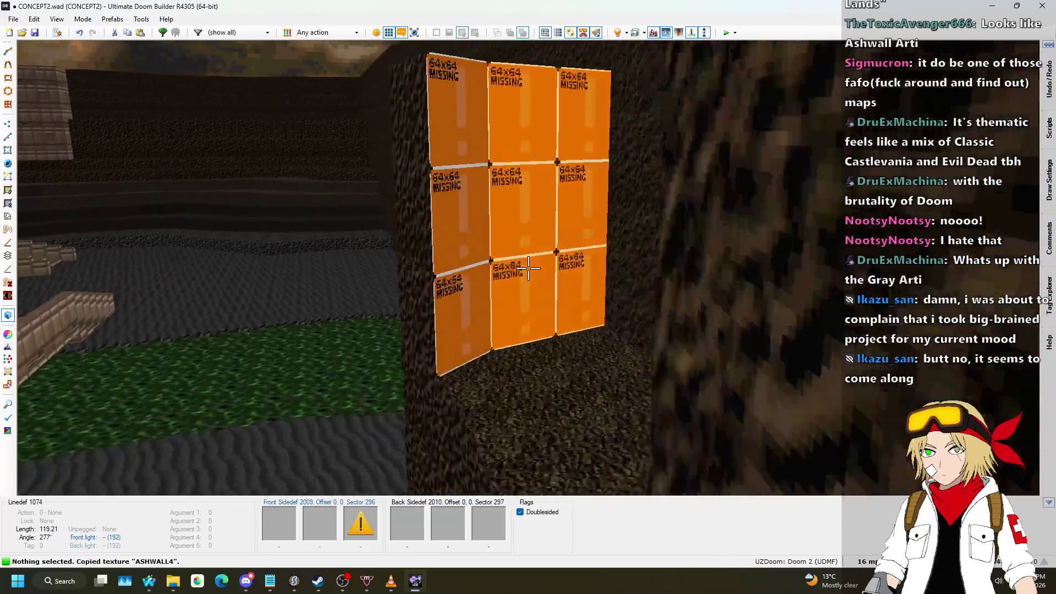
left_click(528, 268)
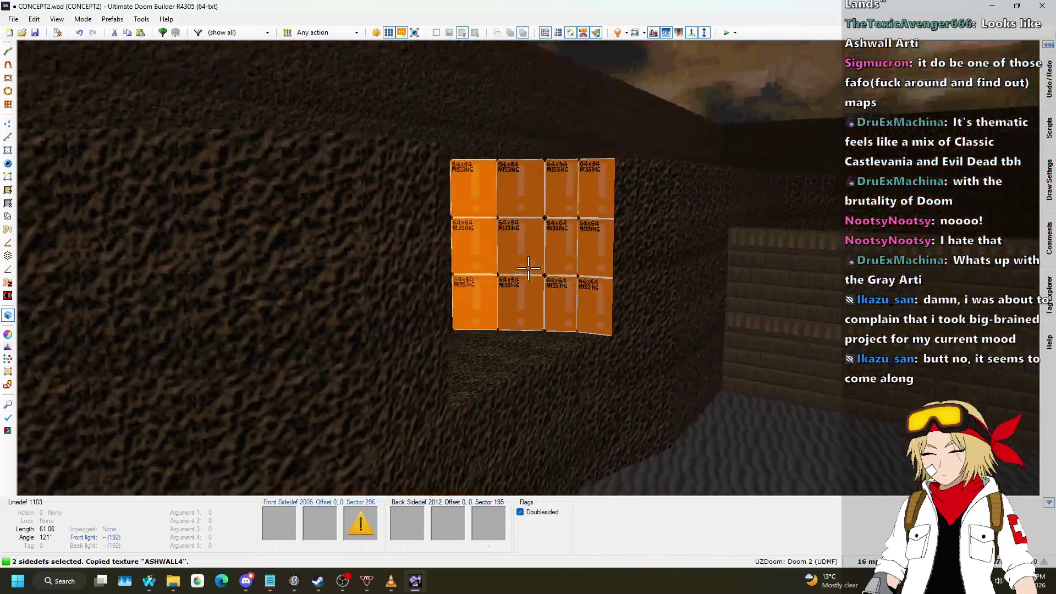
key("ctrl+v")
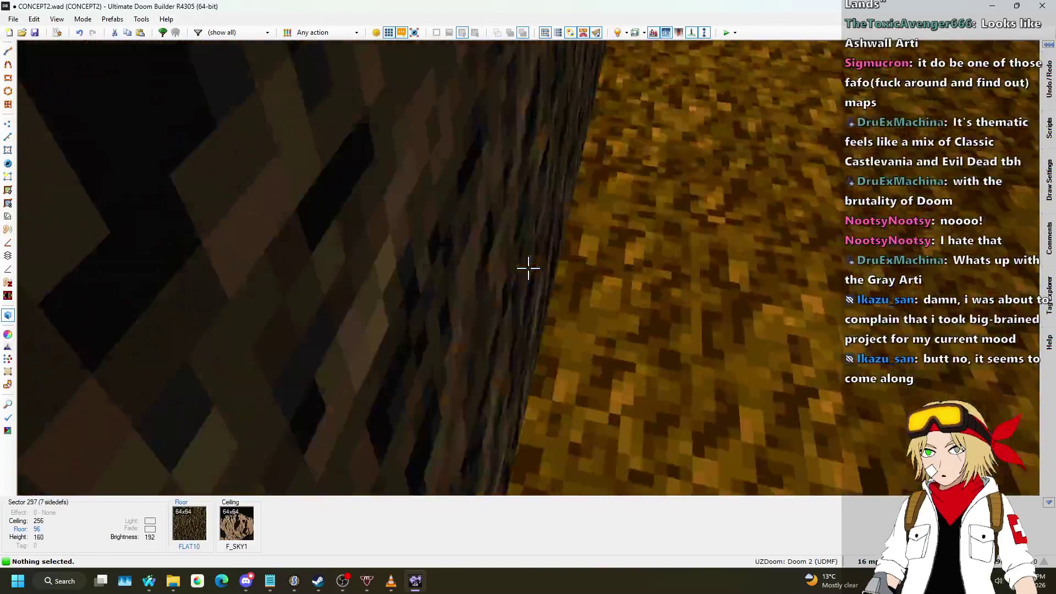
- Back in the 2D map, draw a four-point bent divider across the gray rock path
key("q")
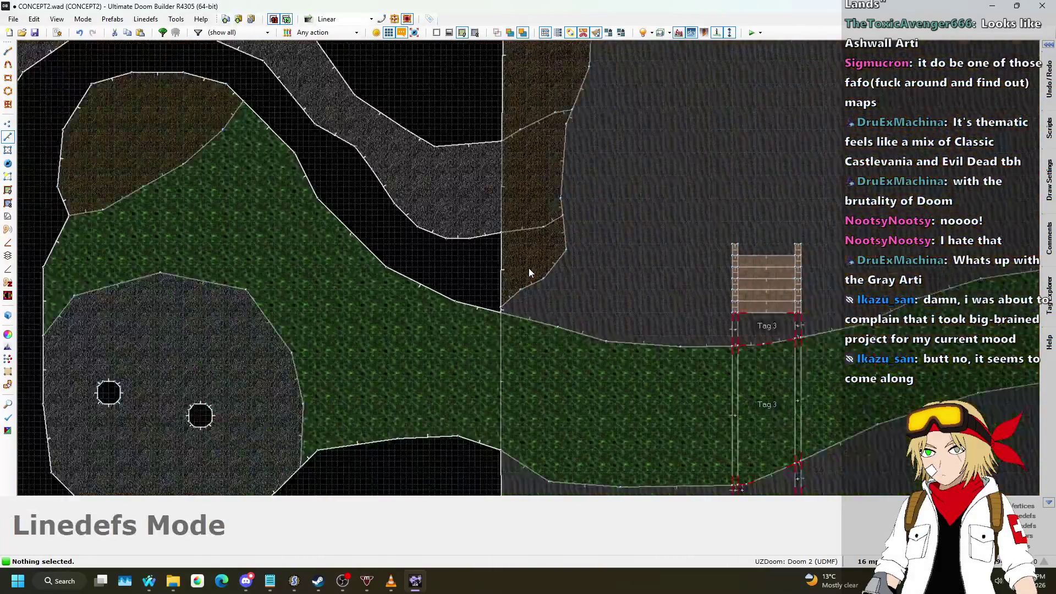
scroll(529, 269, "down", 3)
scroll(450, 200, "up", 6)
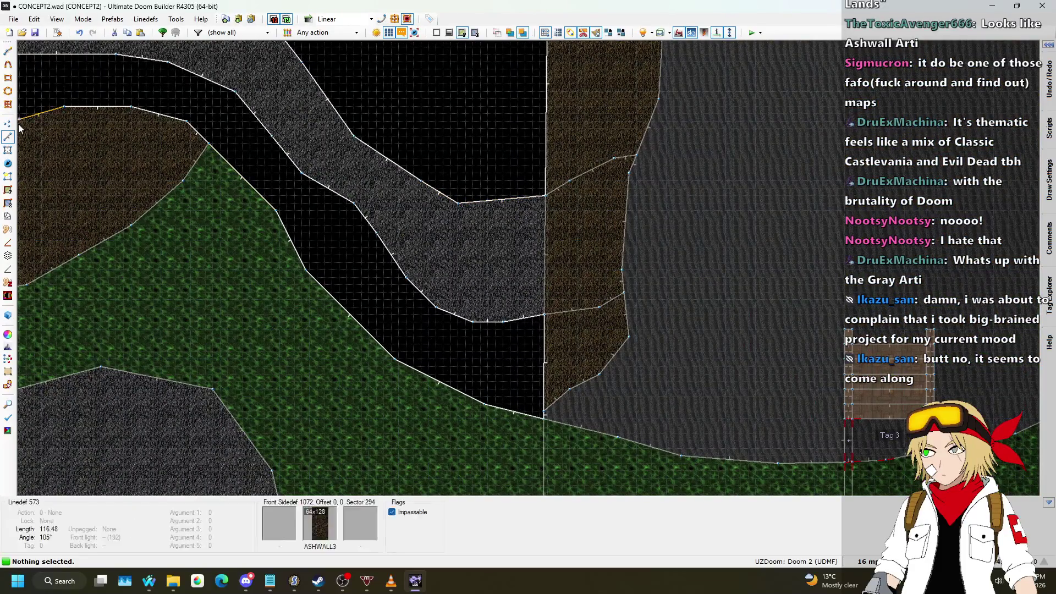
key("l")
scroll(532, 199, "down", 3)
scroll(510, 190, "up", 2)
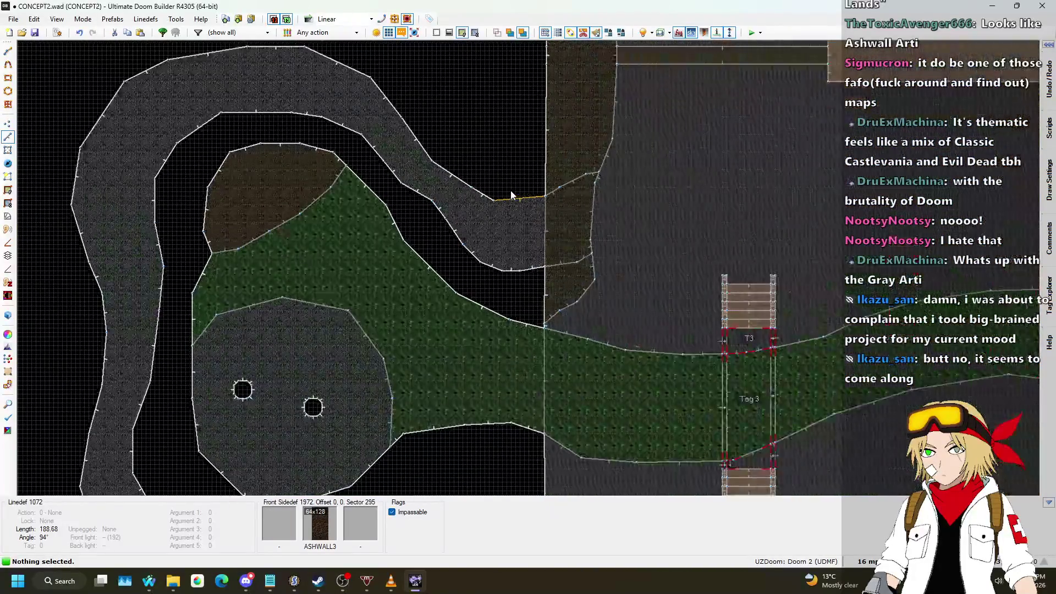
scroll(517, 199, "down", 3)
key("l")
scroll(239, 207, "up", 5)
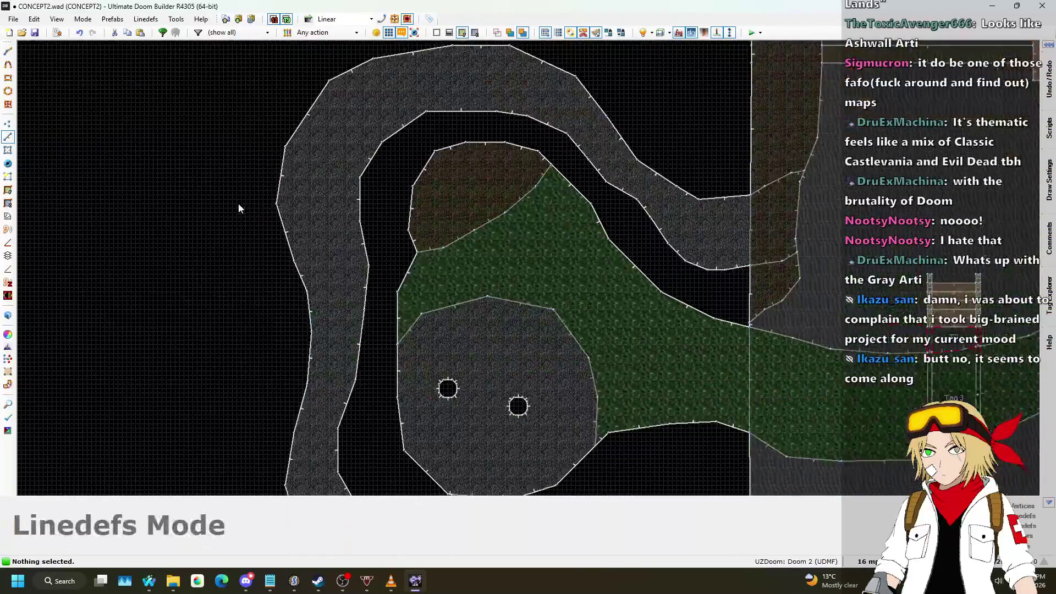
key("l")
scroll(283, 237, "down", 3)
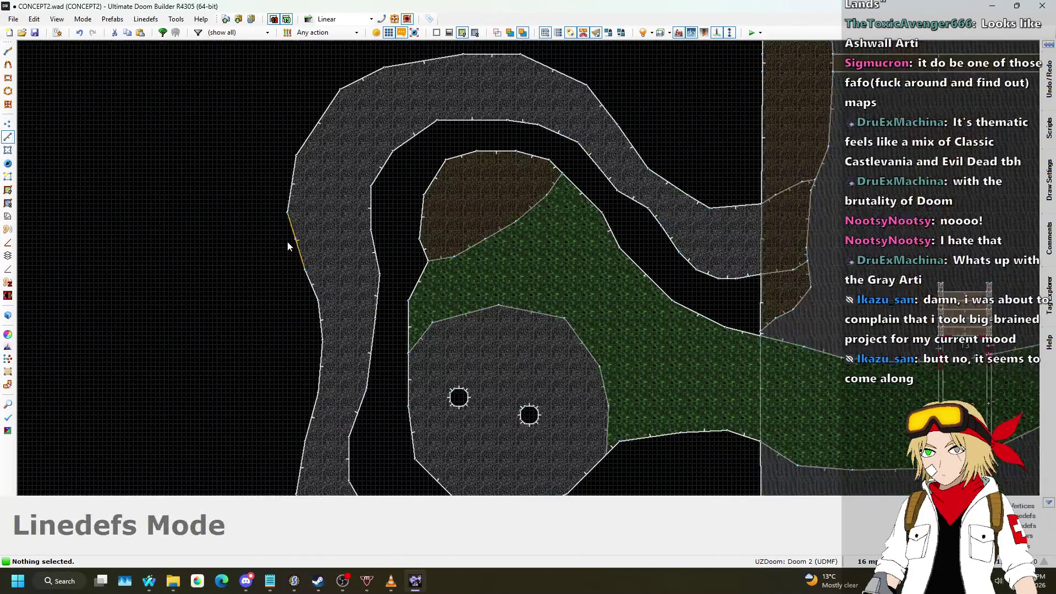
scroll(287, 243, "up", 5)
key("d")
left_click(295, 249)
left_click(336, 225)
left_click(381, 206)
left_click(442, 207)
key("Return")
- Draw another line across the path, then undo it
scroll(433, 273, "down", 2)
scroll(432, 274, "down", 1)
scroll(474, 346, "up", 2)
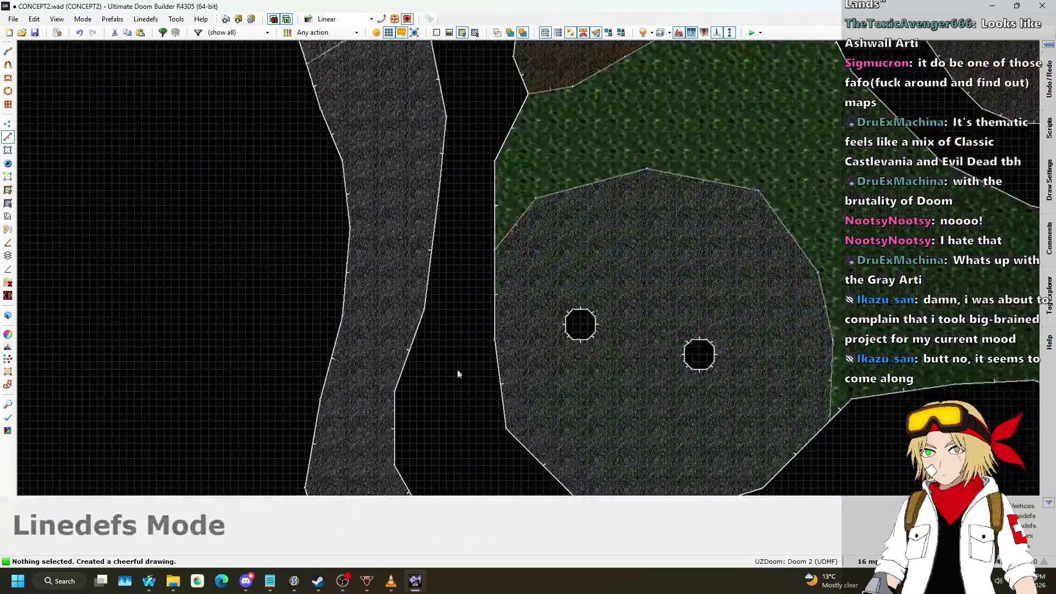
scroll(458, 373, "down", 2)
scroll(451, 381, "up", 2)
key("d")
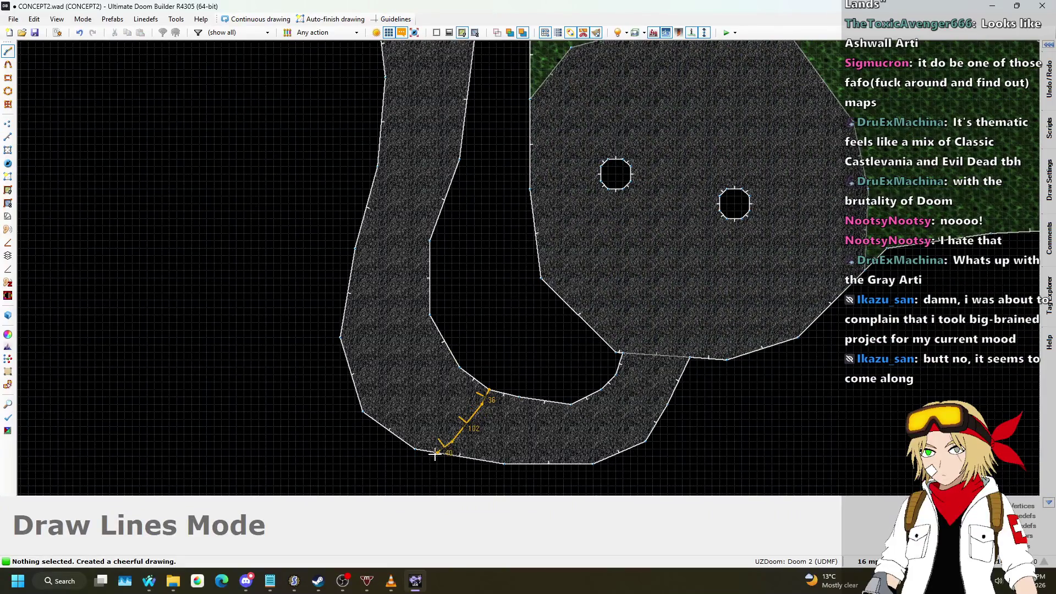
left_click(434, 455)
scroll(422, 401, "down", 4)
scroll(455, 421, "up", 4)
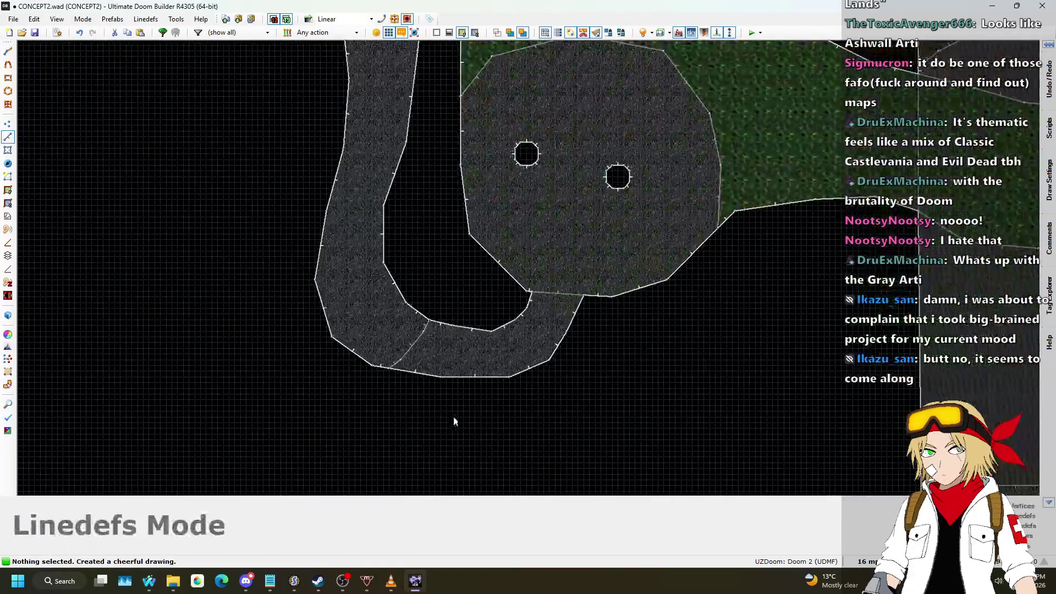
key("ctrl+z")
scroll(420, 349, "down", 3)
scroll(400, 309, "up", 4)
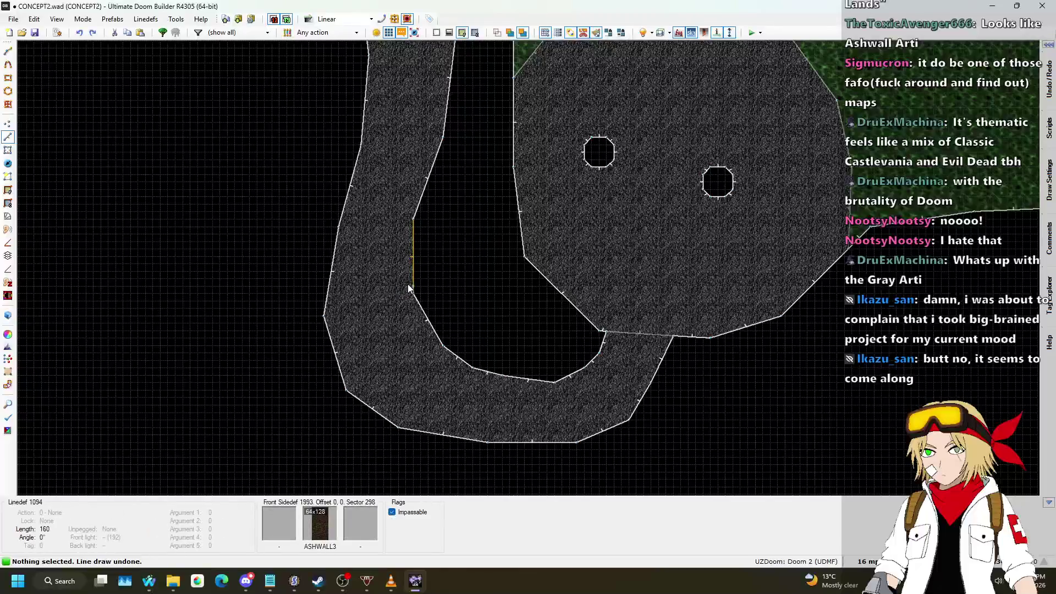
scroll(408, 249, "up", 1)
- Draw a split line across the rock path to its edge, dropping one misplaced vertex
key("d")
left_click(413, 258)
left_click(386, 278)
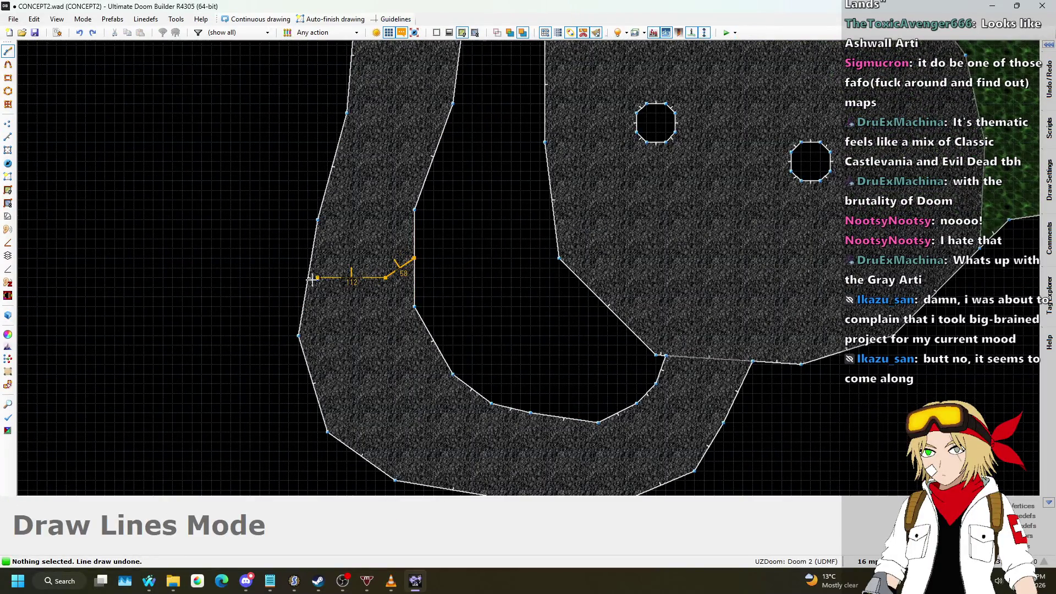
key("BackSpace")
scroll(345, 279, "up", 2)
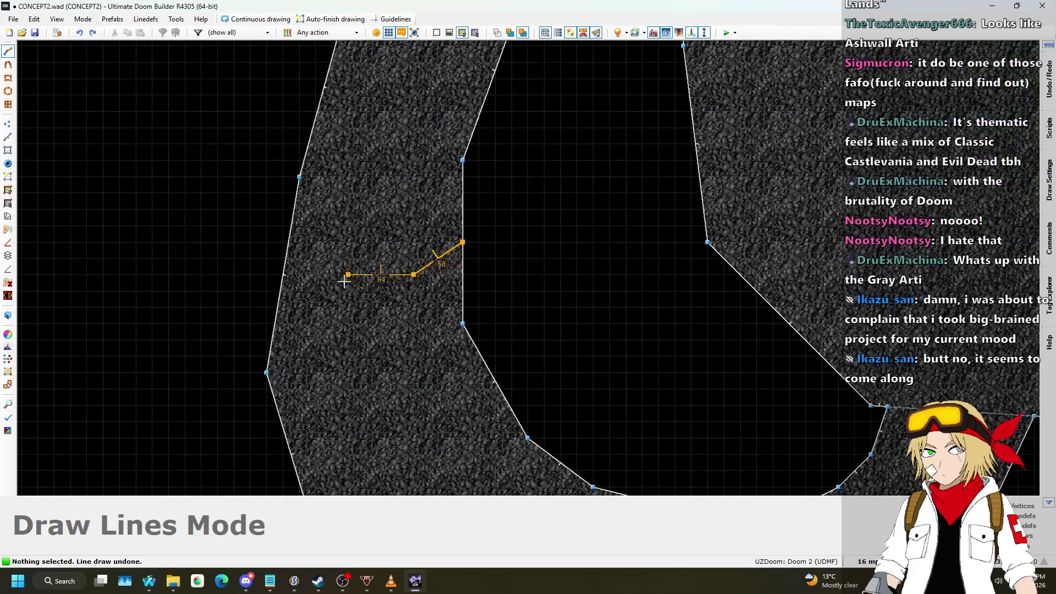
left_click(280, 290)
scroll(476, 247, "down", 3)
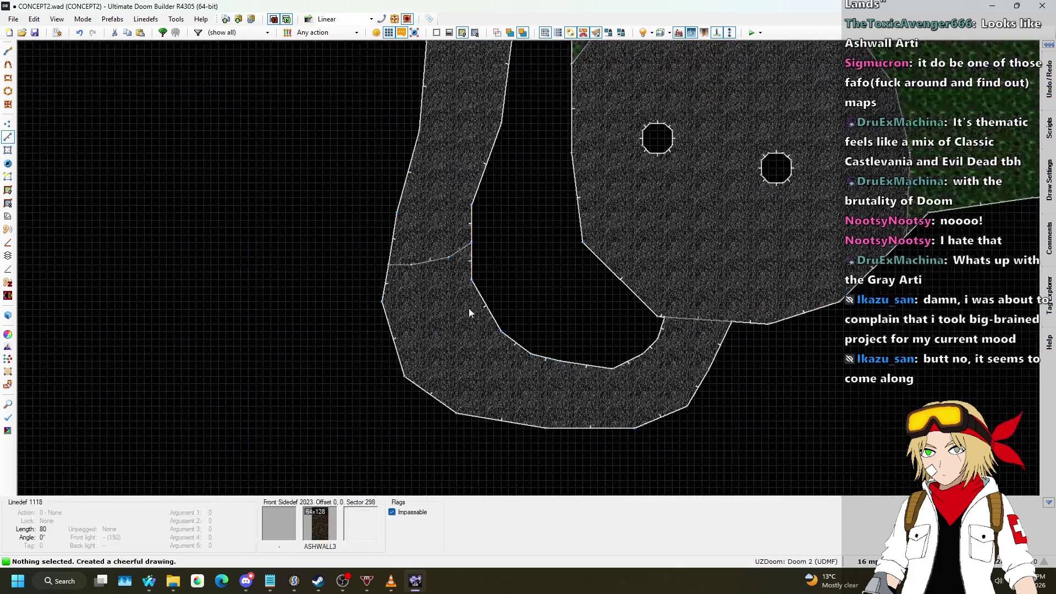
- Draw three more bent dividers across the lower bend, reaching the outer and bottom walls
left_click(471, 280)
left_click(412, 302)
left_click(383, 302)
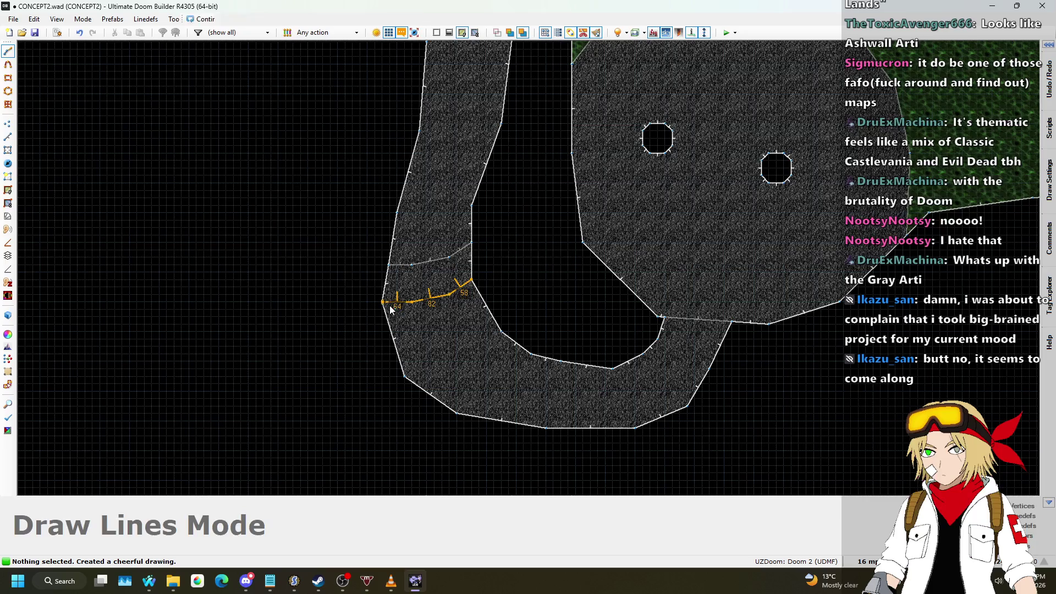
left_click(486, 306)
left_click(397, 353)
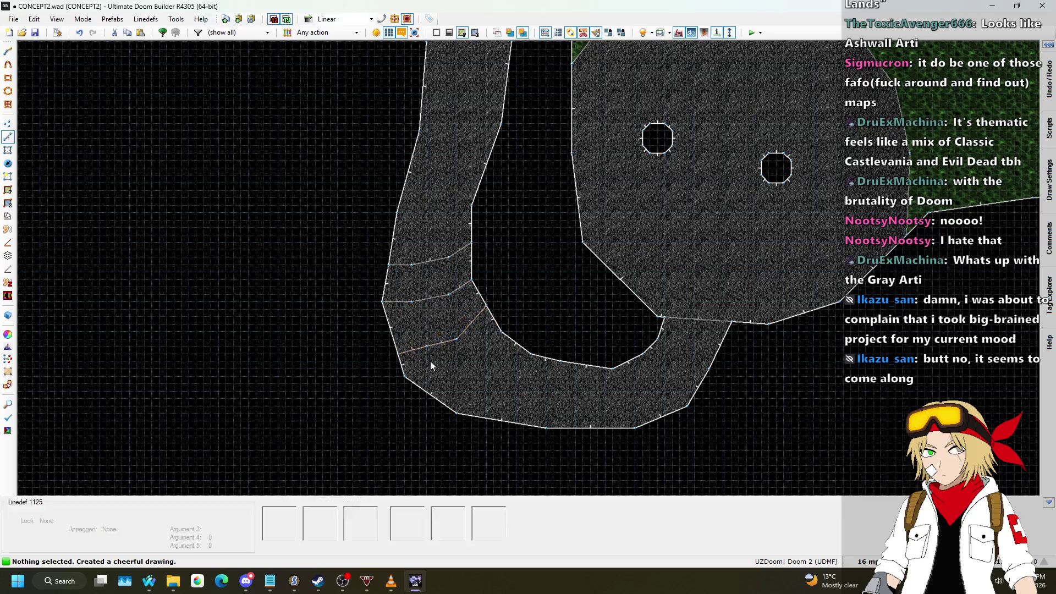
left_click(500, 331)
left_click(494, 368)
left_click(472, 390)
left_click(449, 410)
left_click(531, 355)
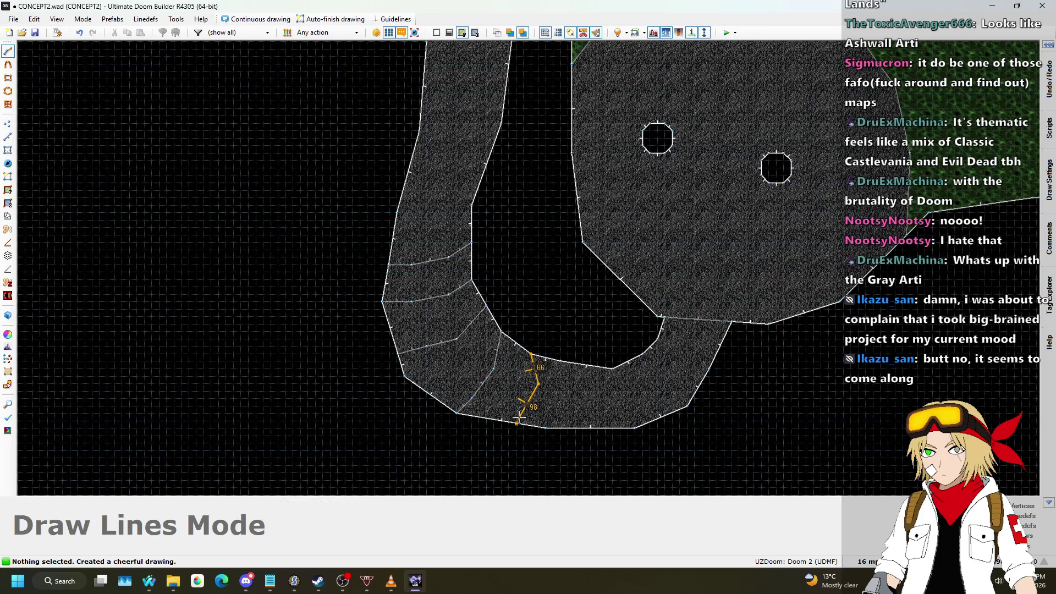
scroll(512, 421, "up", 3)
left_click(516, 425)
- Draw a four-point split line on the right part of the path, then undo it
key("space")
left_click(629, 292)
left_click(646, 337)
left_click(630, 387)
left_click(613, 437)
key("ctrl+z")
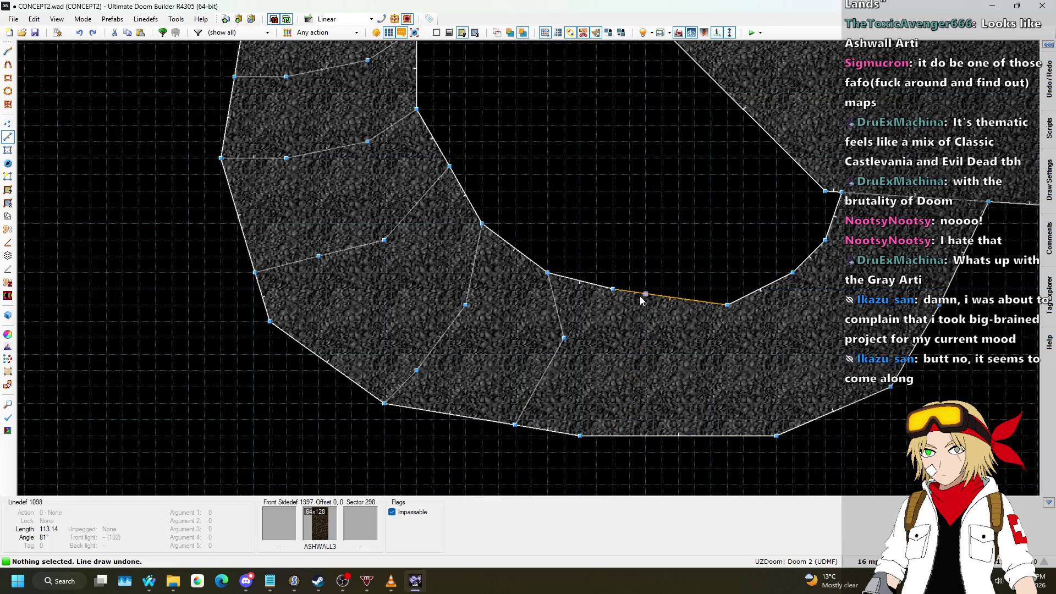
- Draw two dividers ending at the outer and lower walls, correcting misplaced points
key("space")
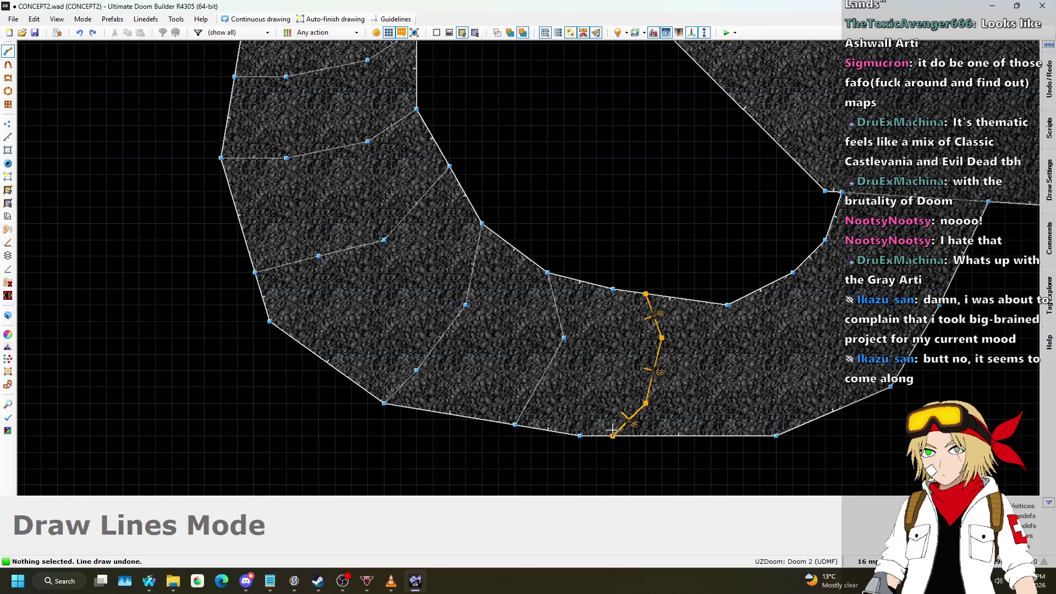
left_click(612, 435)
key("space")
left_click(825, 338)
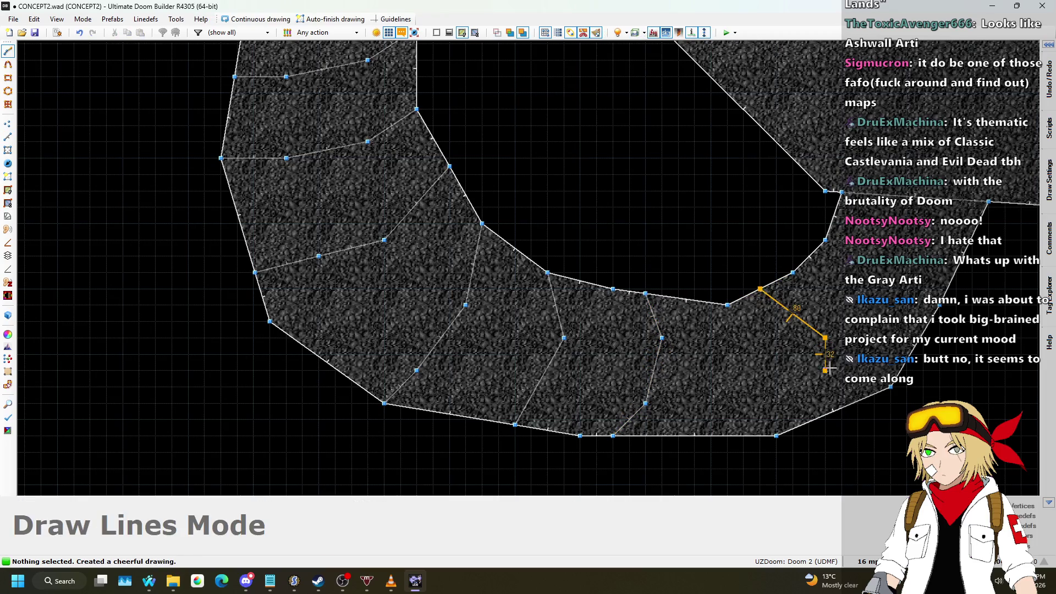
key("BackSpace")
key("BackSpace")
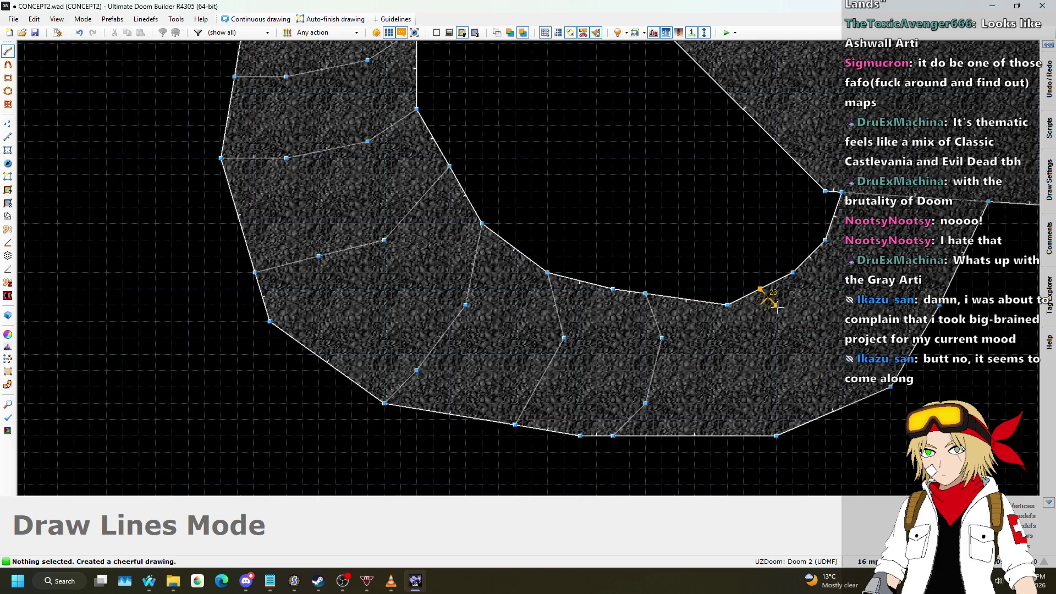
left_click(838, 408)
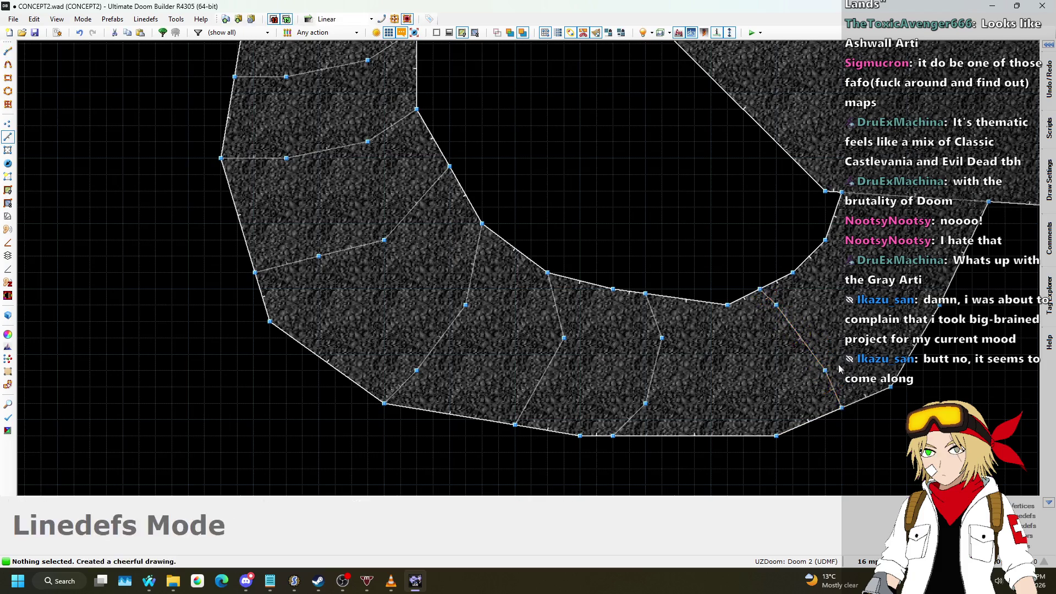
- Draw a three-point bent divider across the path near the right bend
key("d")
left_click(809, 256)
left_click(875, 272)
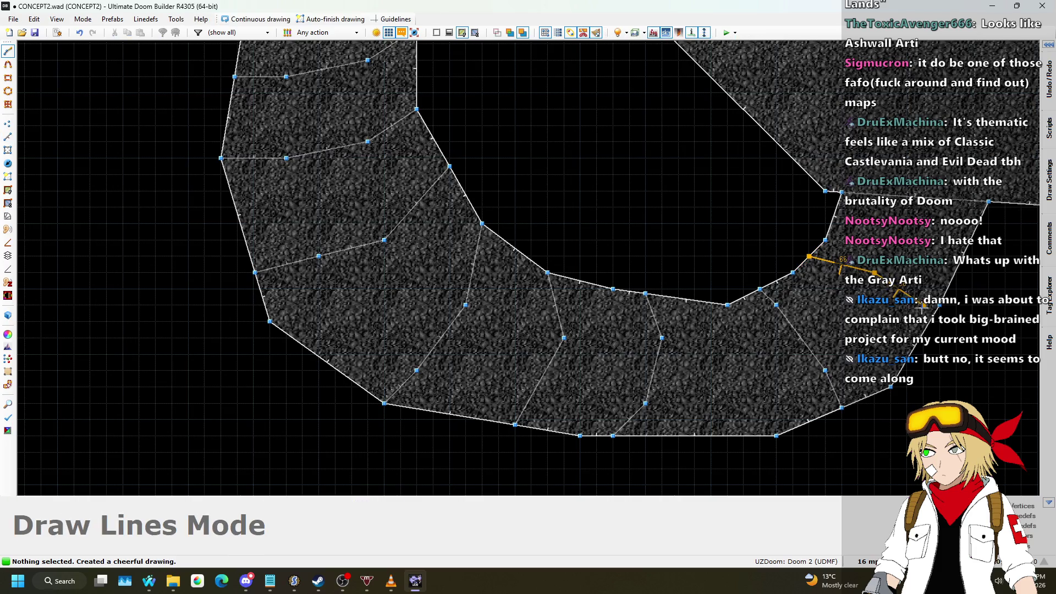
left_click(930, 321)
scroll(632, 335, "down", 6)
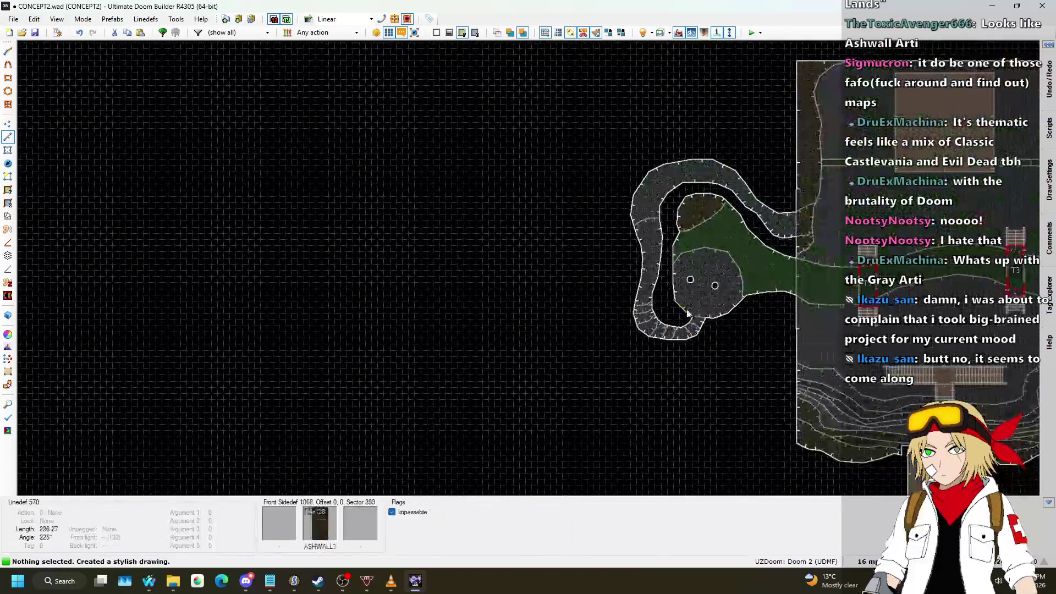
scroll(648, 219, "up", 2)
scroll(514, 248, "down", 2)
scroll(487, 202, "up", 5)
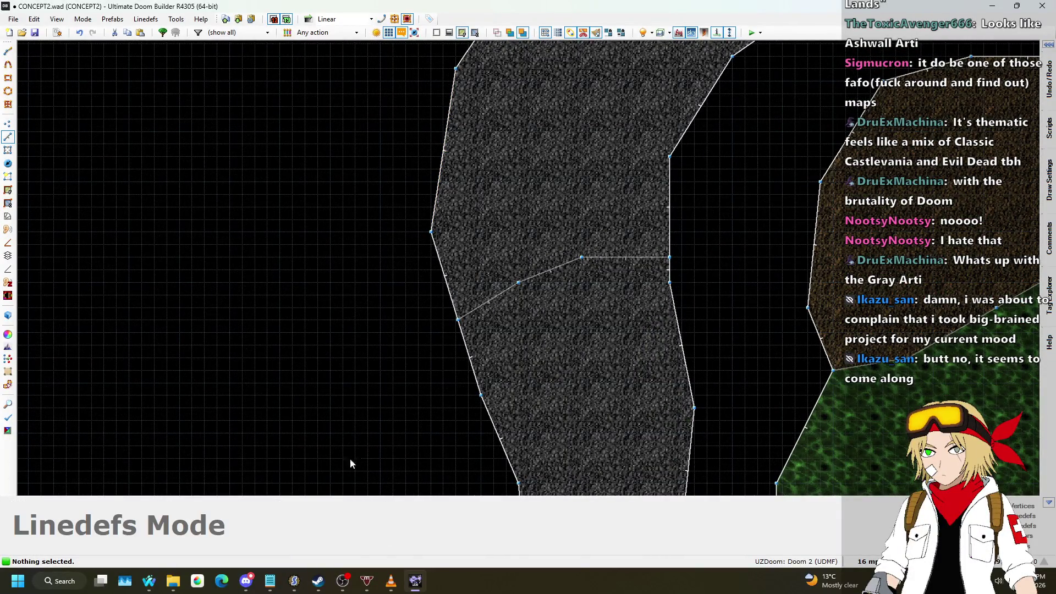
left_click(248, 590)
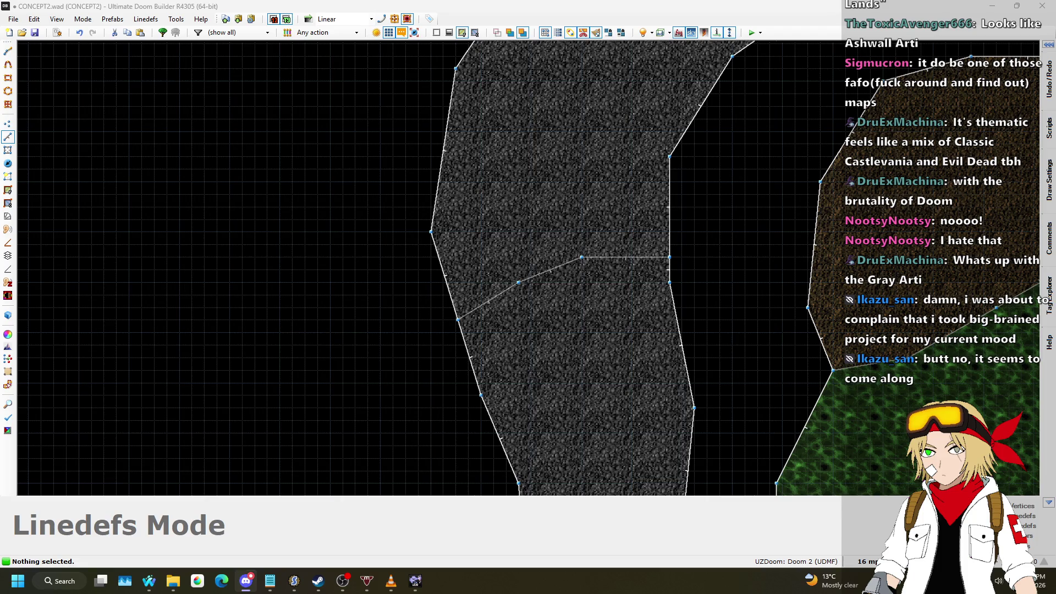
- Return to Lines mode and draw a bent divider across the lower part of the gray path
scroll(728, 307, "down", 4)
scroll(495, 237, "up", 3)
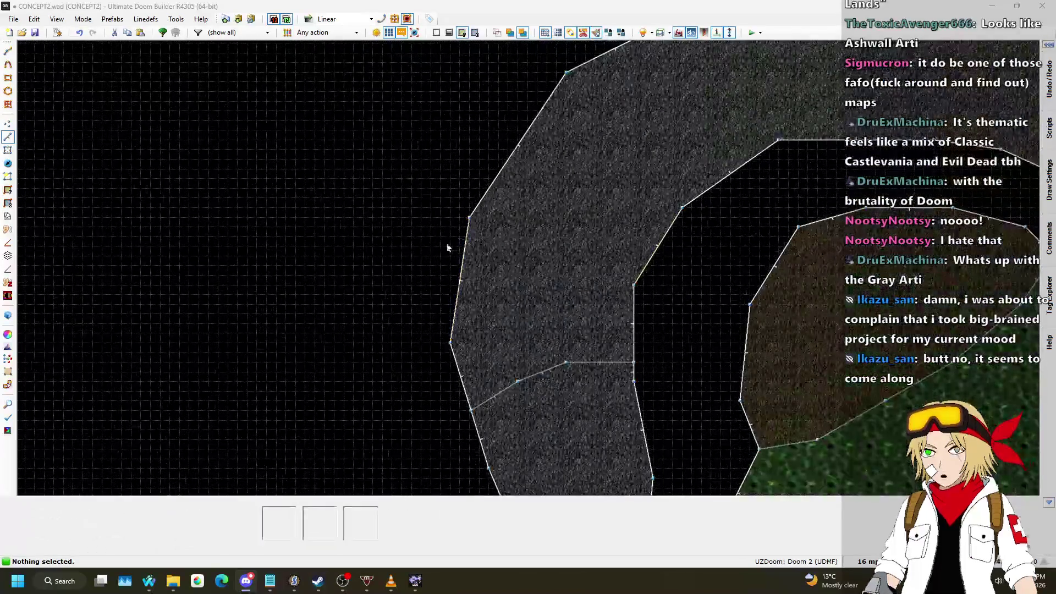
key("l")
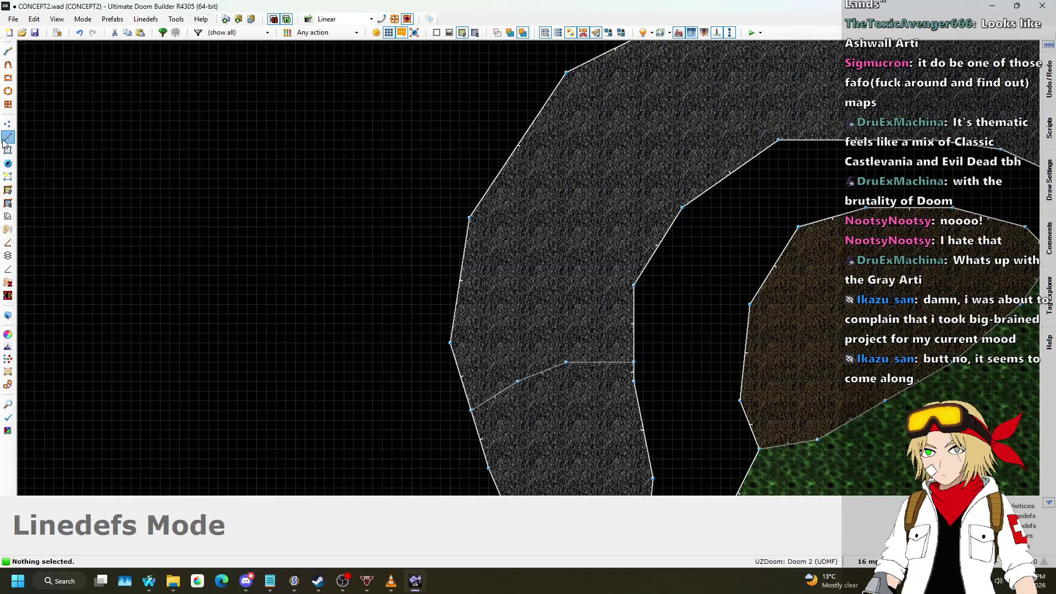
key("d")
left_click(450, 343)
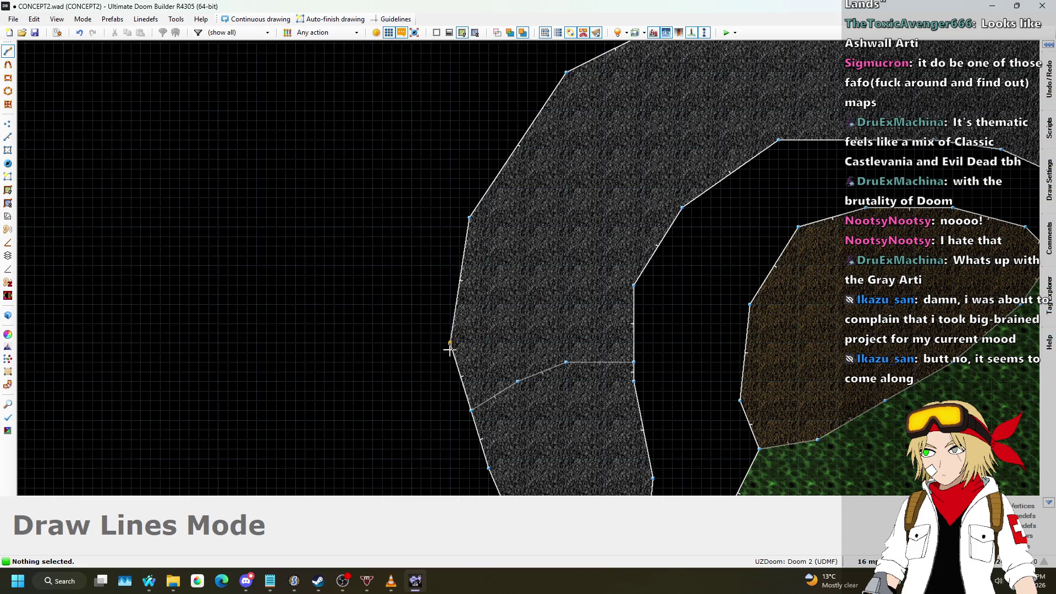
left_click(546, 323)
left_click(634, 314)
- Draw two more multi-point dividers across the path further up, ending on the inner edge
key("d")
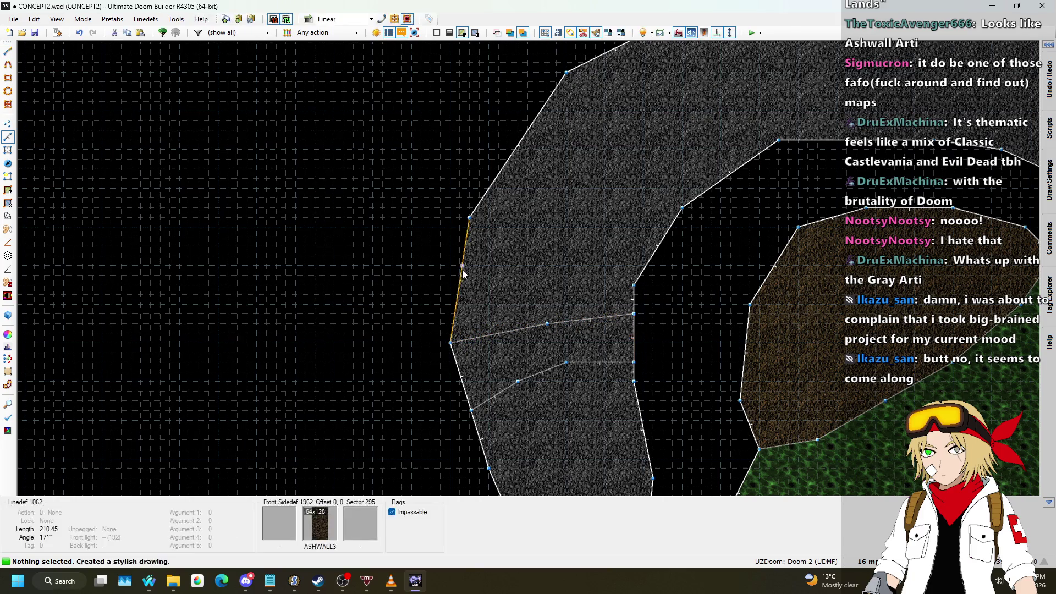
left_click(462, 266)
left_click(517, 285)
left_click(595, 294)
left_click(634, 285)
key("d")
left_click(495, 179)
left_click(528, 217)
left_click(595, 246)
left_click(646, 266)
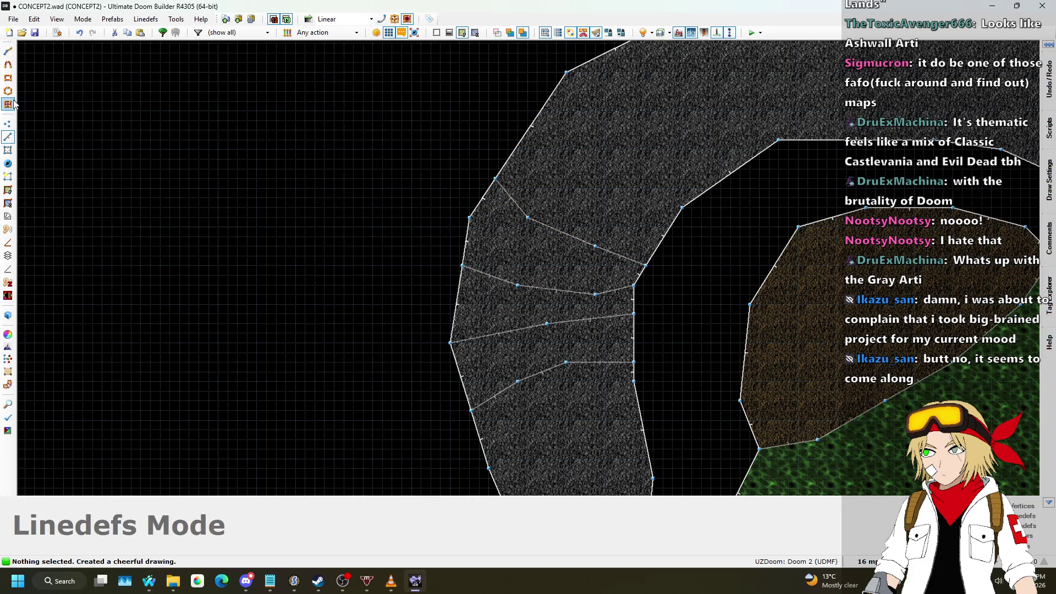
- In Vertices mode, nudge two divider vertices to straighten their bends
left_click(7, 125)
scroll(530, 295, "down", 2)
scroll(476, 264, "up", 2)
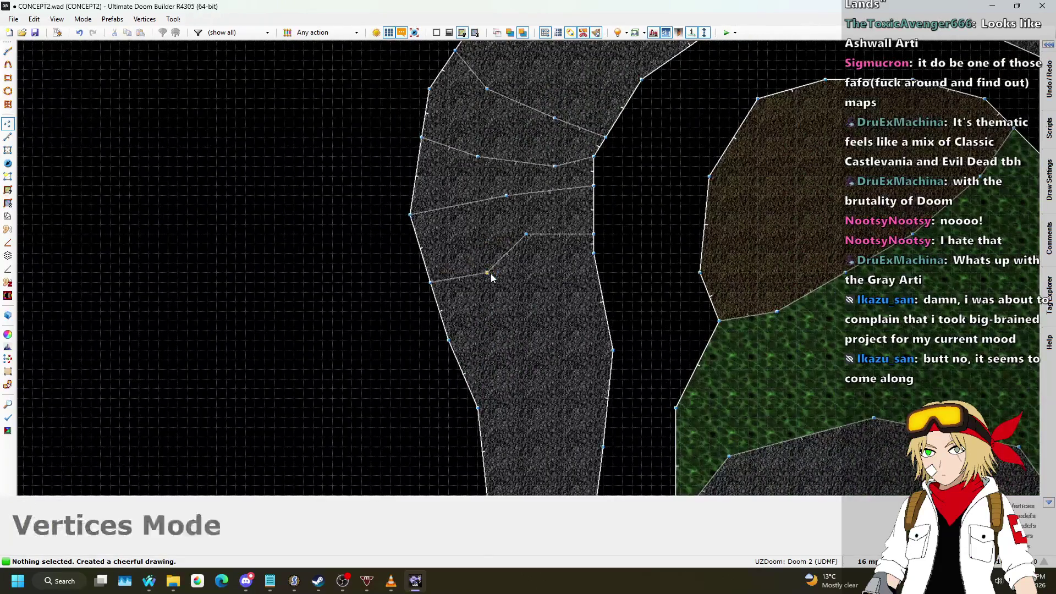
left_click_drag(527, 263, 536, 263)
left_click_drag(506, 198, 506, 208)
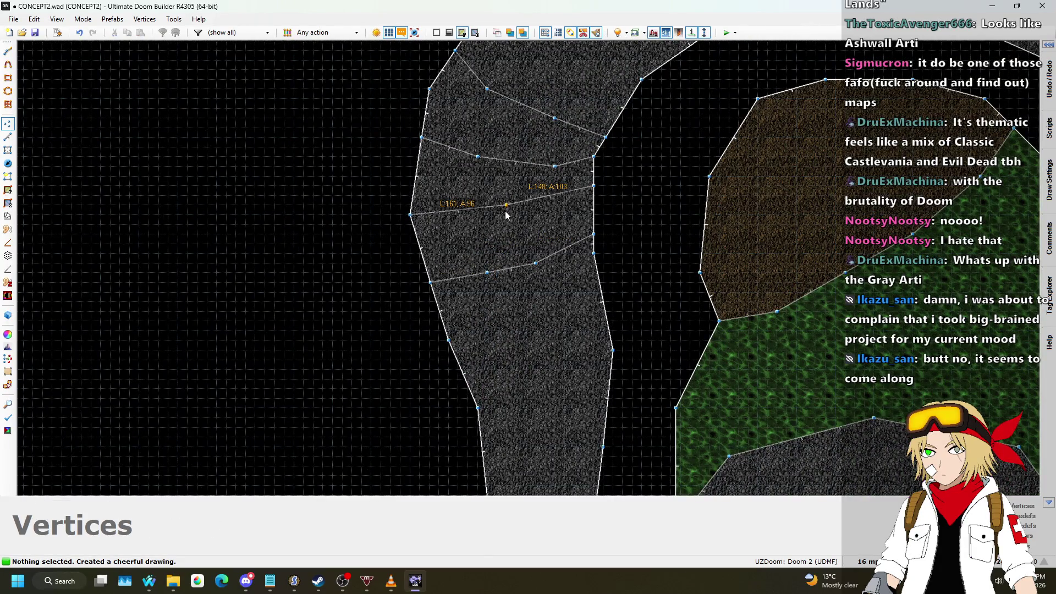
scroll(464, 296, "down", 2)
- Back in Lines mode, draw two more dividers across the path's upper stretch
left_click(7, 137)
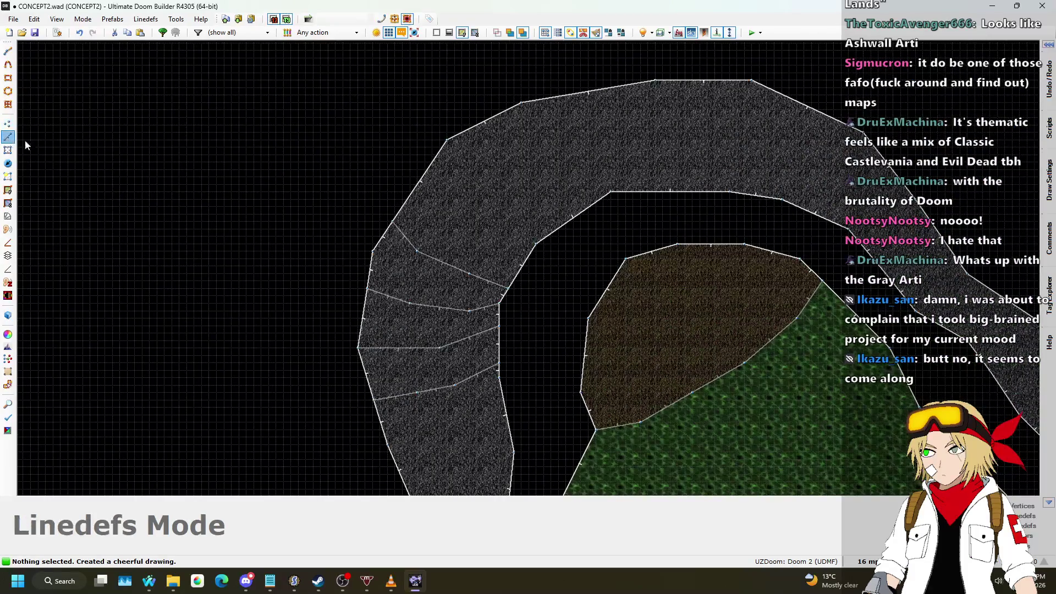
key("space")
left_click(470, 237)
left_click(521, 265)
key("space")
left_click(482, 168)
left_click(528, 206)
left_click(555, 229)
right_click(555, 229)
- Add two dividers near the top edge, undoing one misplaced point
key("space")
left_click(559, 132)
left_click(594, 201)
right_click(594, 201)
key("space")
left_click(619, 86)
left_click(633, 132)
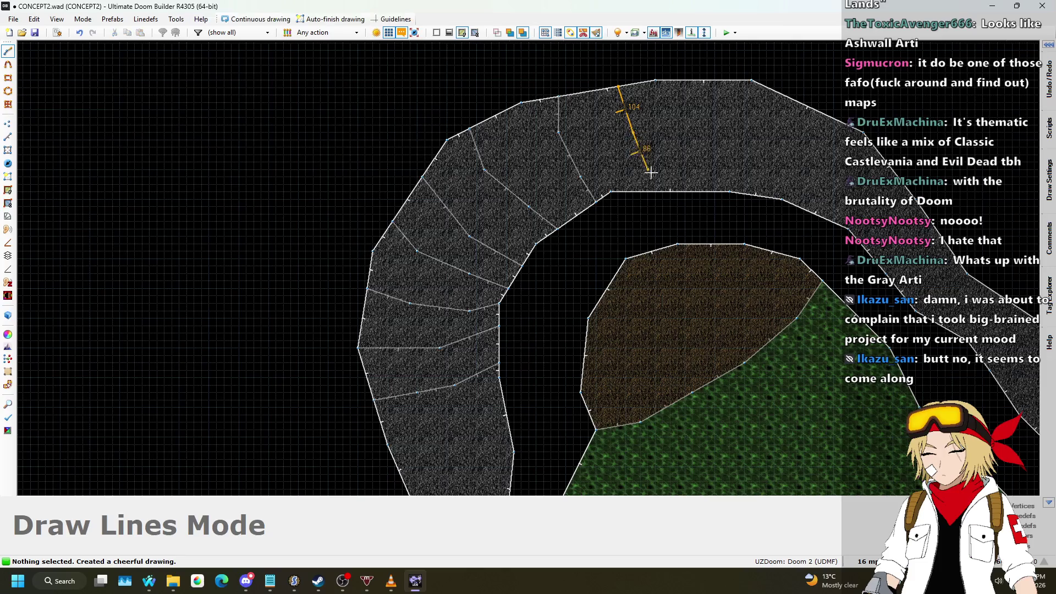
key("BackSpace")
scroll(619, 137, "down", 1)
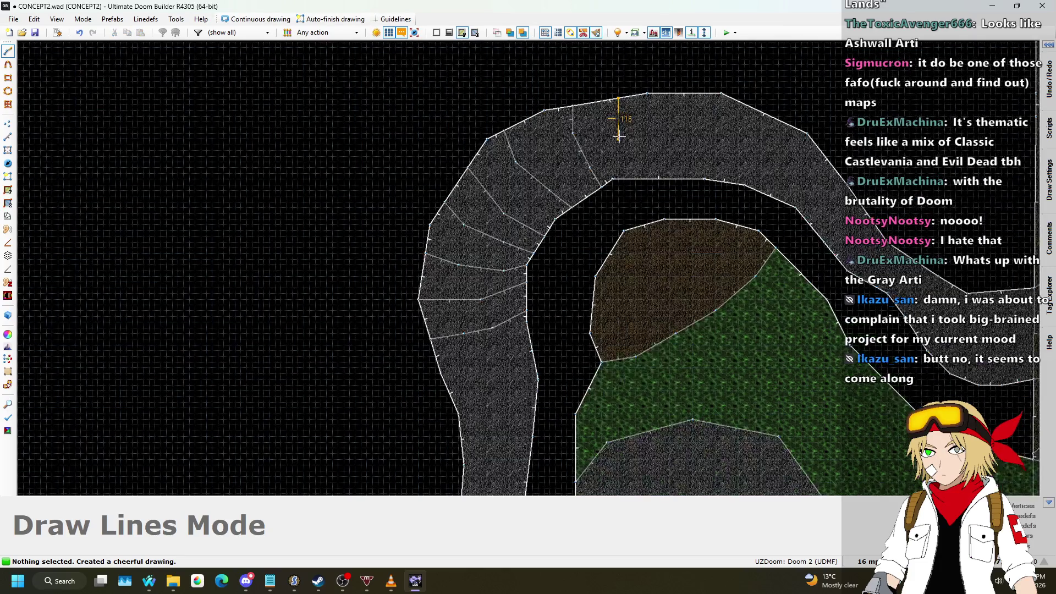
left_click(635, 179)
right_click(636, 179)
- Draw a bent divider from the top edge and a near-vertical divider beside it
key("space")
left_click(687, 95)
left_click(672, 129)
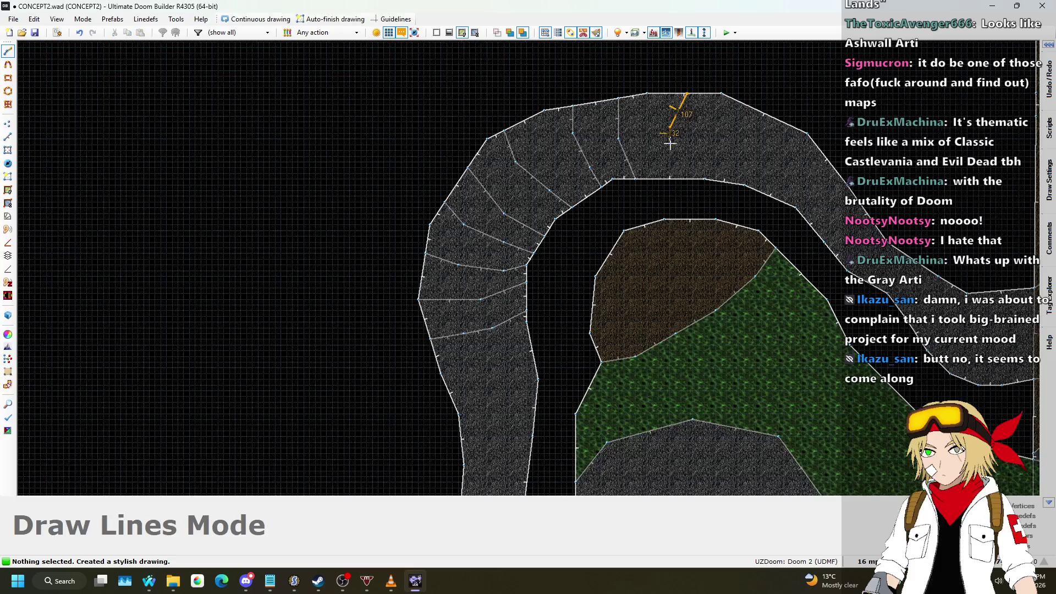
left_click(678, 179)
right_click(678, 179)
scroll(649, 110, "up", 2)
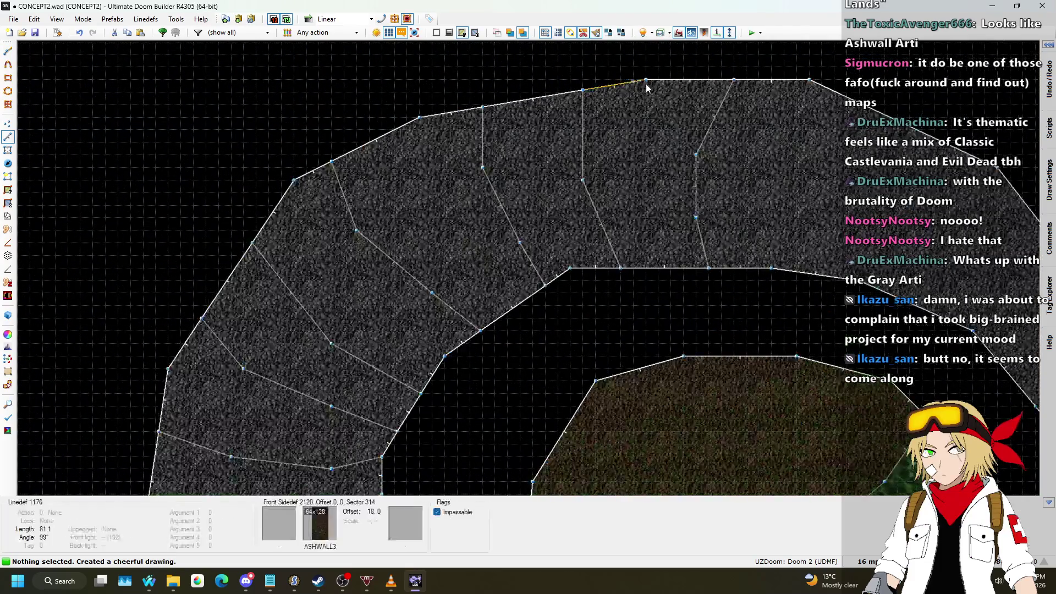
key("space")
left_click(637, 149)
left_click(648, 227)
left_click(660, 269)
right_click(659, 268)
scroll(586, 147, "down", 2)
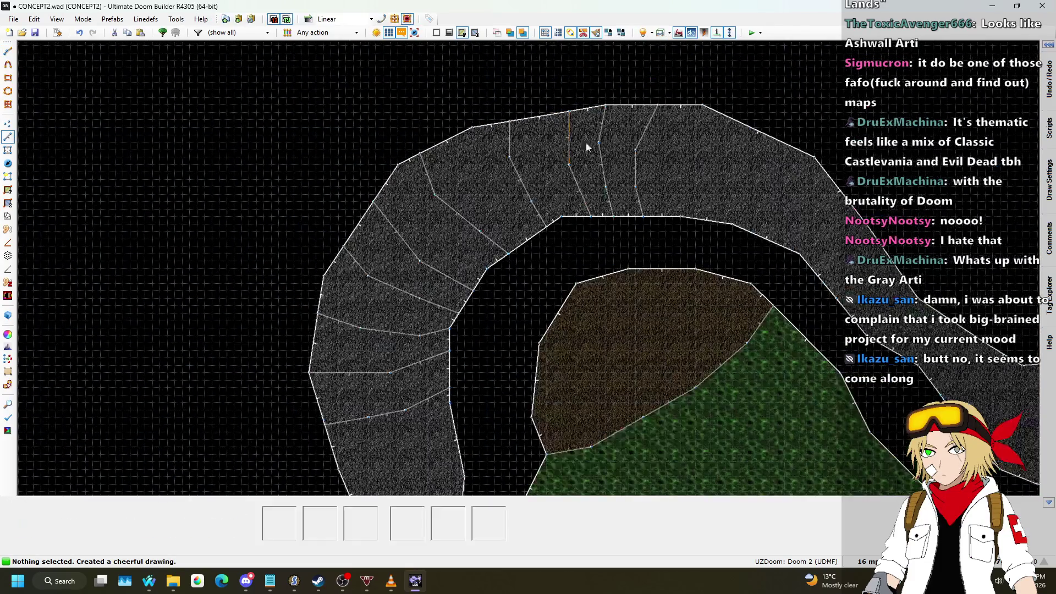
scroll(686, 151, "up", 2)
- Draw two four-point dividers across the path's upper right stretch
key("space")
left_click(739, 83)
left_click(714, 148)
left_click(689, 185)
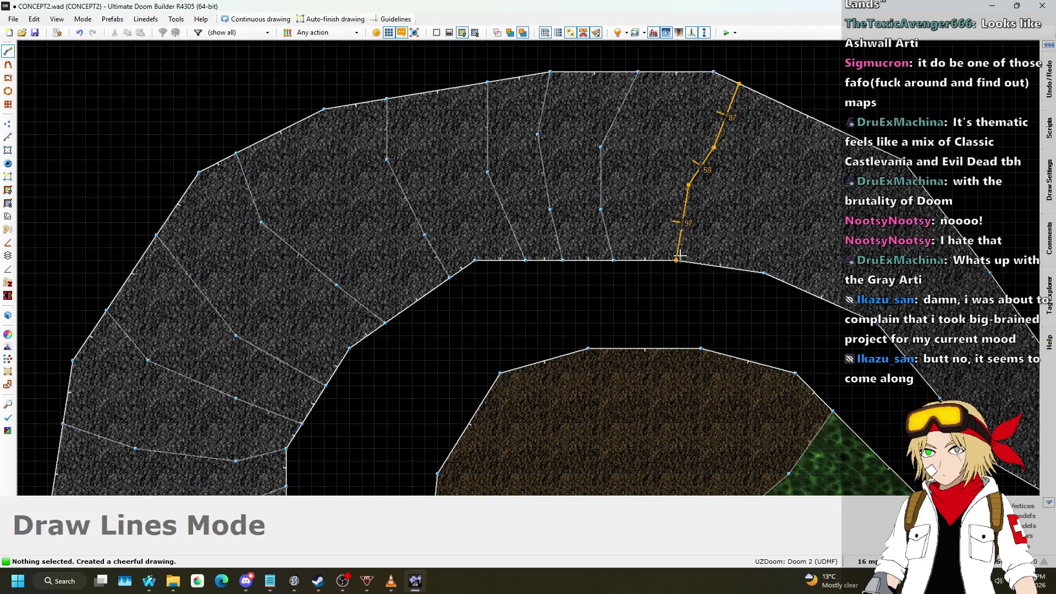
left_click(676, 259)
scroll(677, 220, "down", 2)
scroll(790, 113, "up", 2)
key("space")
left_click(805, 108)
left_click(773, 145)
left_click(740, 193)
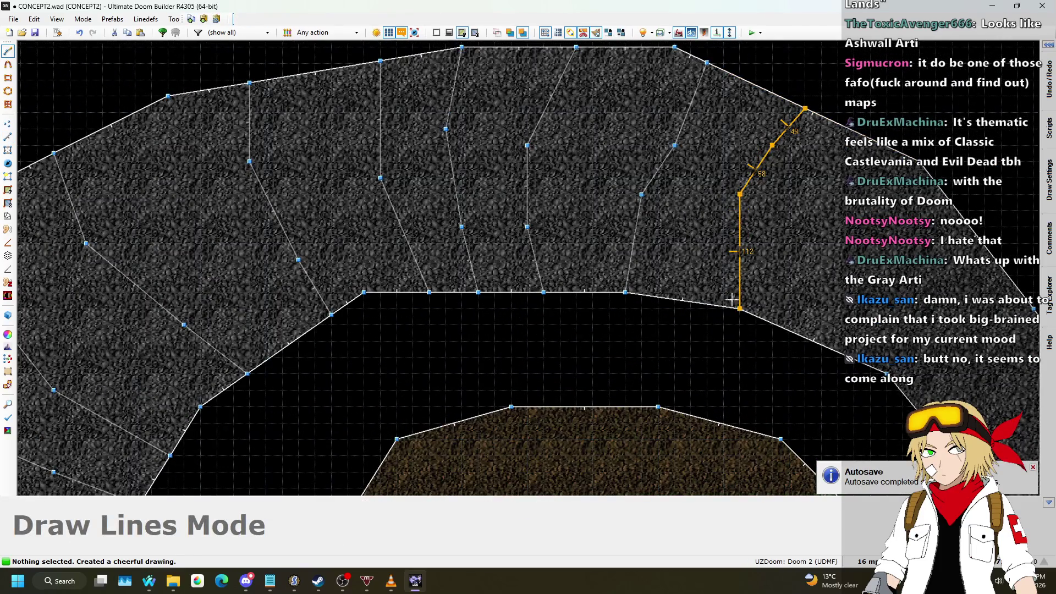
left_click(733, 305)
scroll(732, 304, "down", 1)
- Add two more four-point dividers between the outer and inner edges on the right
key("space")
left_click(713, 143)
left_click(698, 186)
left_click(689, 231)
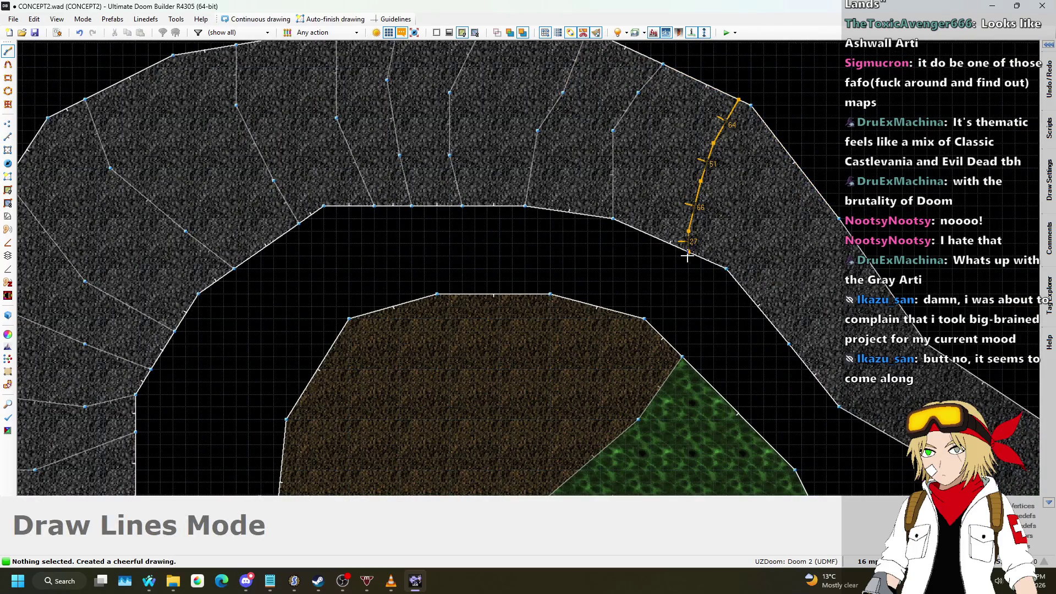
left_click(688, 255)
scroll(727, 119, "down", 1)
key("space")
left_click(784, 159)
left_click(757, 196)
left_click(737, 216)
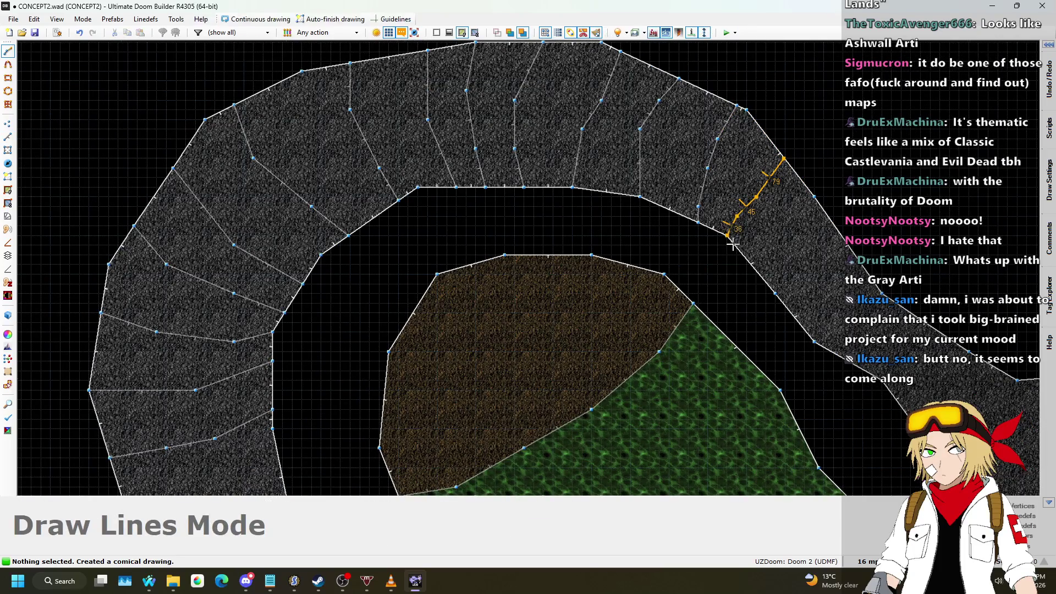
left_click(732, 242)
scroll(675, 150, "down", 2)
scroll(676, 151, "up", 3)
- Draw two further dividers converging on the inner edge of the right stretch
key("space")
left_click(741, 119)
left_click(715, 156)
left_click(691, 181)
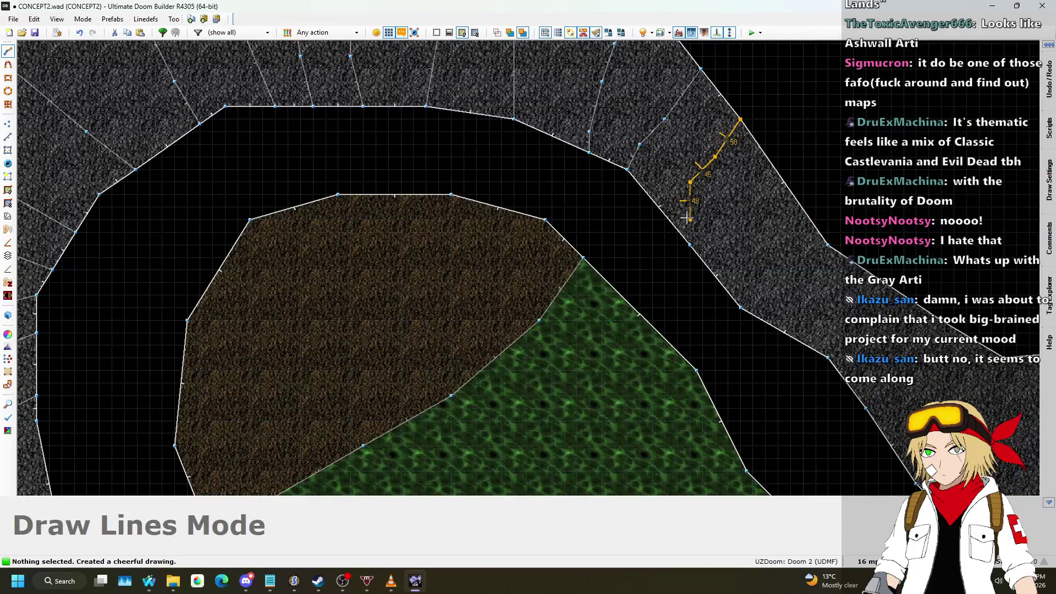
left_click(689, 242)
scroll(689, 232, "down", 2)
scroll(690, 209, "up", 2)
key("space")
left_click(746, 147)
left_click(726, 171)
left_click(688, 242)
scroll(687, 237, "down", 2)
scroll(737, 198, "up", 2)
- Draw a short two-point divider across the right side of the path
key("space")
left_click(763, 177)
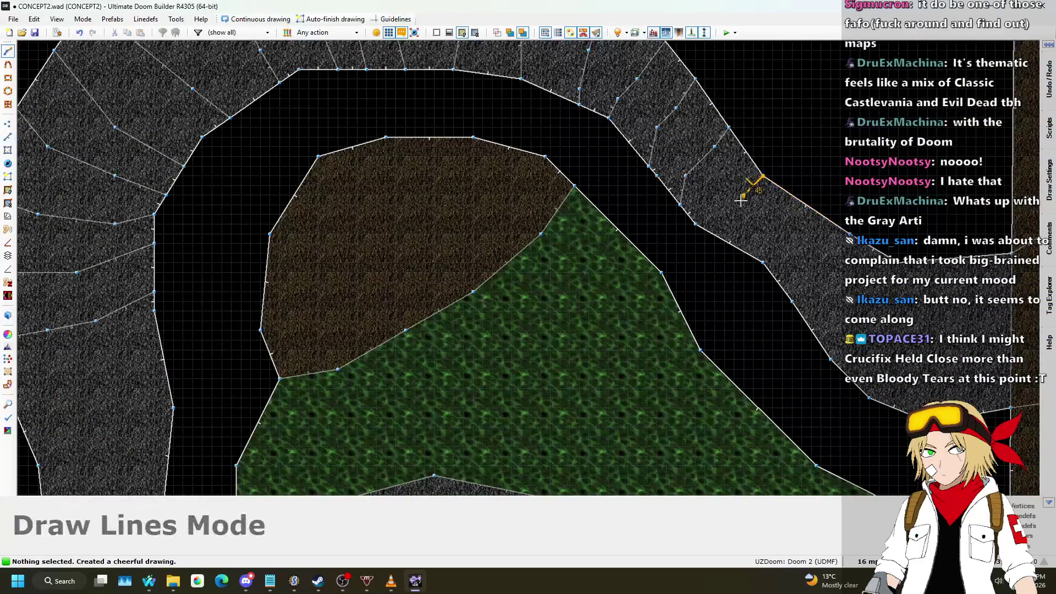
left_click(725, 240)
scroll(769, 175, "up", 3)
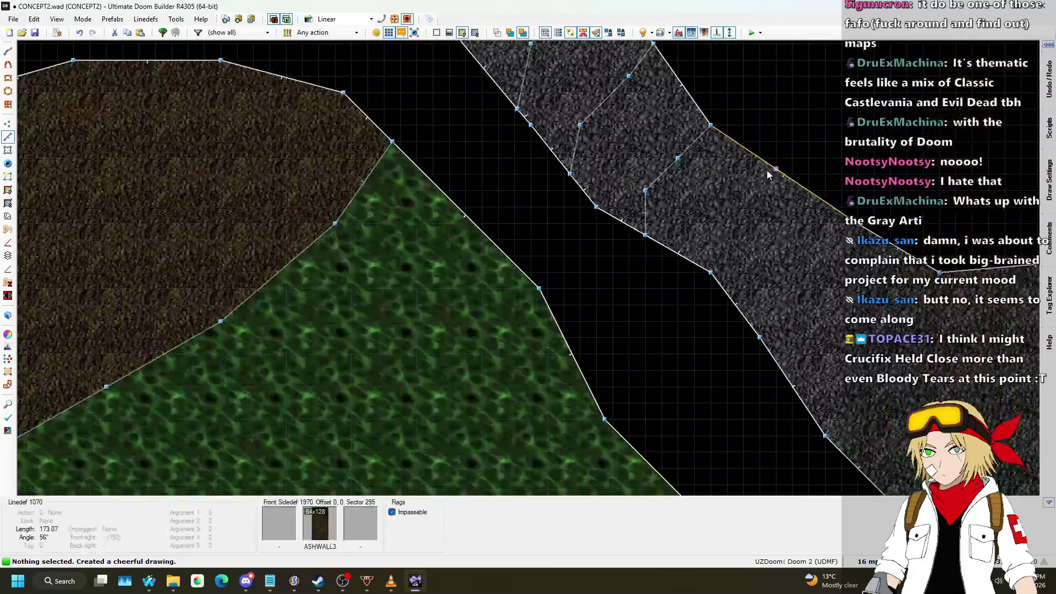
- Add two three-point dividers splitting the gray path sector on the right
key("space")
left_click(769, 175)
left_click(732, 234)
left_click(711, 272)
scroll(752, 196, "down", 2)
scroll(796, 175, "up", 2)
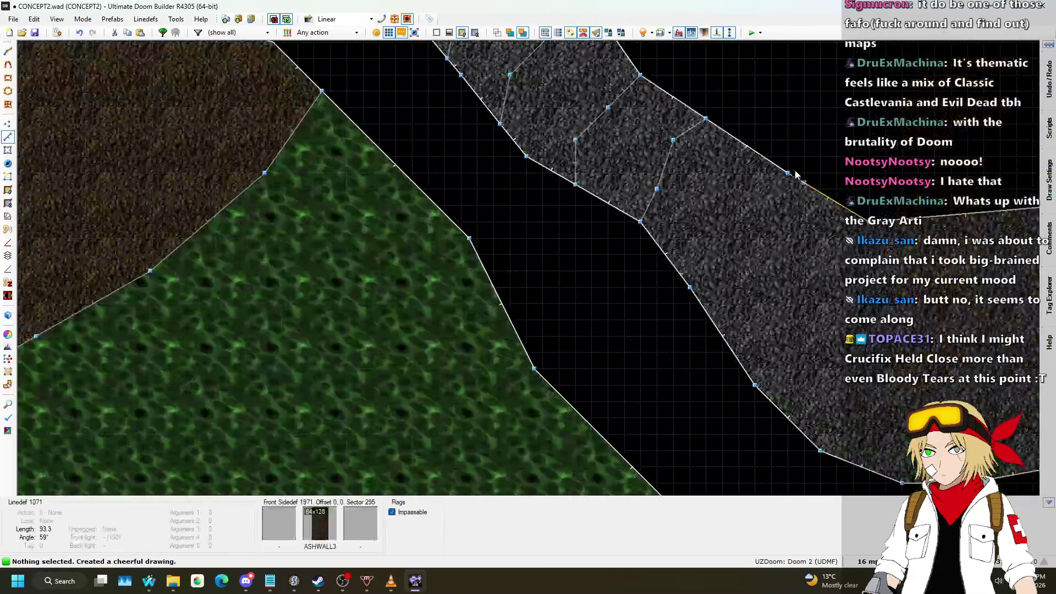
key("space")
left_click(772, 189)
left_click(723, 239)
left_click(690, 287)
scroll(784, 178, "up", 2)
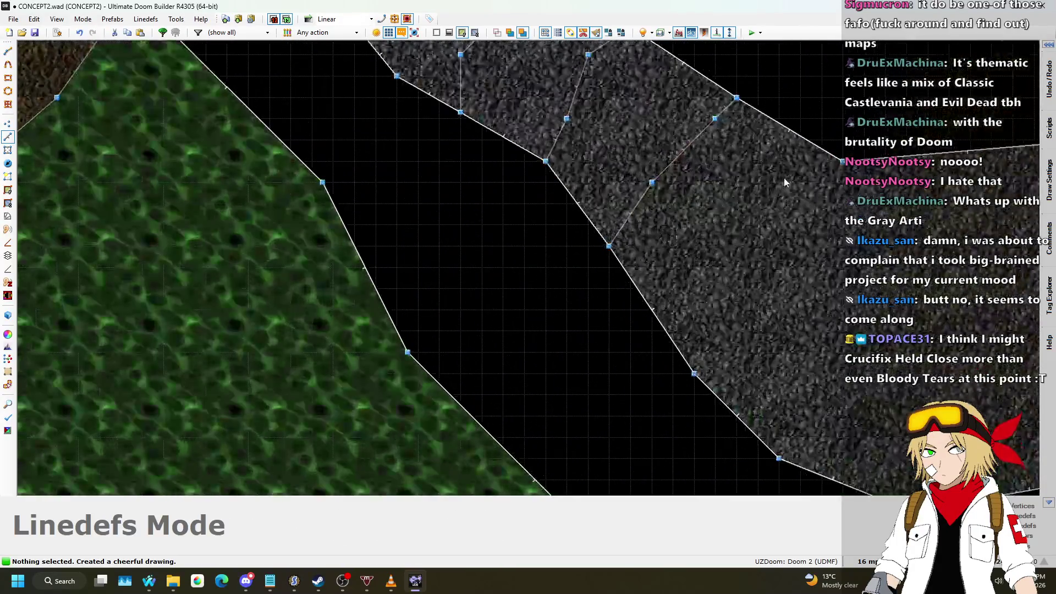
scroll(784, 177, "down", 2)
- Draw a long four-point dividing line running down the right side of the path
key("space")
left_click(798, 161)
left_click(726, 247)
left_click(695, 315)
left_click(694, 378)
scroll(773, 163, "down", 3)
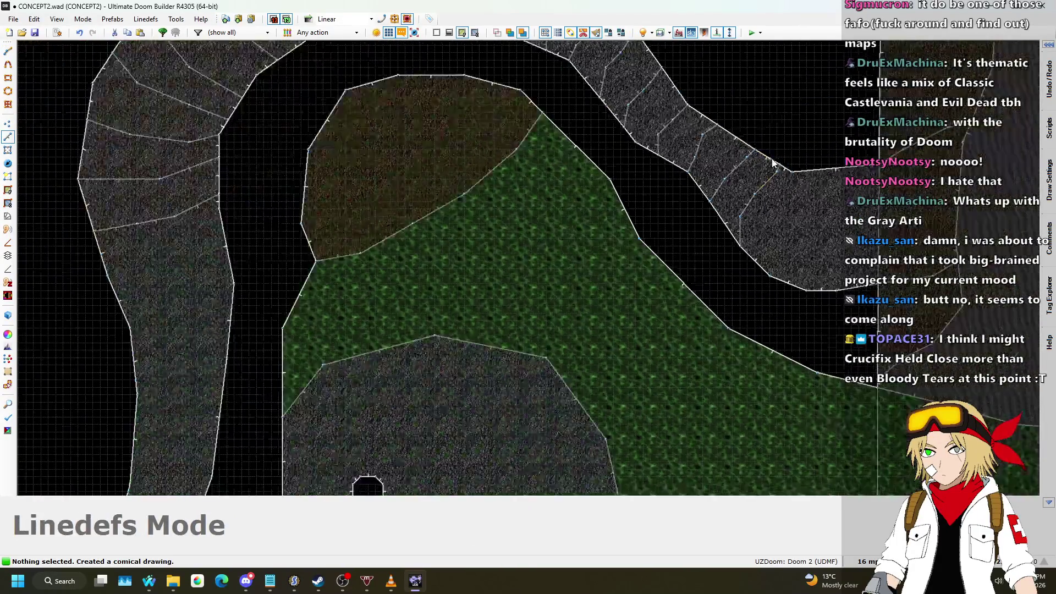
scroll(773, 163, "down", 4)
scroll(562, 183, "down", 1)
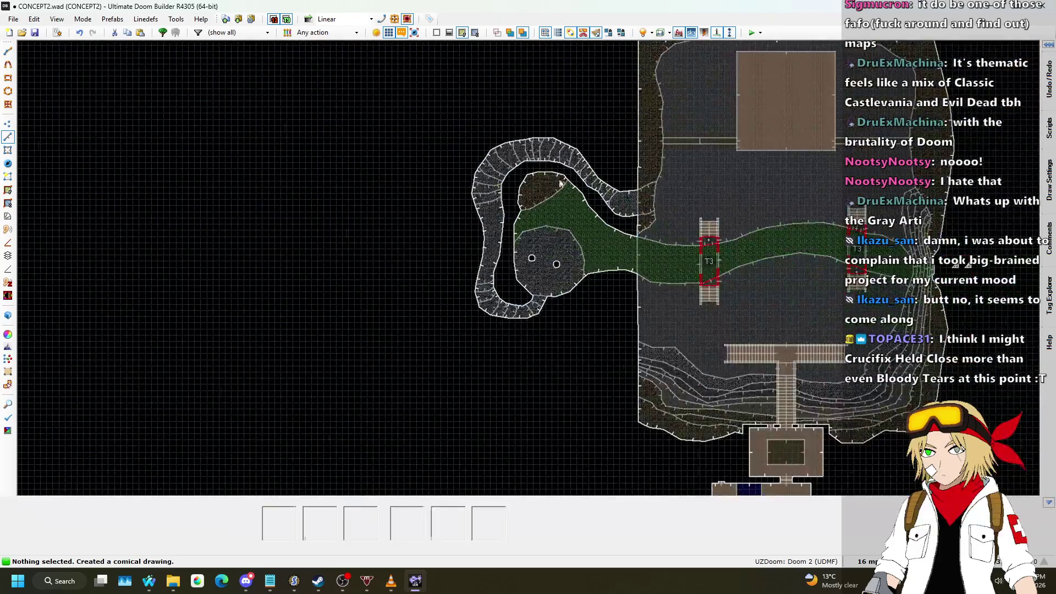
scroll(561, 183, "up", 3)
key("l")
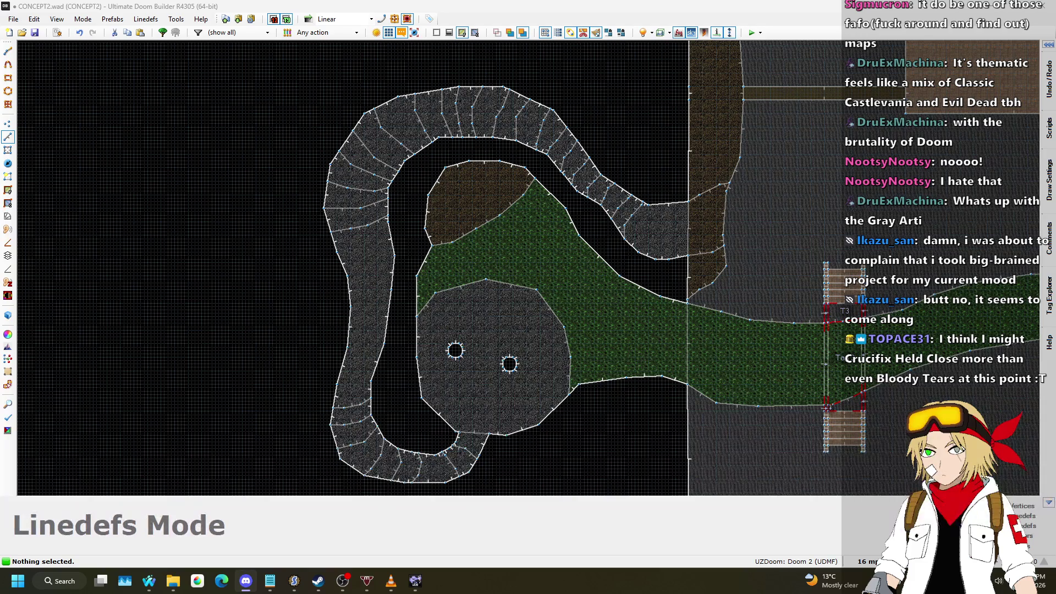
key("alt+Tab")
key("alt+Tab")
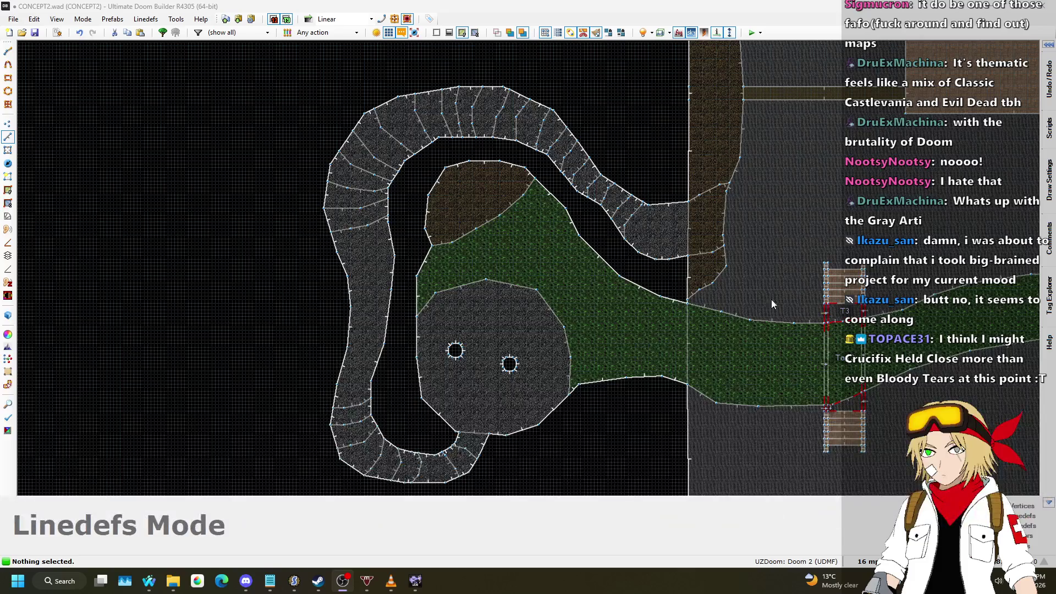
key("alt+Tab")
key("alt+Tab")
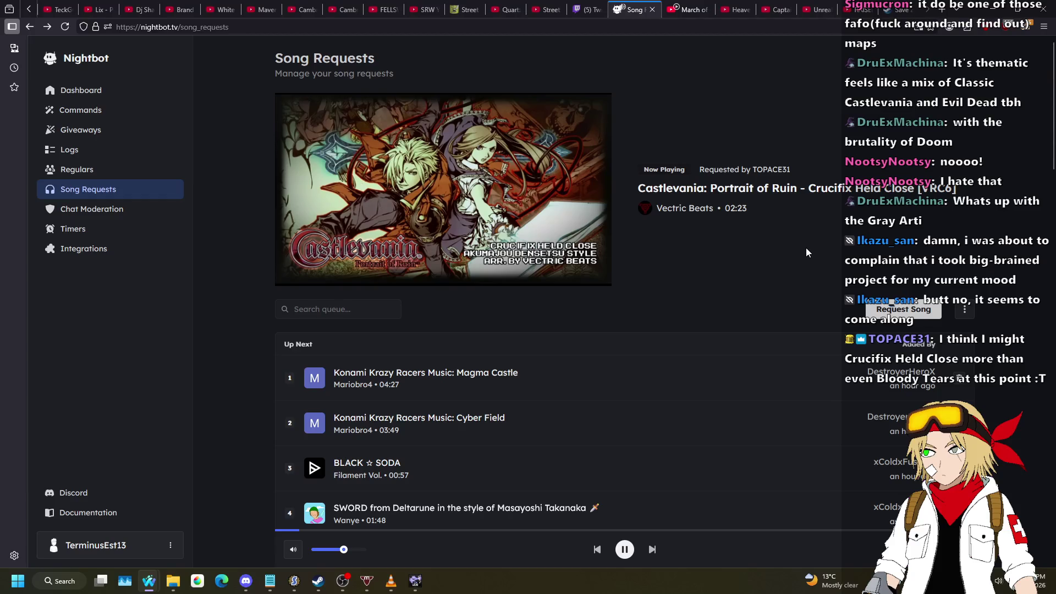
- Open the playing Castlevania track in a background tab, then pause and resume the video
middle_click(803, 190)
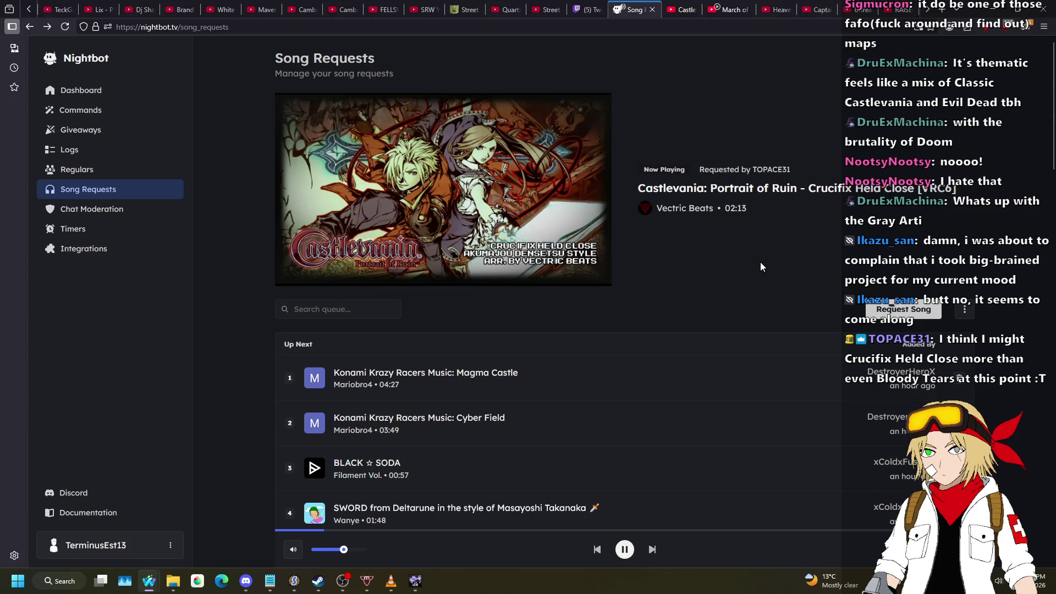
mouse_move(296, 280)
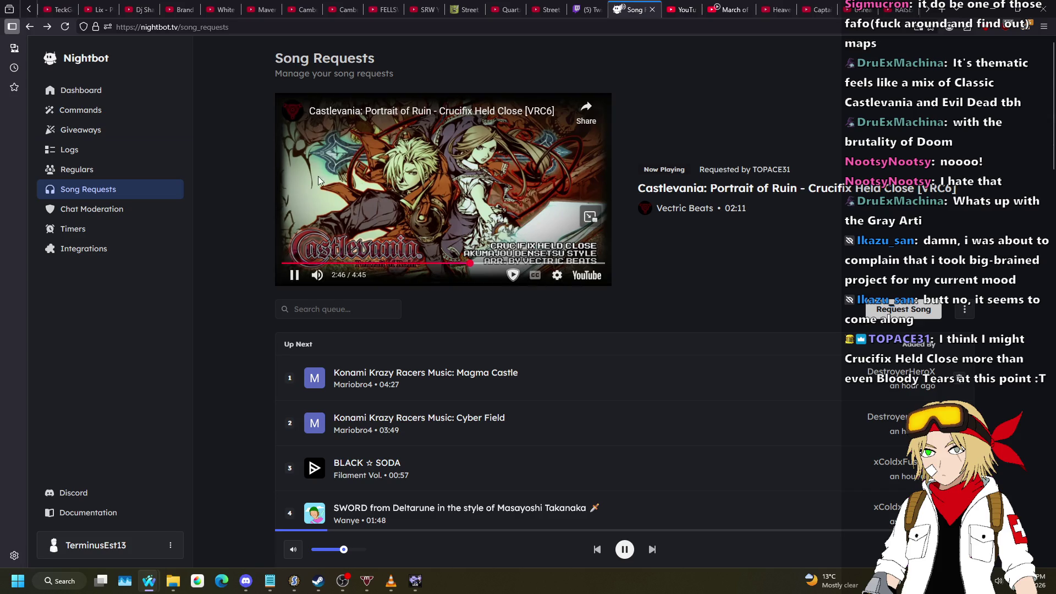
left_click(295, 277)
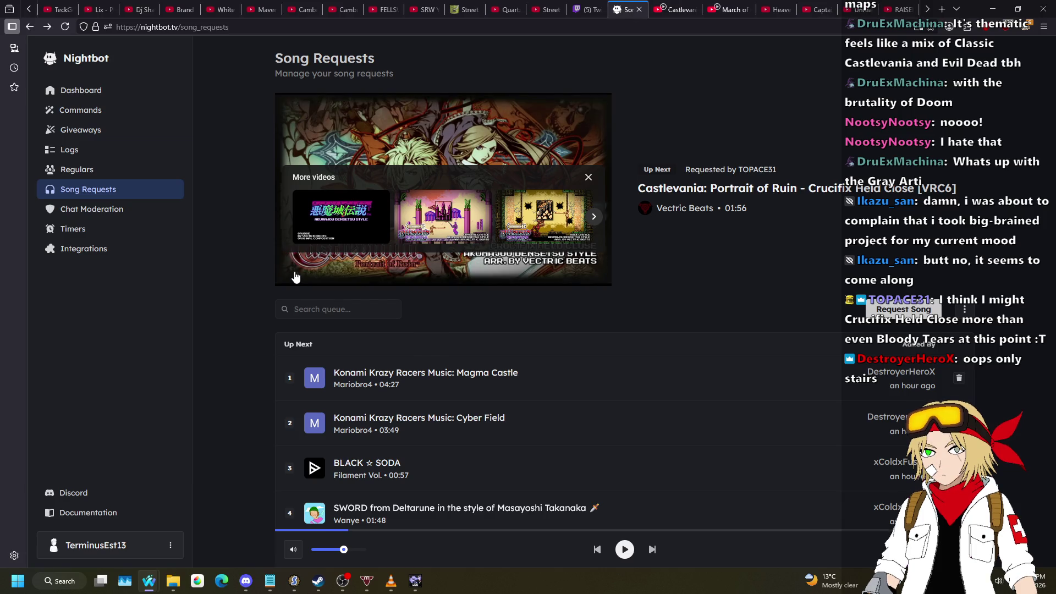
mouse_move(296, 276)
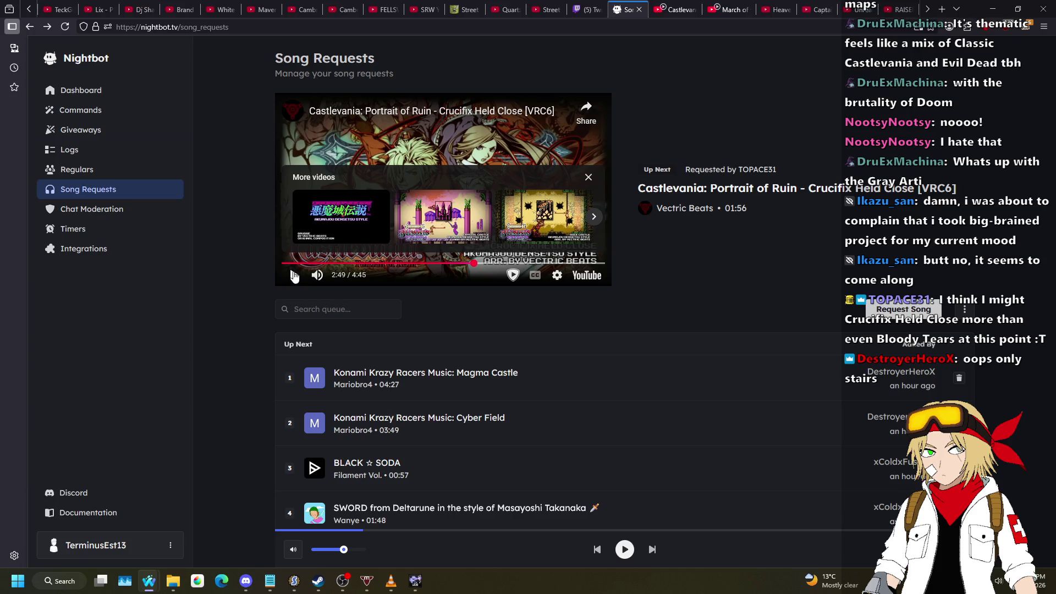
left_click(294, 276)
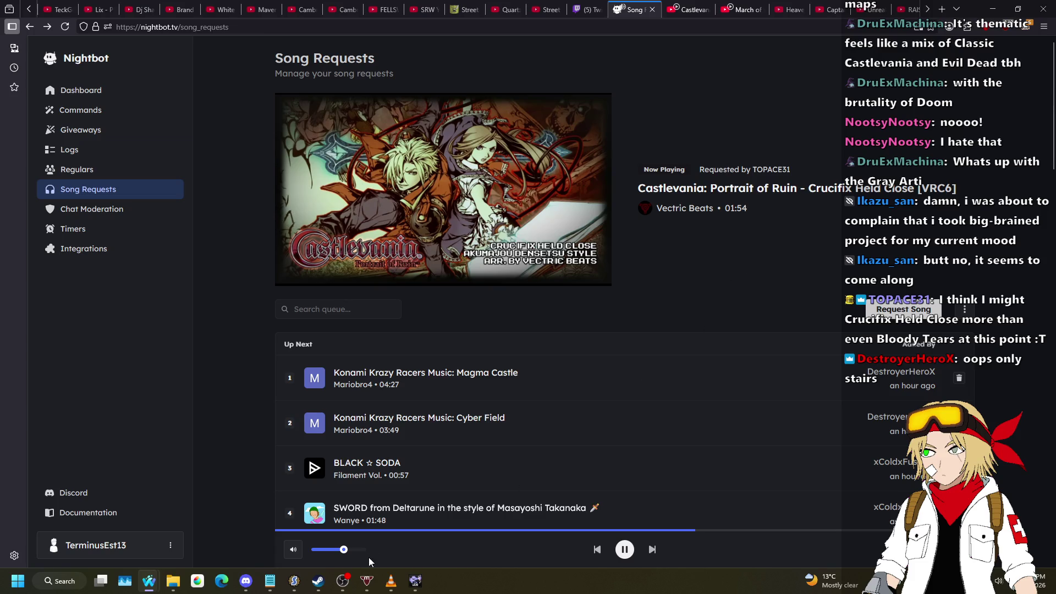
left_click(246, 581)
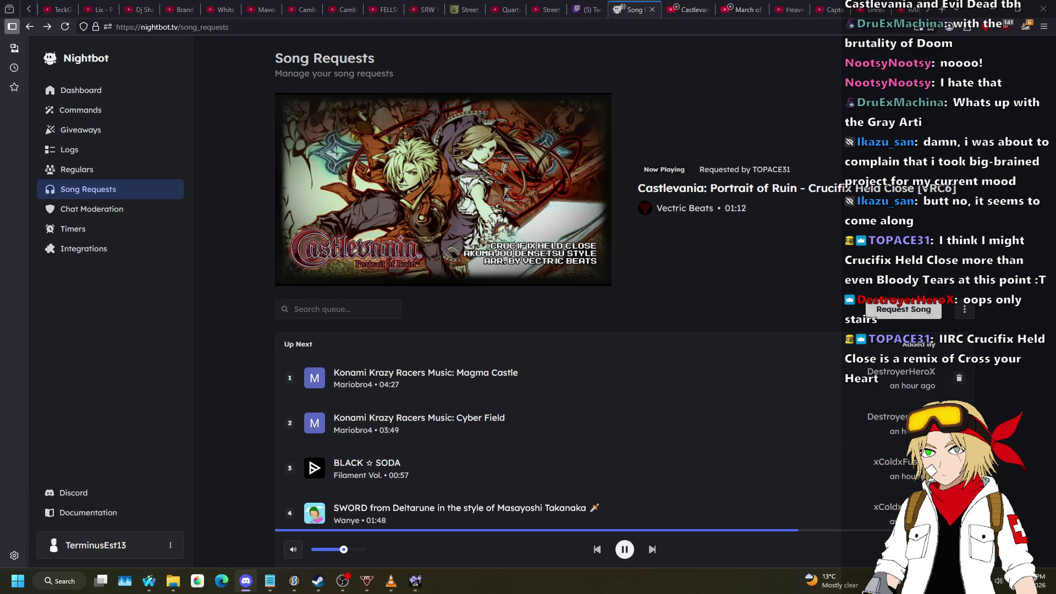
- Request 'Cross Your Heart (Stage 1) - Haunted Castle Revisited' and drag it to the top of Up Next
key("alt+Tab")
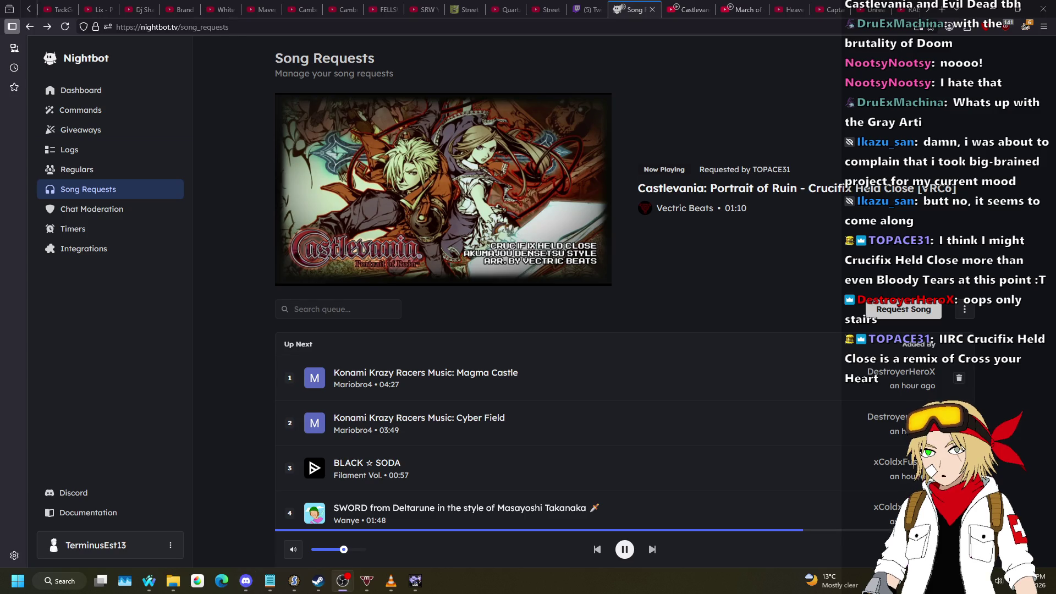
left_click(926, 311)
type("cross your heart")
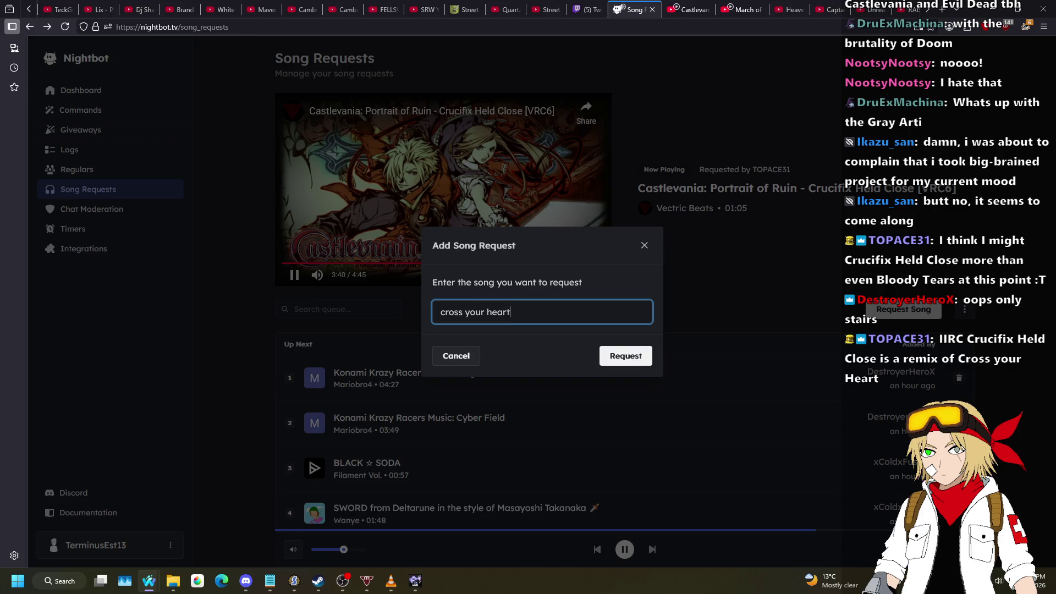
key("Return")
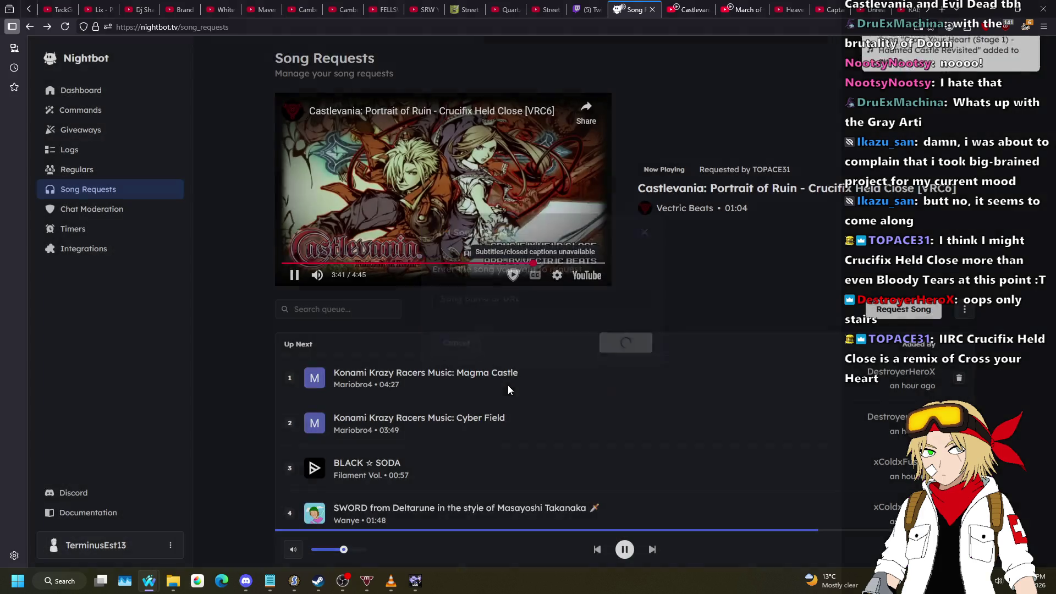
scroll(517, 325, "down", 3)
scroll(488, 247, "down", 6)
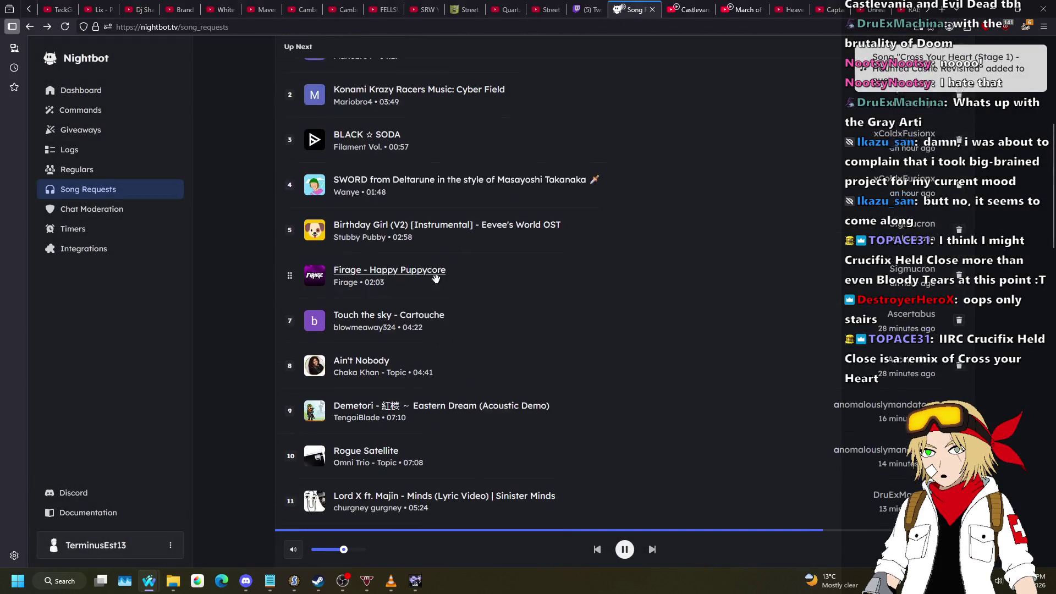
mouse_move(286, 421)
left_mouse_down()
mouse_move(317, 363)
mouse_move(315, 220)
left_mouse_up()
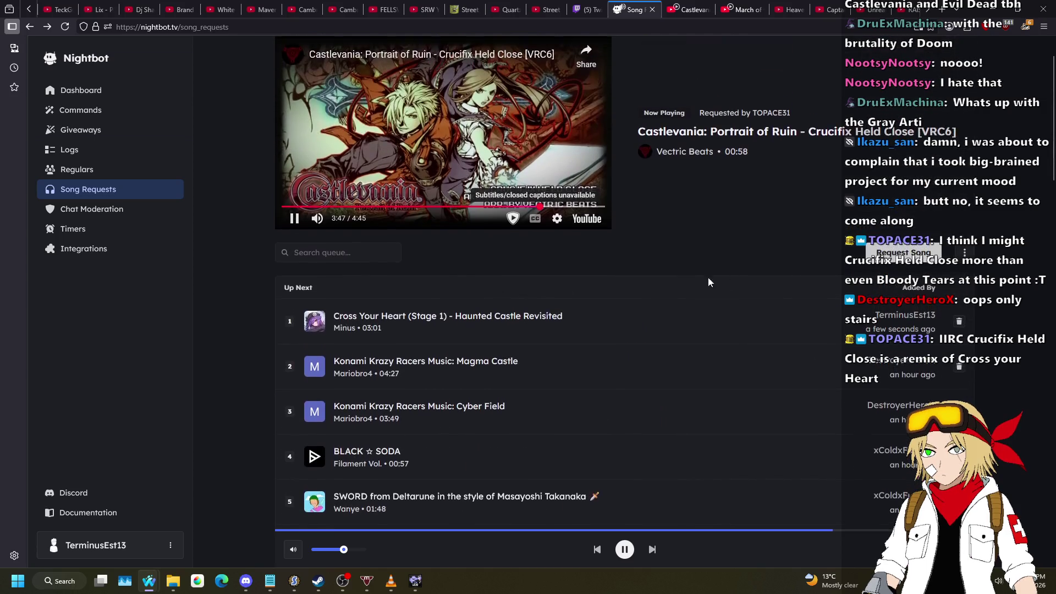
left_click(415, 581)
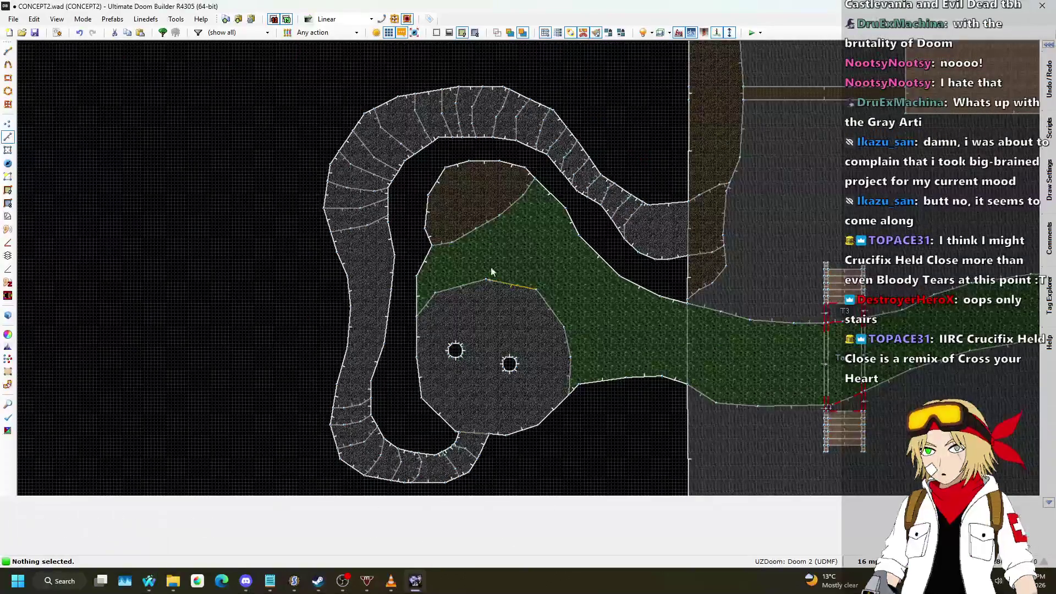
- In Visual Mode, select the gray path step floors and deselect a stray ceiling
key("w")
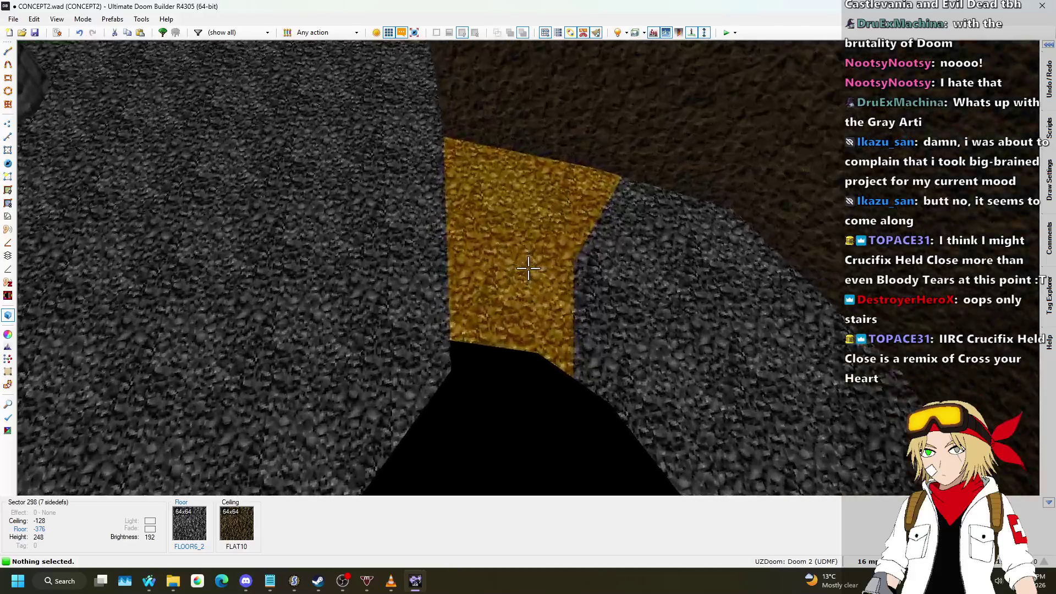
left_click(529, 268, "shift")
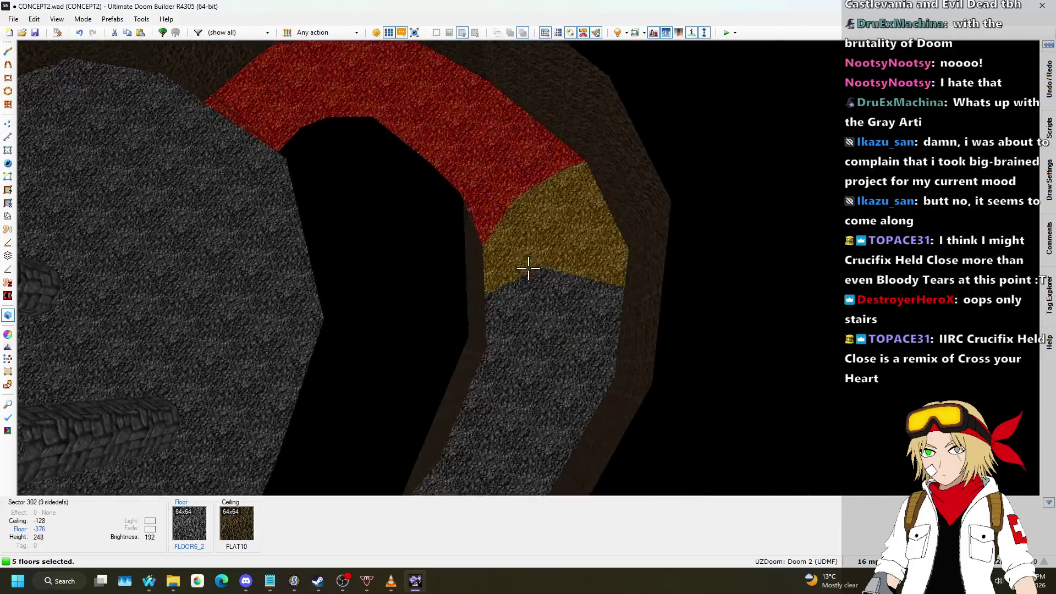
left_click(528, 268, "shift")
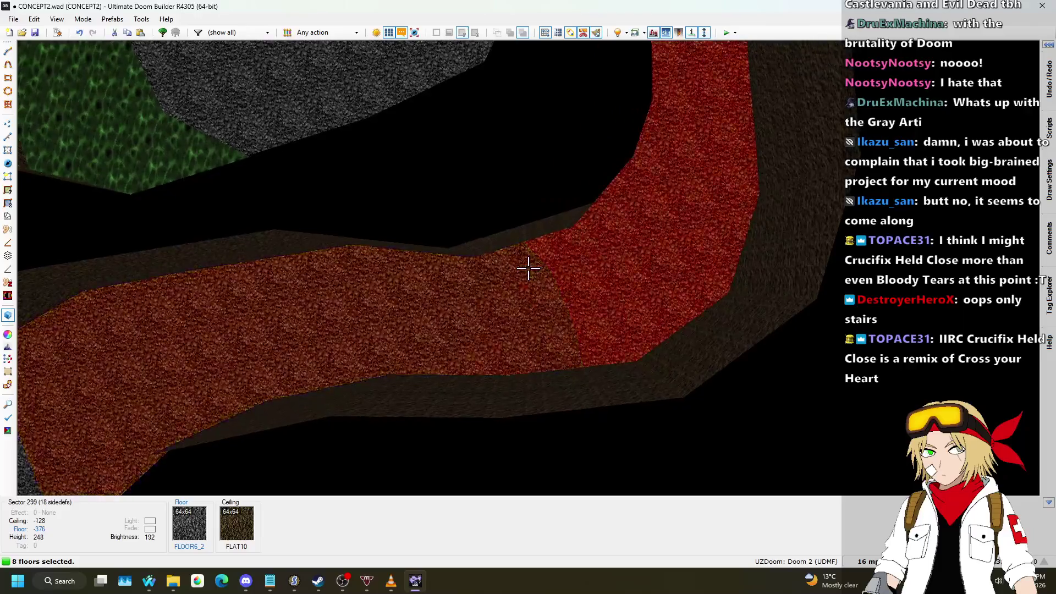
left_click(529, 268)
left_click(528, 267)
left_click(528, 268)
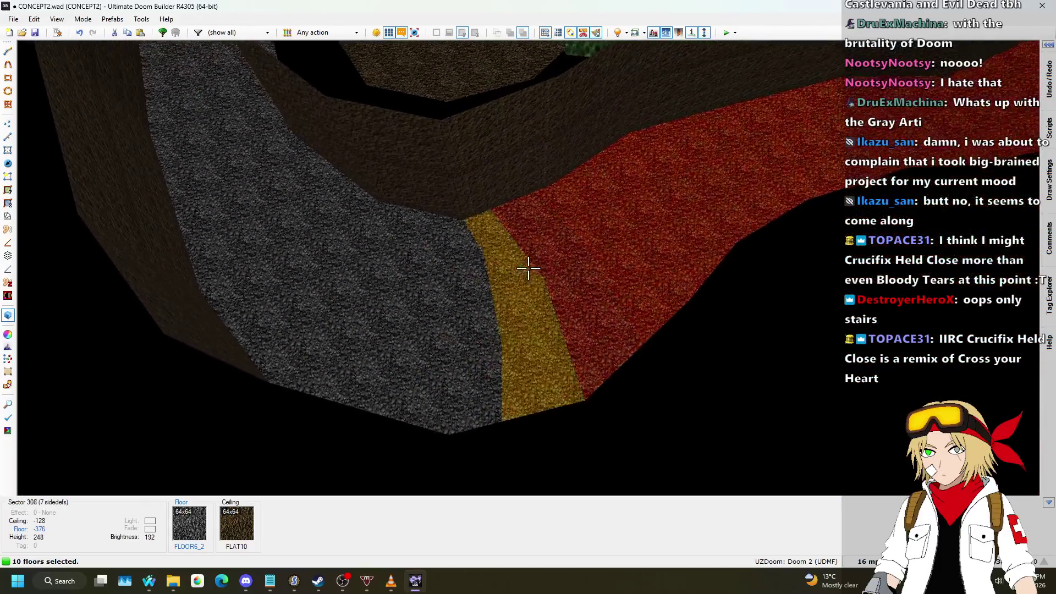
left_click(529, 268)
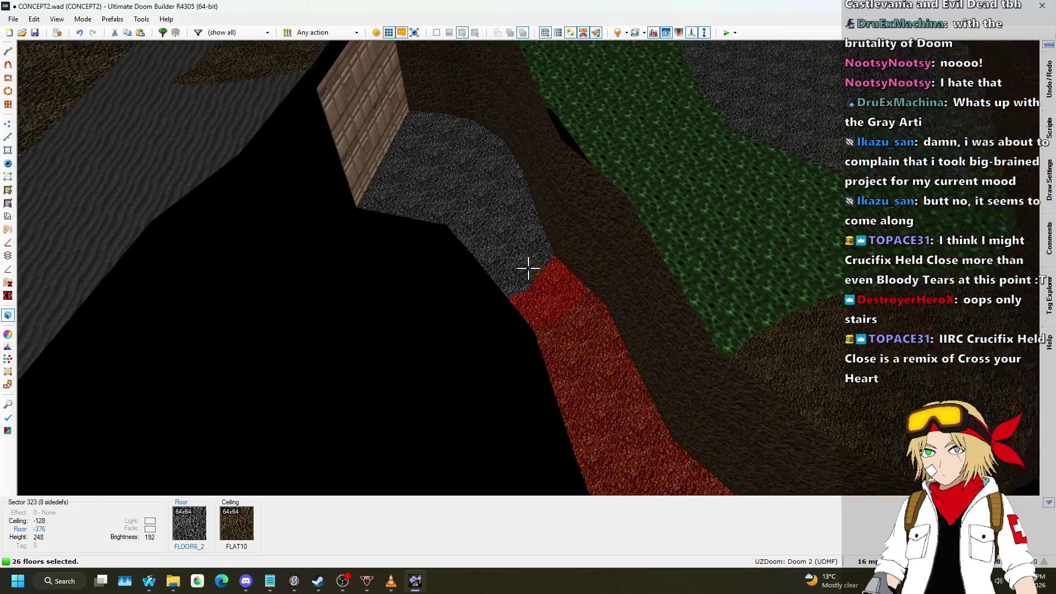
left_click(528, 268)
left_click(528, 268)
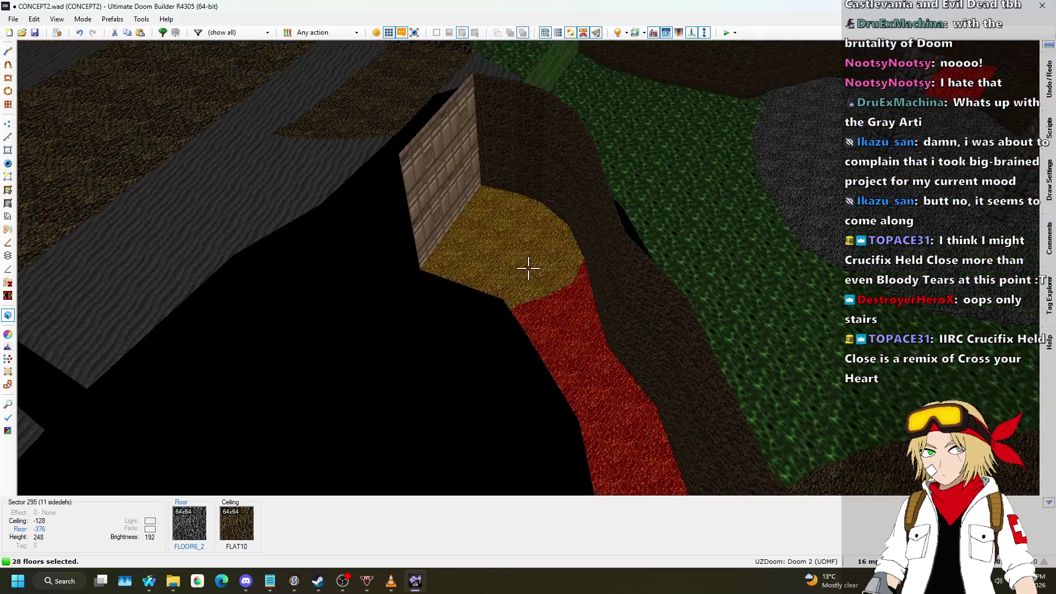
left_click(528, 268)
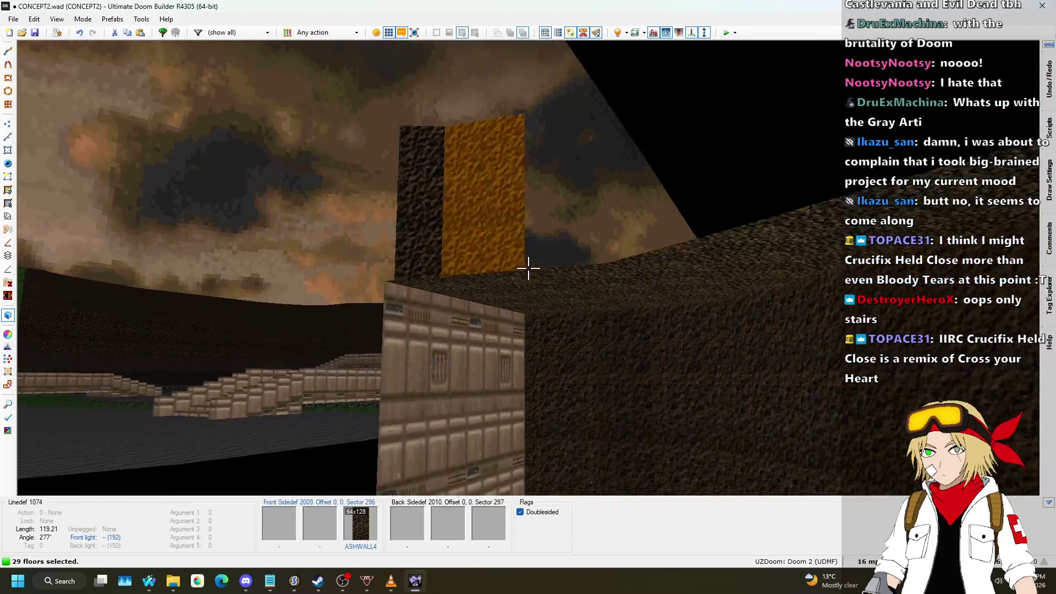
left_click(529, 268)
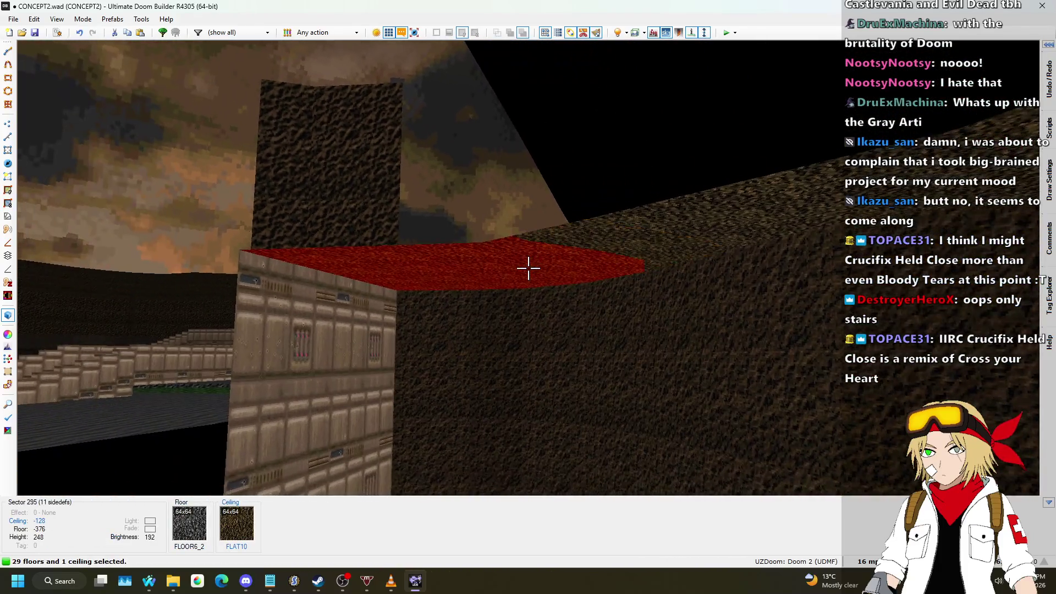
left_click(528, 268)
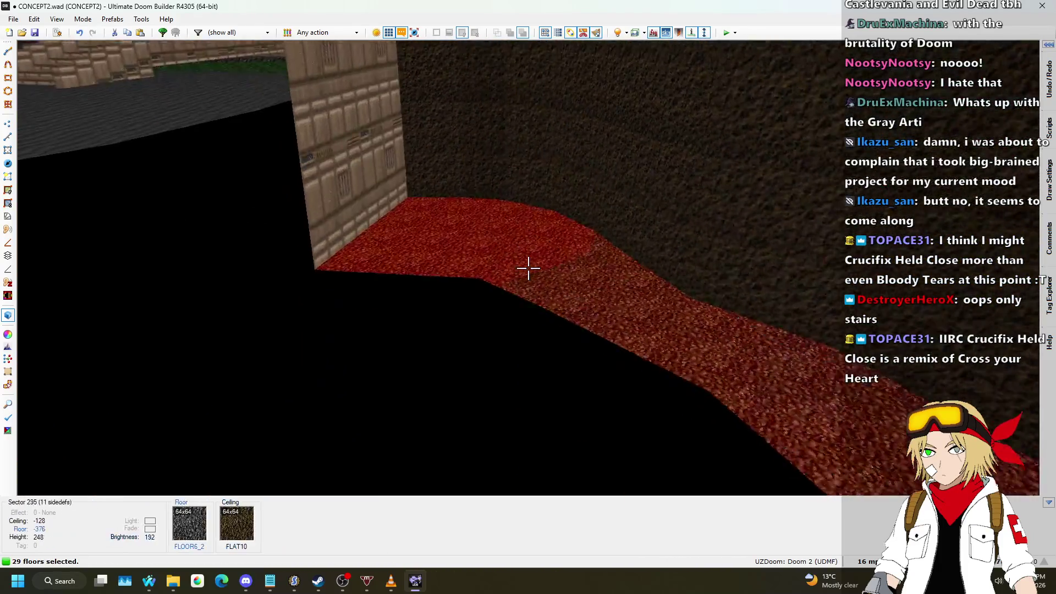
- Shift the selected path floors in stages to -368, -352, -328 and -296
key("w")
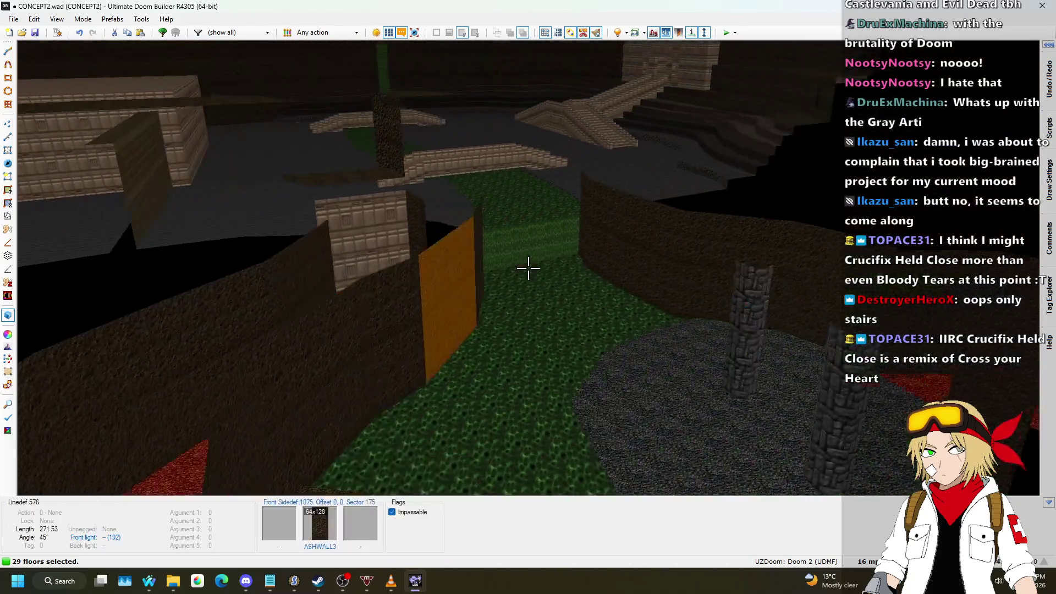
key("w")
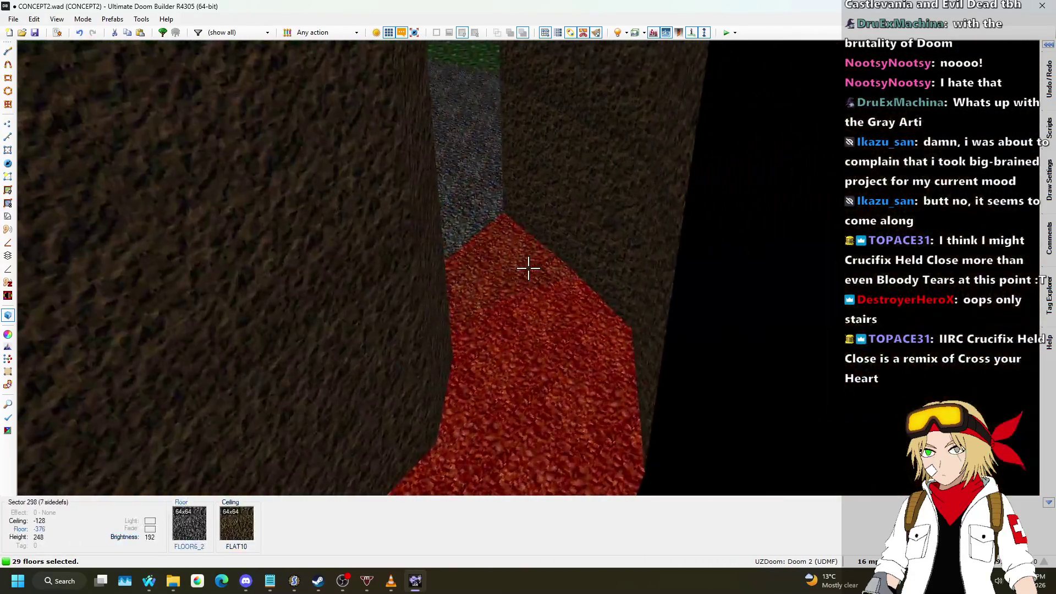
scroll(528, 268, "down", 1)
key("w")
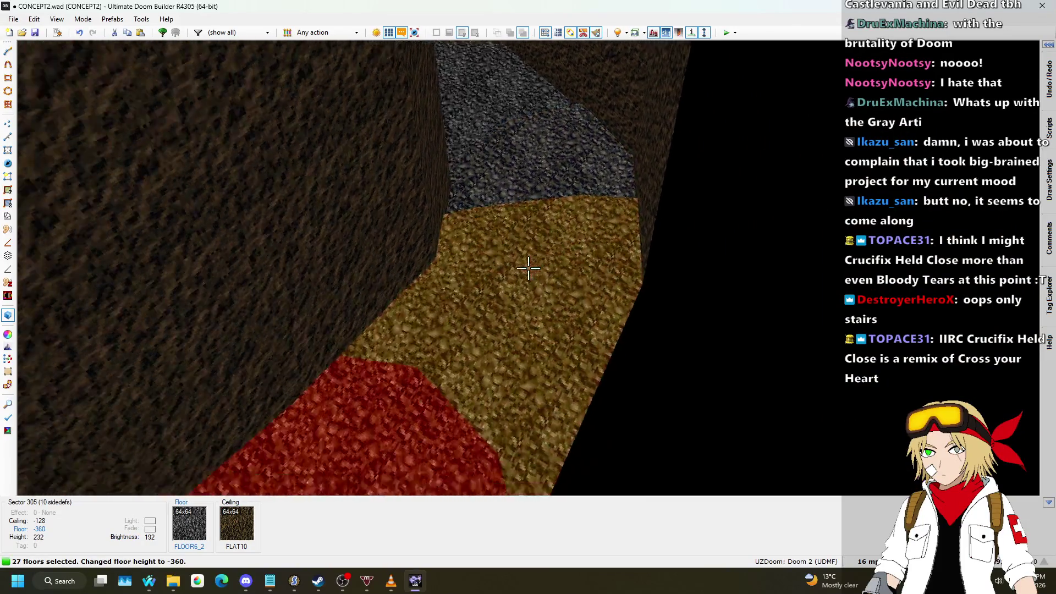
scroll(528, 268, "up", 2)
key("w")
scroll(528, 268, "up", 3)
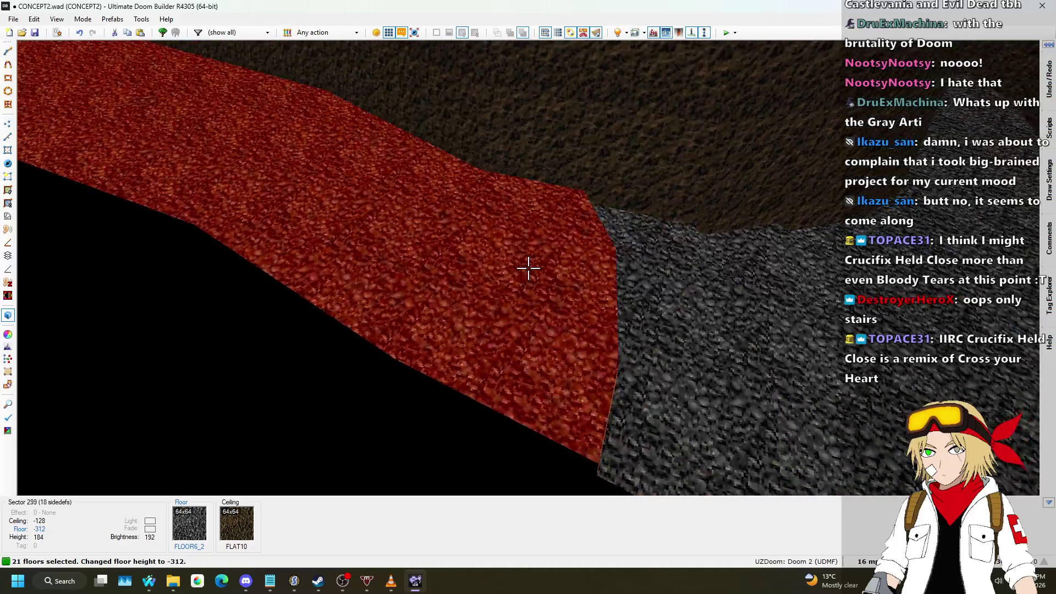
key("w")
scroll(528, 268, "up", 2)
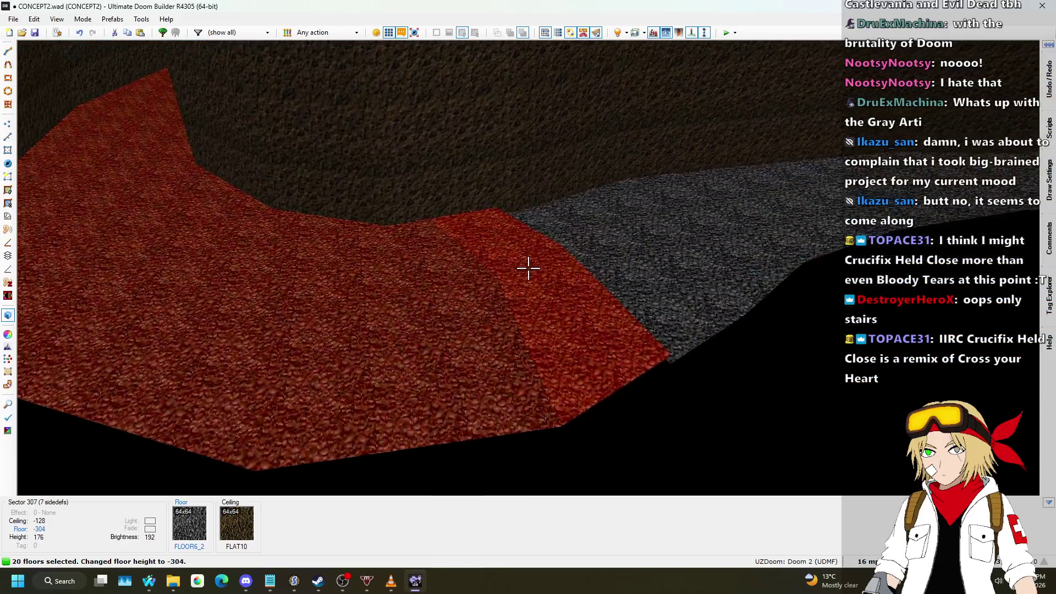
- Remove one step at a time from the selection while shifting the remaining floors further
left_click(528, 268)
key("w")
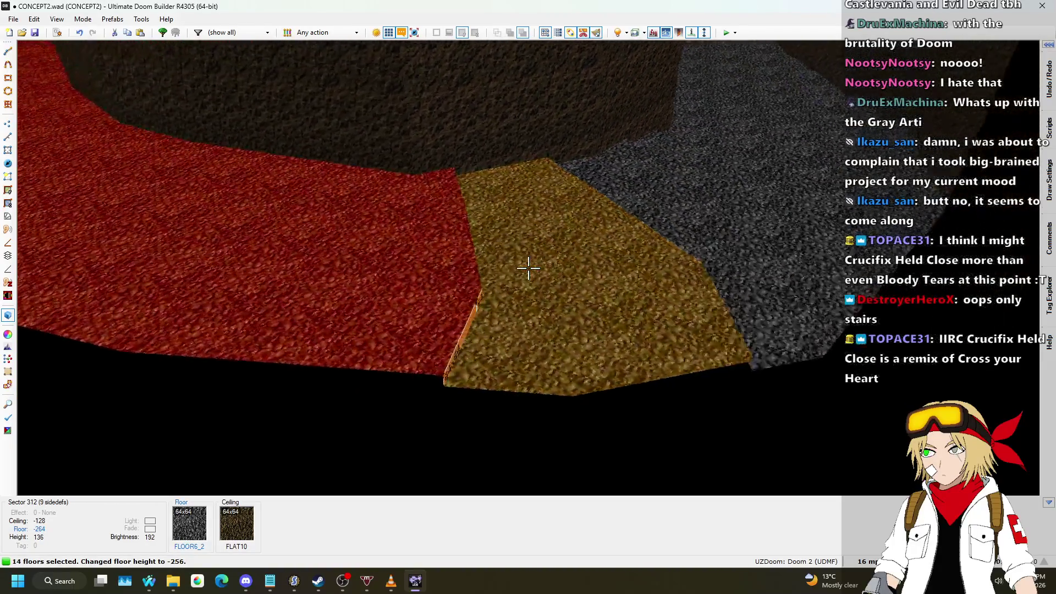
key("w")
left_click(529, 268)
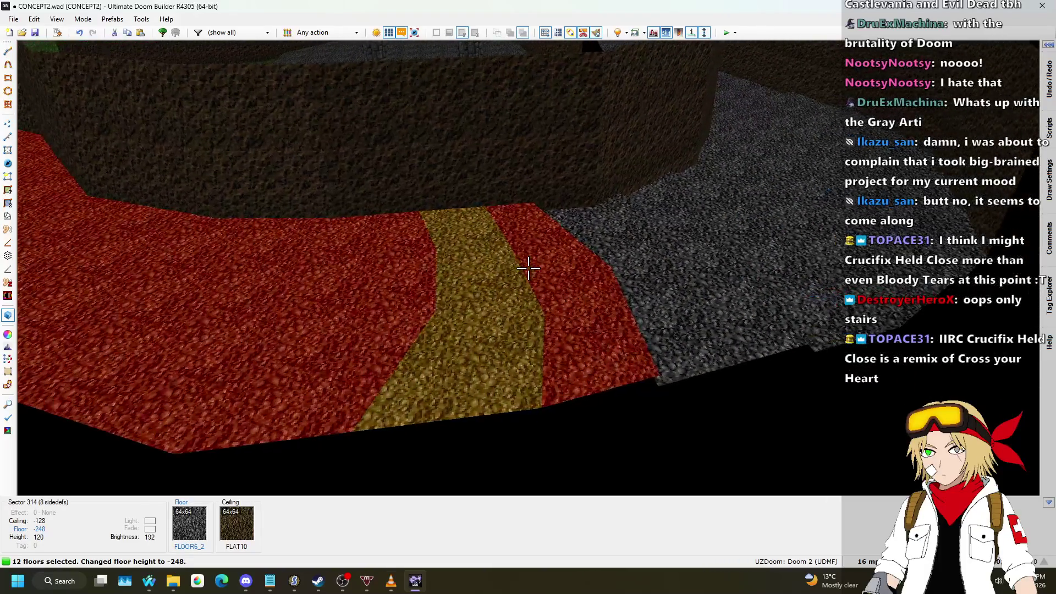
scroll(528, 268, "up", 1)
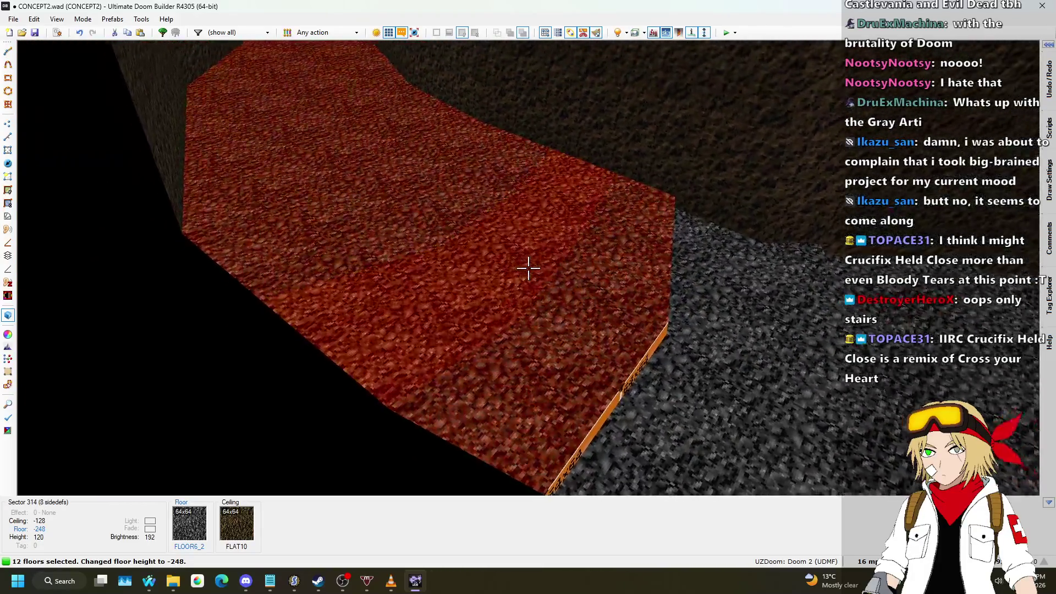
key("w")
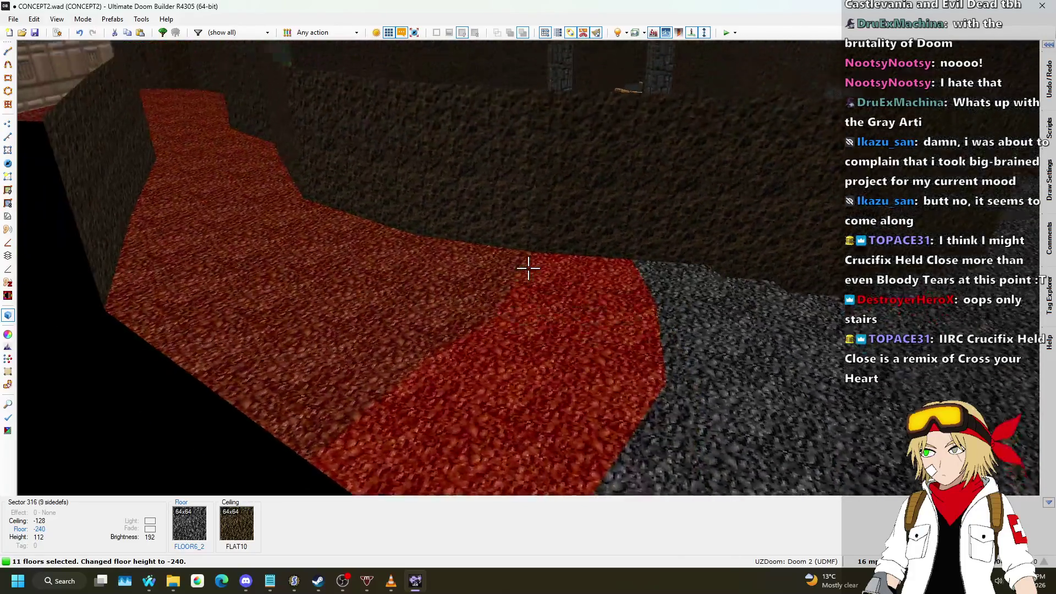
left_click(528, 268)
scroll(528, 268, "up", 1)
key("w")
left_click(528, 268)
scroll(529, 268, "up", 1)
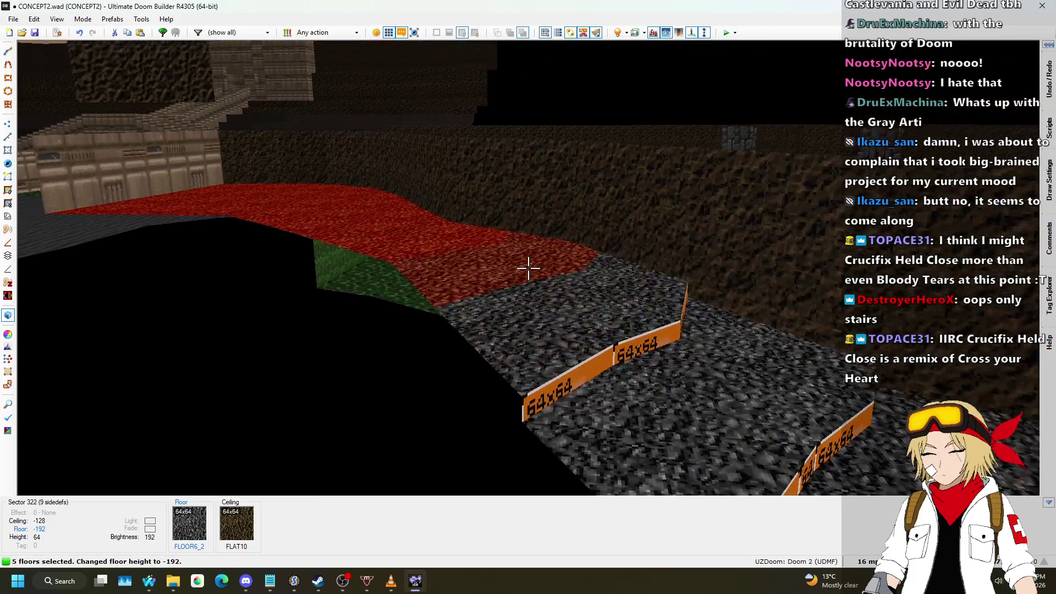
key("w")
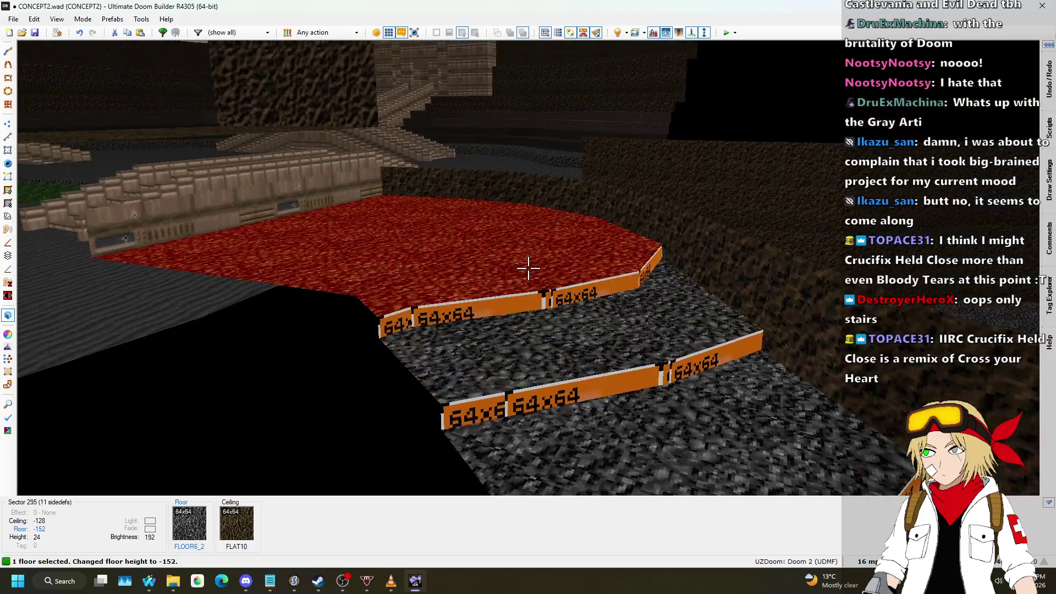
- Raise fifteen path ceilings to height 8, then clear the ceiling selection
key("s")
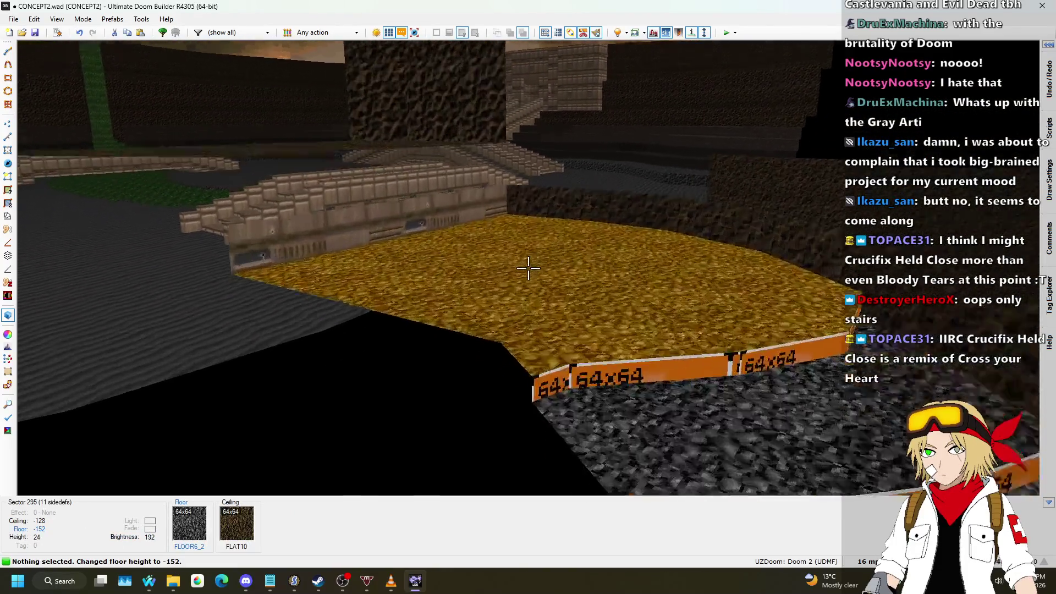
key("w")
left_click(529, 268)
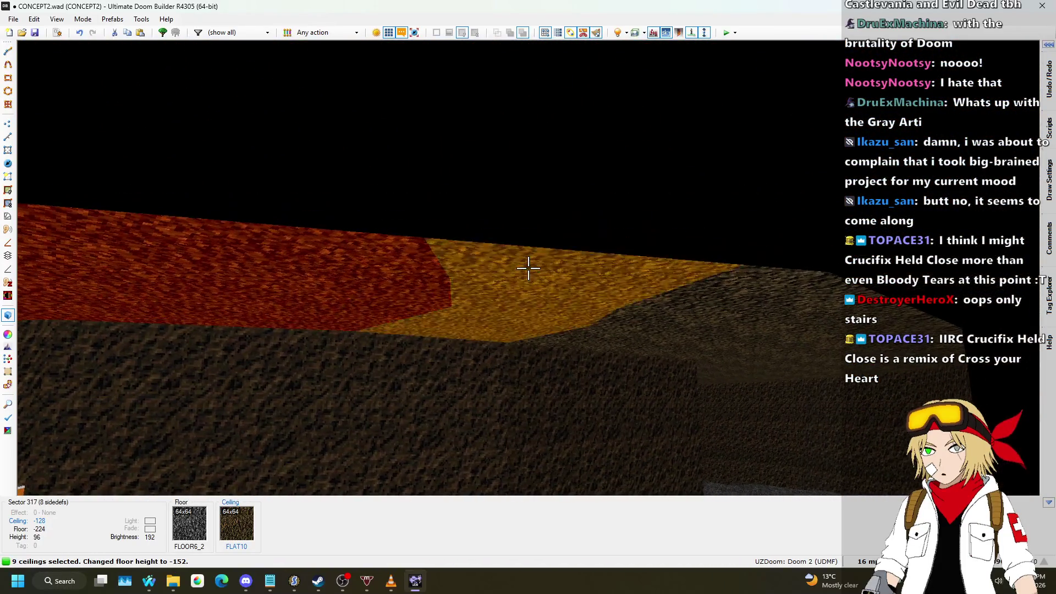
left_click(528, 268)
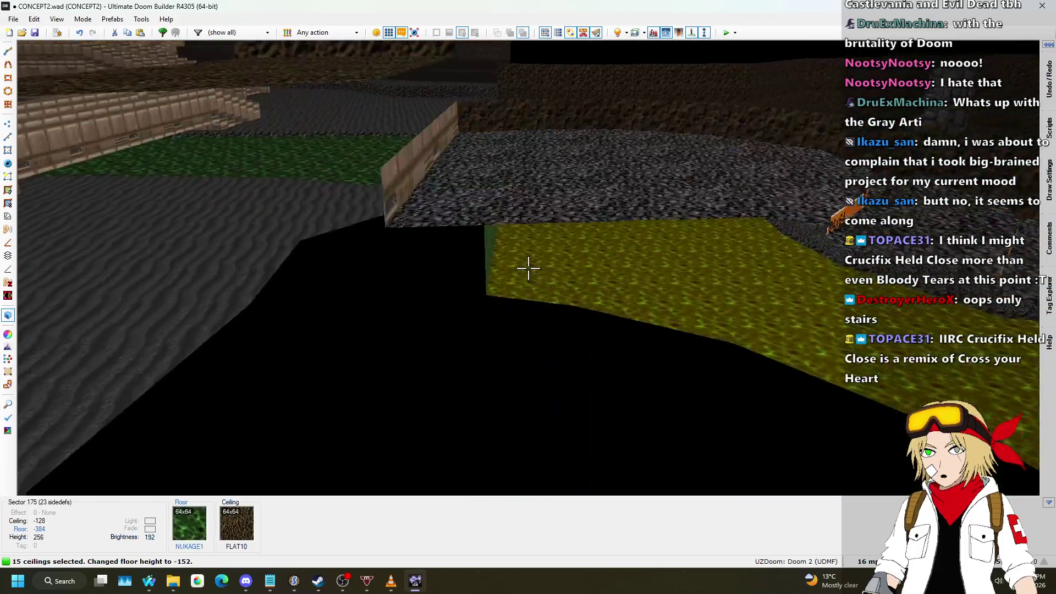
scroll(528, 268, "up", 15)
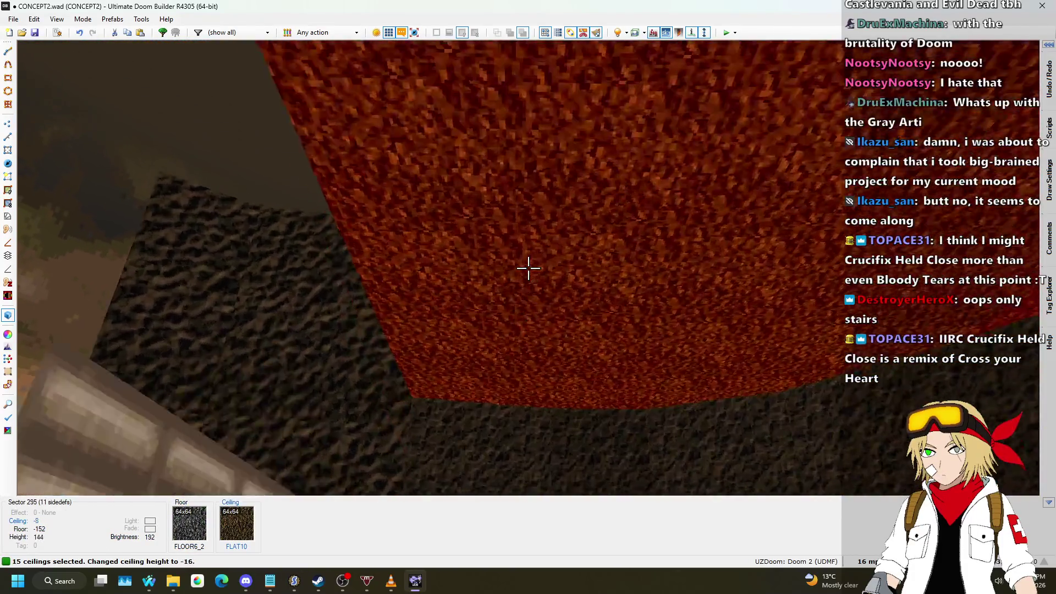
scroll(528, 268, "up", 8)
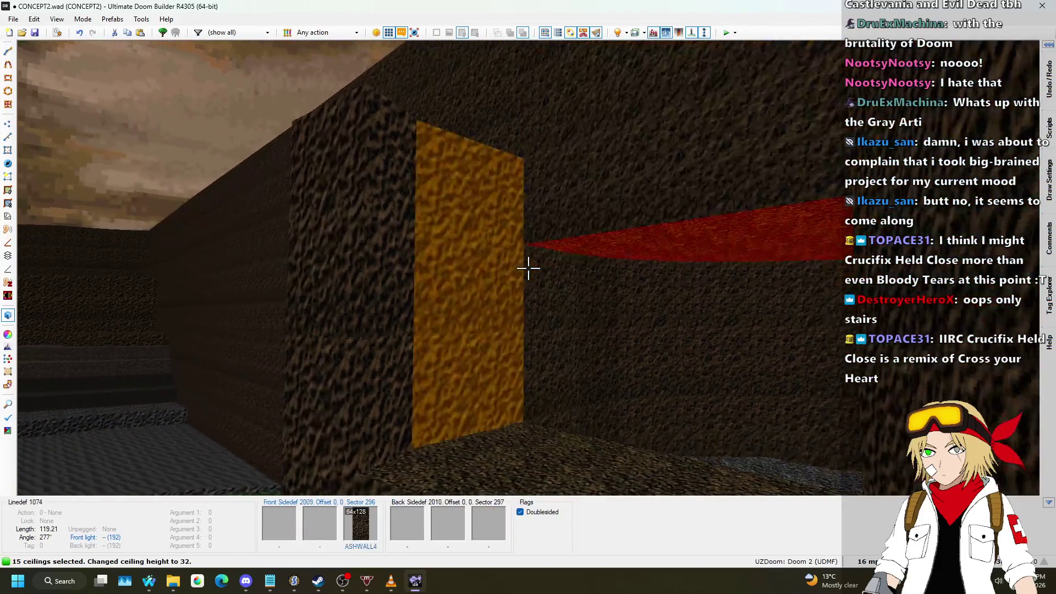
scroll(529, 268, "down", 2)
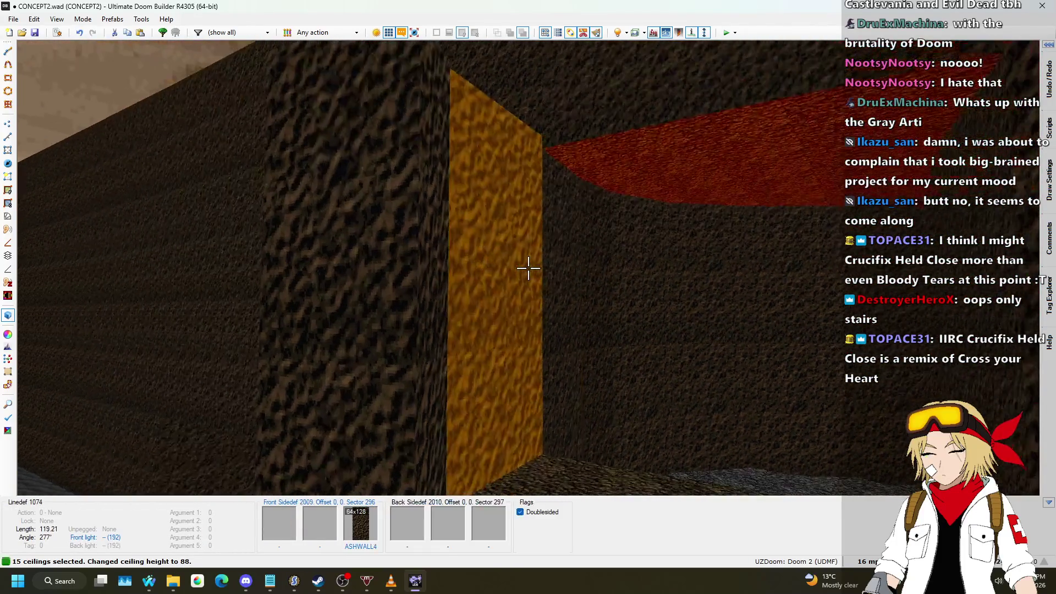
scroll(529, 268, "down", 3)
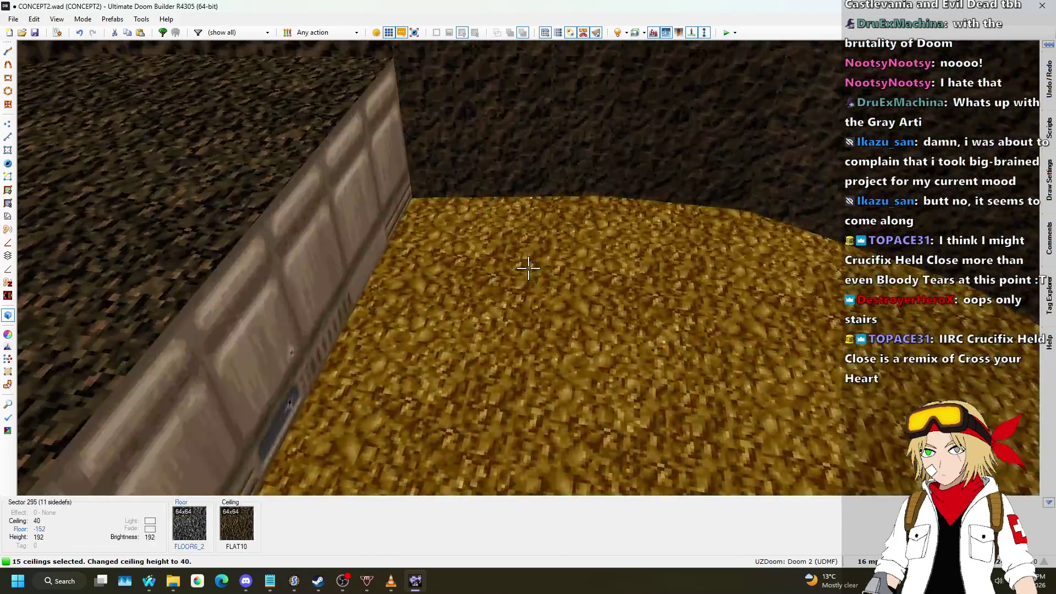
scroll(528, 268, "down", 1)
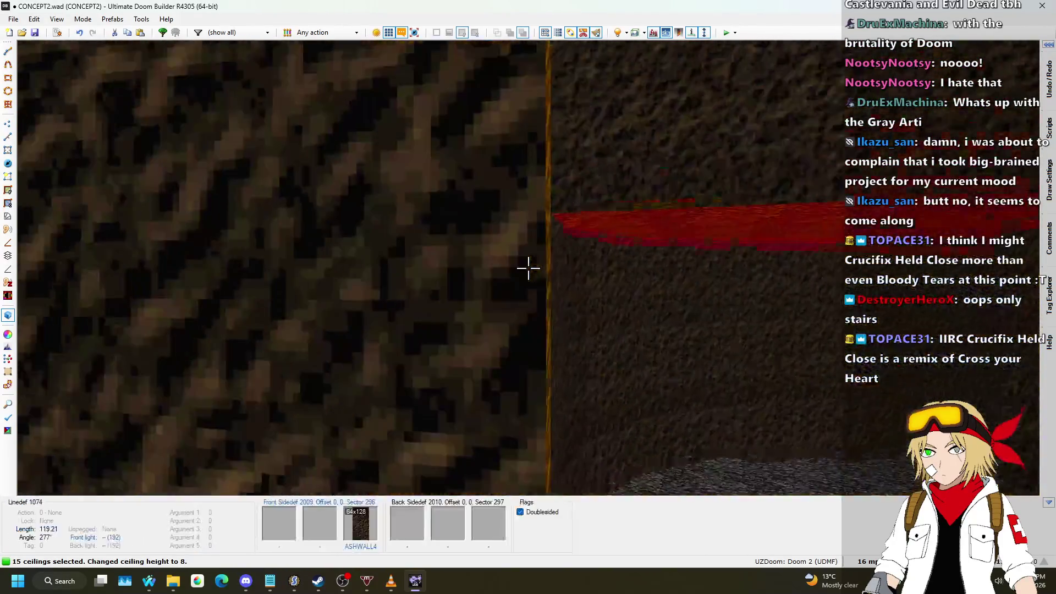
key("Escape")
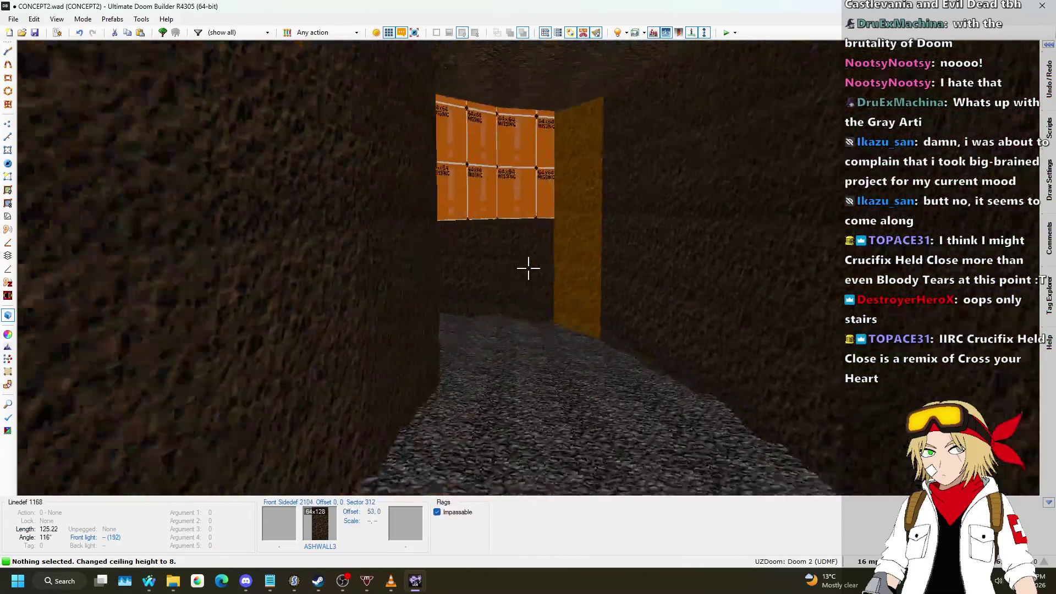
key("w")
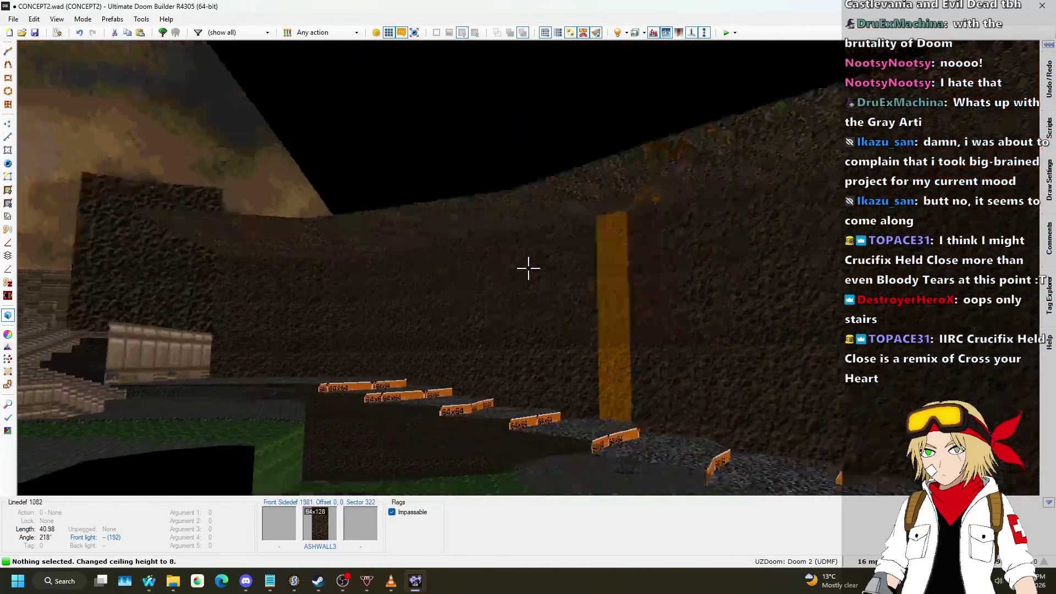
- Draw a dividing line across the wide rock-path sector beside the wall
key("q")
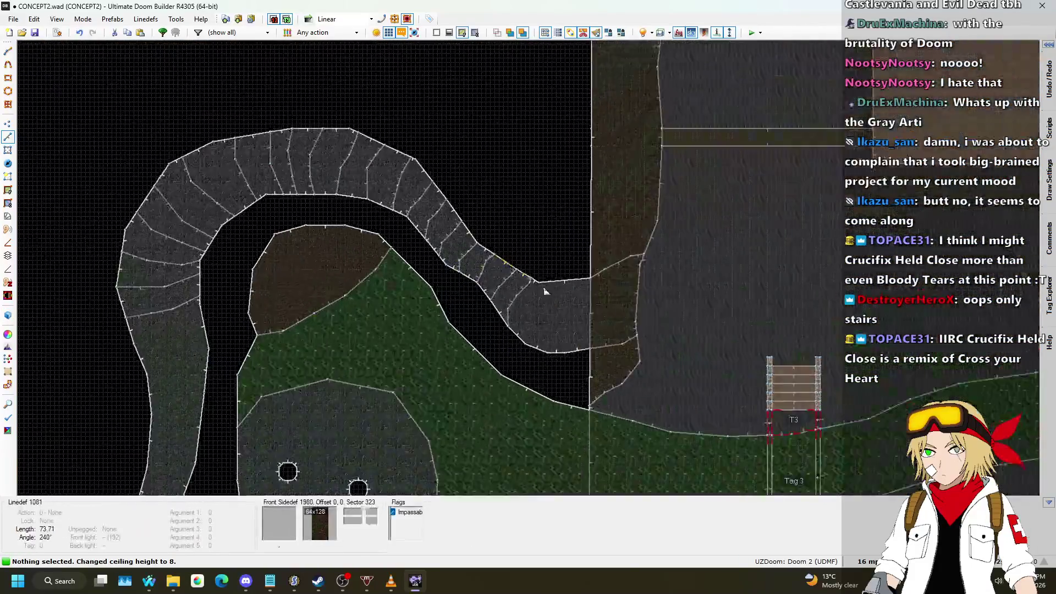
scroll(544, 292, "up", 1)
left_click(6, 136)
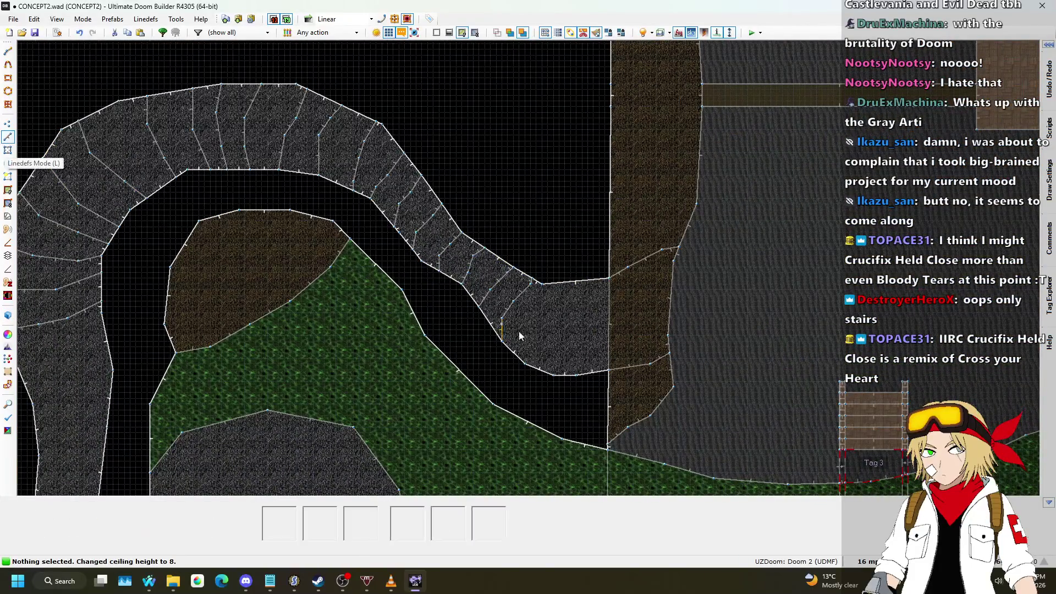
scroll(544, 328, "up", 1)
scroll(563, 280, "up", 3)
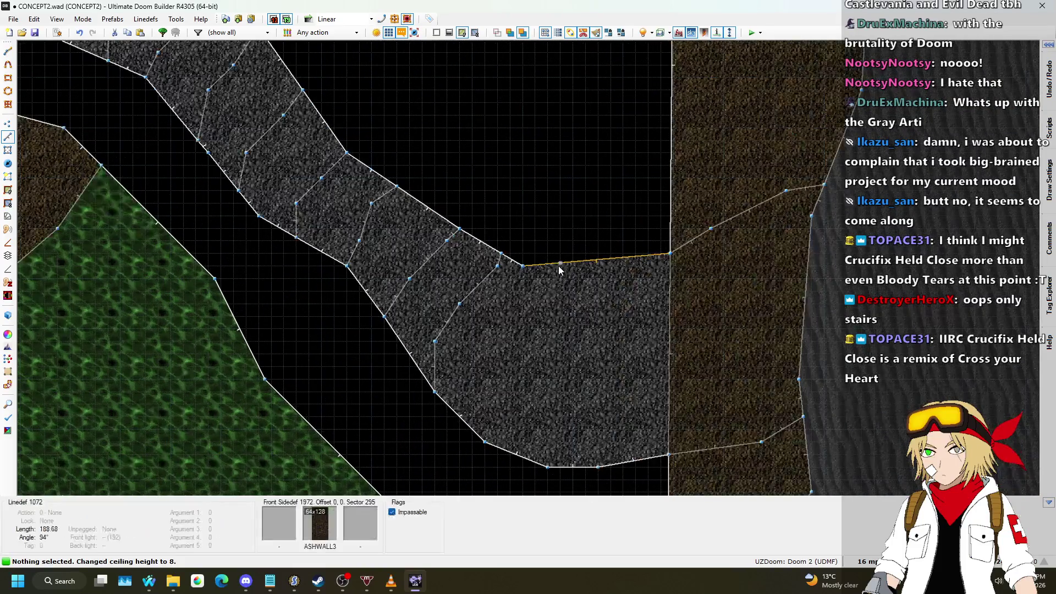
key("space")
left_click(516, 454)
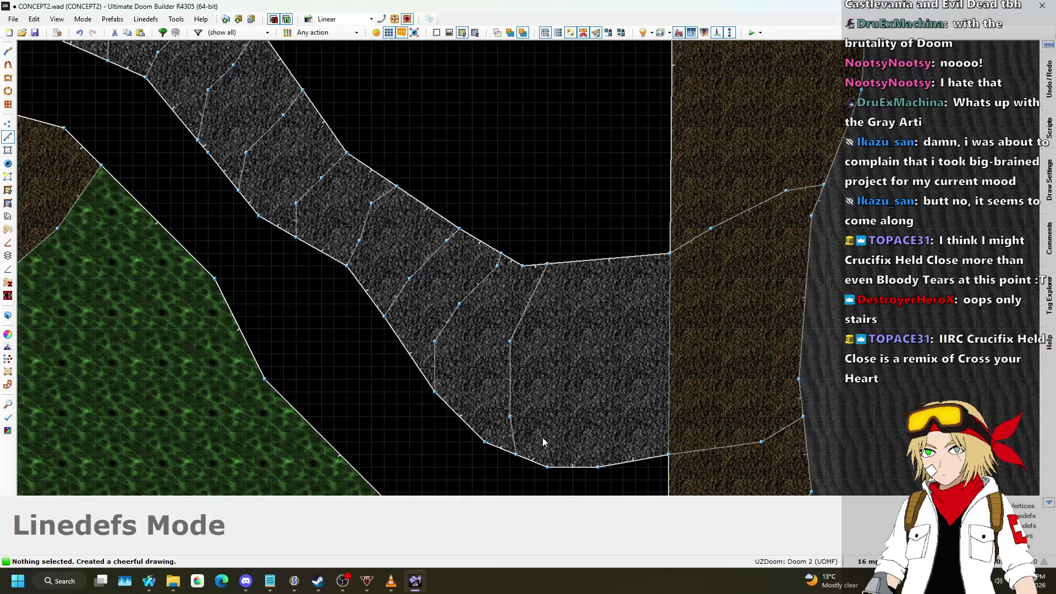
key("space")
left_click(560, 329)
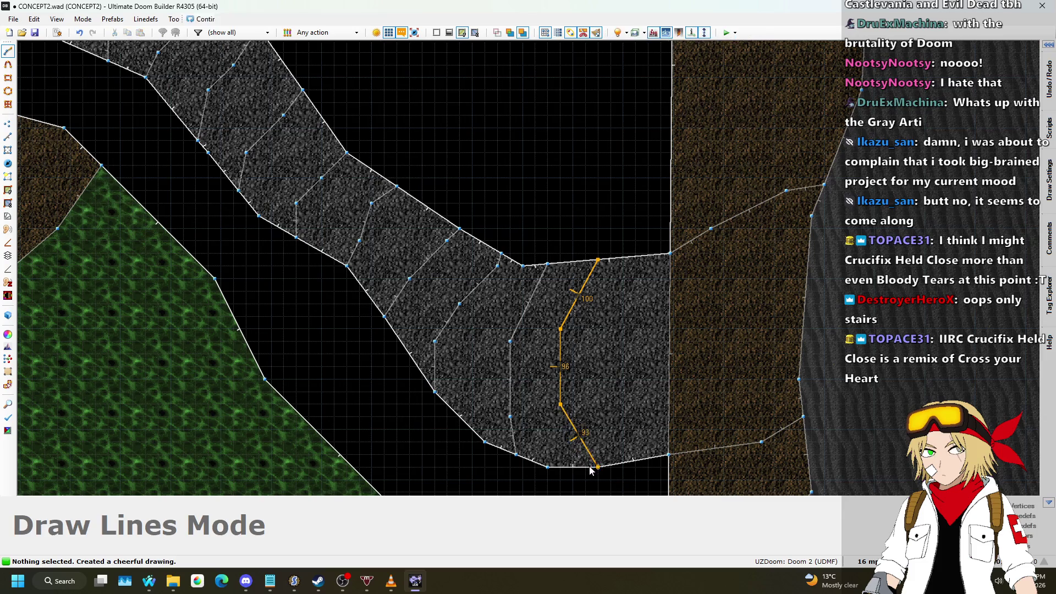
left_click(590, 470)
- Set the new step's floor to -136 beside the adjoining step at -144
key("w")
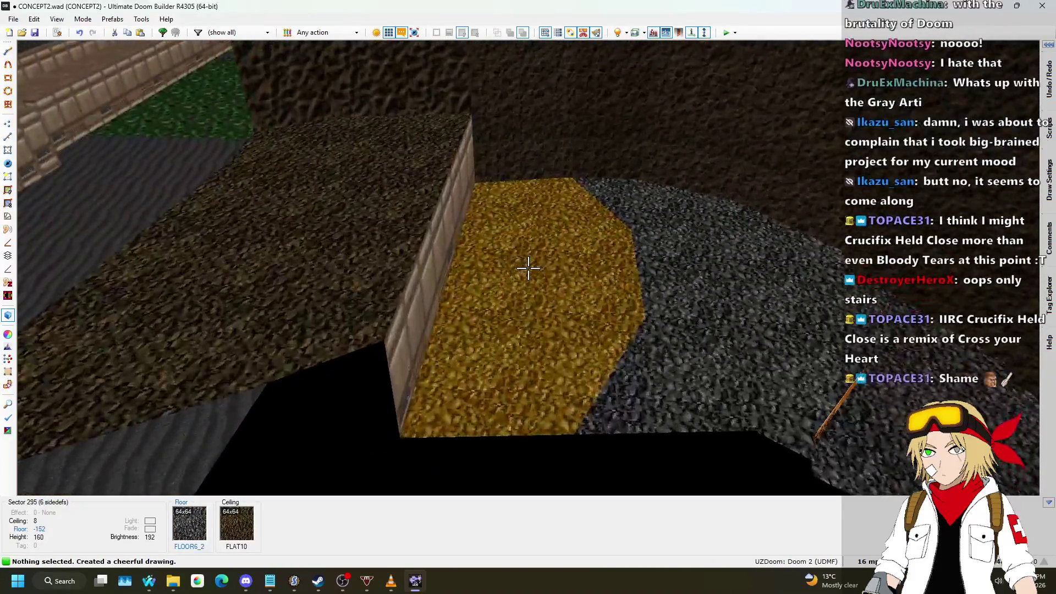
left_click(528, 268)
left_click(528, 268)
scroll(528, 268, "up", 1)
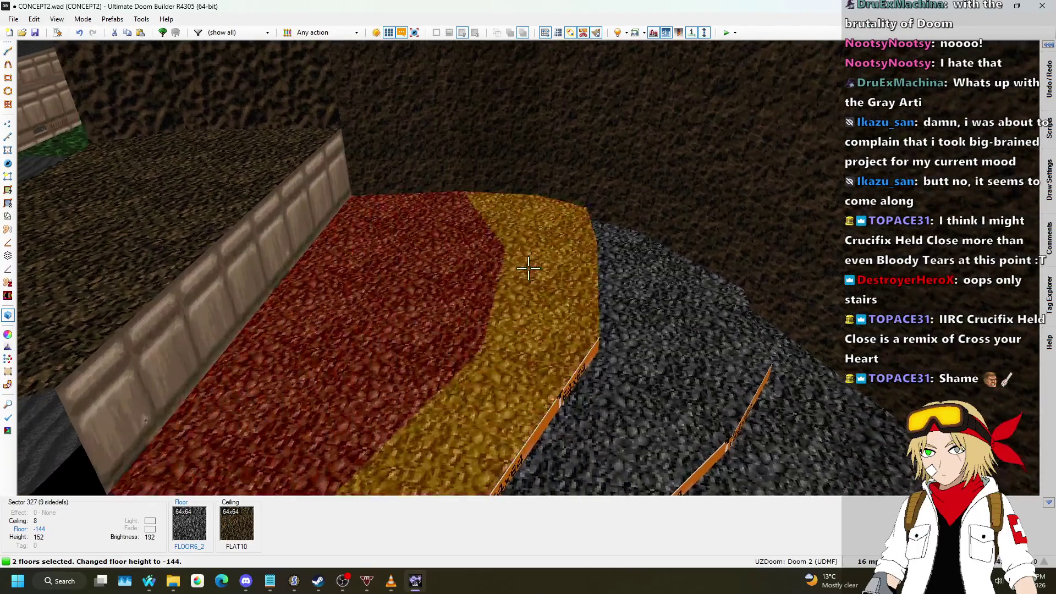
scroll(529, 268, "up", 4)
key("c")
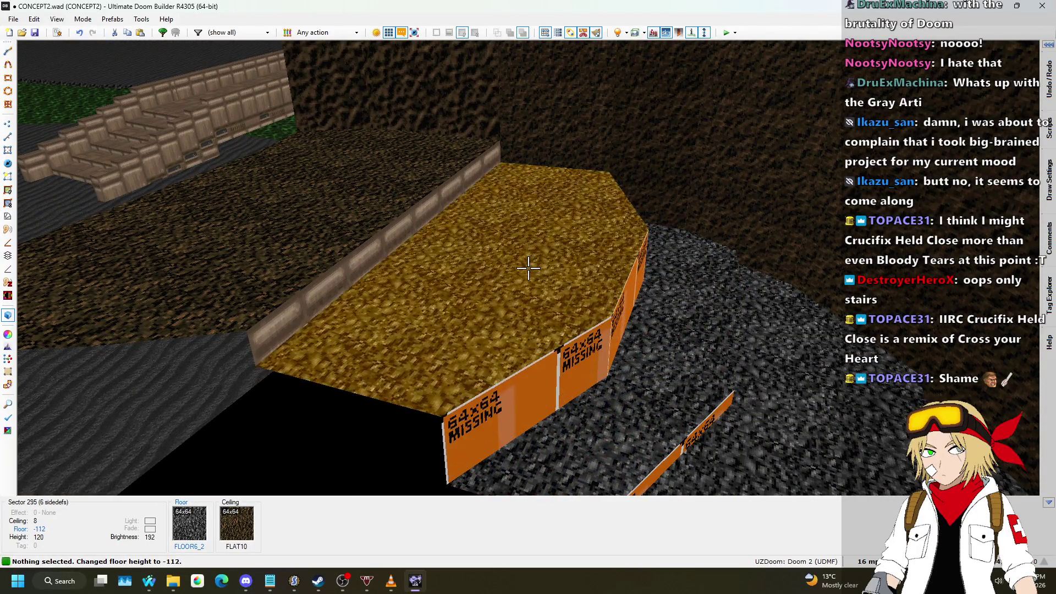
scroll(528, 268, "down", 2)
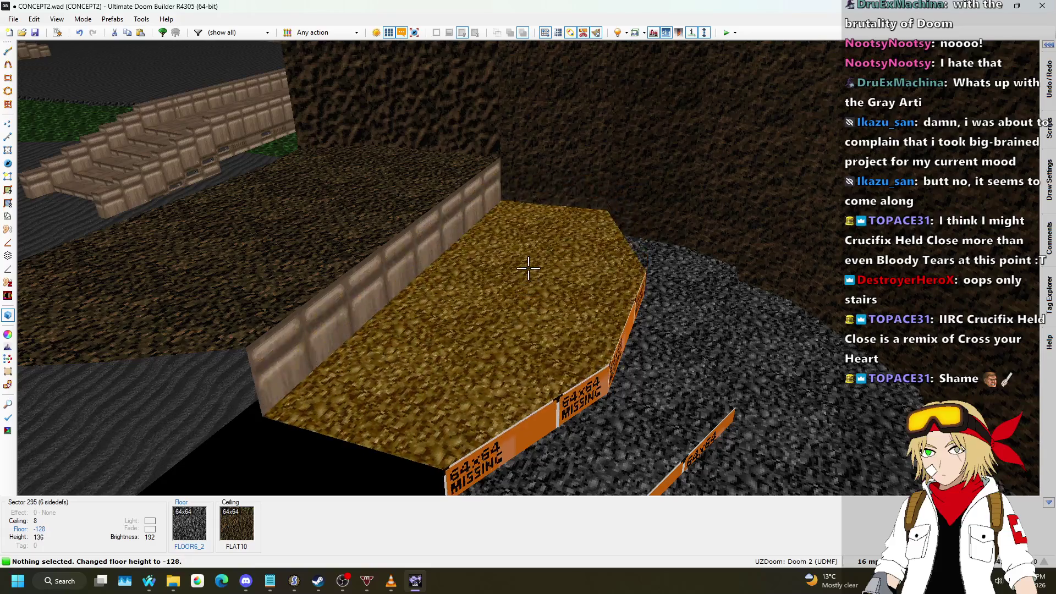
scroll(528, 268, "down", 1)
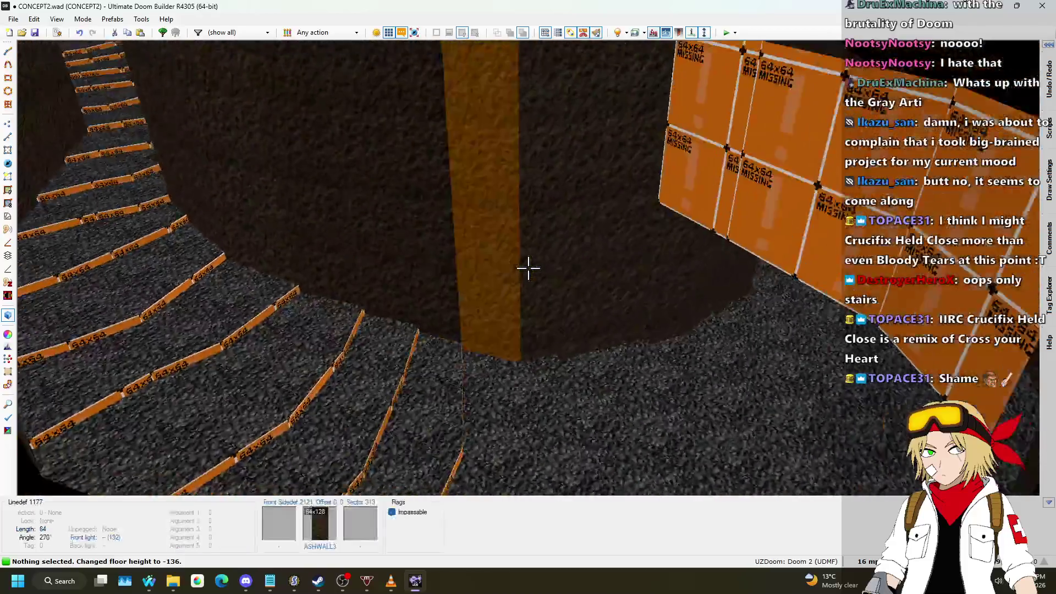
- Start a dividing line across the rock path, then cancel the unfinished drawing
key("q")
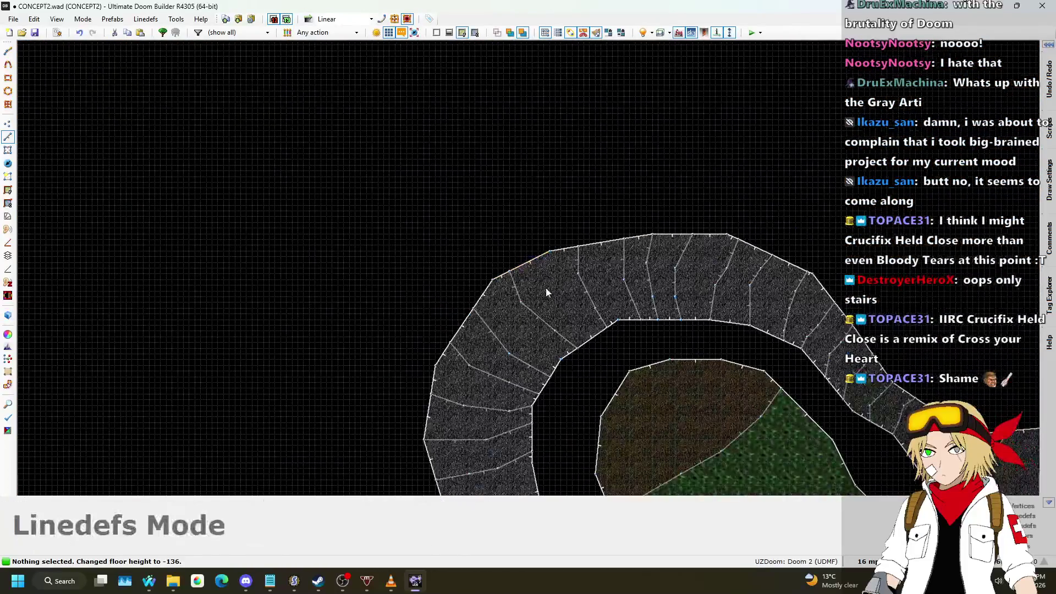
scroll(546, 293, "up", 3)
scroll(434, 193, "up", 3)
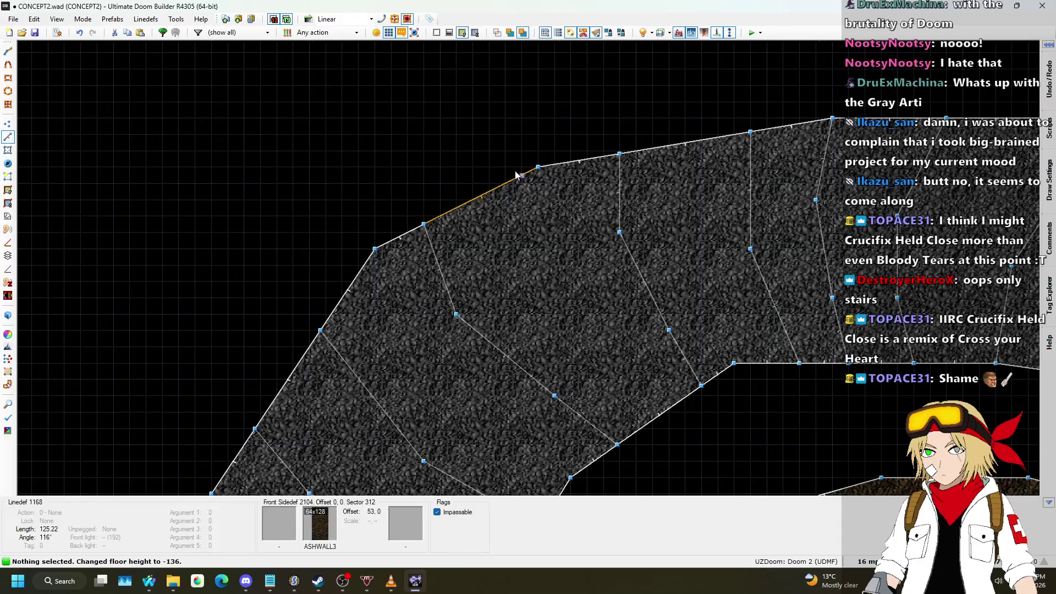
key("d")
left_click(490, 192)
left_click(505, 265)
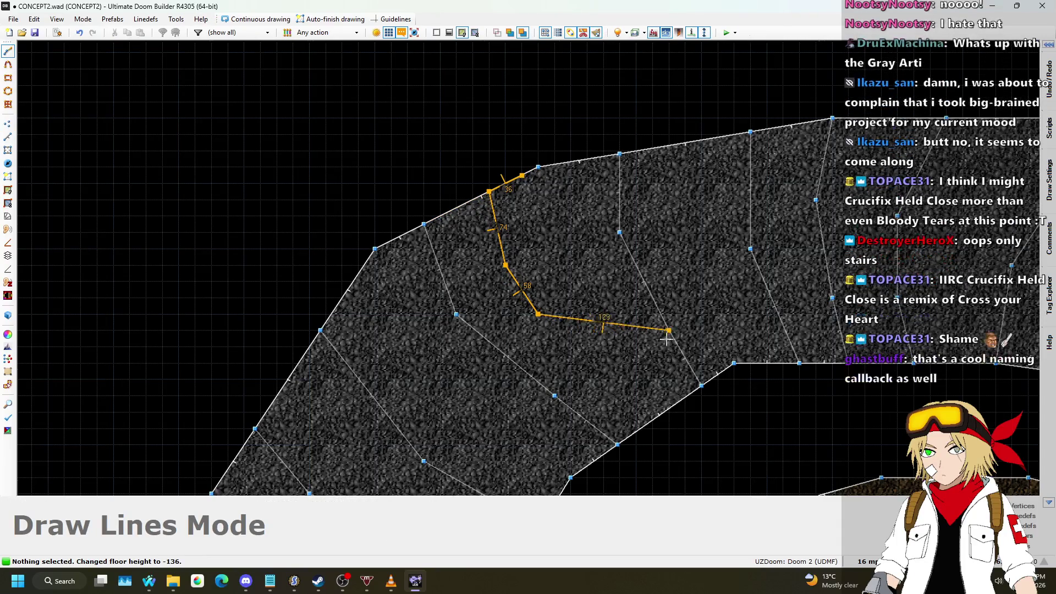
key("Escape")
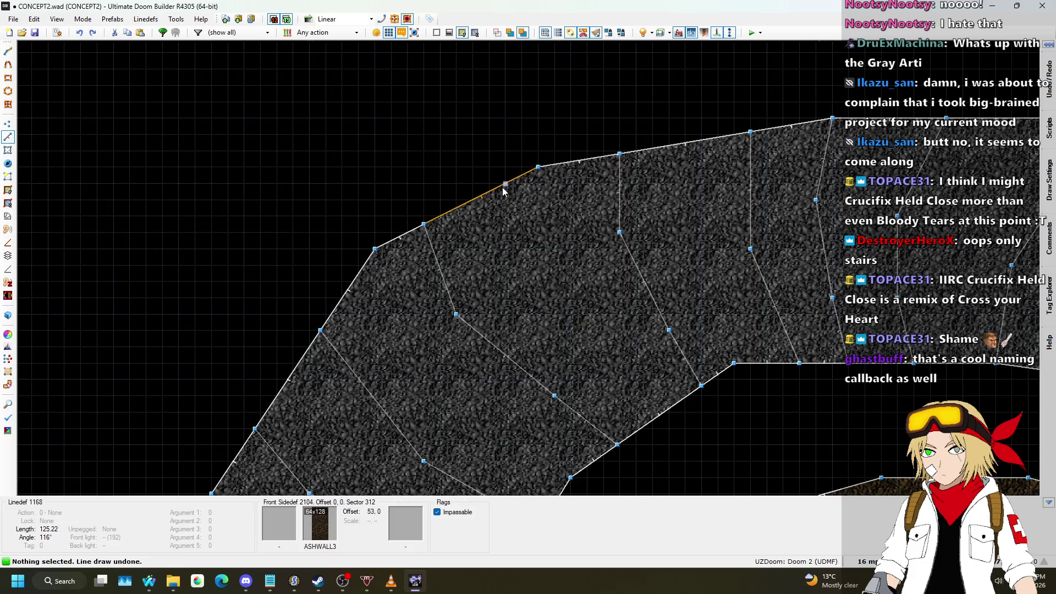
- Draw dividing lines across the path, including a bent one that splits a step
key("space")
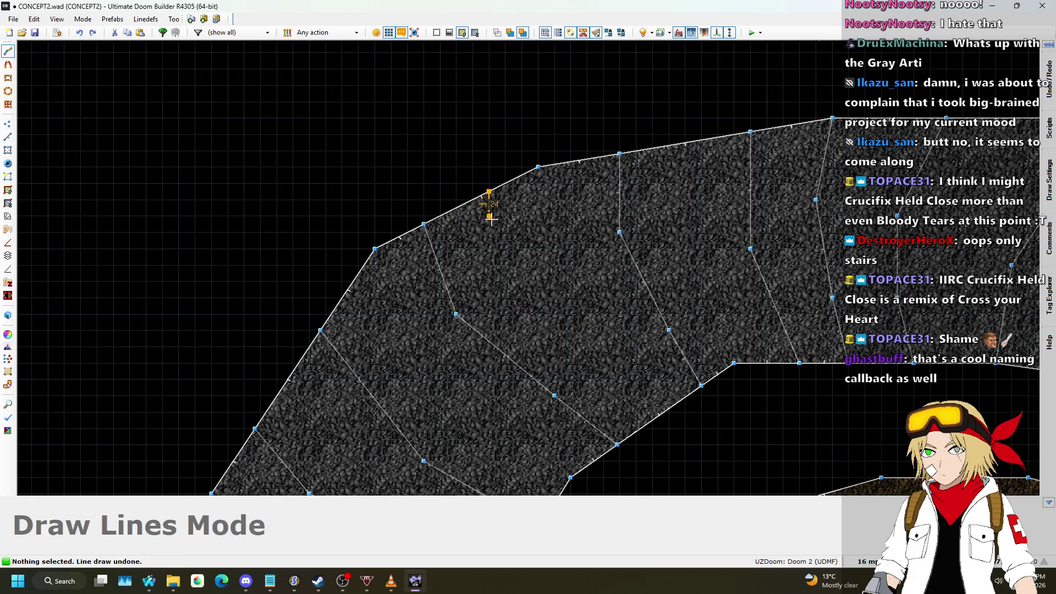
right_click(667, 346)
scroll(656, 177, "down", 2)
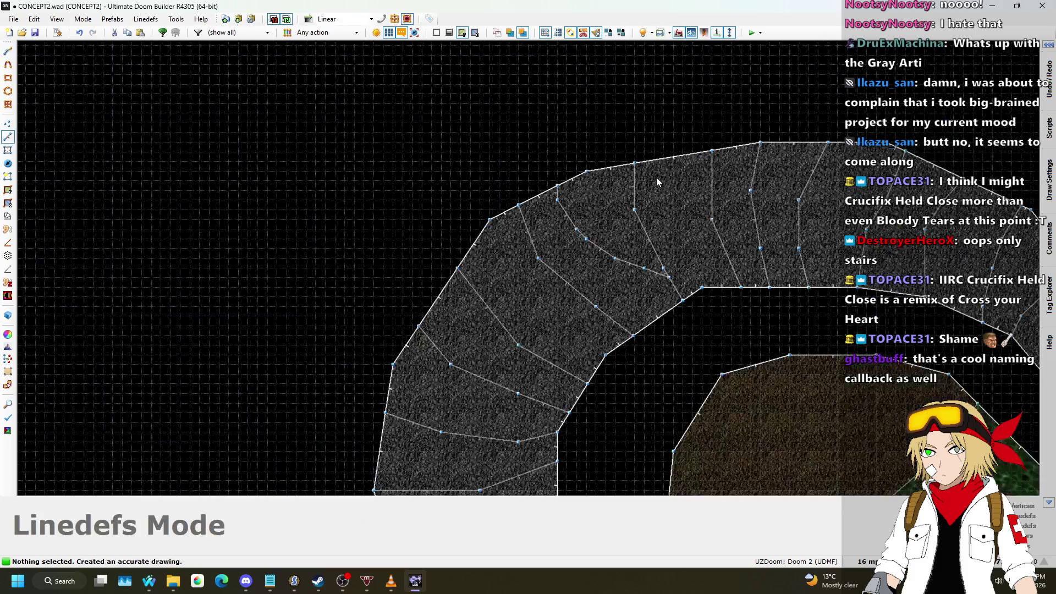
scroll(573, 299, "up", 3)
scroll(526, 239, "down", 3)
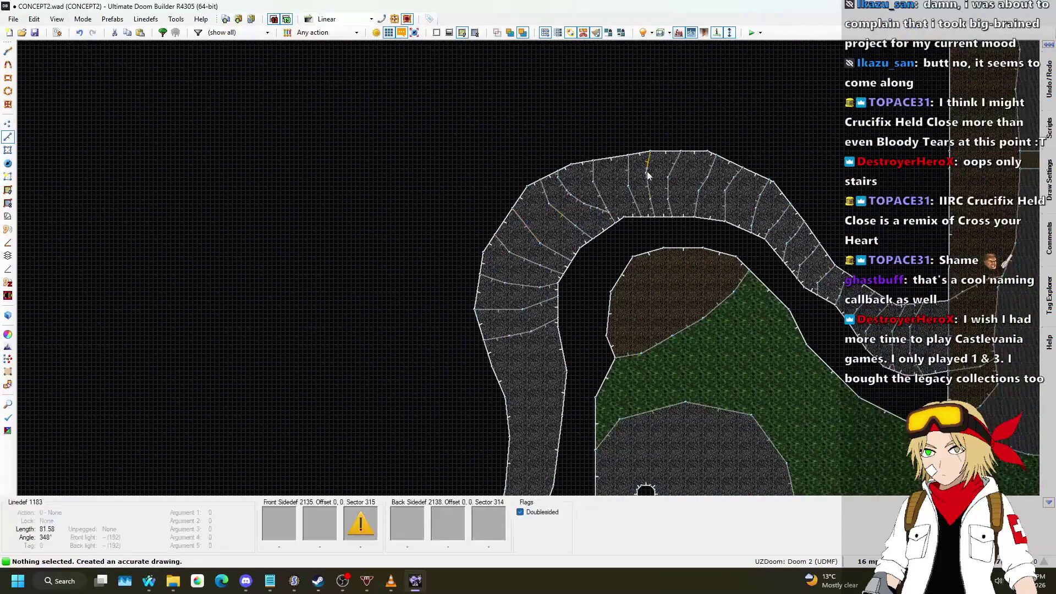
scroll(647, 232, "up", 2)
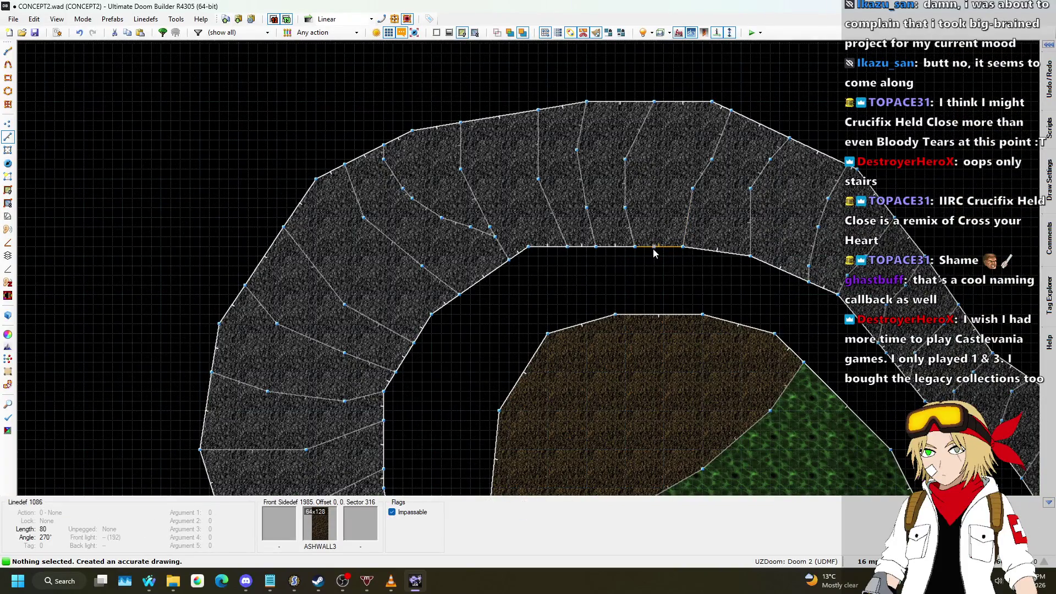
right_click(655, 250)
left_click(694, 150)
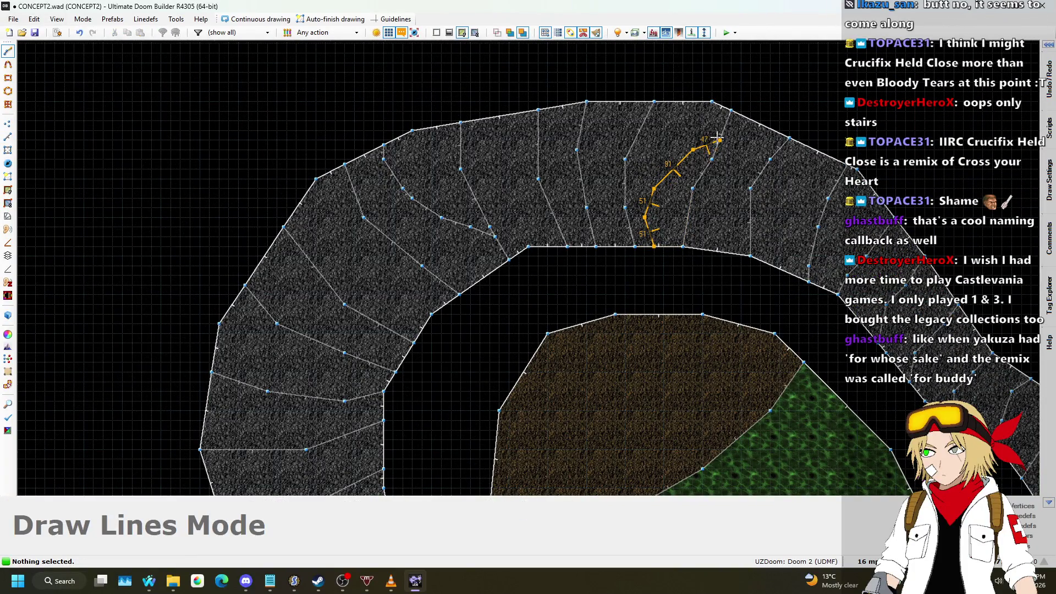
left_click(719, 139)
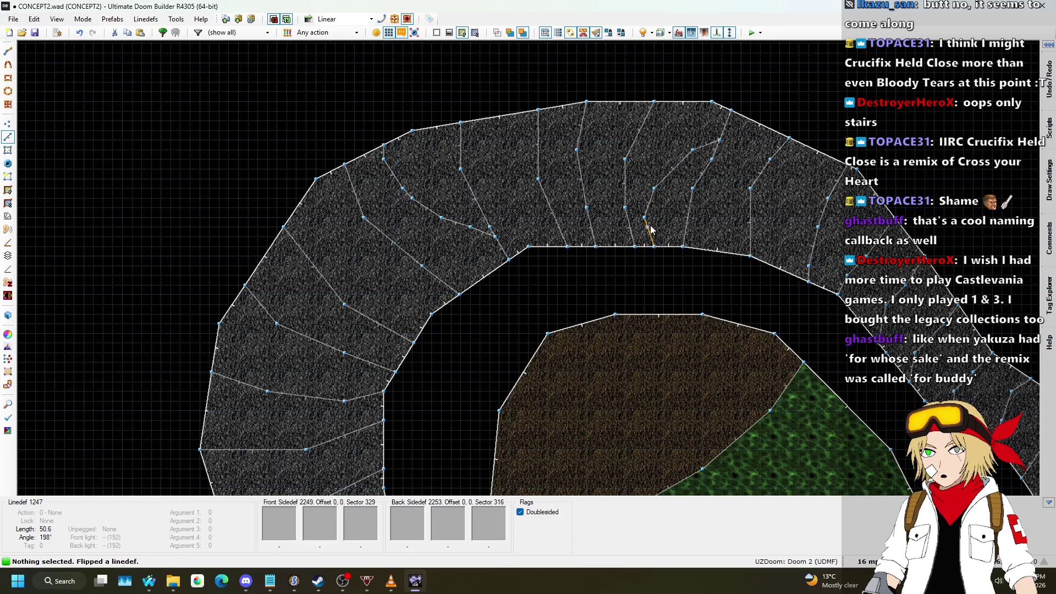
- Zoom the 2D map to frame the rock path's lower bend
scroll(603, 157, "down", 2)
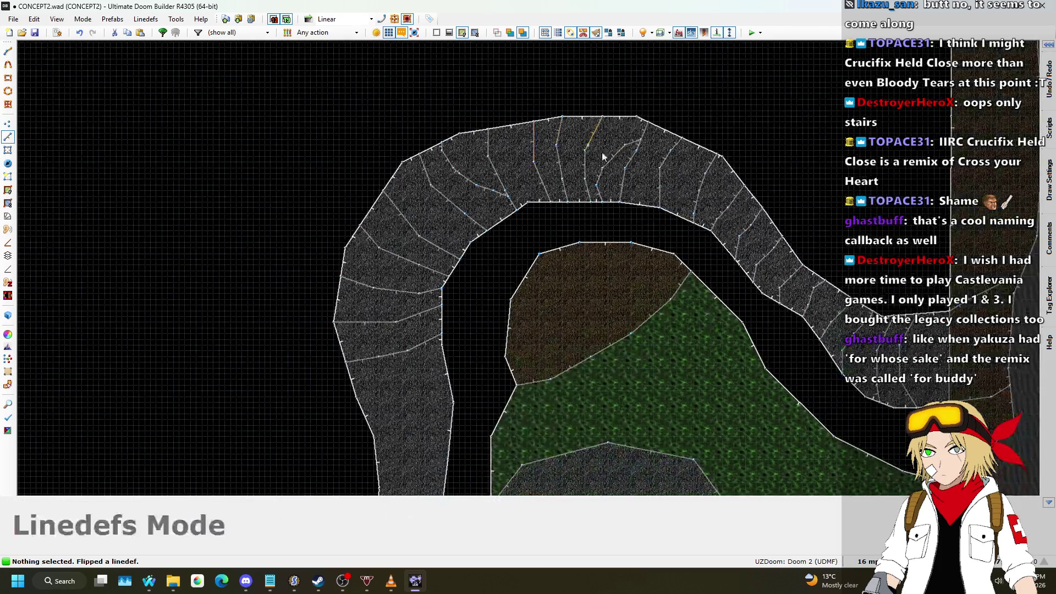
scroll(692, 109, "down", 1)
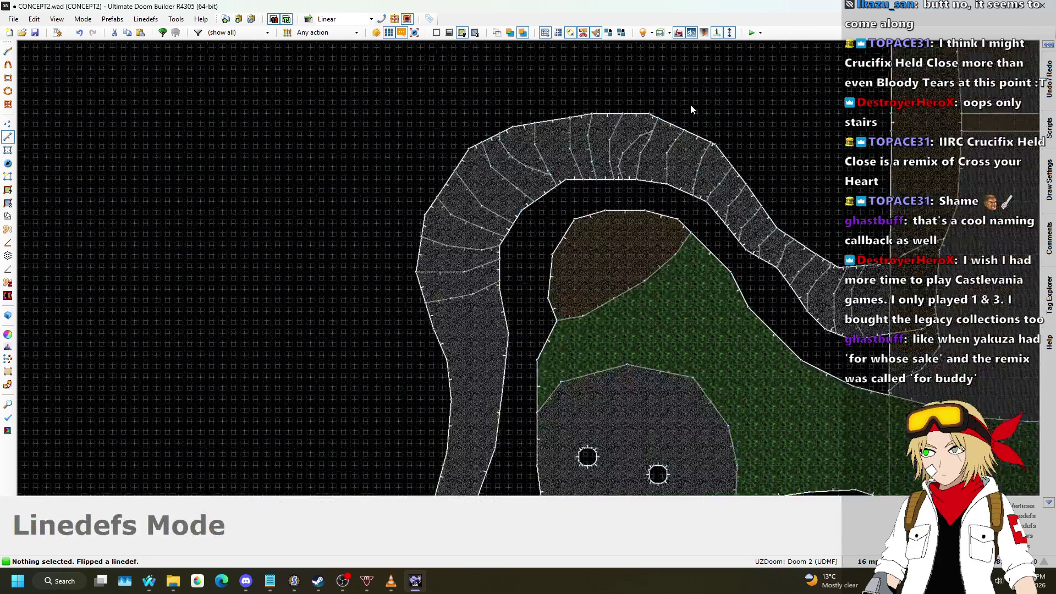
scroll(691, 109, "down", 1)
scroll(538, 205, "up", 3)
scroll(507, 154, "down", 2)
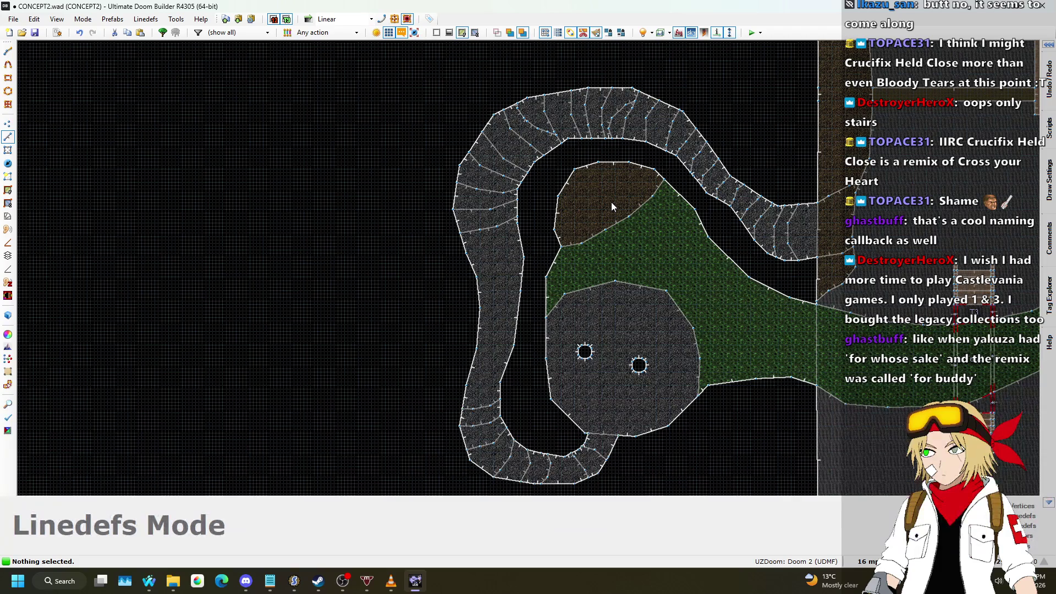
scroll(611, 202, "down", 2)
scroll(633, 250, "up", 5)
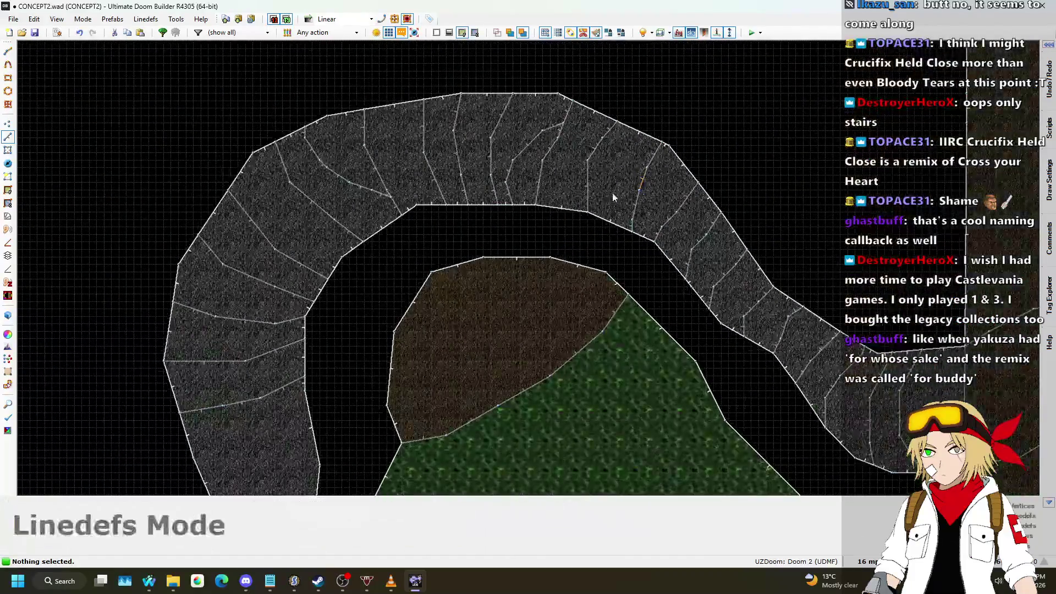
scroll(791, 232, "down", 3)
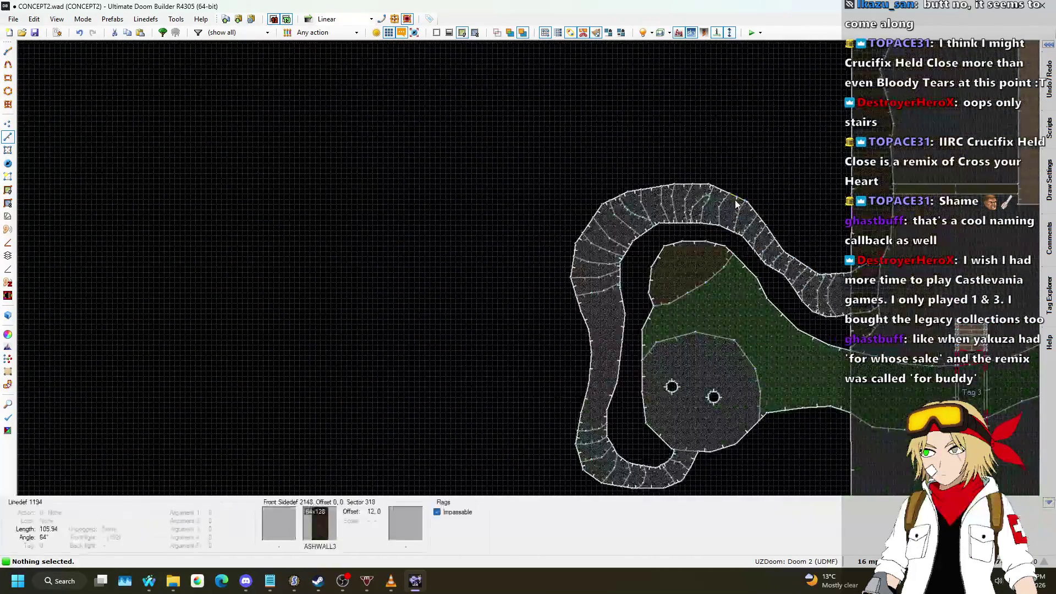
key("l")
scroll(612, 441, "up", 4)
scroll(569, 262, "down", 3)
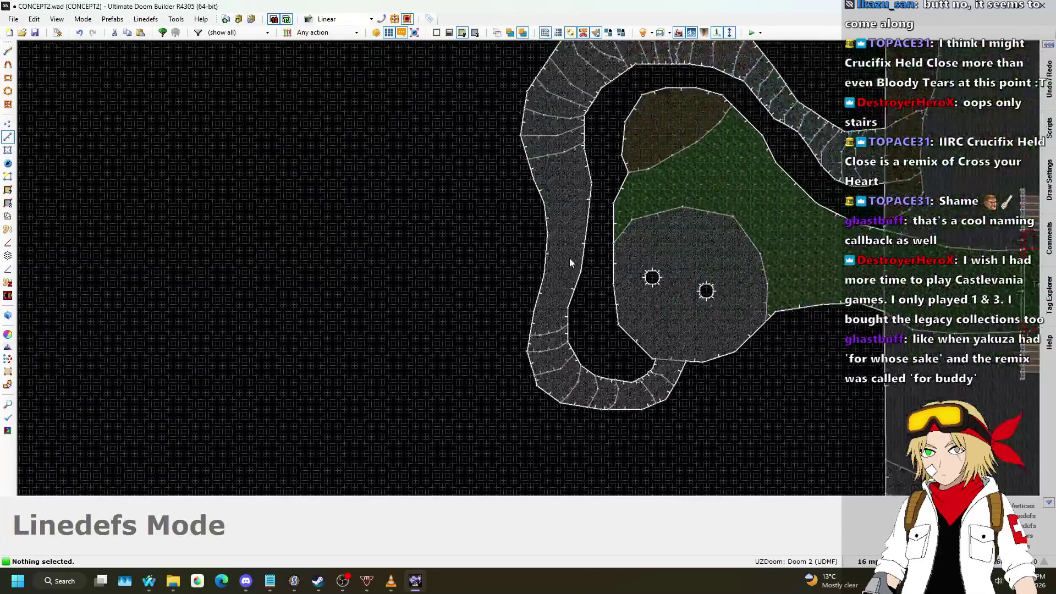
scroll(563, 330, "up", 4)
scroll(522, 390, "up", 4)
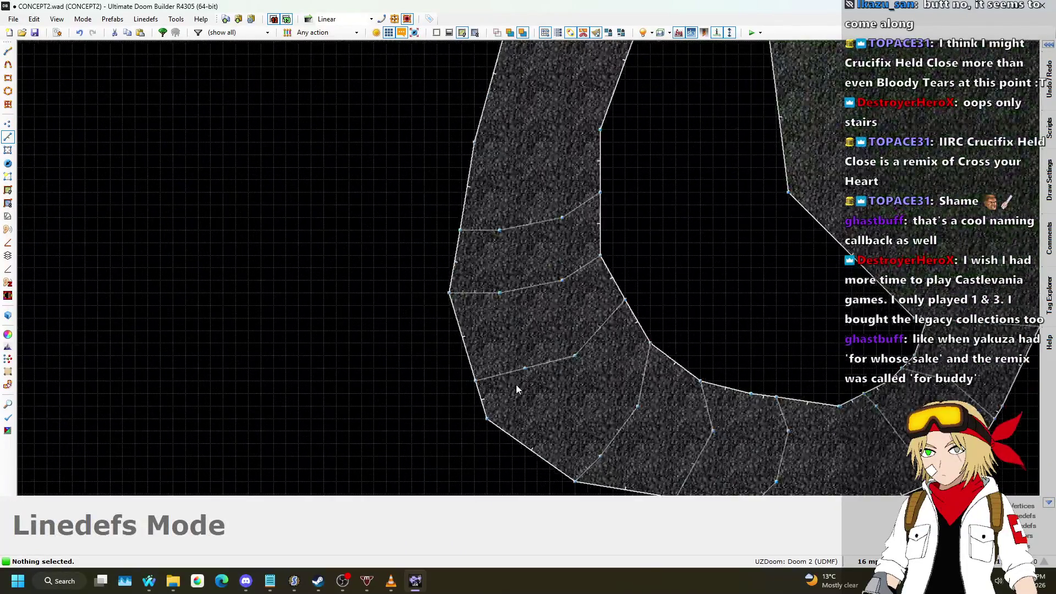
- Undo a misplaced divider, redraw it across the lower bend, and view the stairs in 3D
key("space")
left_click(566, 397)
left_click(614, 397)
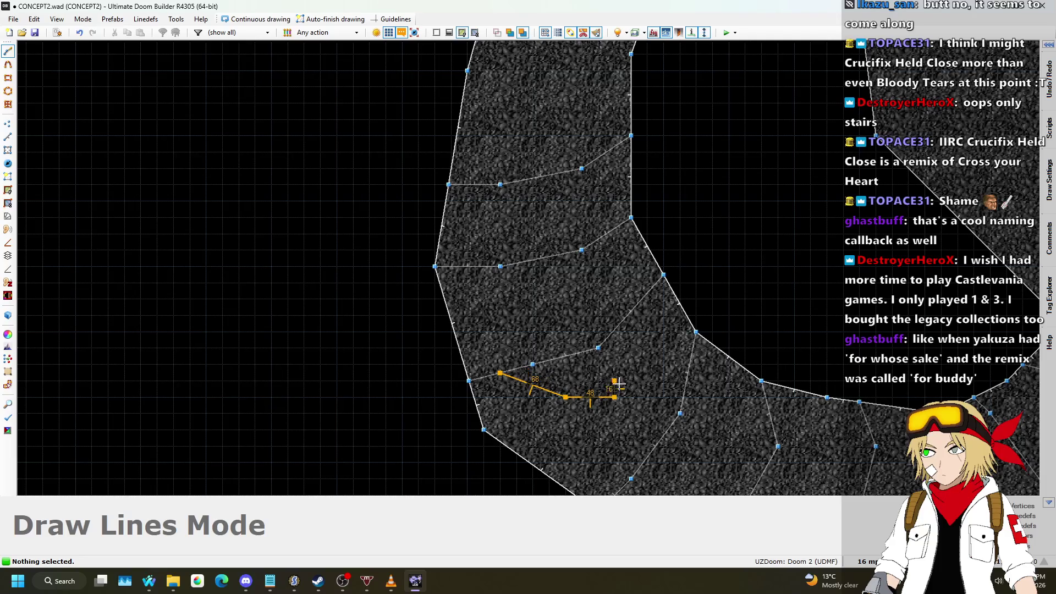
key("Return")
key("ctrl+z")
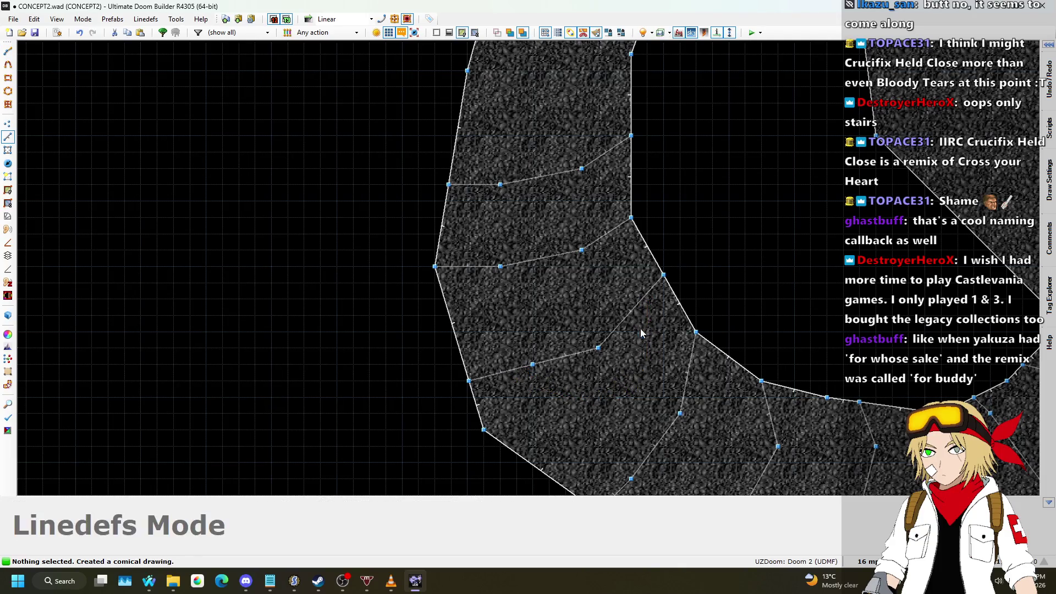
key("space")
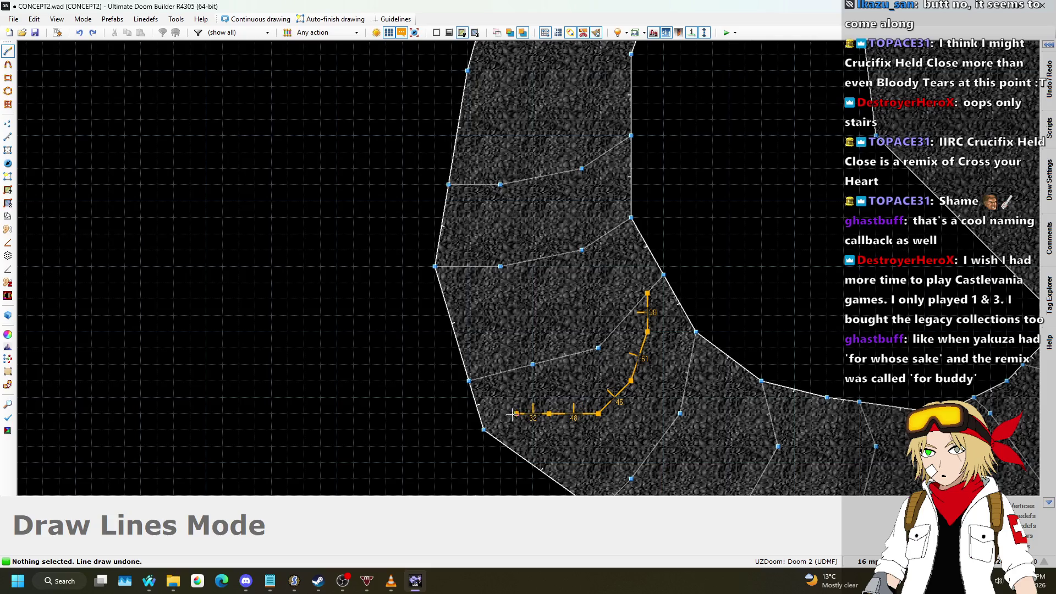
left_click(480, 413)
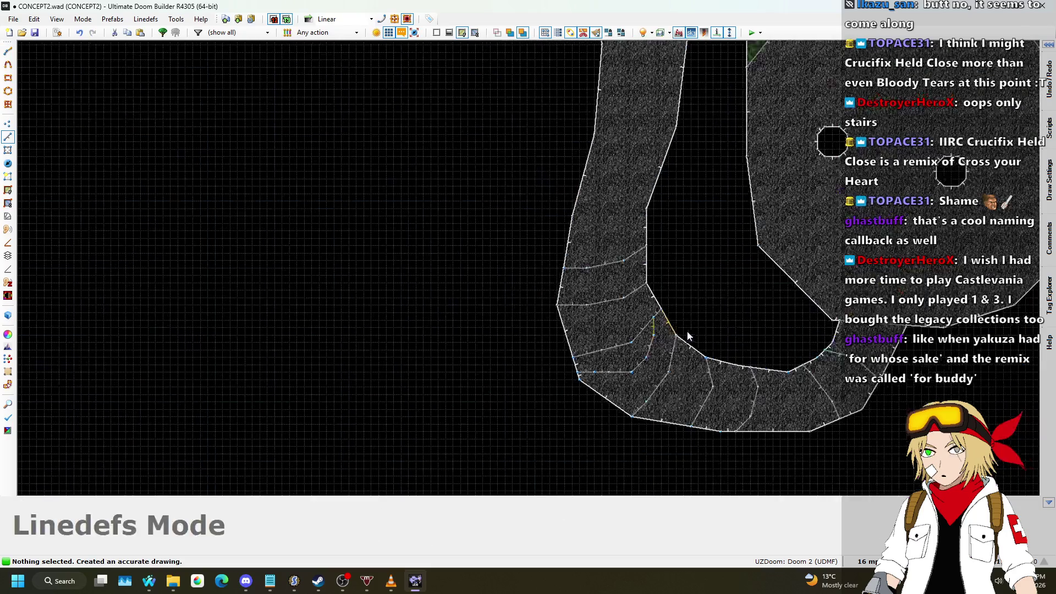
key("w")
key("w")
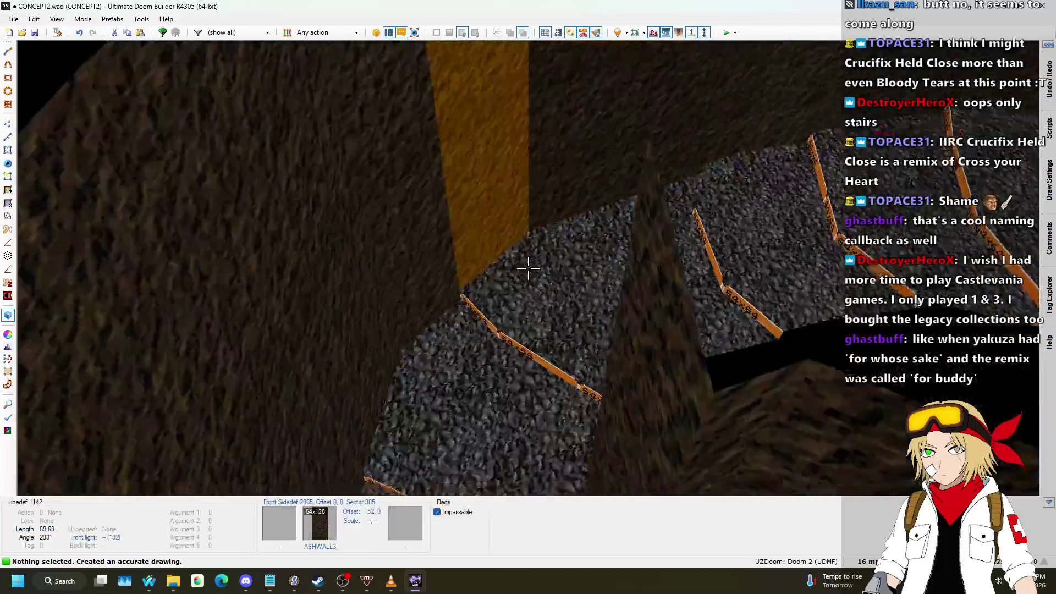
- Select eleven consecutive stair-step floors along the rock path's lower bend
key("w")
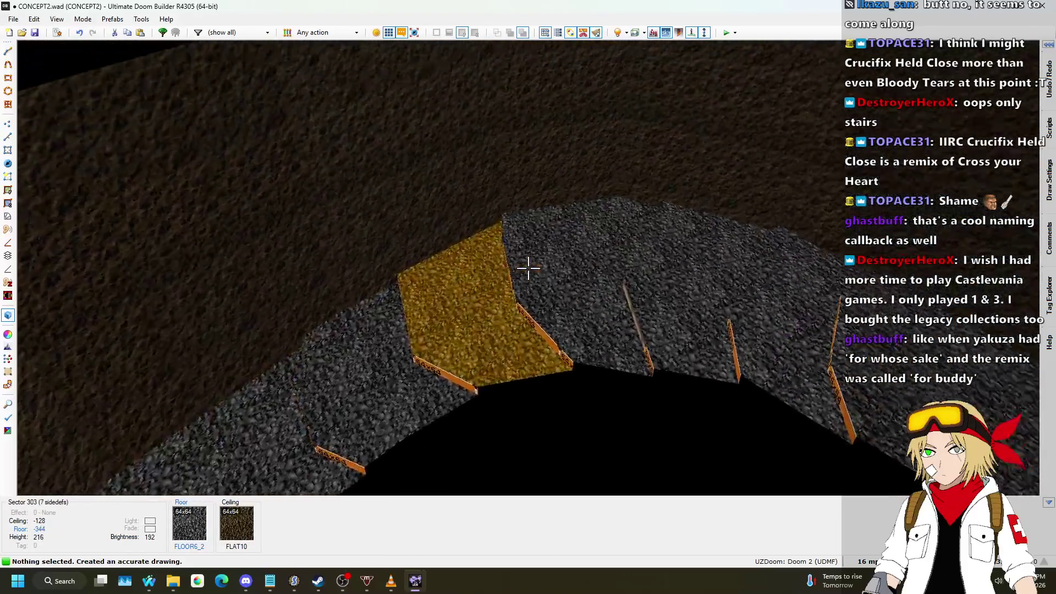
left_click(528, 268, "shift")
key("w")
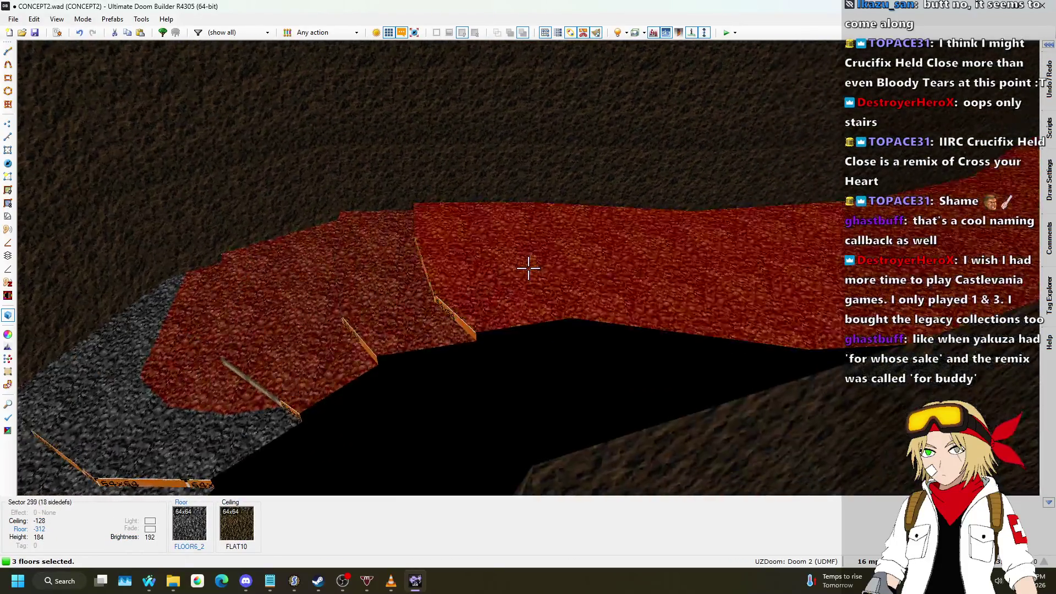
left_click(528, 268, "shift")
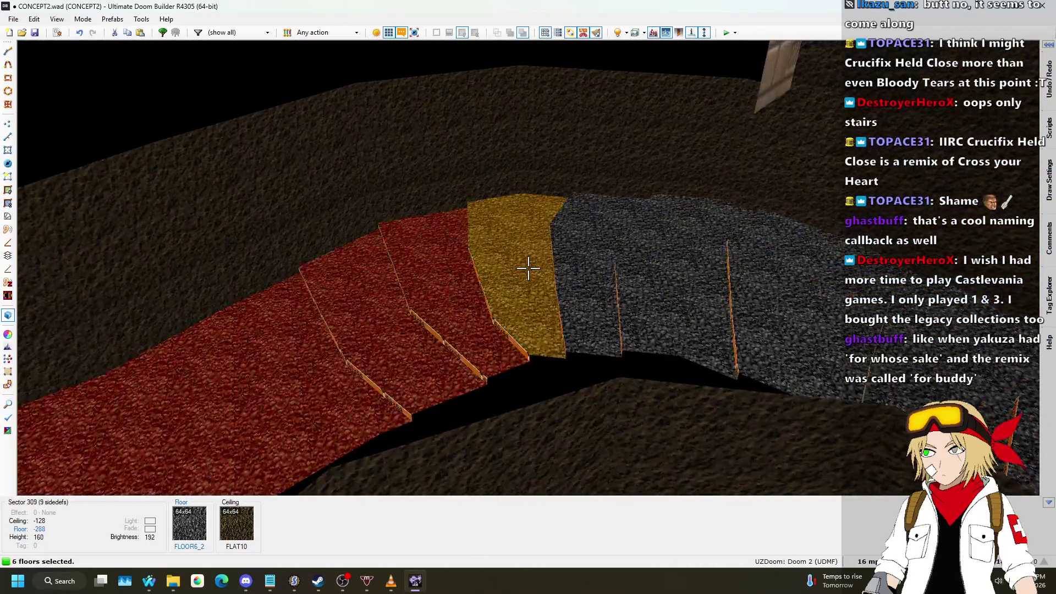
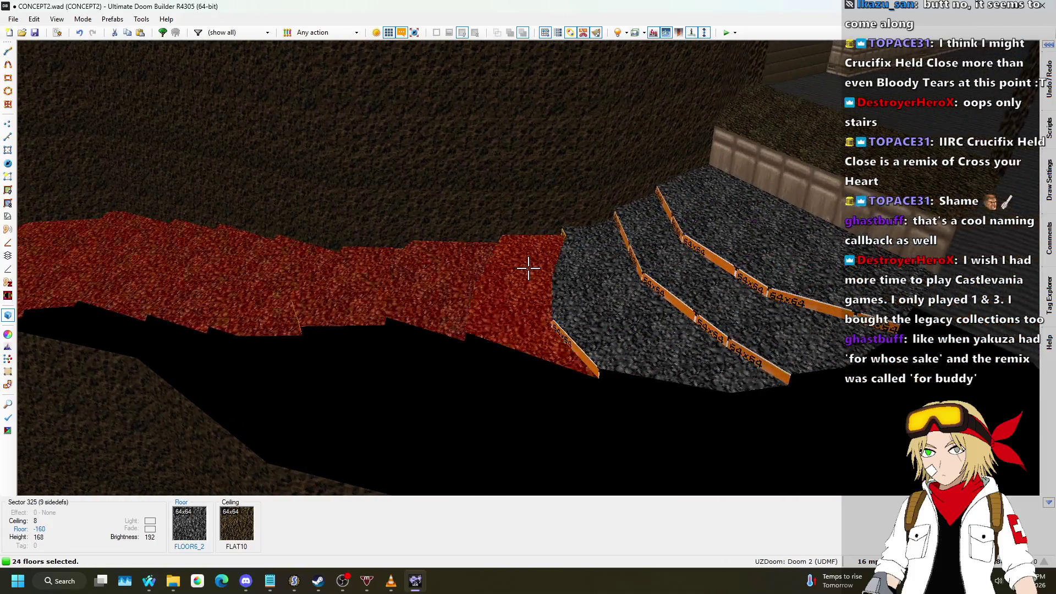
- Lower the first stretch of selected stair floors while flying over the staircase
key("w")
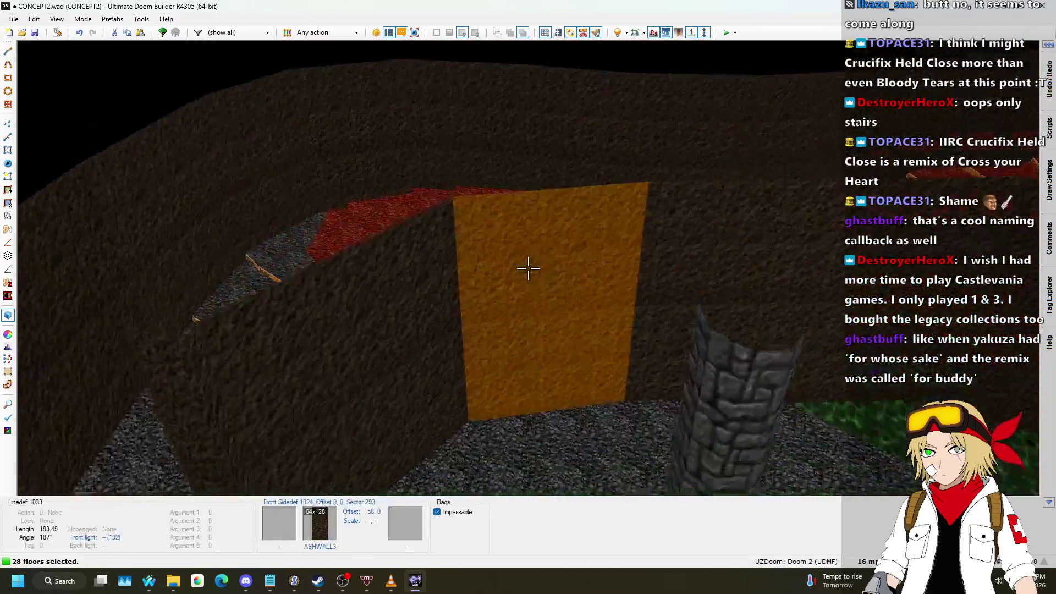
key("w")
key("s")
scroll(529, 268, "up", 1)
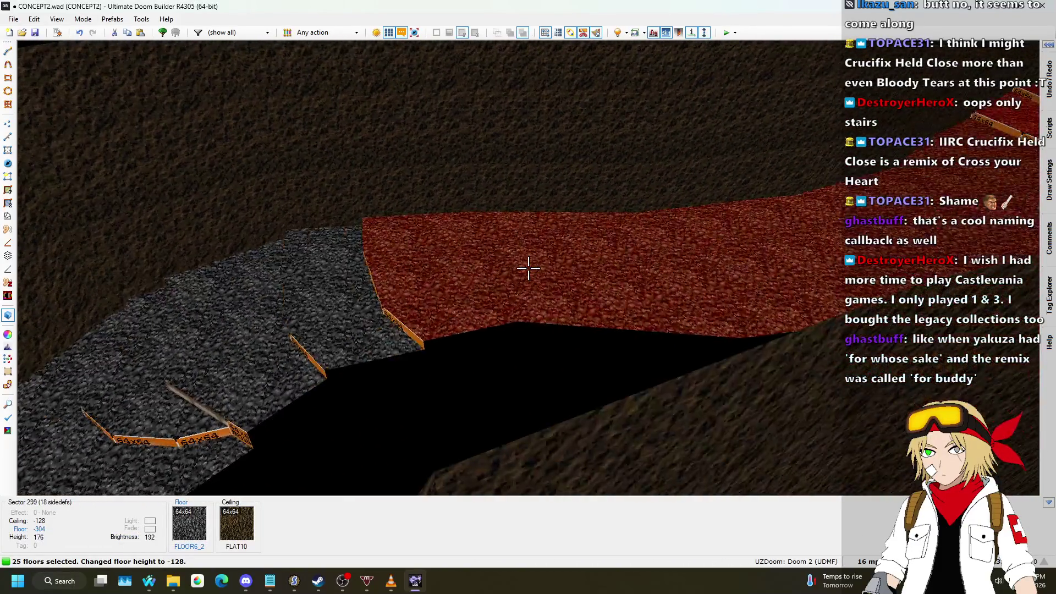
key("w")
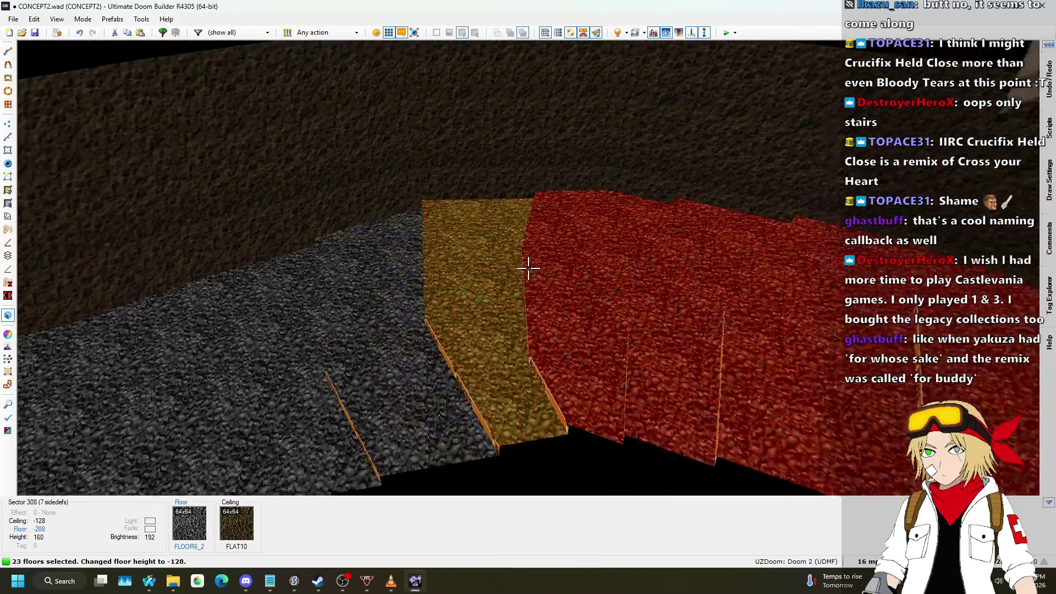
key("w")
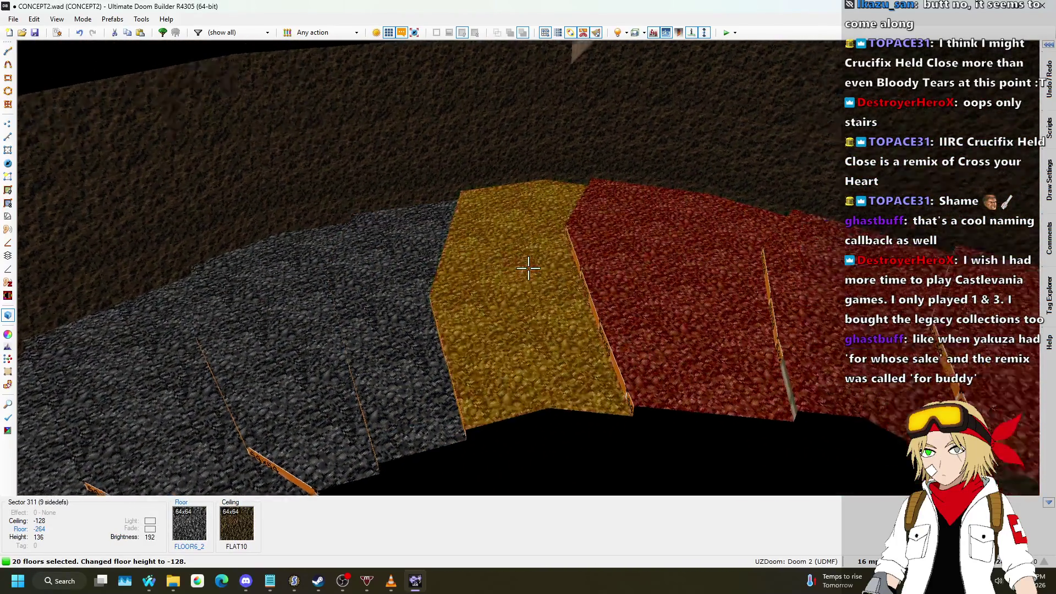
scroll(528, 268, "up", 1)
key("w")
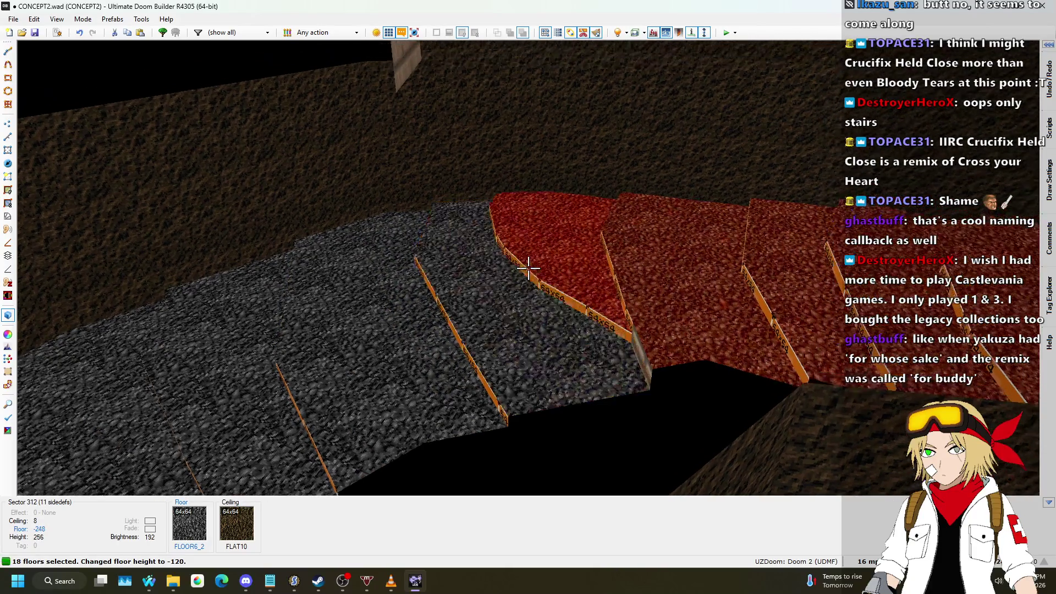
- Continue lowering the upper stair floors around the bend so the steps descend evenly to -112
key("w")
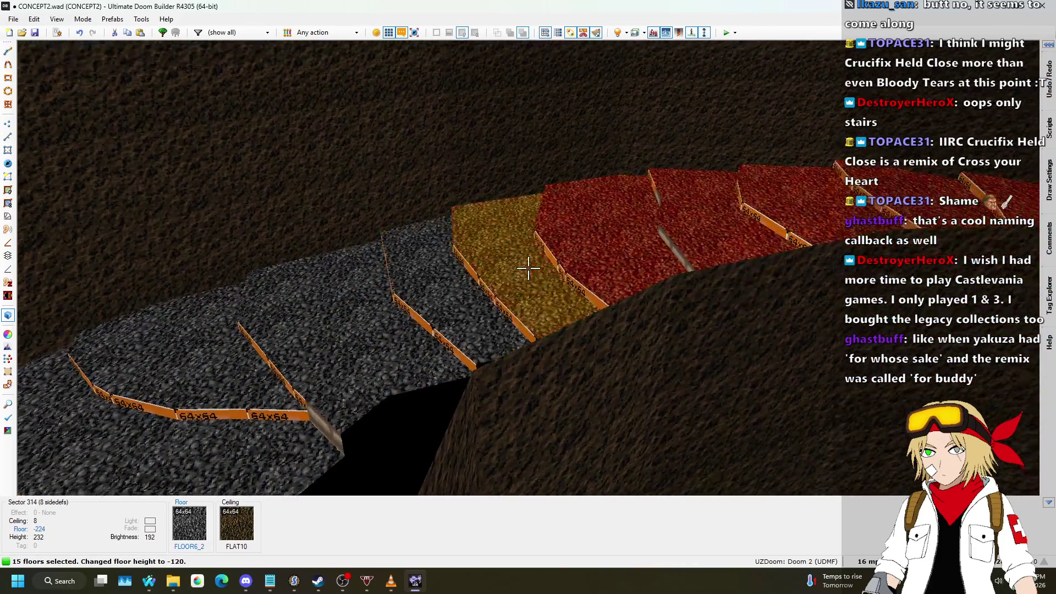
key("w")
scroll(528, 268, "up", 1)
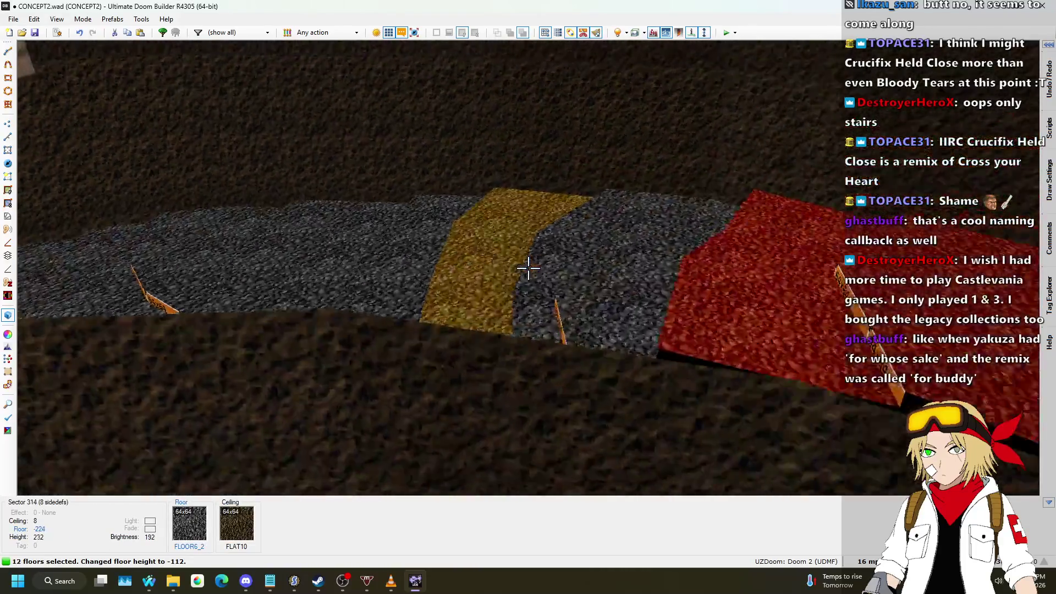
key("w")
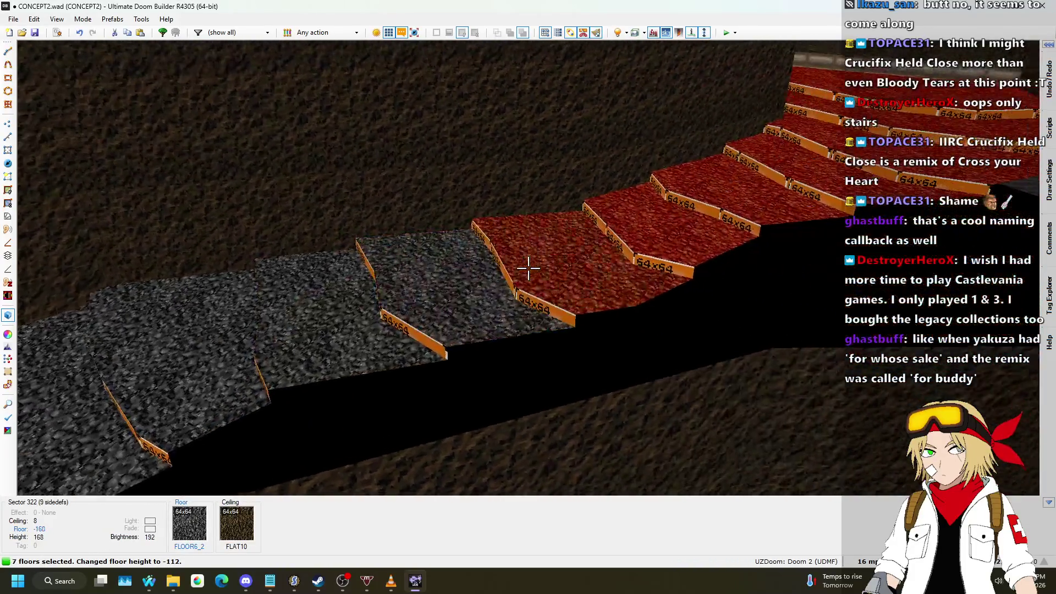
key("w")
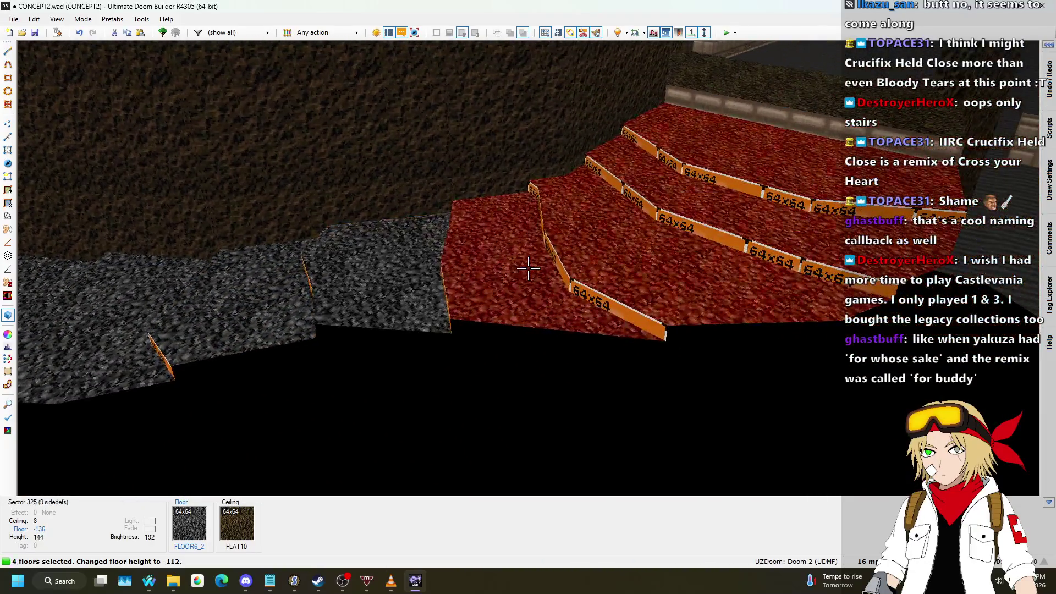
key("w")
scroll(528, 268, "down", 2)
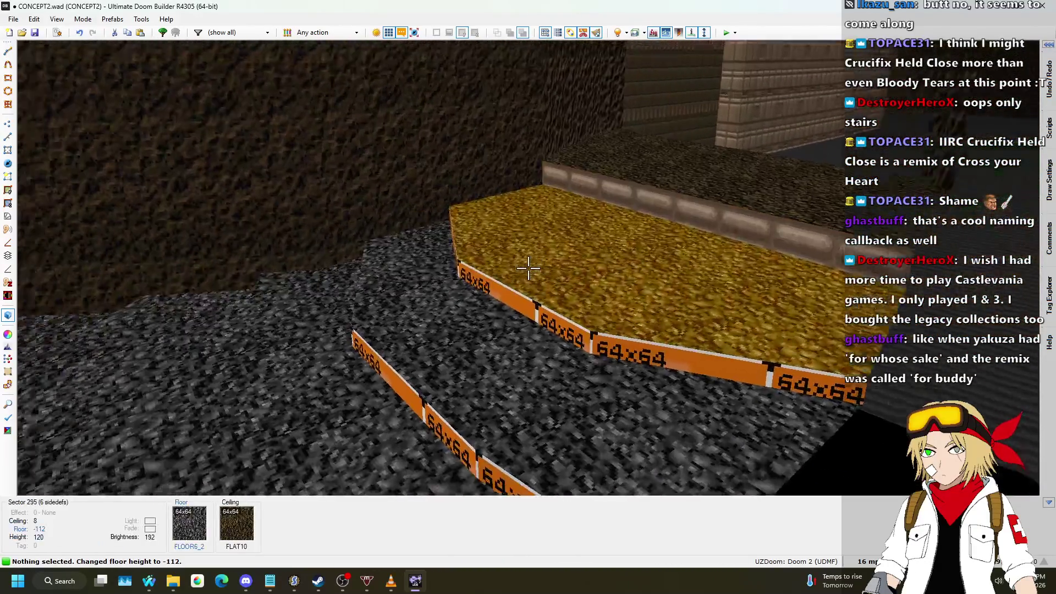
scroll(528, 268, "up", 2)
- In the 2D map, draw a new line across the lower stair passage
key("l")
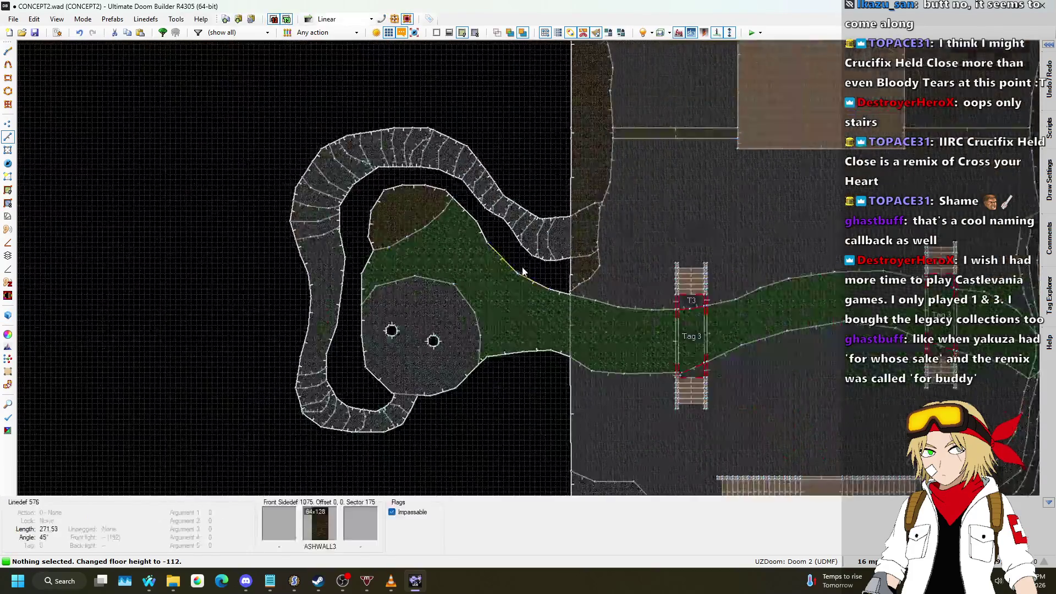
scroll(553, 237, "up", 1)
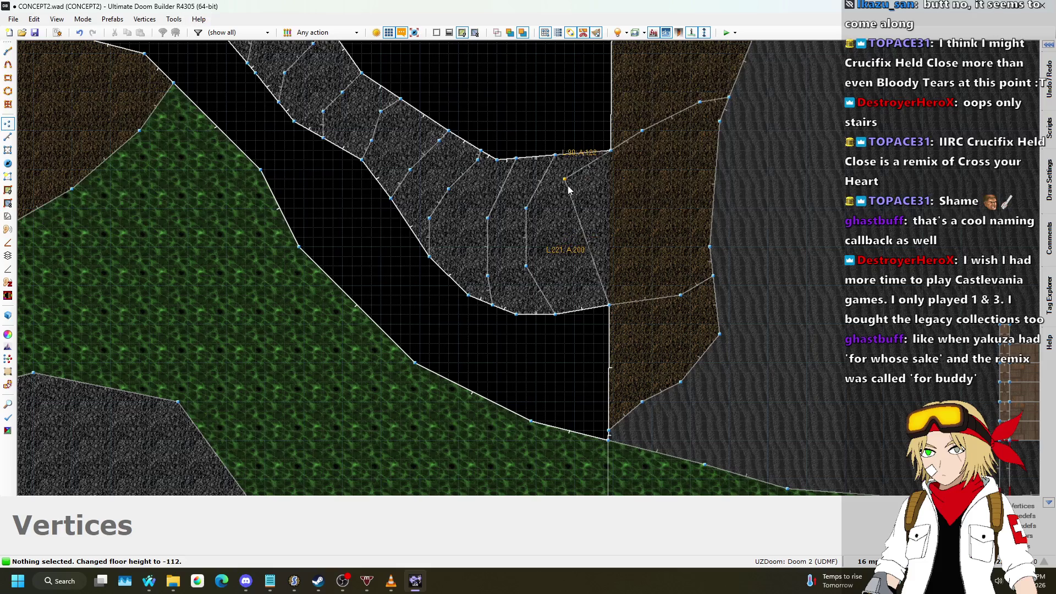
left_click(574, 238)
right_click(571, 242)
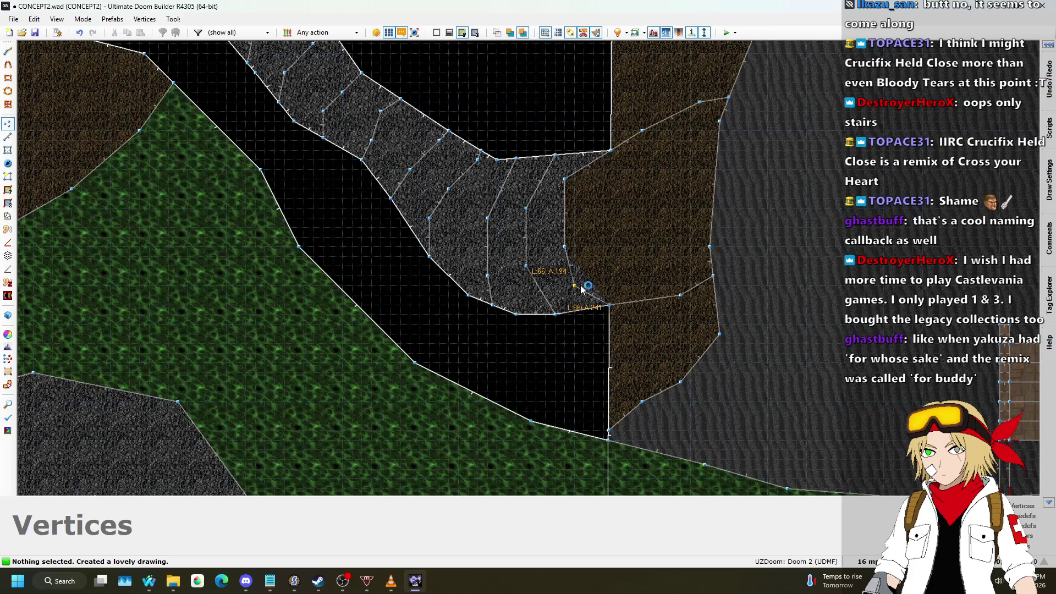
- Fly over the stairs in 3D to check the new split in the lower passage
key("w")
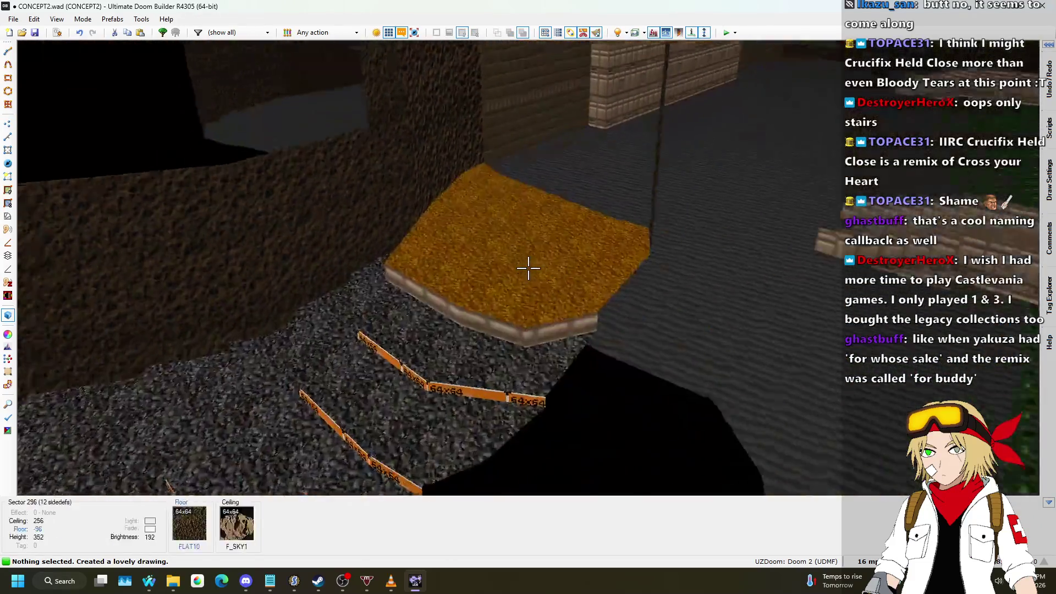
key("s")
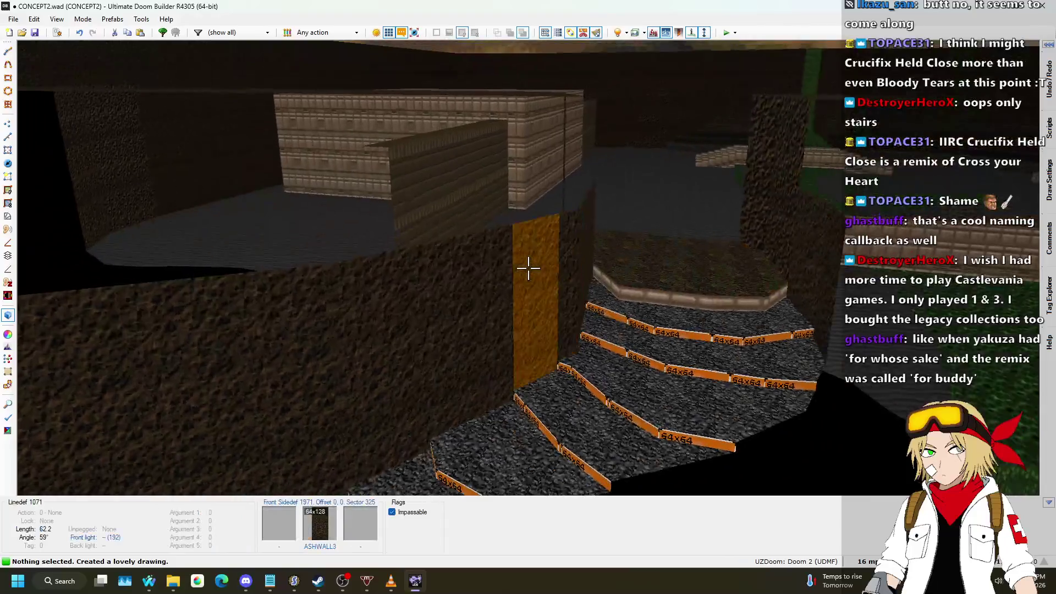
key("w")
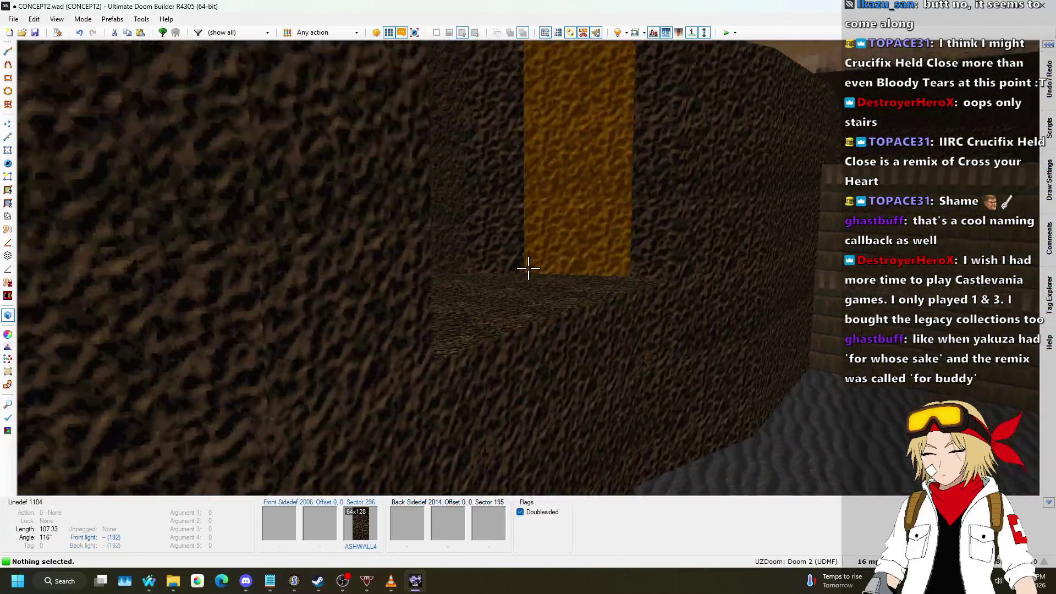
key("s")
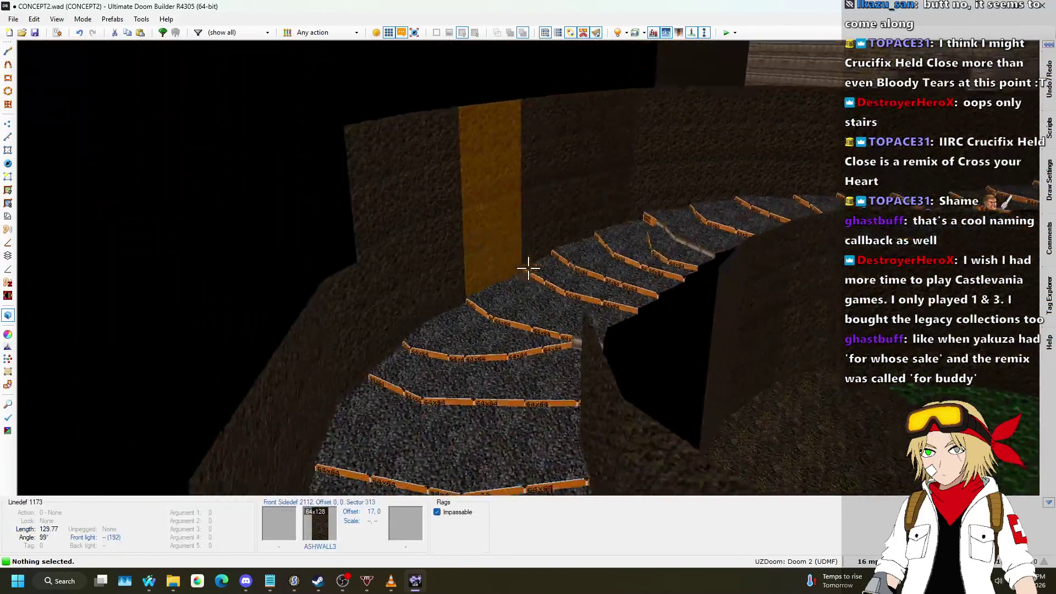
key("w")
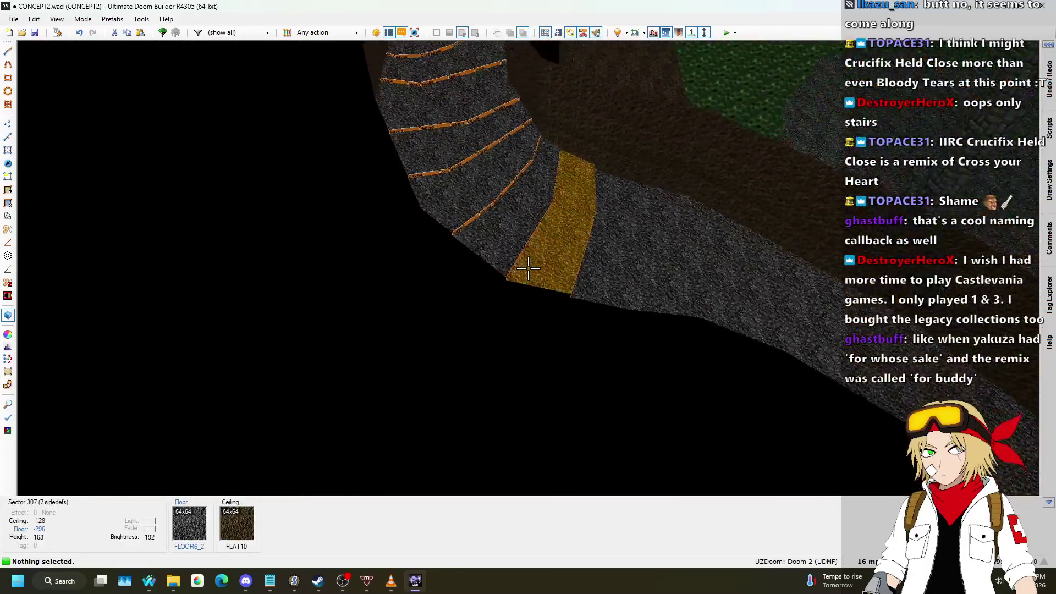
- Draw a second dividing line across the passage to add another step sector
key("q")
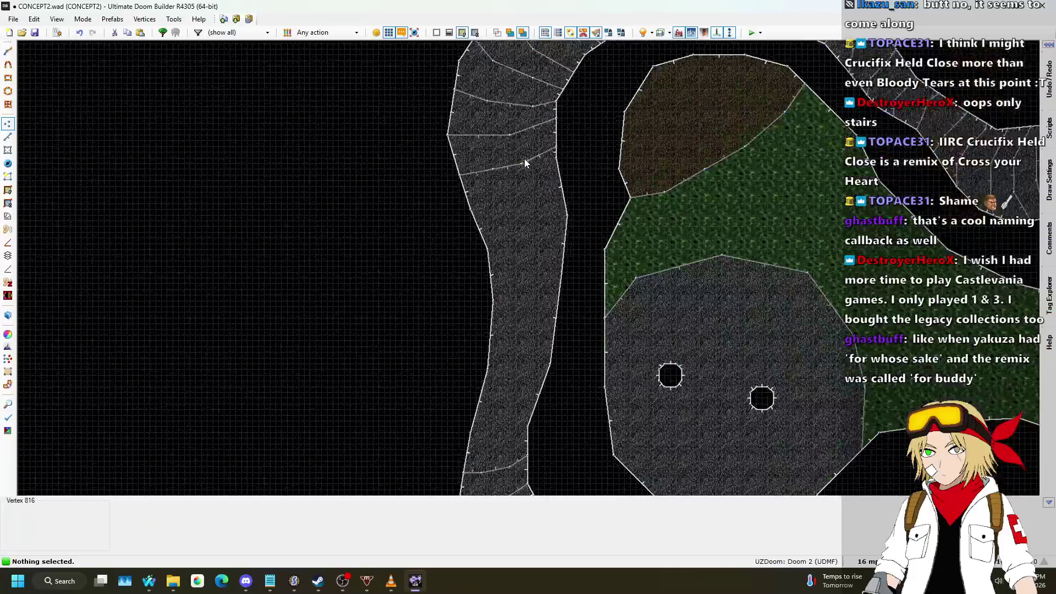
scroll(525, 162, "up", 3)
scroll(445, 186, "up", 3)
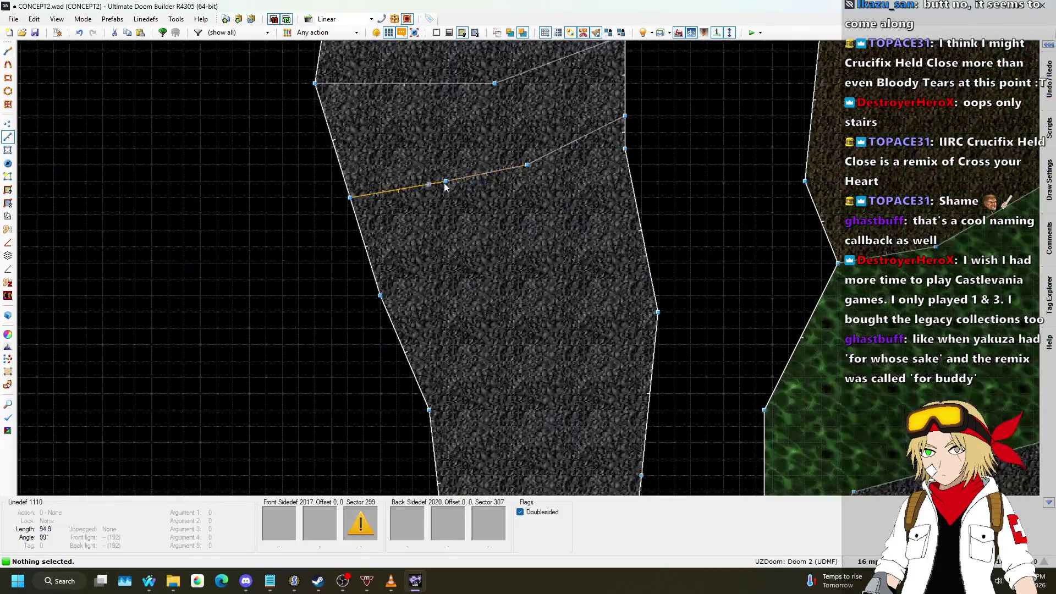
key("space")
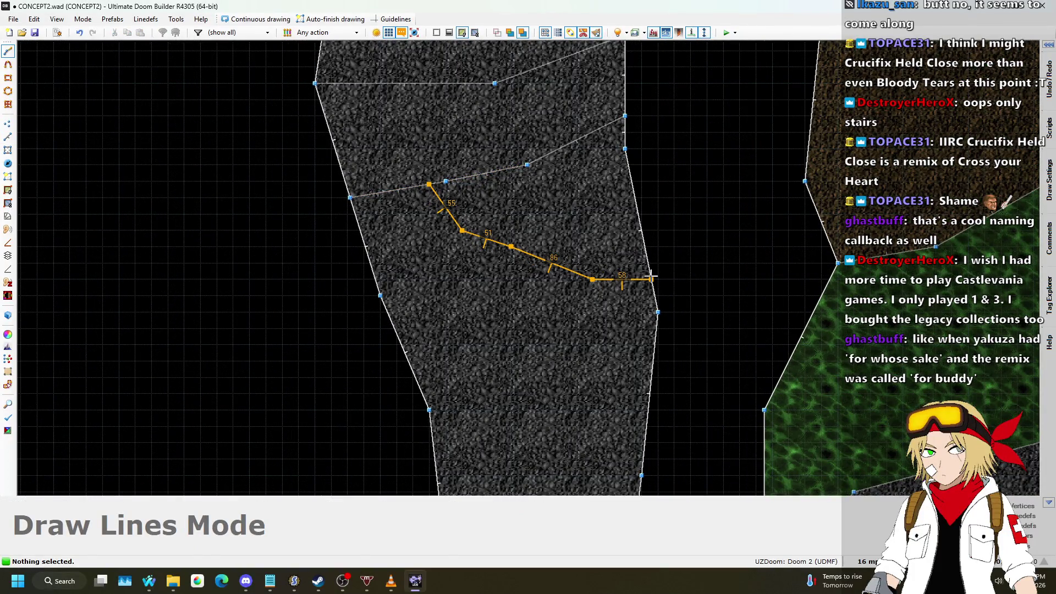
left_click(651, 279)
- Select every stair floor, including the new step, and raise them together to -104
key("q")
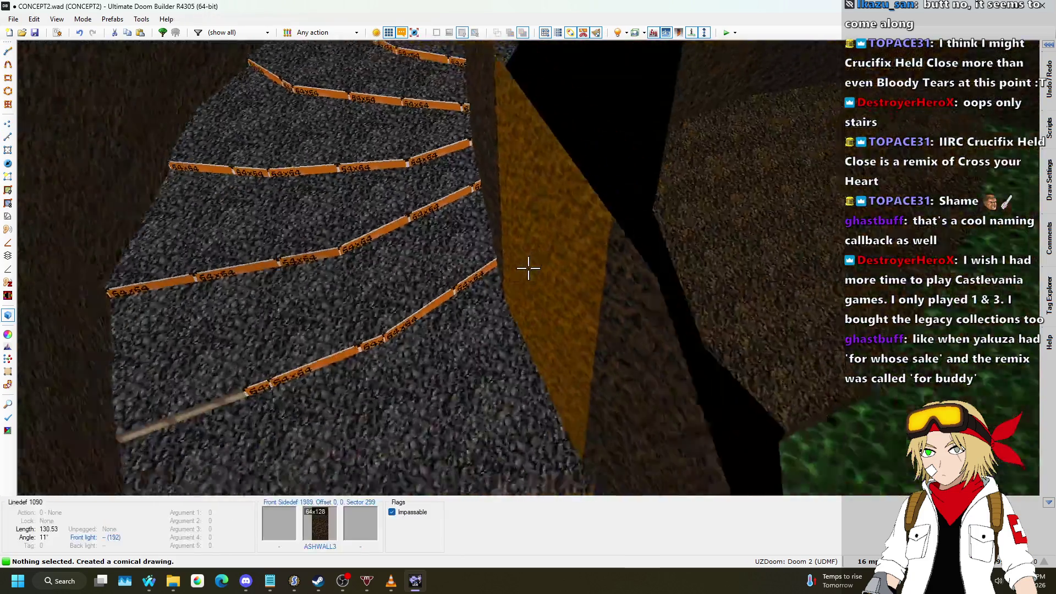
left_click(528, 268)
left_click(528, 268)
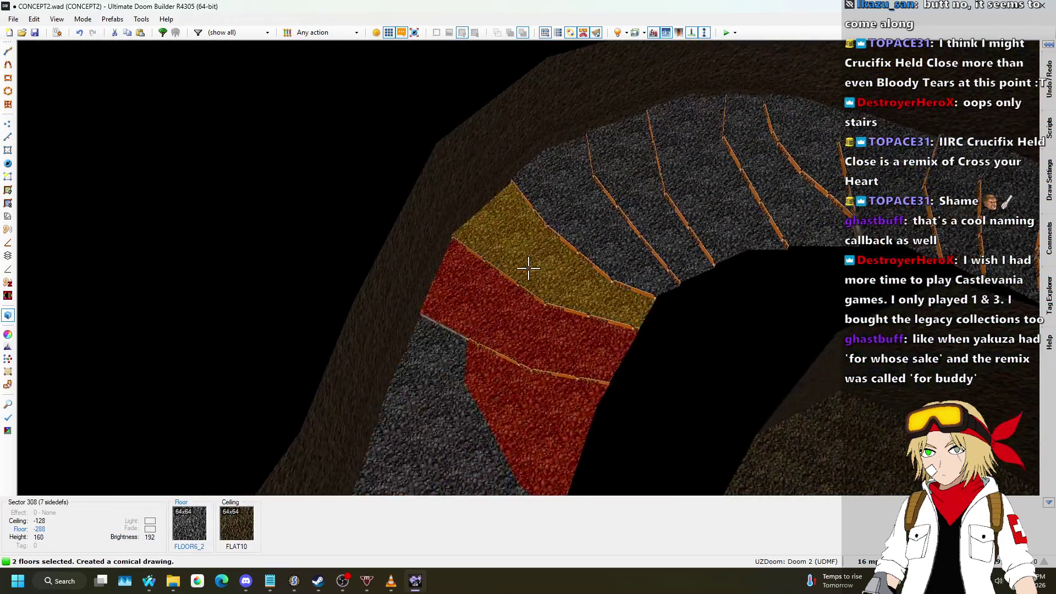
left_click(528, 268)
left_click(528, 268)
left_click(528, 268)
left_click(528, 268)
left_click(529, 268)
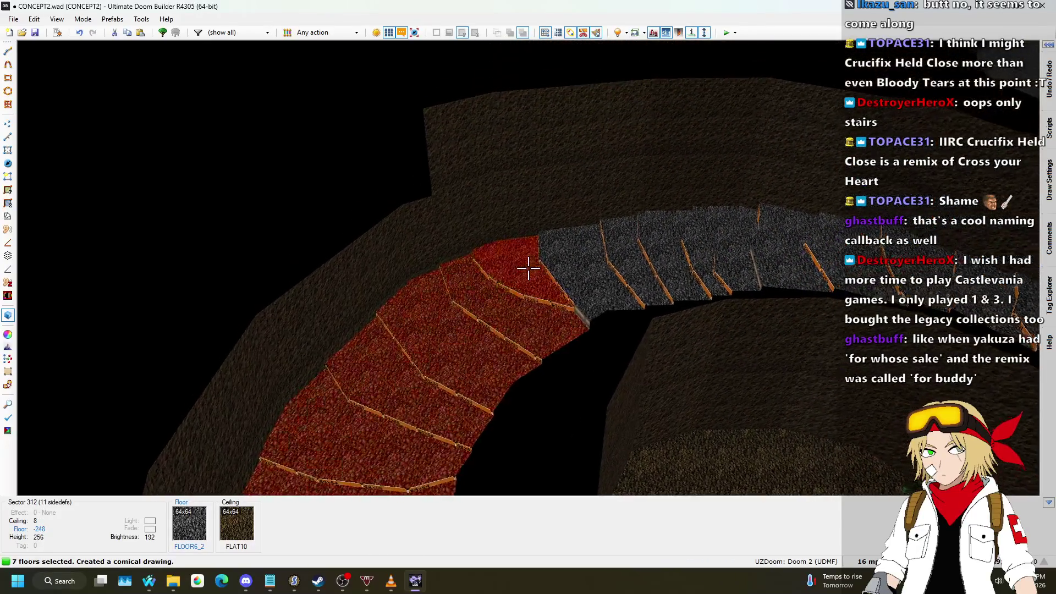
left_click(528, 268)
left_click(528, 268)
left_click(529, 268)
left_click(528, 268)
left_click(528, 268)
left_click(528, 268)
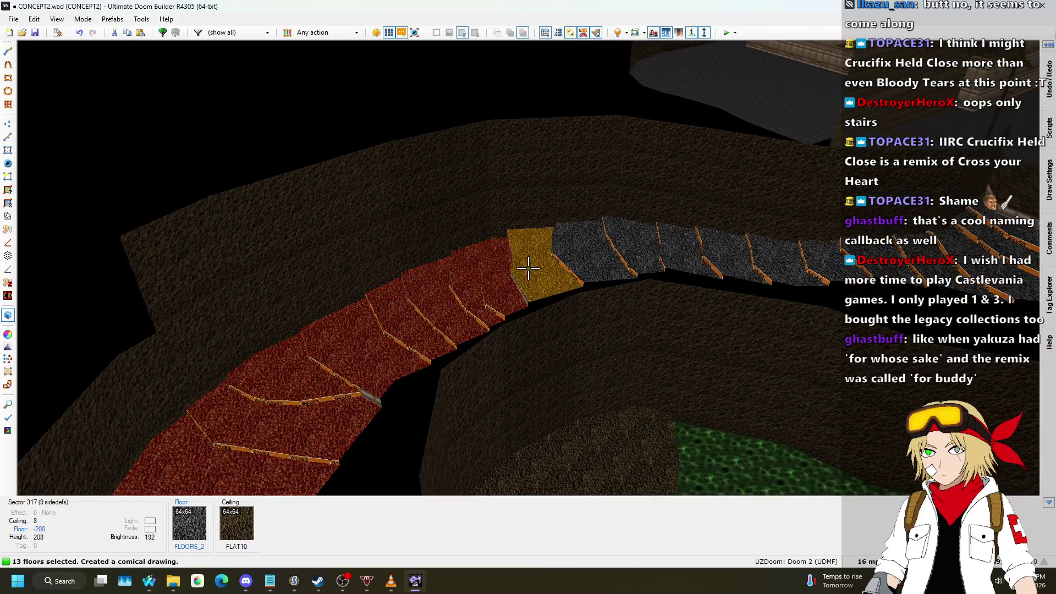
left_click(529, 268)
left_click(528, 268)
left_click(528, 268)
left_click(528, 268)
left_click(528, 268)
left_click(528, 268)
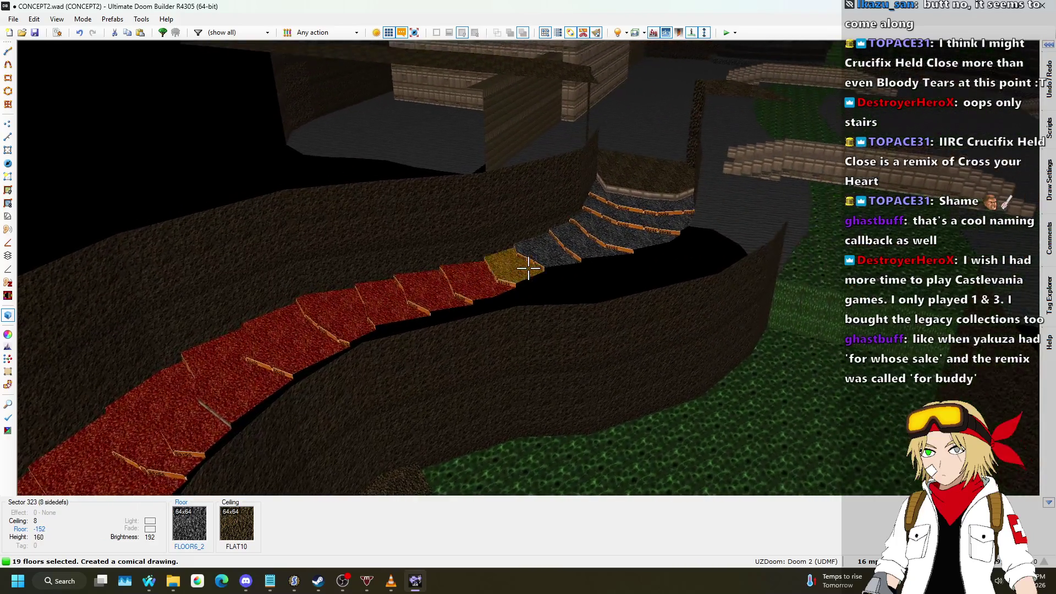
left_click(528, 267)
left_click(528, 268)
left_click(528, 268)
left_click(528, 268)
left_click(528, 268)
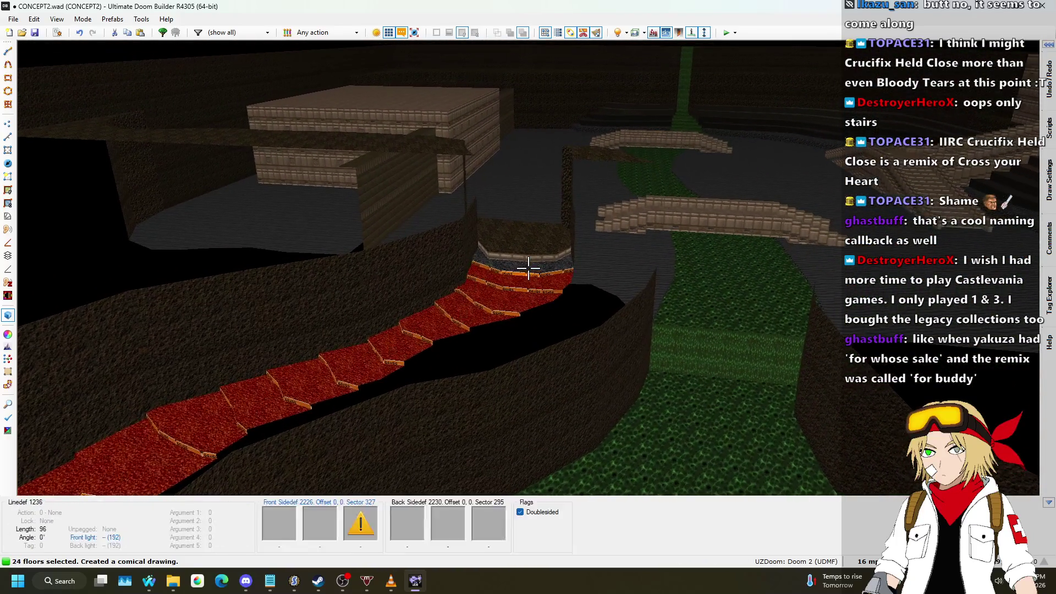
left_click(528, 268)
scroll(528, 268, "down", 1)
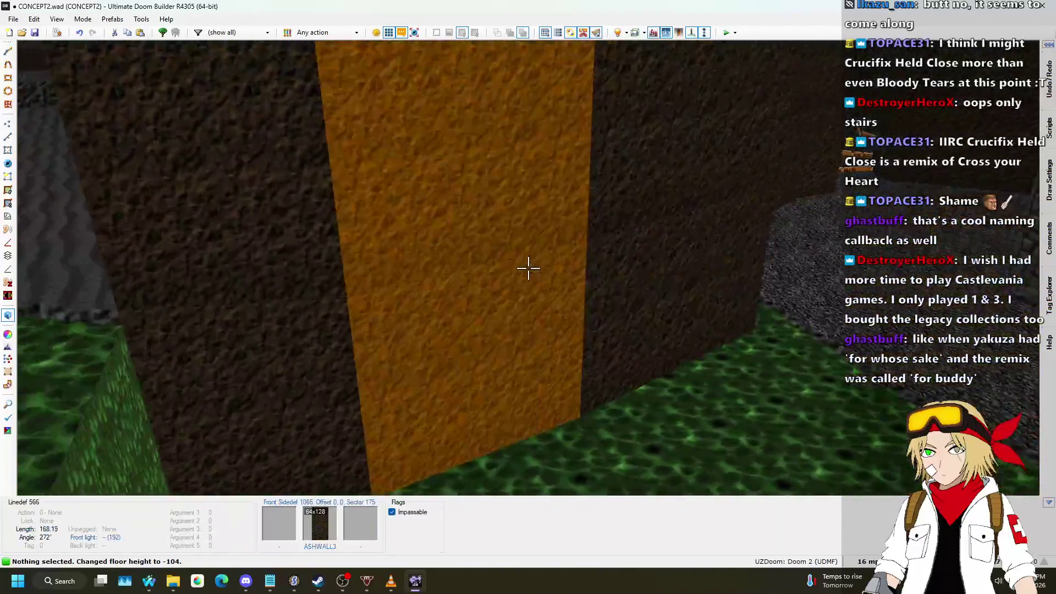
- Copy the ASHWALL2 texture and start selecting the lower steps' missing-texture risers
key("ctrl+c")
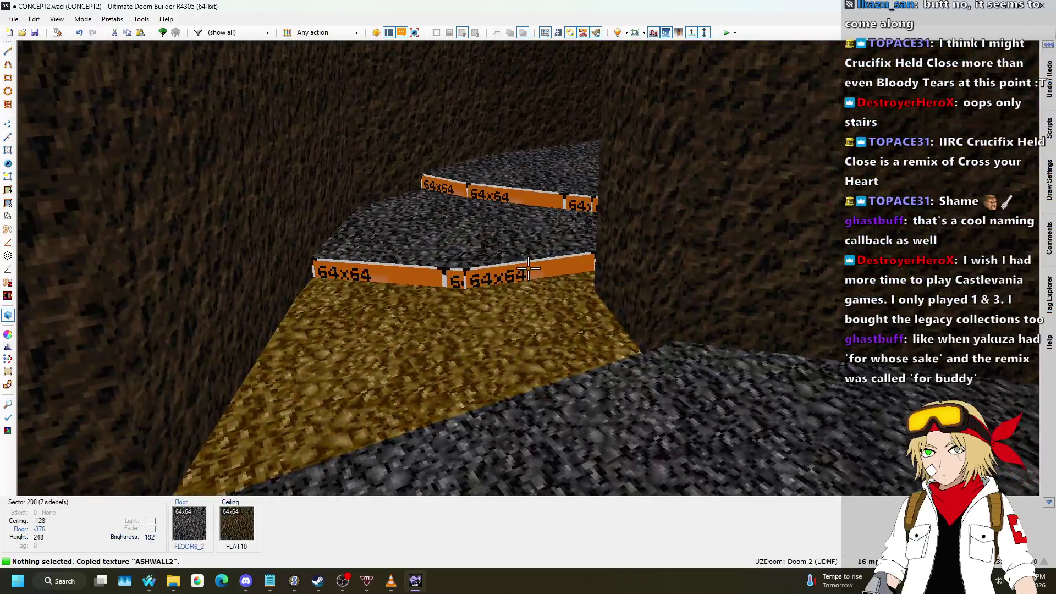
left_click(529, 268)
left_click(528, 268)
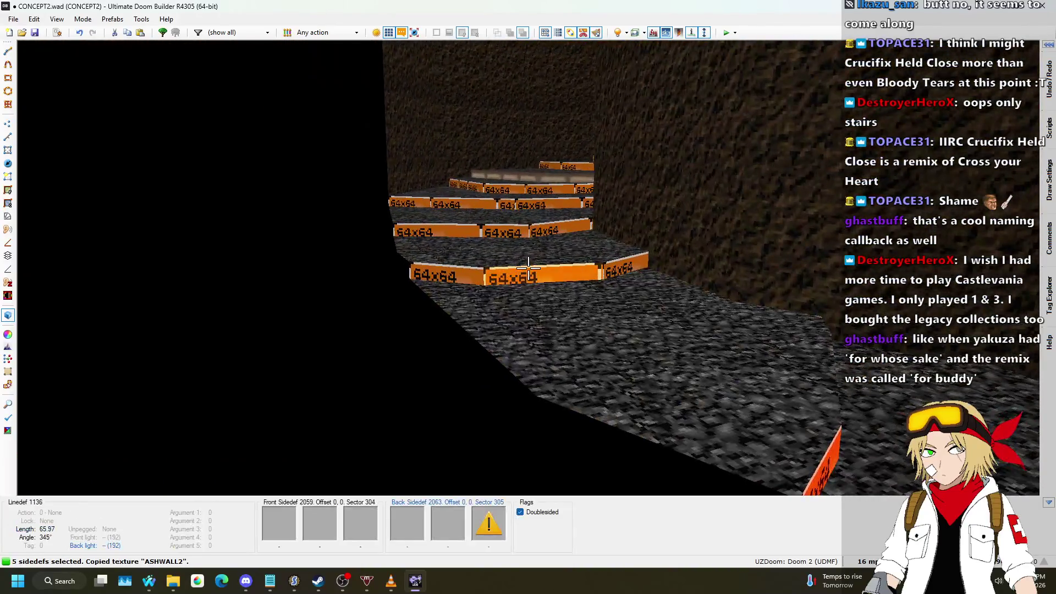
left_click(528, 268)
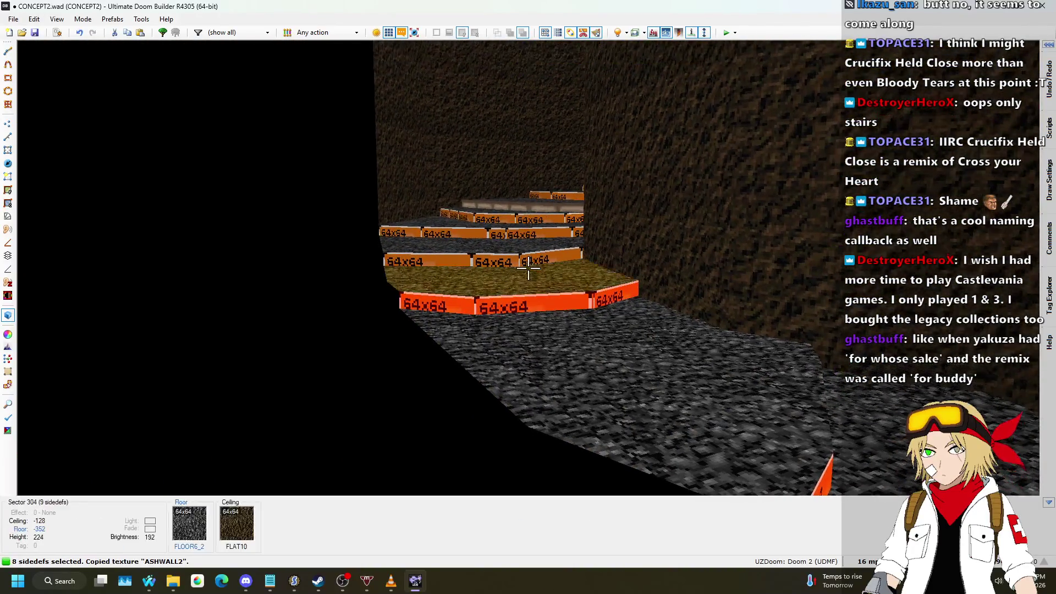
left_click(528, 267)
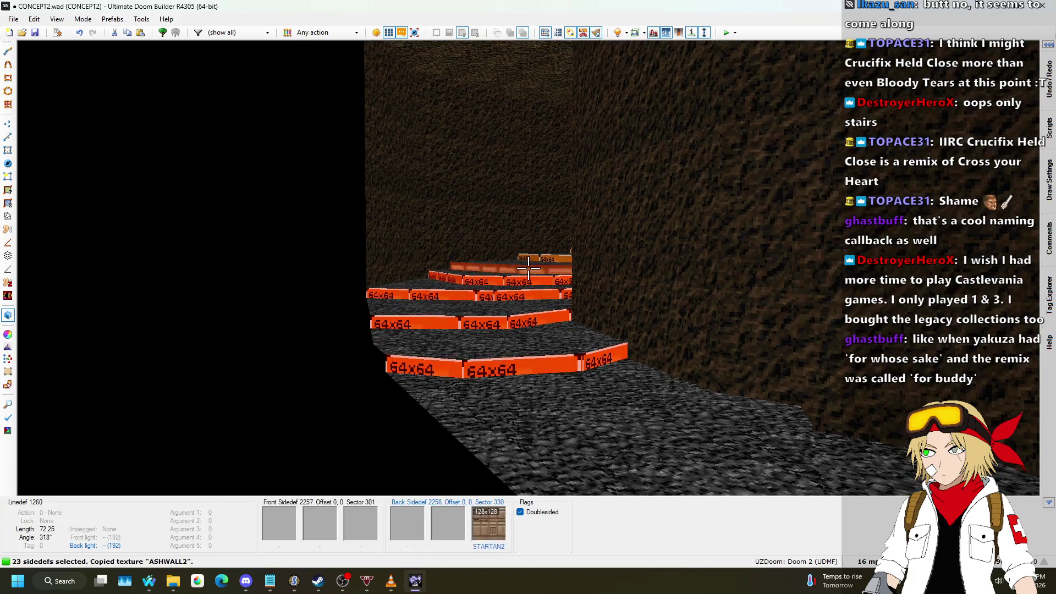
key("w")
key("s")
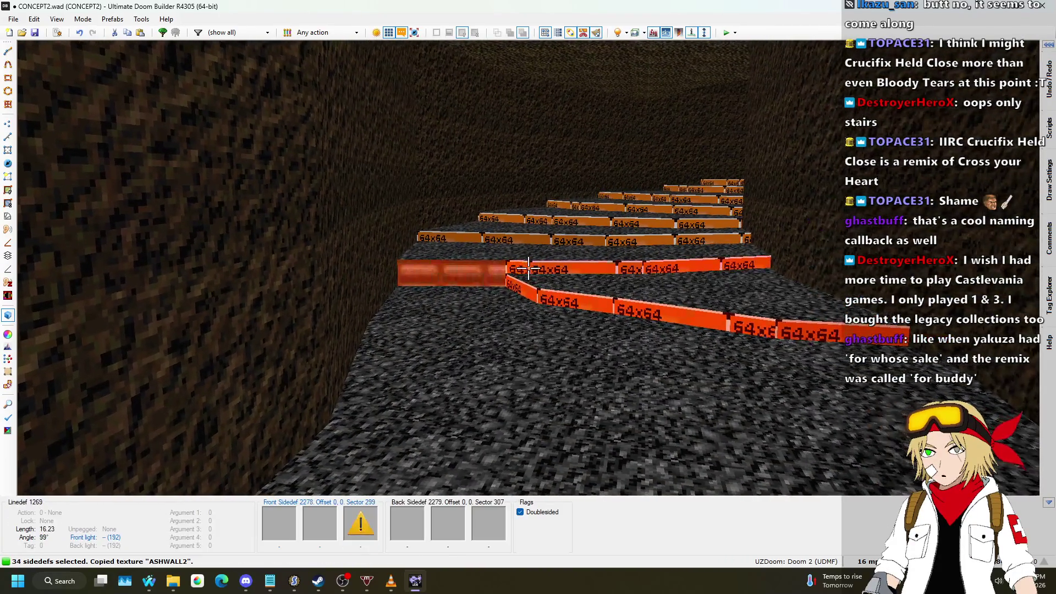
left_click(528, 268)
key("s")
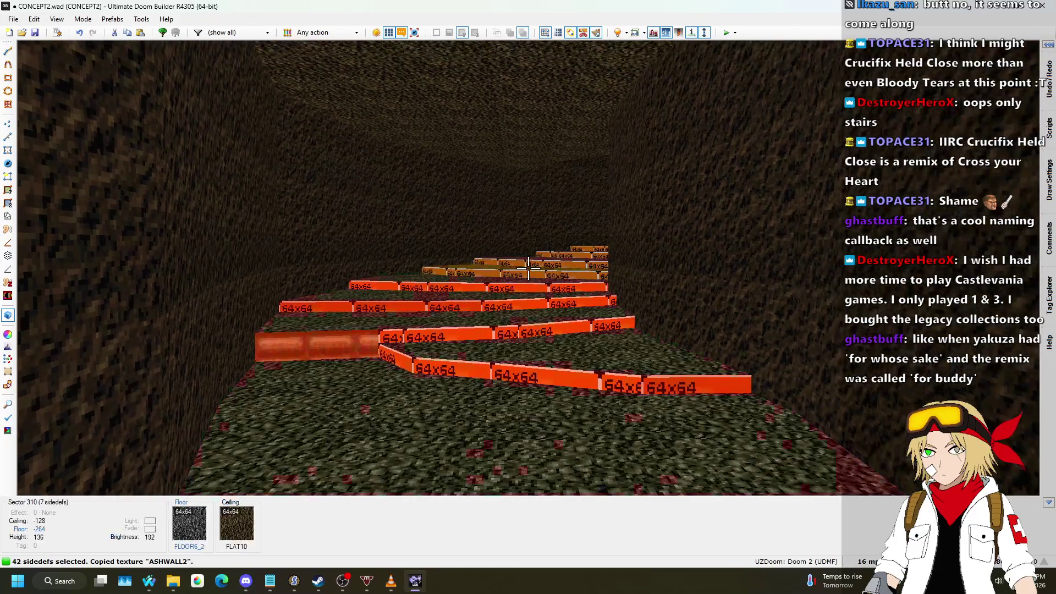
key("w")
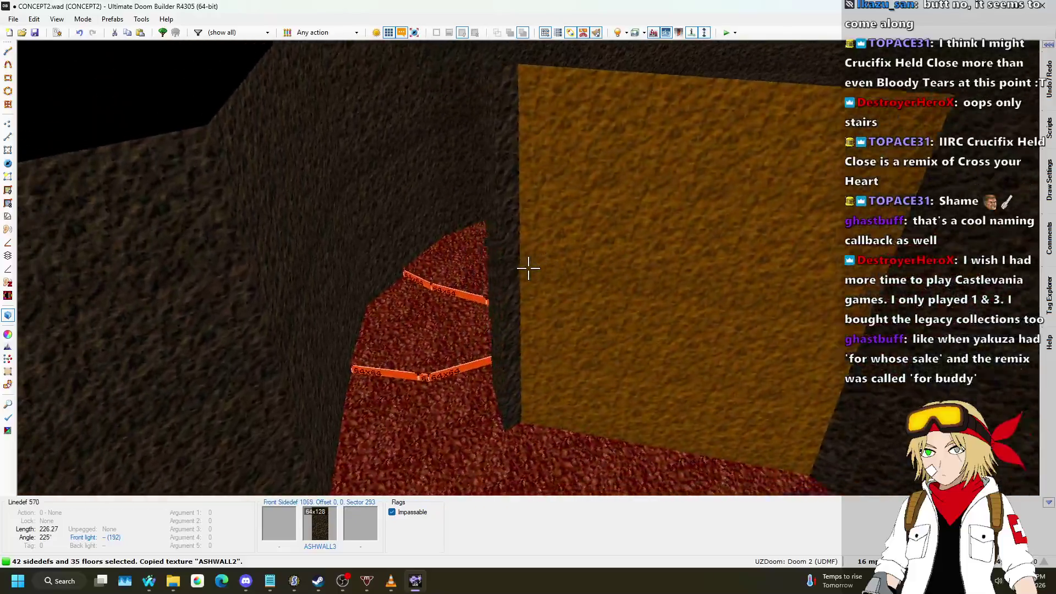
- Clear the mistaken floor selection and select the risers of the middle steps
key("c")
key("w")
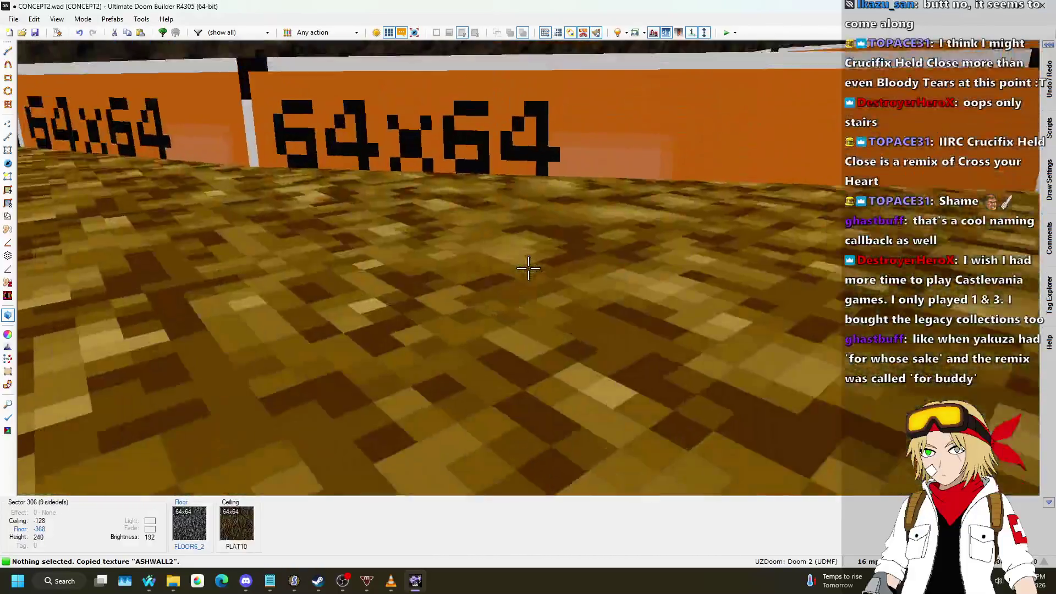
left_click(529, 268)
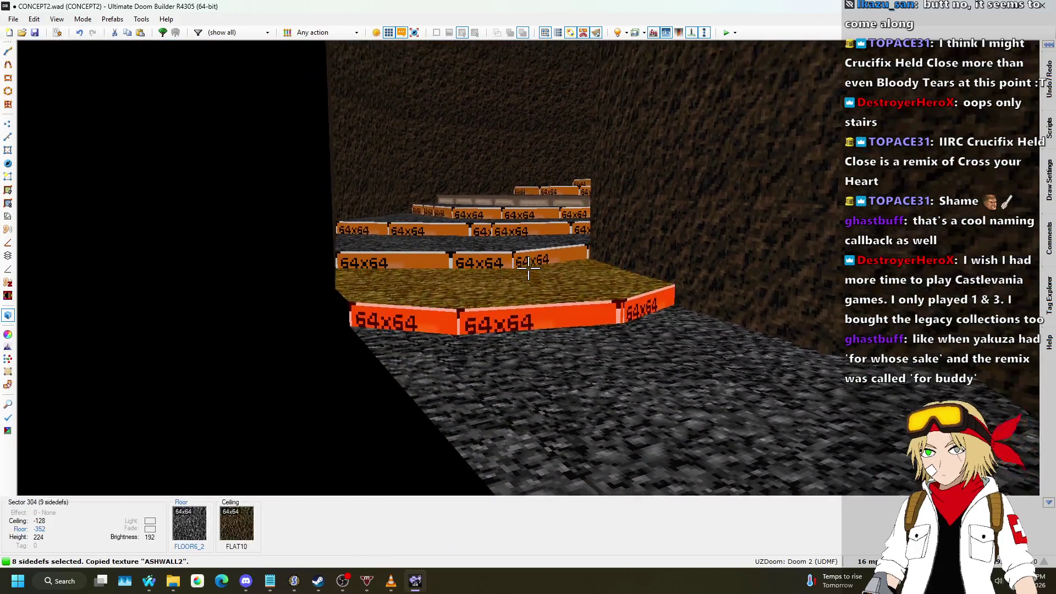
left_click(528, 268)
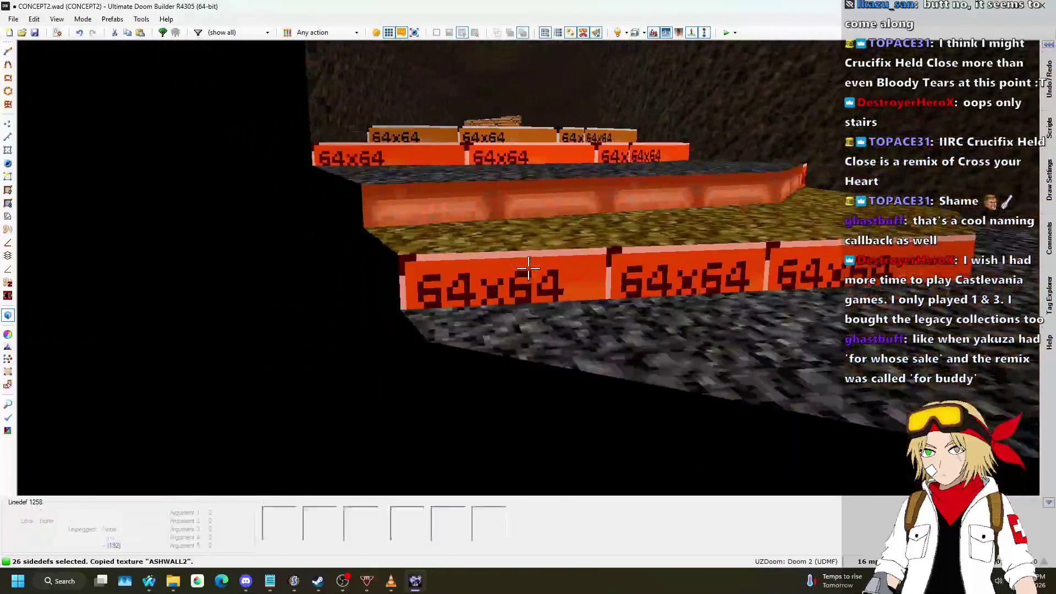
key("w")
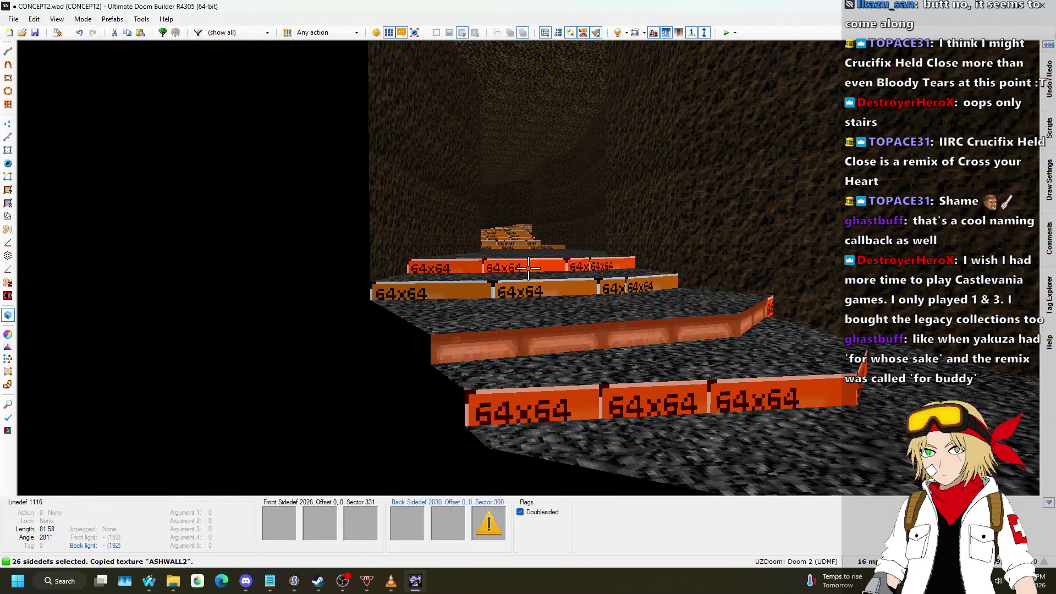
key("s")
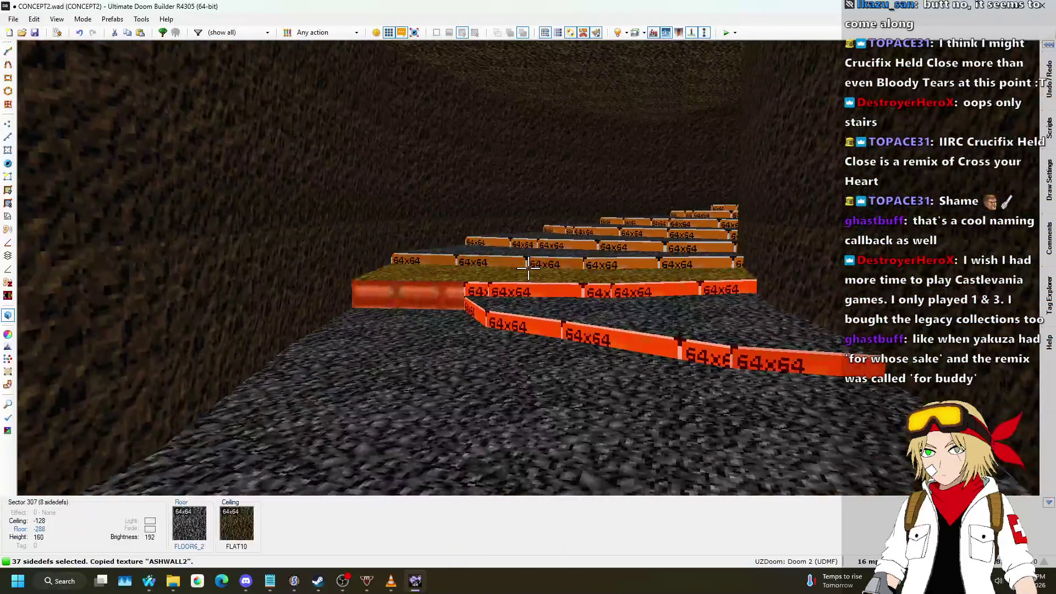
left_click(529, 268)
left_click(528, 268)
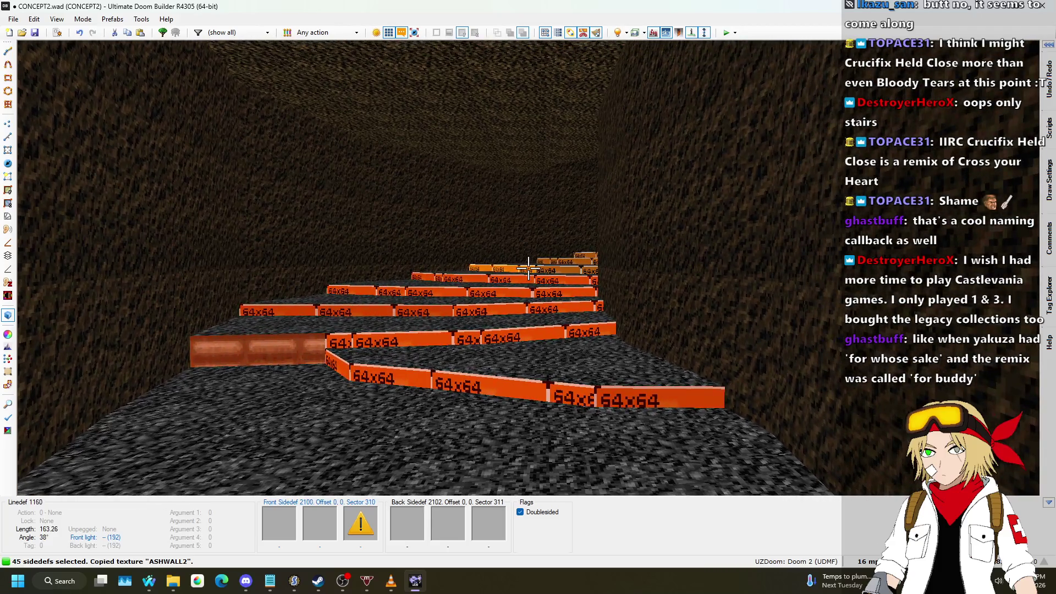
left_click(528, 268)
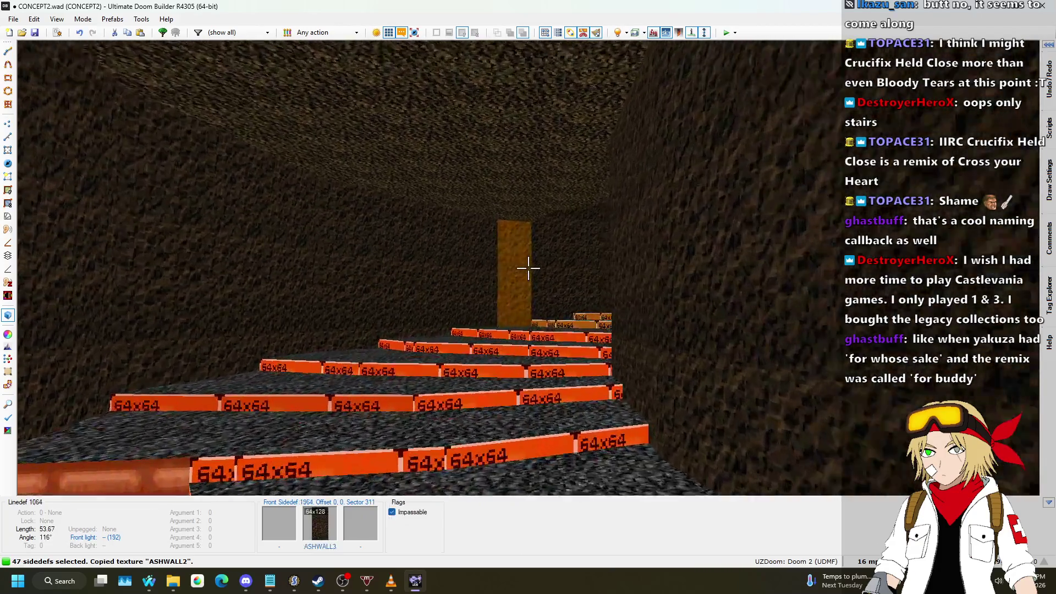
left_click(528, 268)
left_click(528, 268)
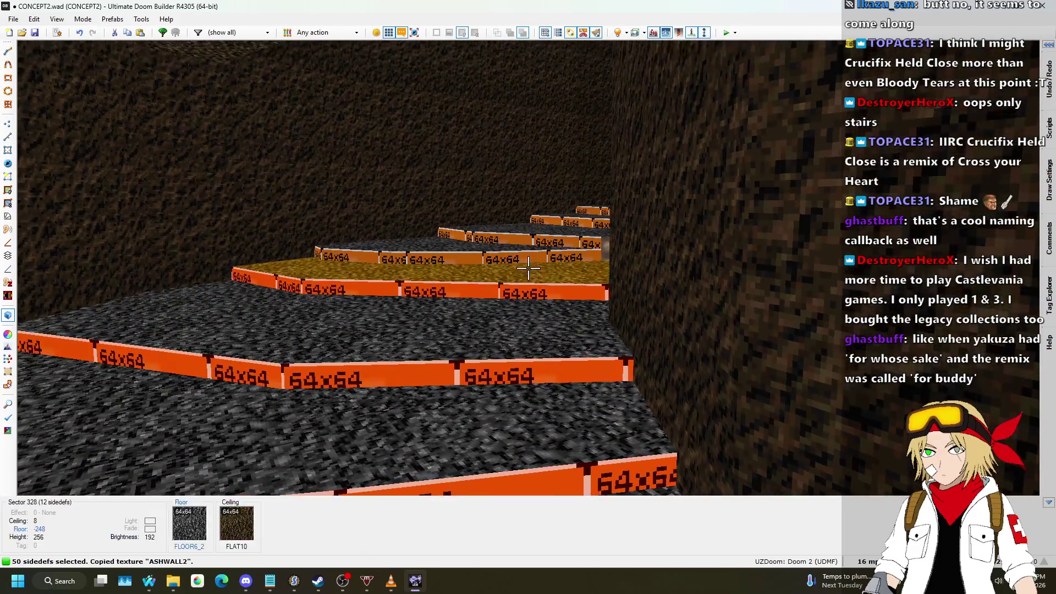
left_click(528, 268)
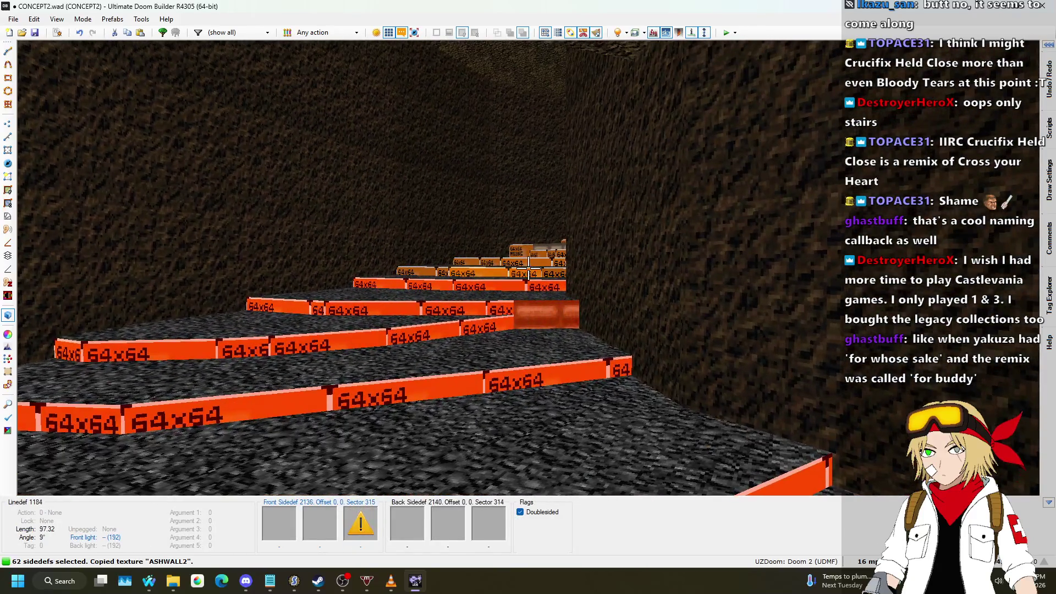
left_click(528, 268)
left_click(528, 268)
left_click(528, 268)
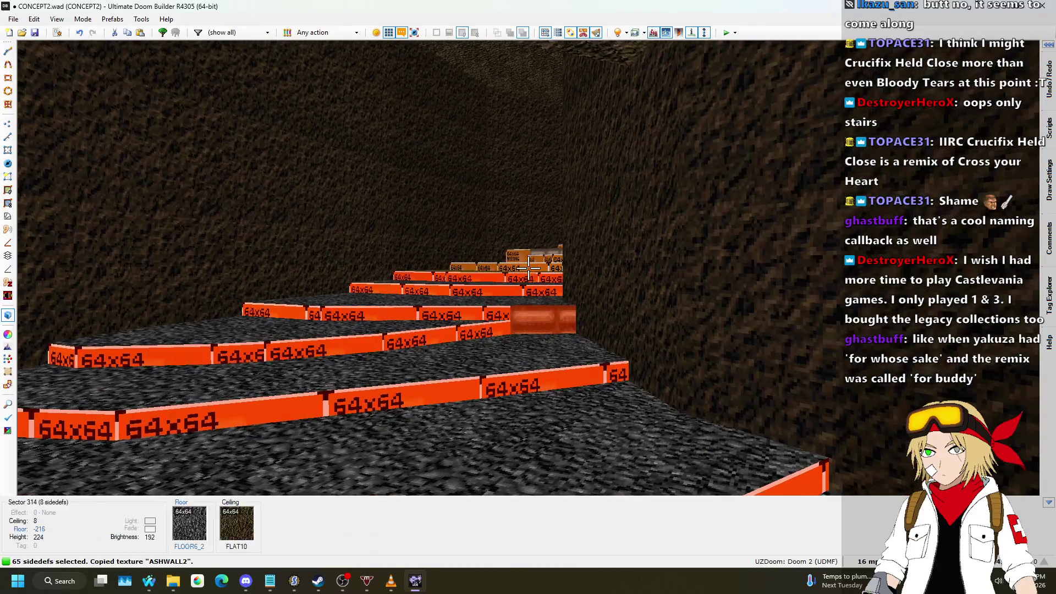
left_click(528, 268)
left_click(528, 268)
left_click(528, 268)
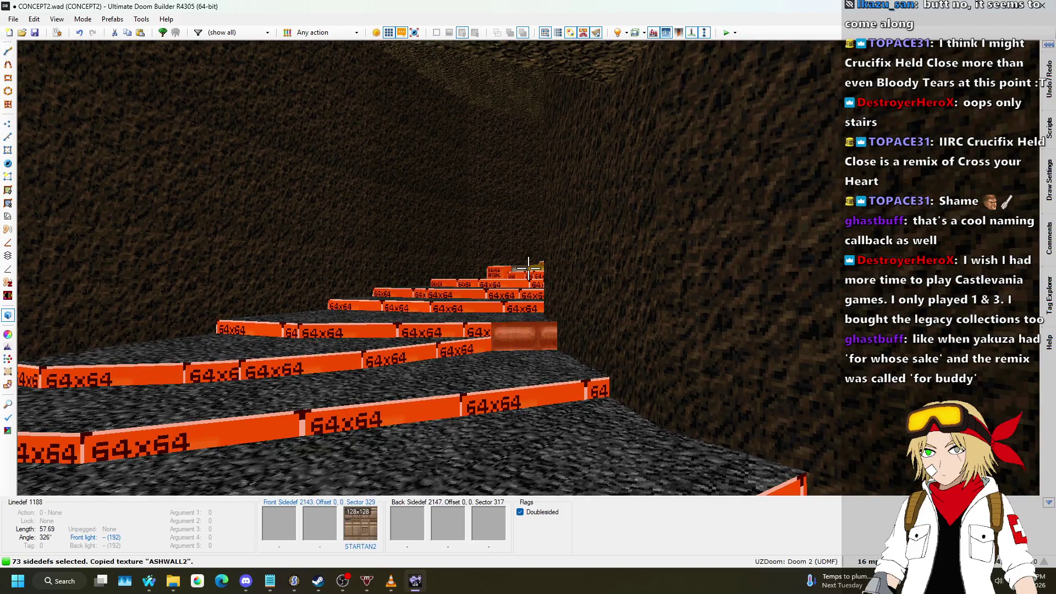
left_click(529, 268)
left_click(528, 268)
left_click(528, 268)
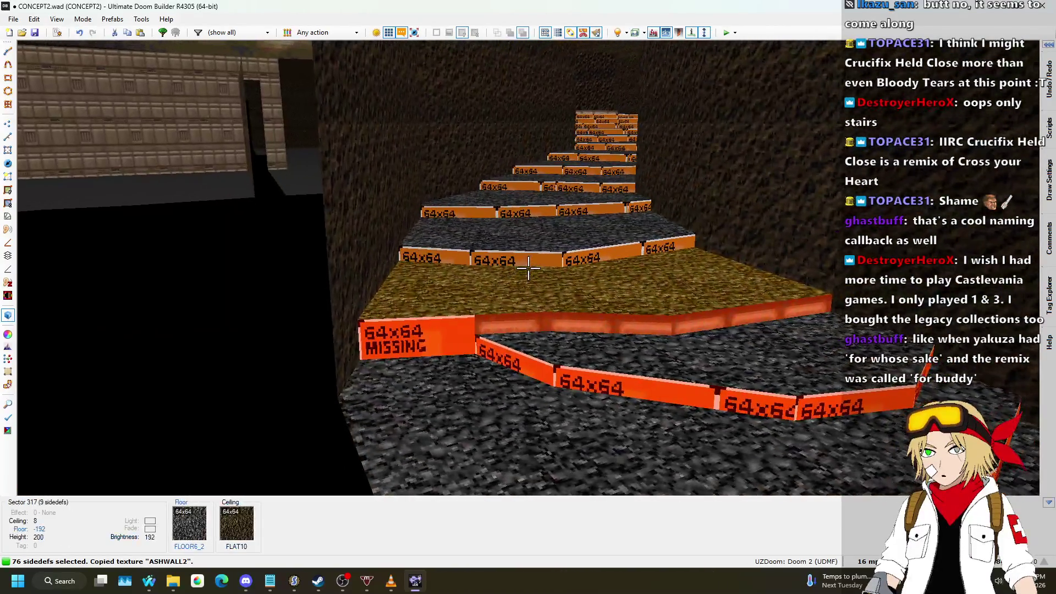
- Select the upper and top step risers, then paste ASHWALL2 onto them and ASHWALL4 onto a wall
left_click(528, 268)
left_click(529, 268)
left_click(528, 268)
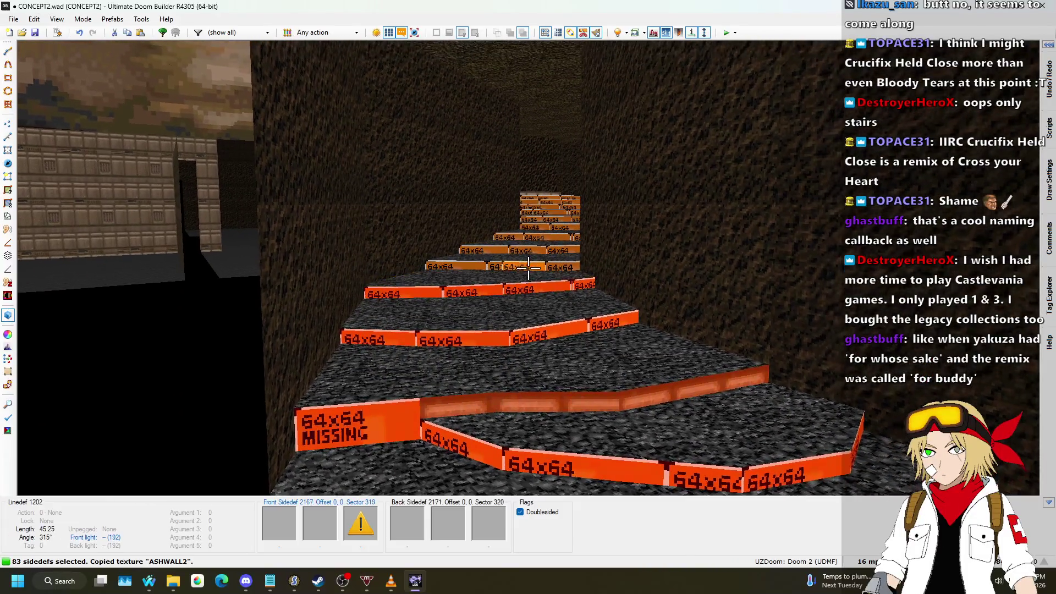
left_click(528, 268)
left_click(529, 268)
left_click(528, 268)
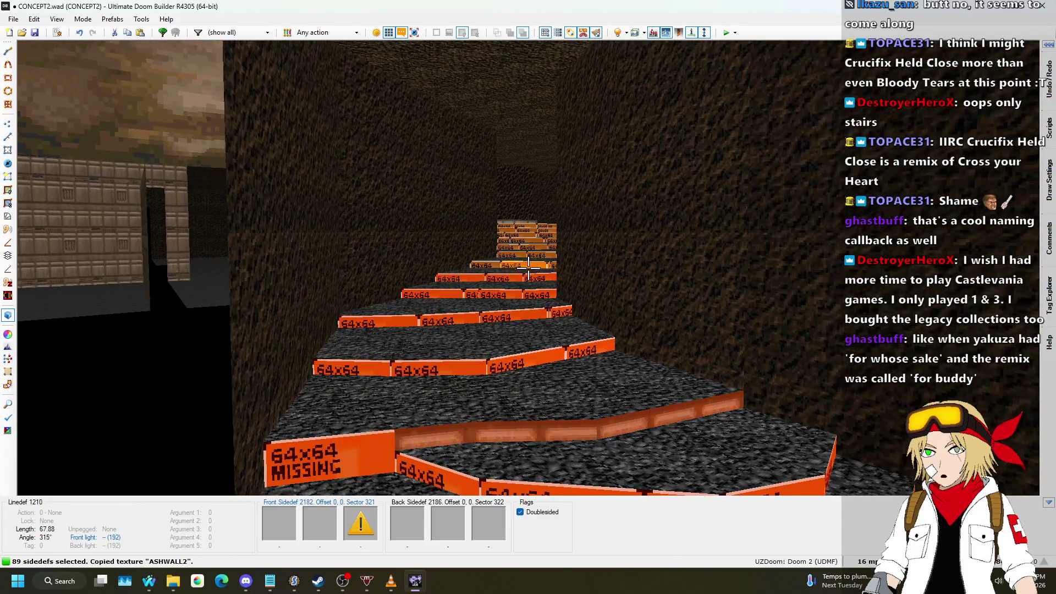
left_click(528, 268)
left_click(528, 268)
left_click(528, 268)
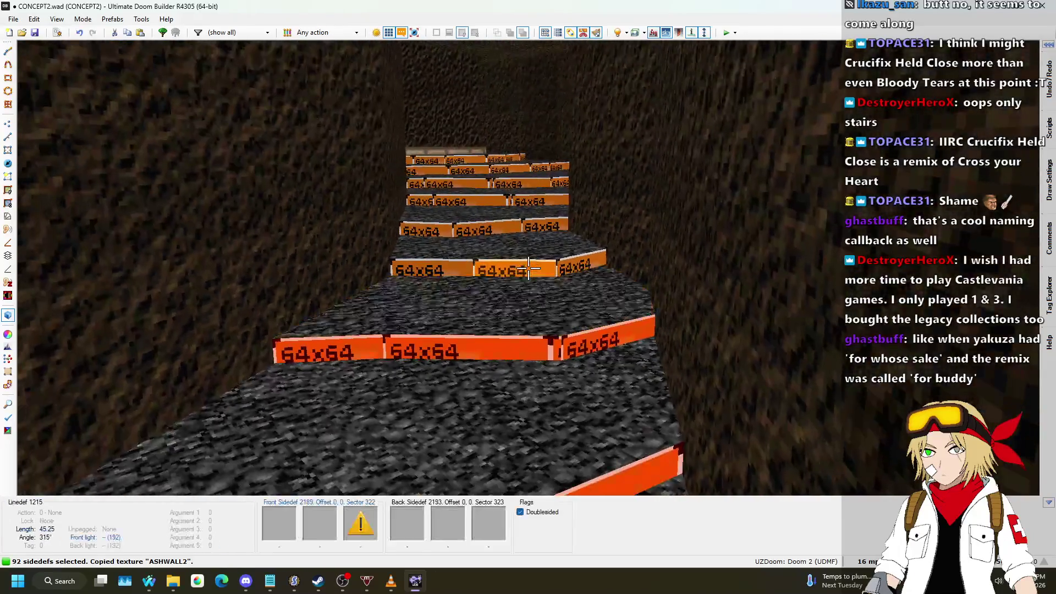
left_click(528, 268)
left_click(528, 268)
left_click(528, 268)
left_click(528, 268)
left_click(528, 268)
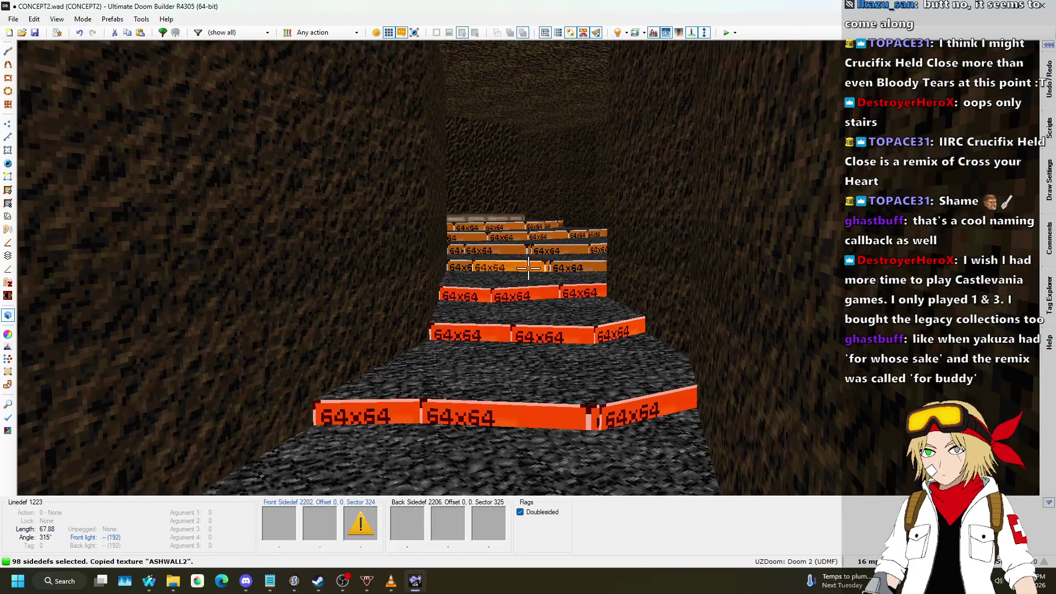
left_click(528, 268)
left_click(528, 268)
left_click(528, 268)
left_click(528, 268)
left_click(528, 268)
left_click(528, 268)
left_click(528, 268)
left_click(528, 268)
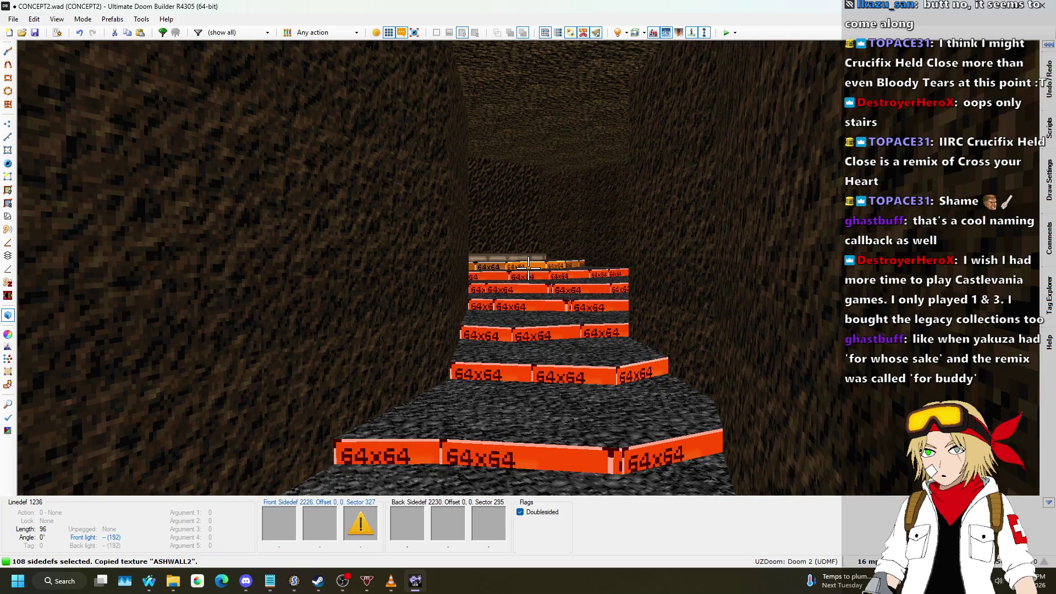
left_click(528, 268)
left_click(529, 268)
left_click(528, 268)
left_click(528, 268)
left_click(528, 268)
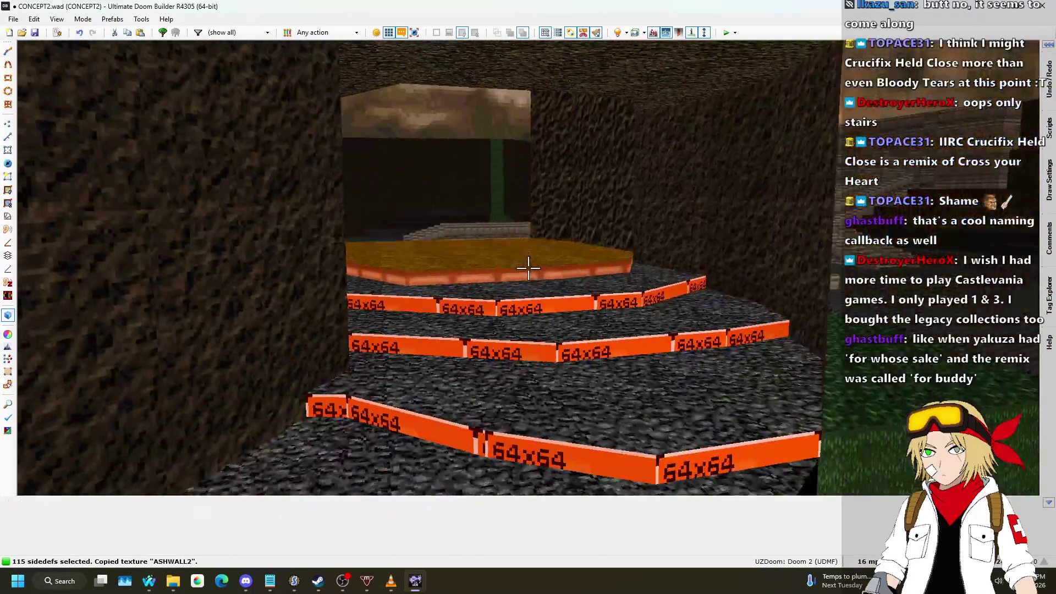
left_click(528, 268)
key("ctrl+v")
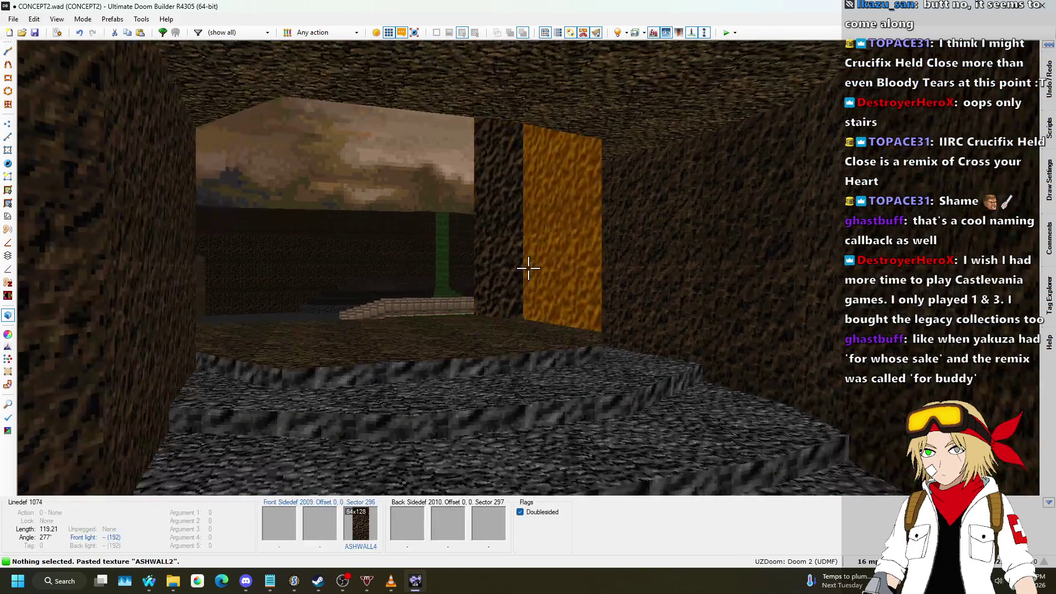
key("ctrl+v")
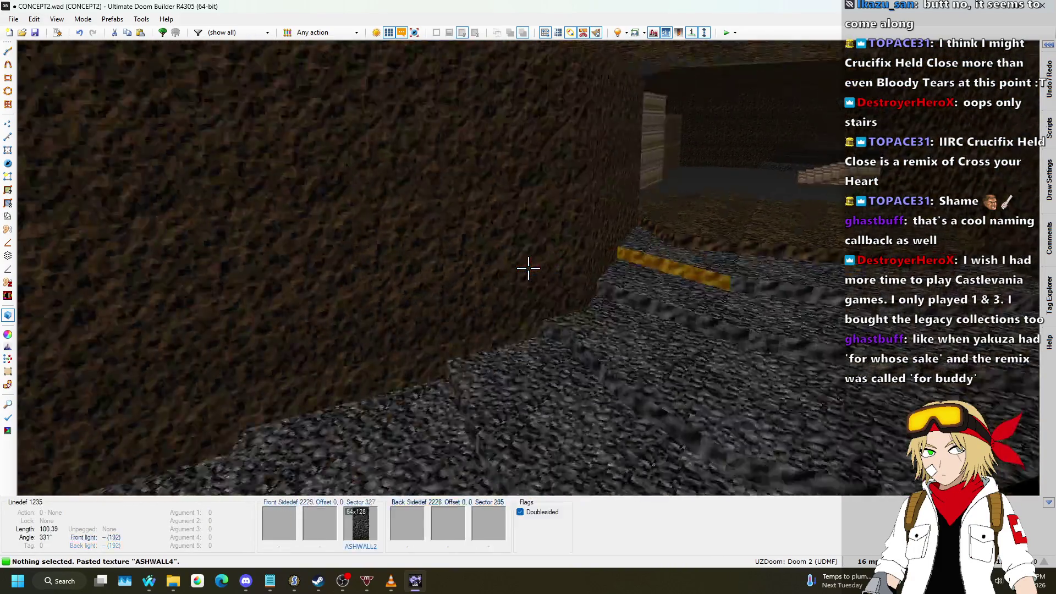
- In Vertices mode, drag the dirt room's corners outward to widen its right side
key("q")
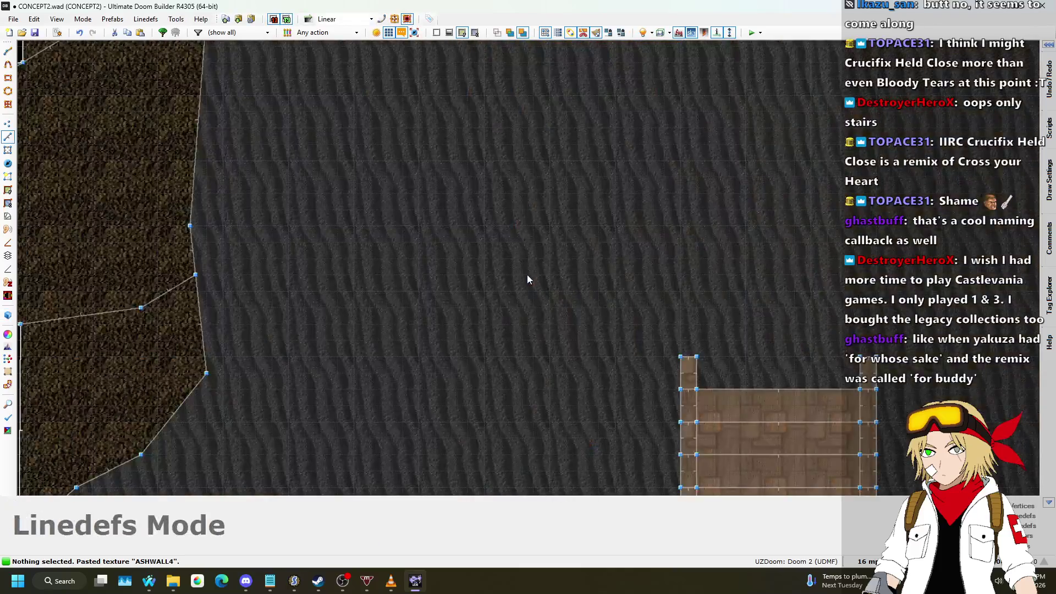
scroll(415, 143, "up", 6)
left_click(10, 128)
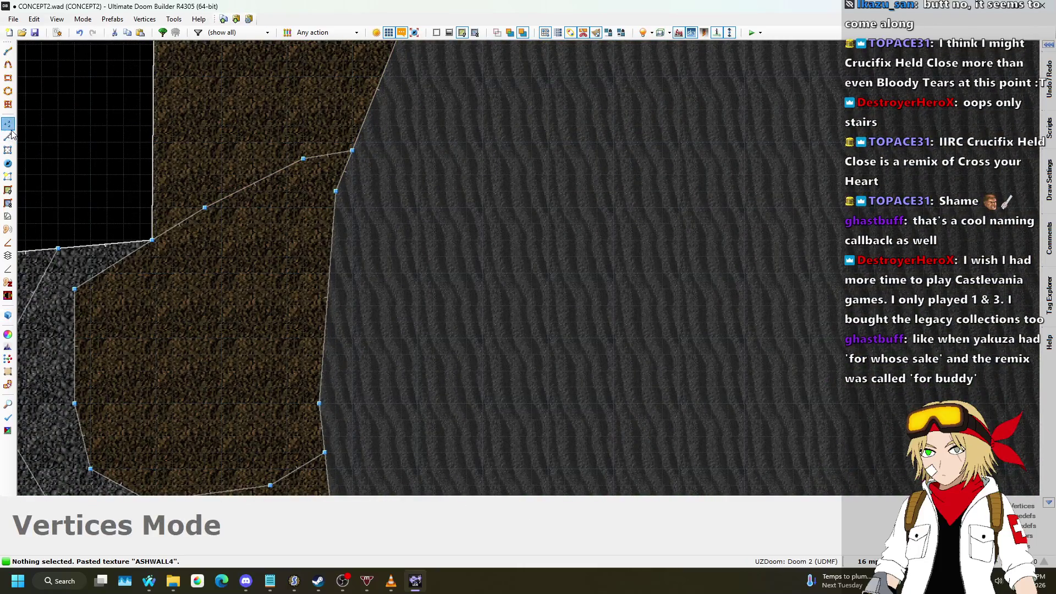
mouse_move(335, 191)
left_mouse_down()
mouse_move(408, 210)
mouse_move(402, 224)
left_mouse_up()
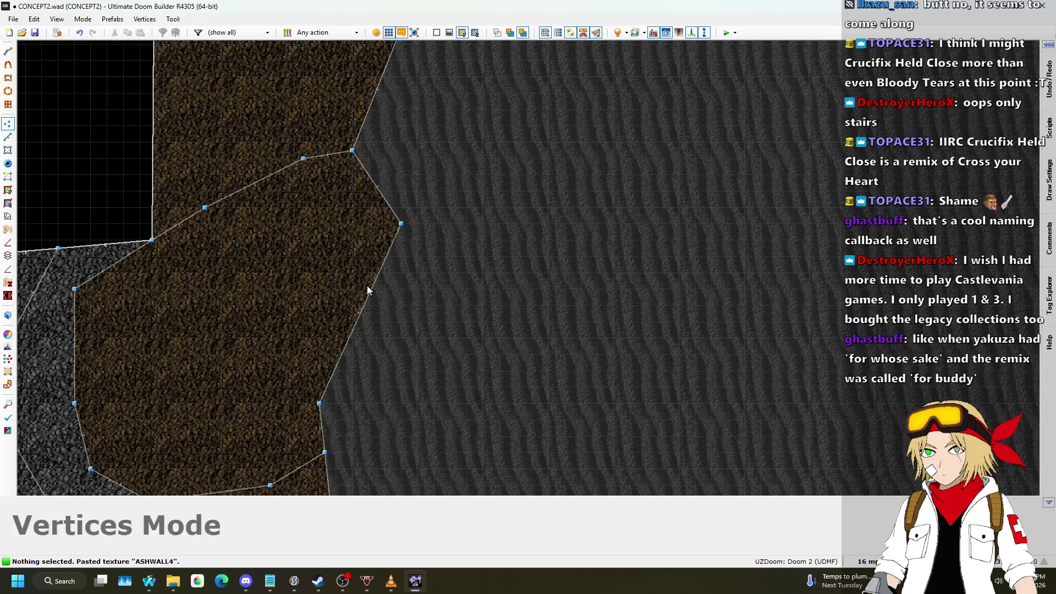
left_click_drag(319, 403, 410, 408)
scroll(448, 231, "down", 5)
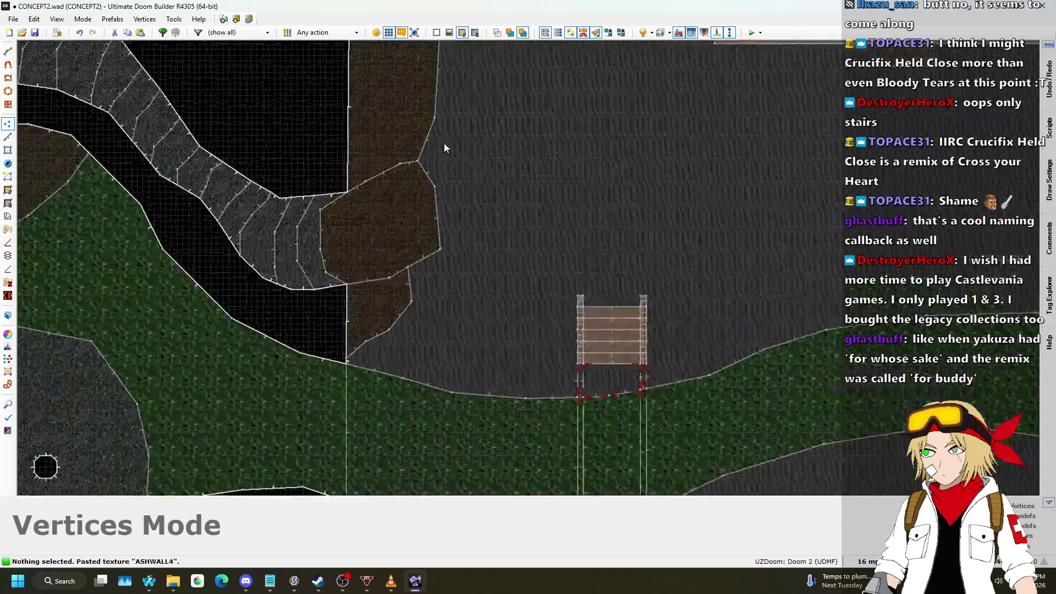
scroll(444, 143, "up", 3)
mouse_move(425, 215)
left_mouse_down()
mouse_move(451, 243)
mouse_move(476, 239)
left_mouse_up()
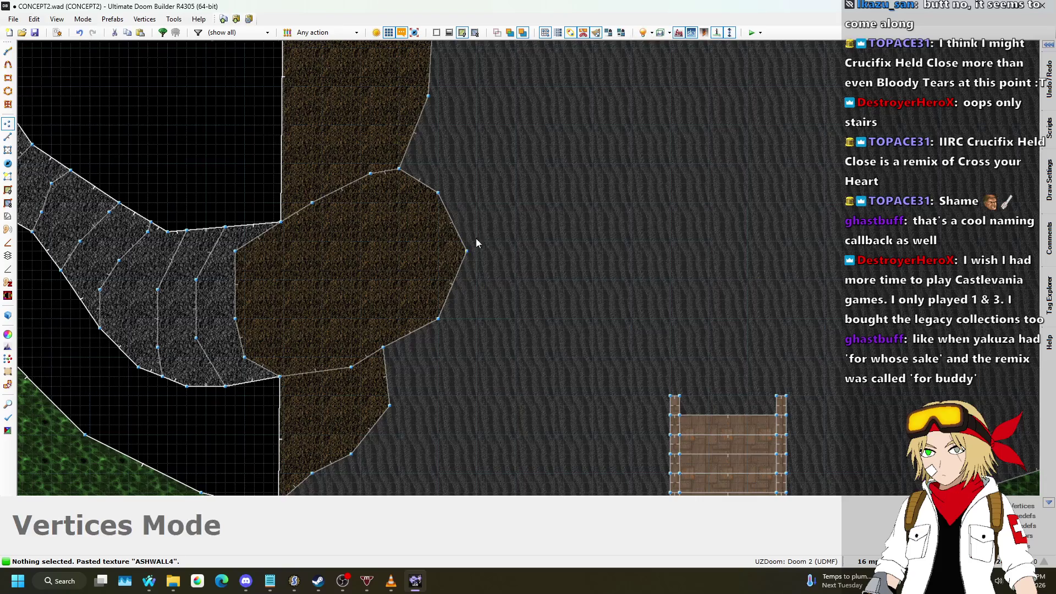
- Round out the dirt area's right-side vertices, adding a new vertex on the right edge
scroll(500, 174, "down", 3)
scroll(498, 297, "up", 3)
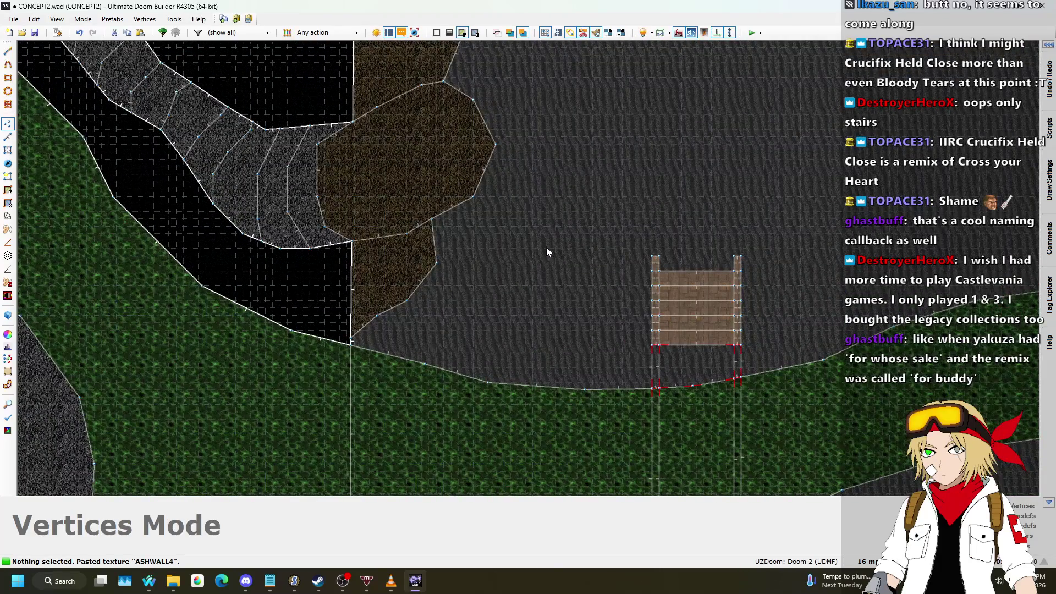
left_click_drag(483, 100, 474, 91)
left_click_drag(497, 144, 491, 132)
left_click_drag(475, 194, 471, 204)
mouse_move(476, 164)
left_mouse_down()
mouse_move(491, 169)
mouse_move(489, 160)
mouse_move(511, 180)
left_mouse_up()
- Switch to Linedefs mode and start drawing a new line through the dirt area
scroll(484, 127, "up", 2)
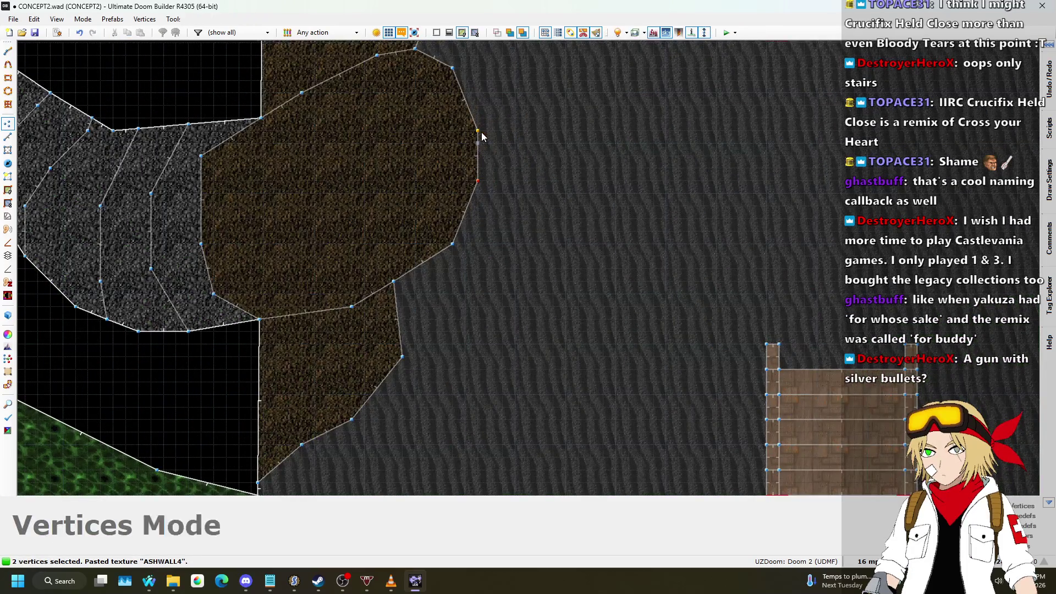
scroll(672, 252, "down", 4)
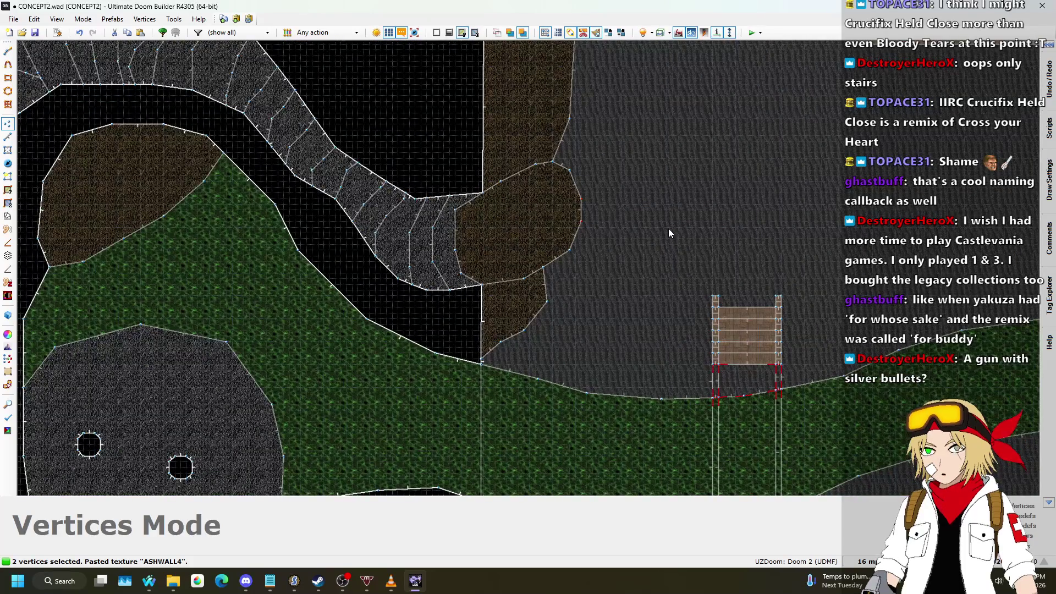
scroll(583, 177, "up", 2)
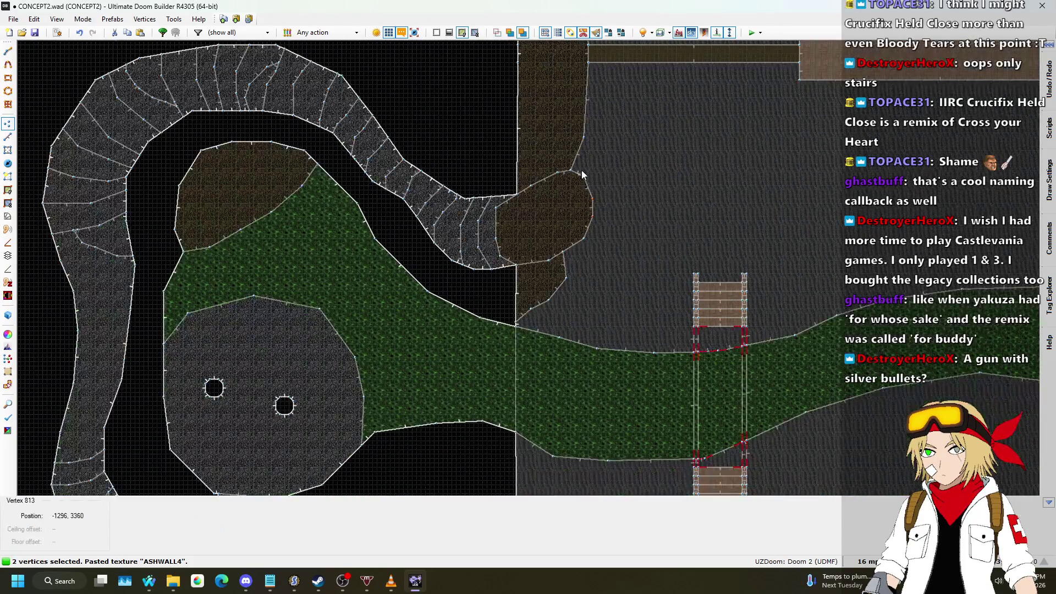
left_click(7, 136)
scroll(569, 181, "up", 2)
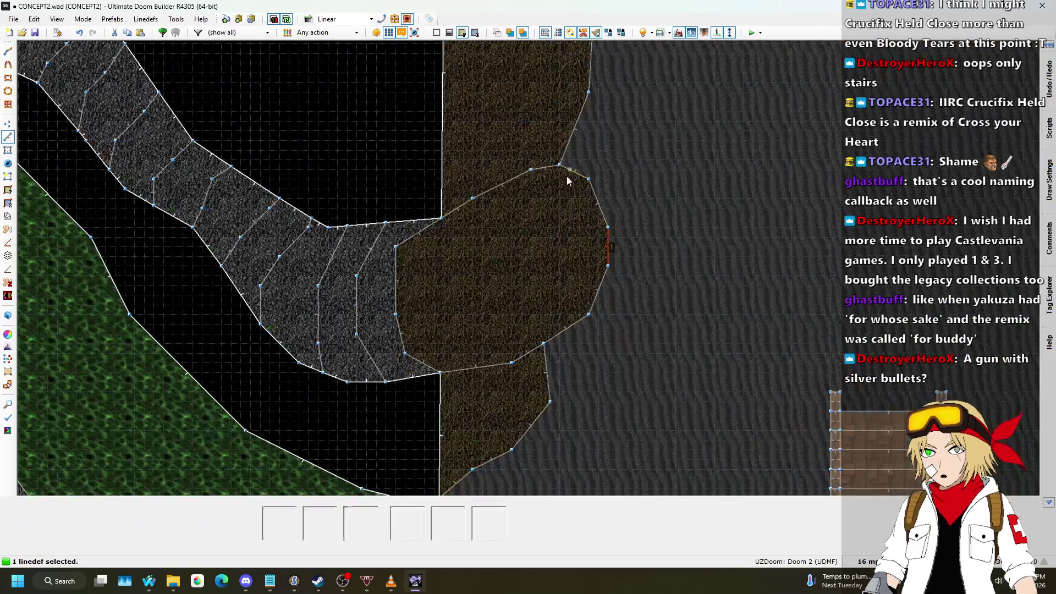
scroll(564, 179, "up", 2)
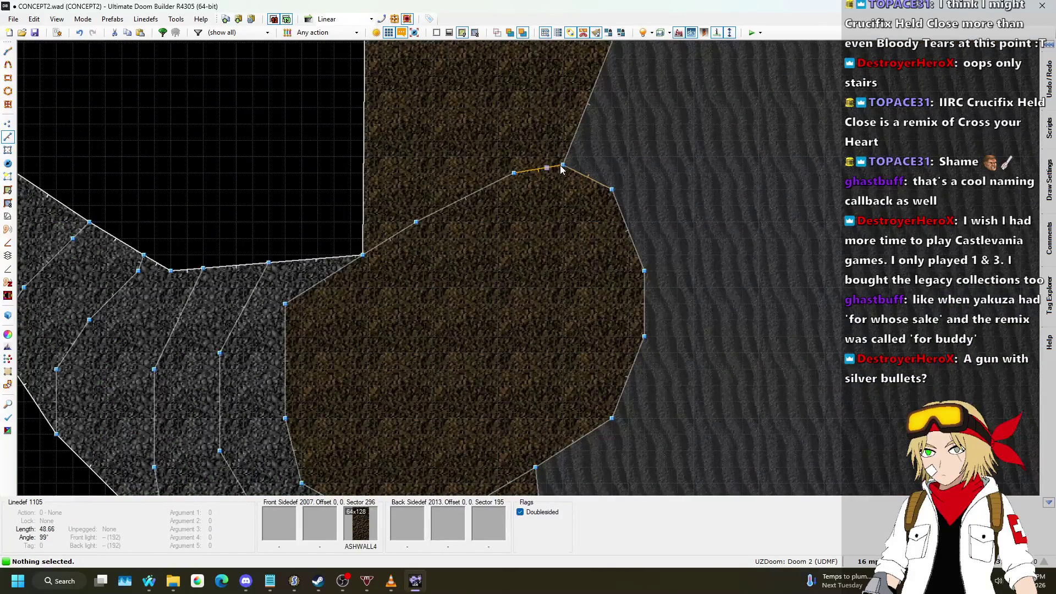
key("d")
scroll(558, 171, "down", 2)
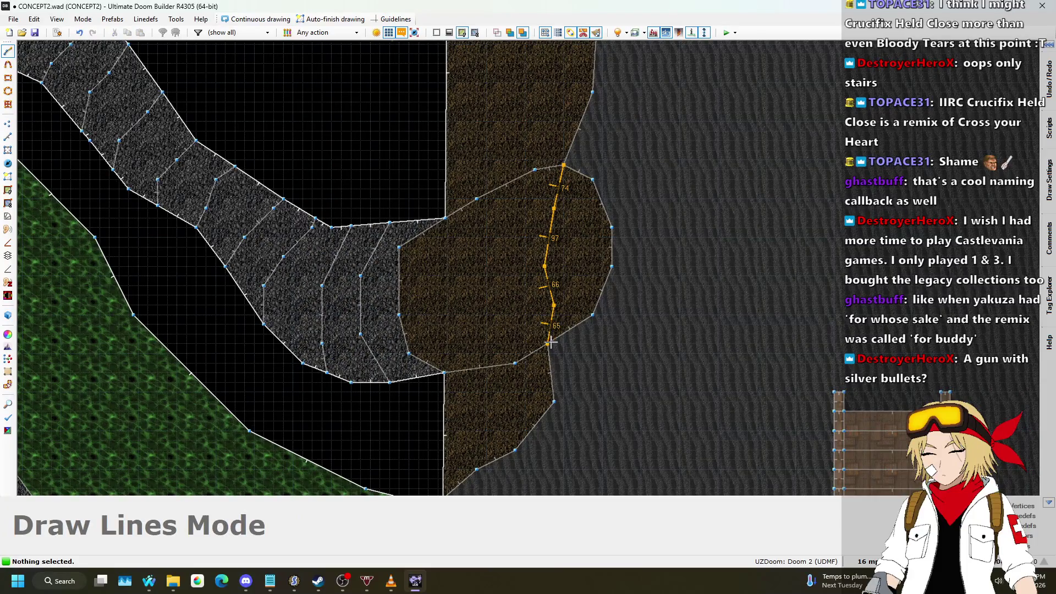
- Finish the dividing line across the brown dirt area
left_click(553, 347)
scroll(553, 330, "up", 2)
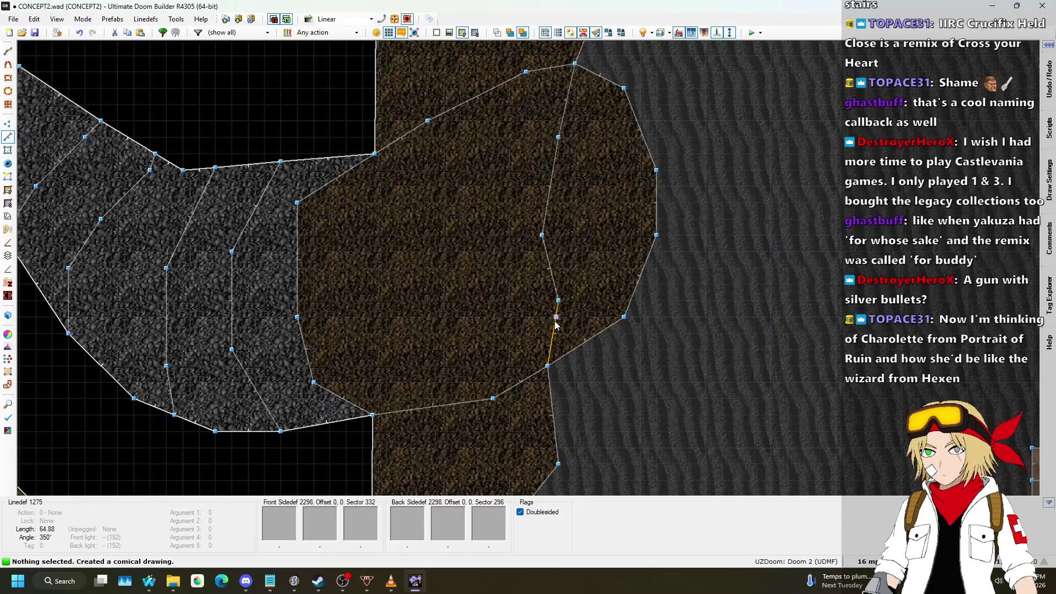
key("l")
scroll(621, 232, "down", 5)
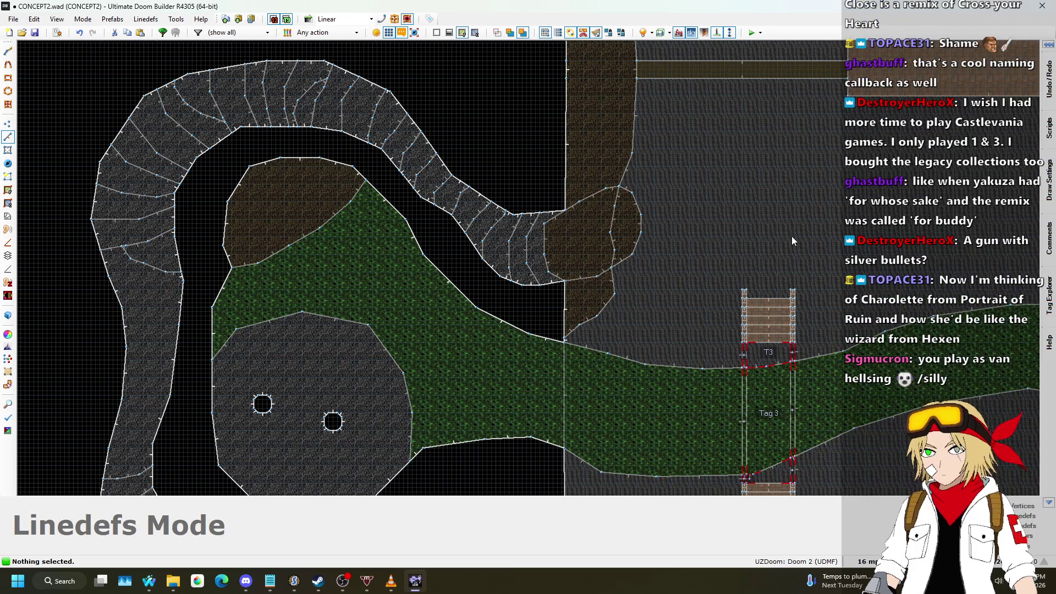
- Reshape the dirt area's boundary by moving and splitting its vertices
scroll(649, 243, "up", 6)
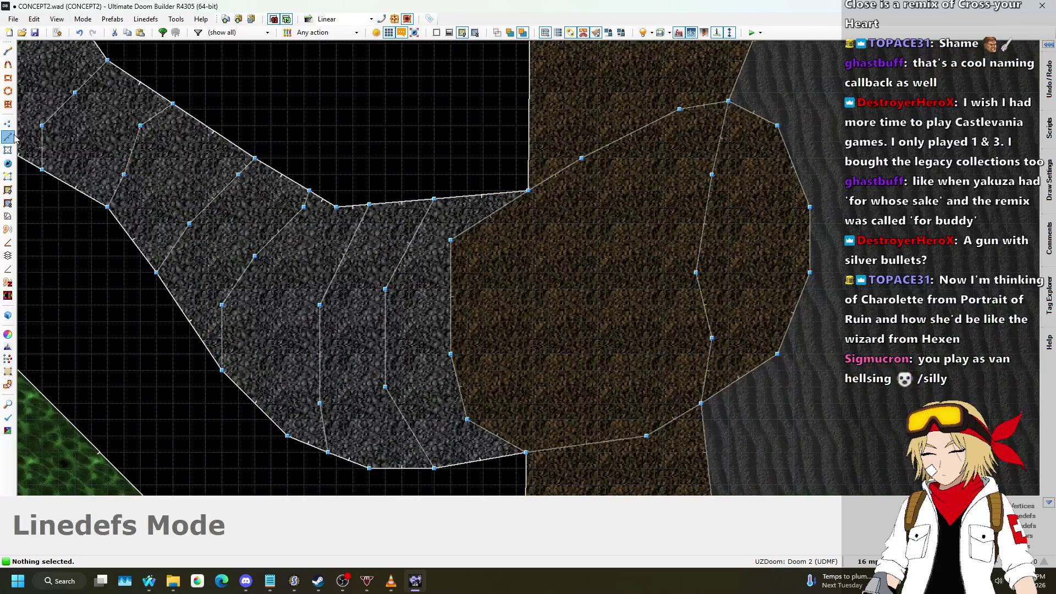
left_click(8, 123)
scroll(429, 257, "up", 2)
left_click_drag(466, 228, 521, 228)
left_click_drag(573, 172, 551, 156)
left_click_drag(522, 228, 509, 227)
scroll(509, 227, "down", 3)
scroll(501, 323, "up", 3)
left_click_drag(500, 323, 484, 350)
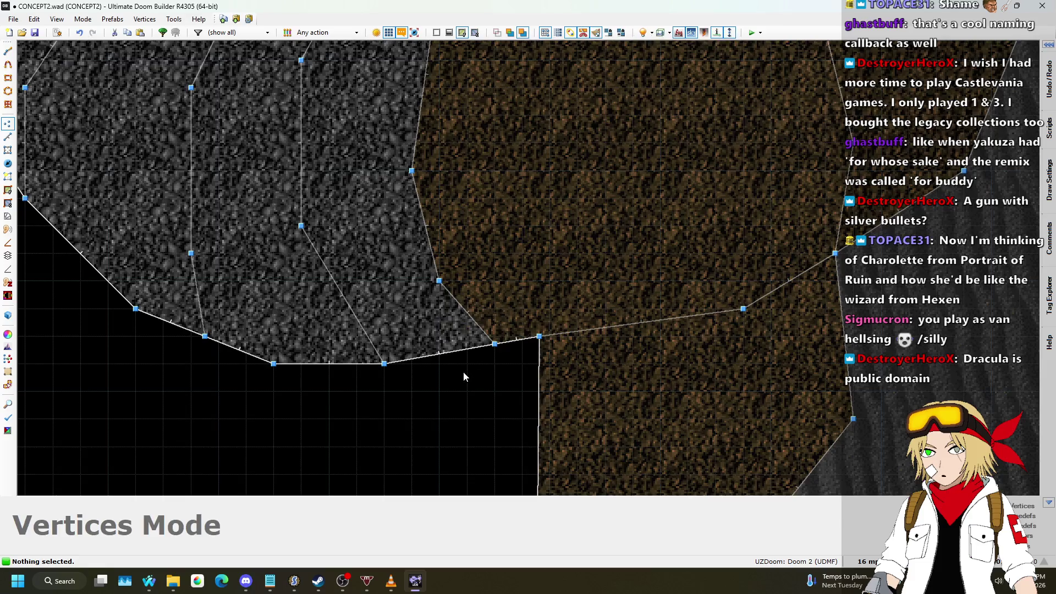
scroll(219, 163, "down", 2)
- Draw a 256-unit vertical line splitting the dirt area from the lower boundary vertex
left_click(8, 136)
scroll(480, 194, "up", 2)
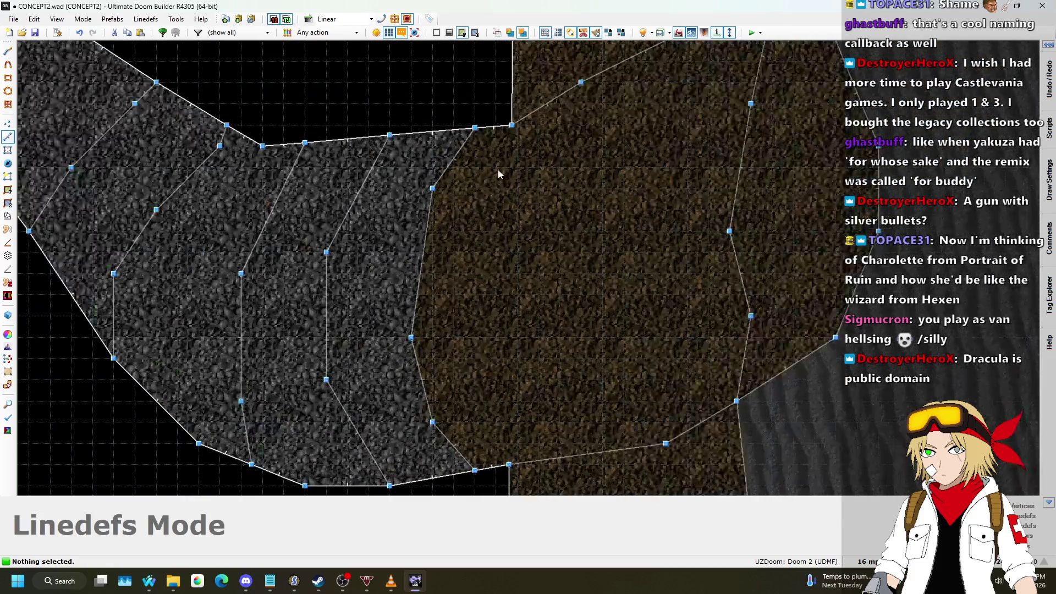
key("d")
left_click(515, 135)
scroll(514, 135, "down", 3)
scroll(510, 272, "up", 5)
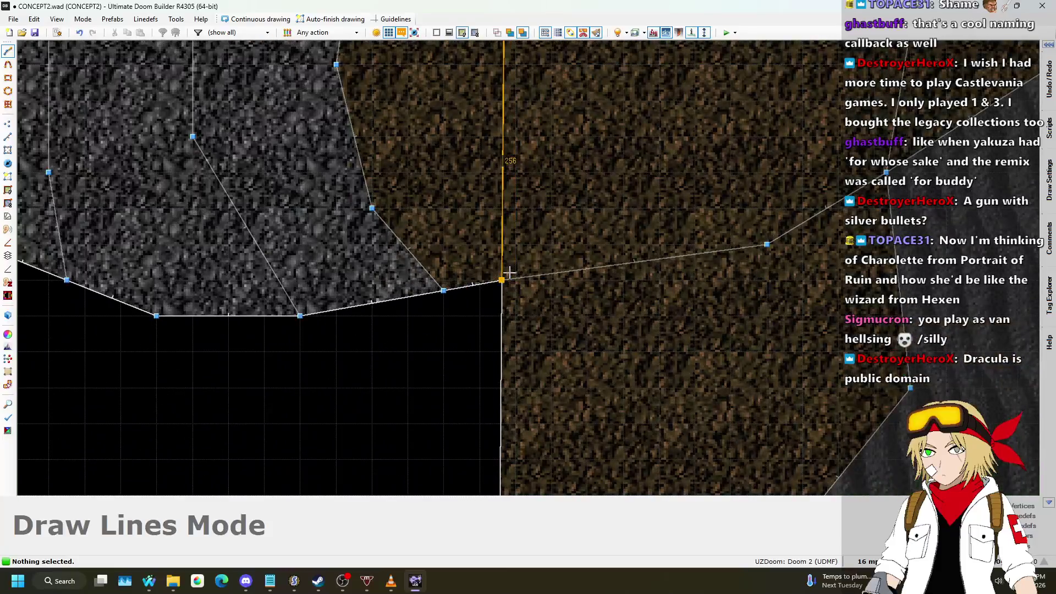
left_click(501, 280)
scroll(515, 205, "down", 1)
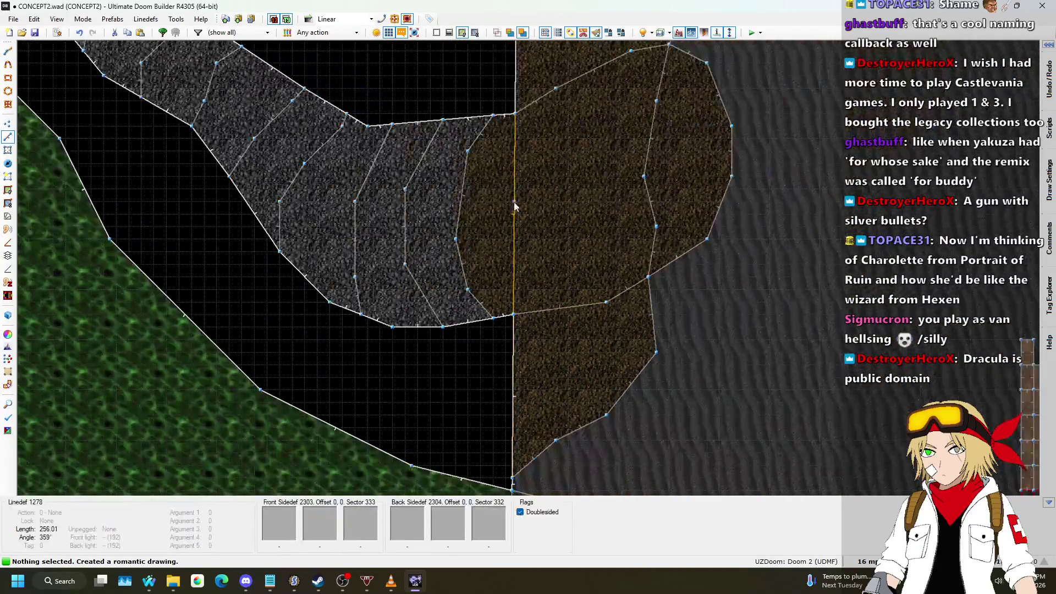
scroll(520, 213, "down", 4)
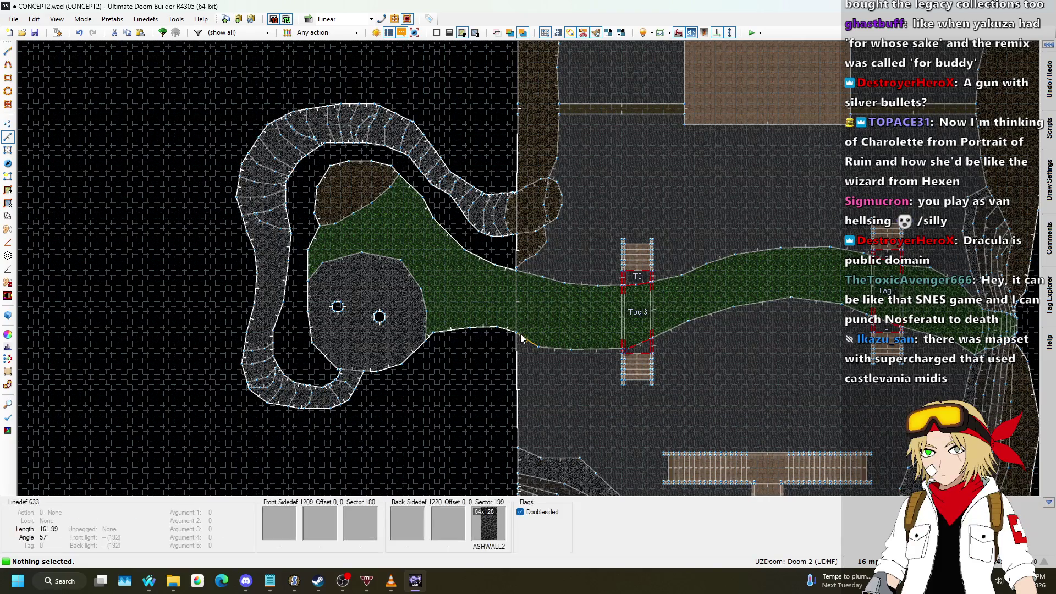
- Open the Edit Sector settings of the new brown sector in Sectors mode
left_click(8, 153)
scroll(444, 204, "up", 4)
right_click(457, 204)
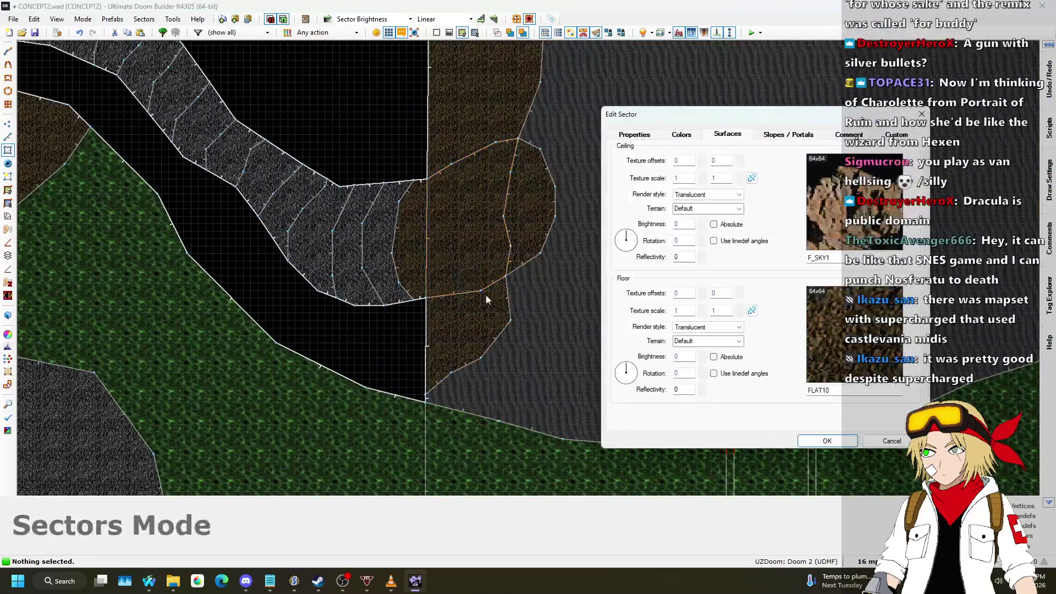
- Assign tag 5 to the split-off dirt sector, confirm, and return to Linedefs mode
left_click(639, 133)
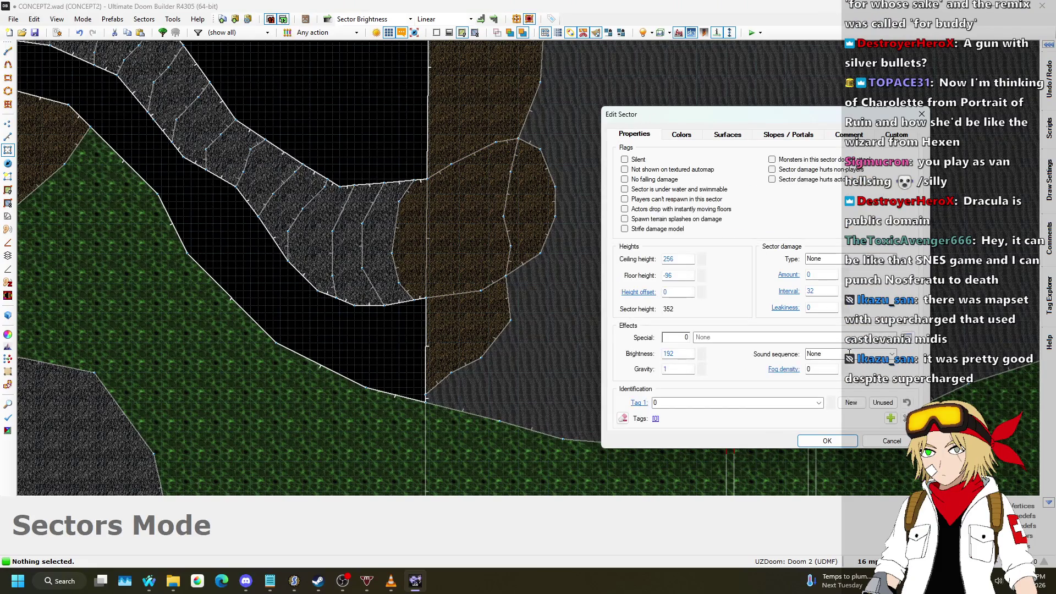
left_click(811, 440)
scroll(368, 231, "down", 5)
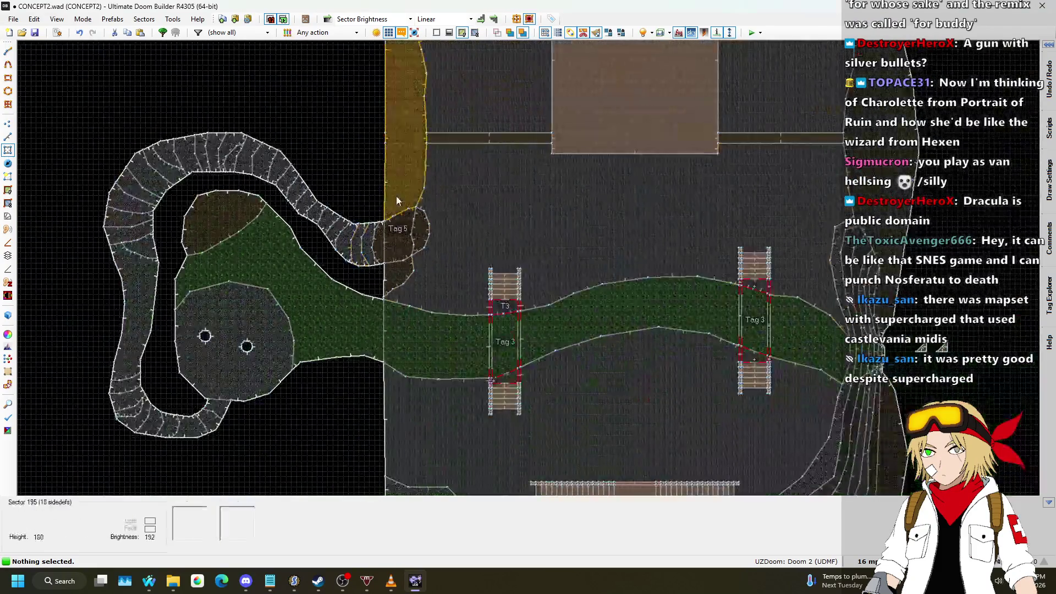
left_click(7, 137)
scroll(806, 316, "up", 3)
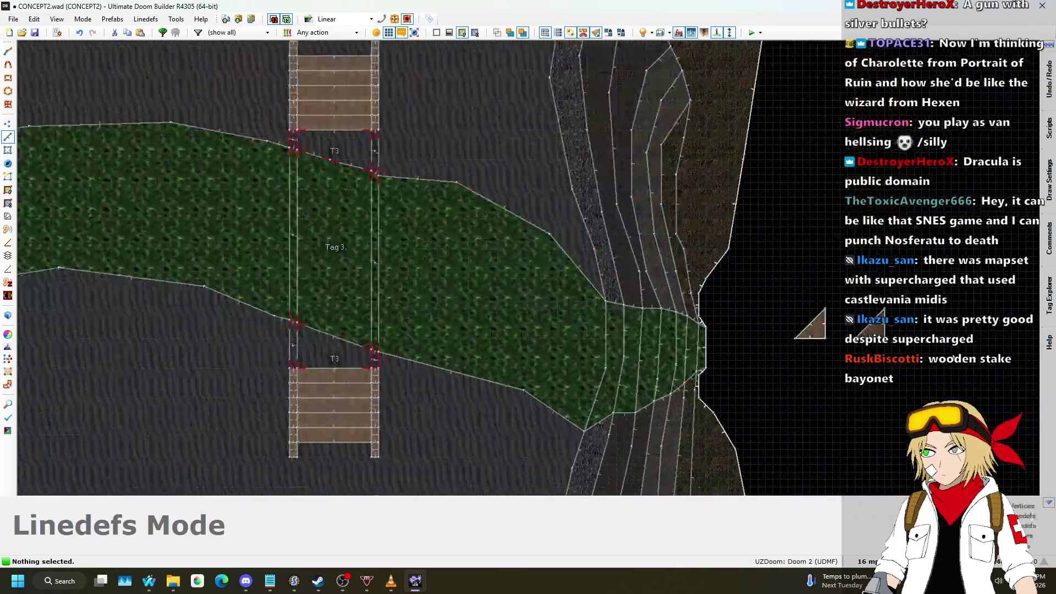
scroll(833, 362, "up", 2)
- Copy the small 3D-floor control triangle and paste it into the empty void
left_click_drag(834, 274, 938, 357)
key("ctrl+c")
scroll(972, 296, "down", 5)
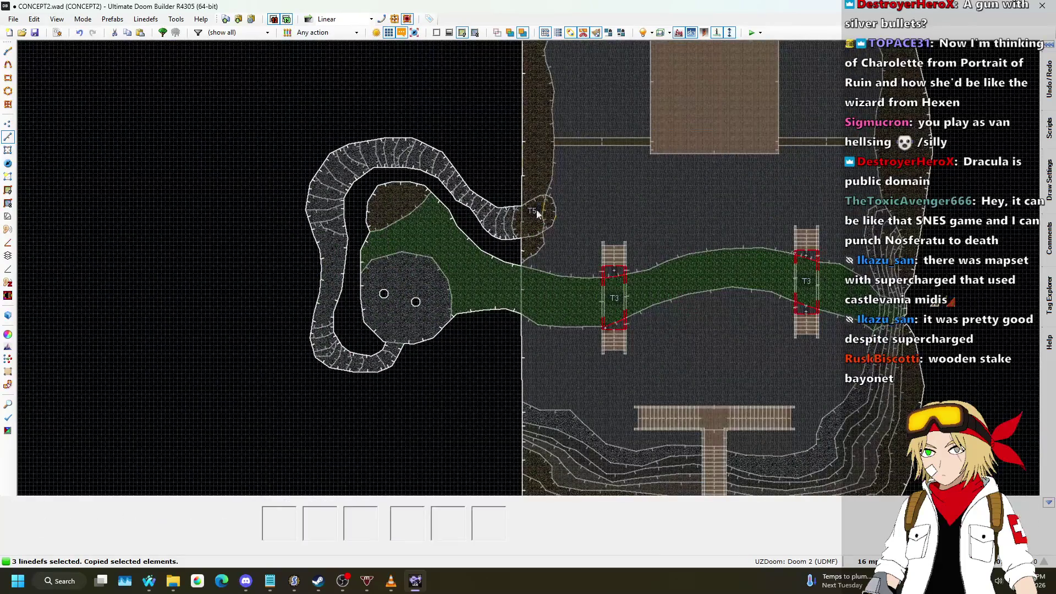
scroll(537, 198, "up", 5)
key("ctrl+v")
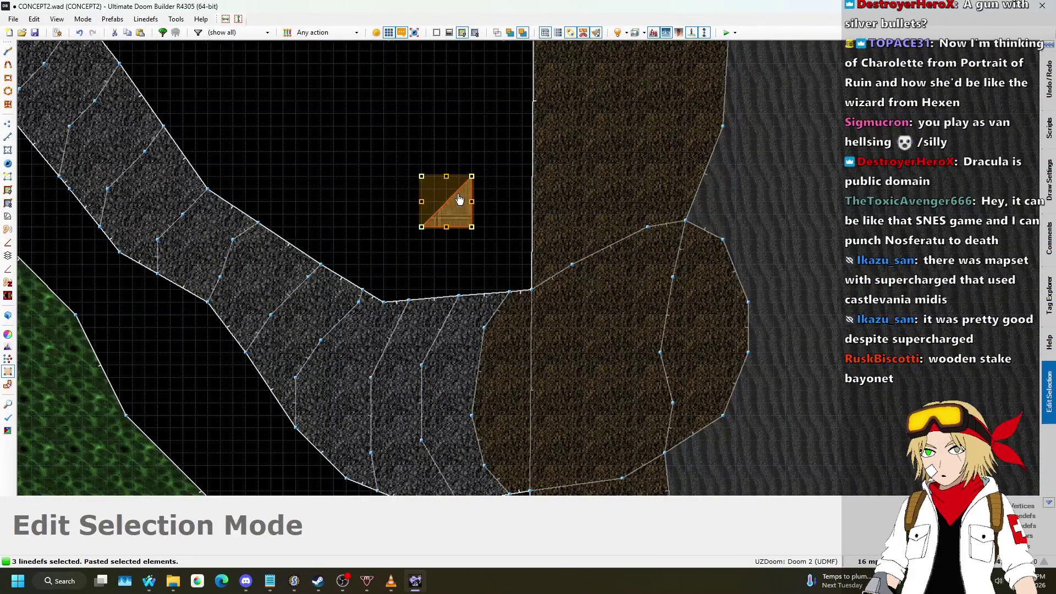
left_click_drag(460, 199, 423, 187)
left_click(498, 160)
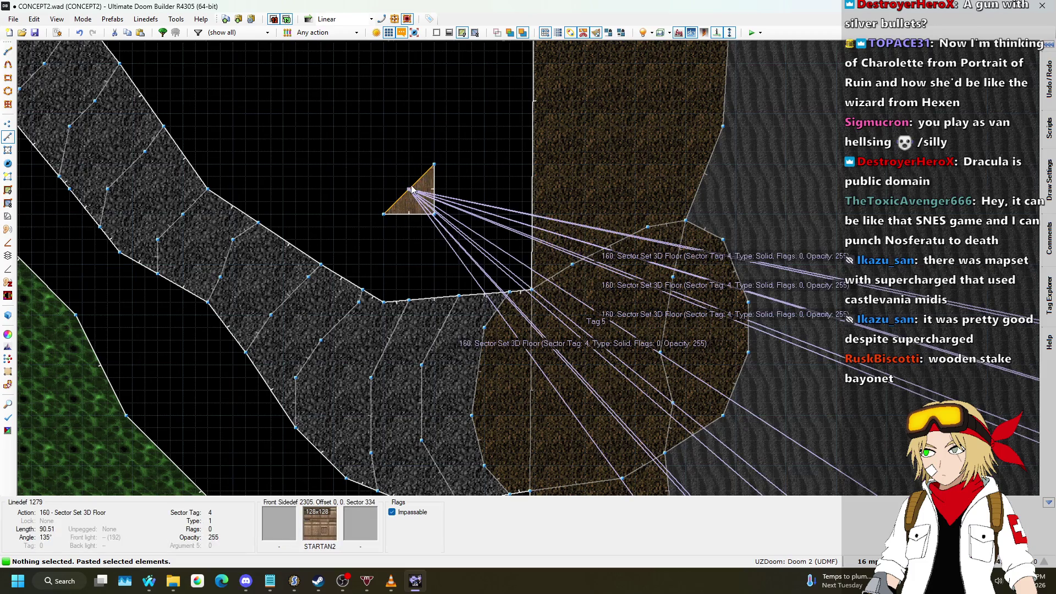
- Set the triangle's diagonal linedef to Sector Tag 5 with an ASHWALL3 front texture
right_click(412, 189)
left_click(643, 81)
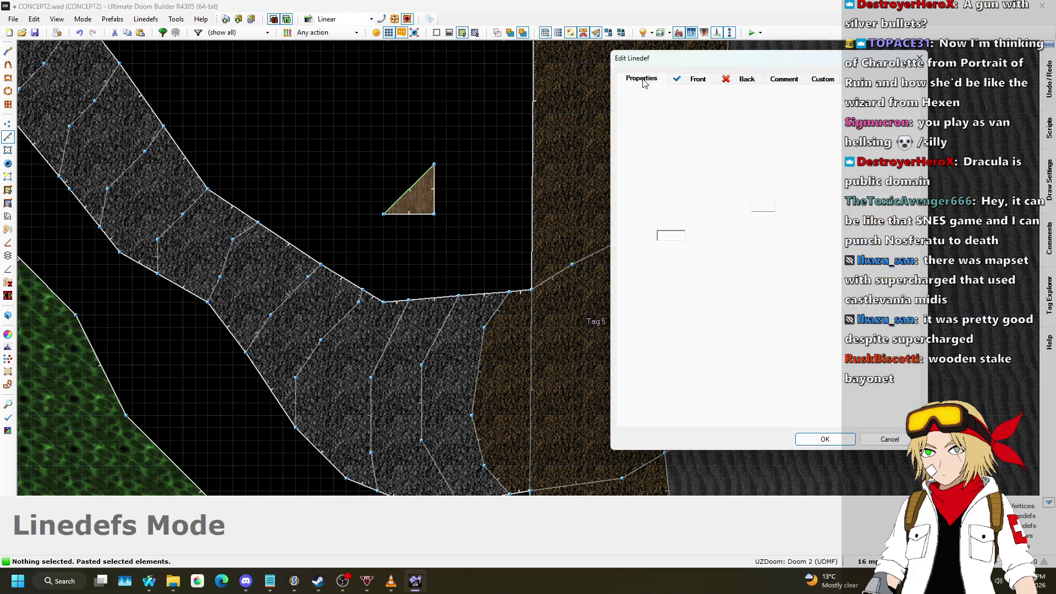
left_click(762, 252)
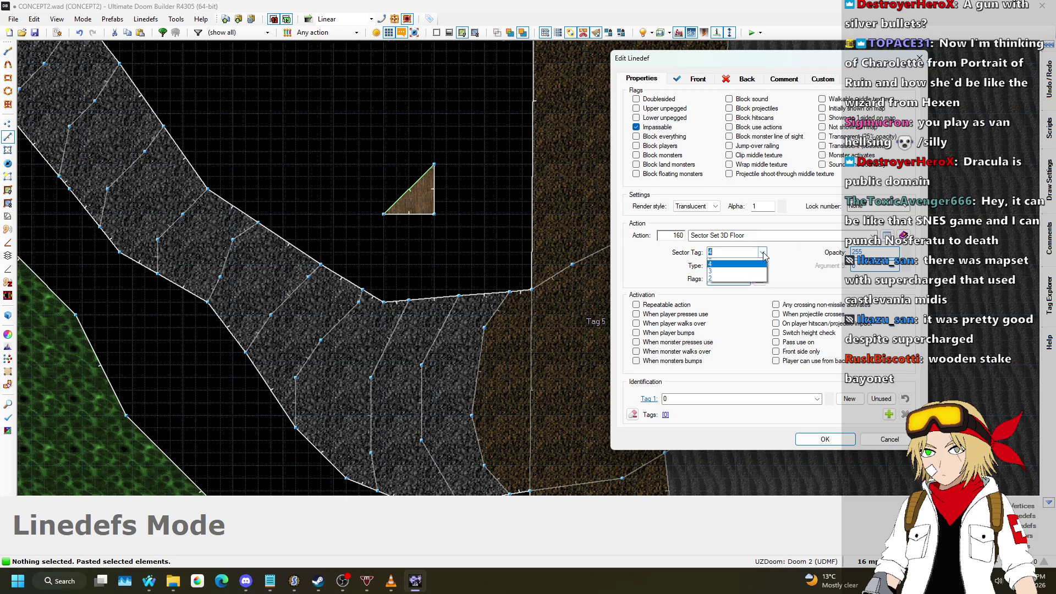
left_click(732, 268)
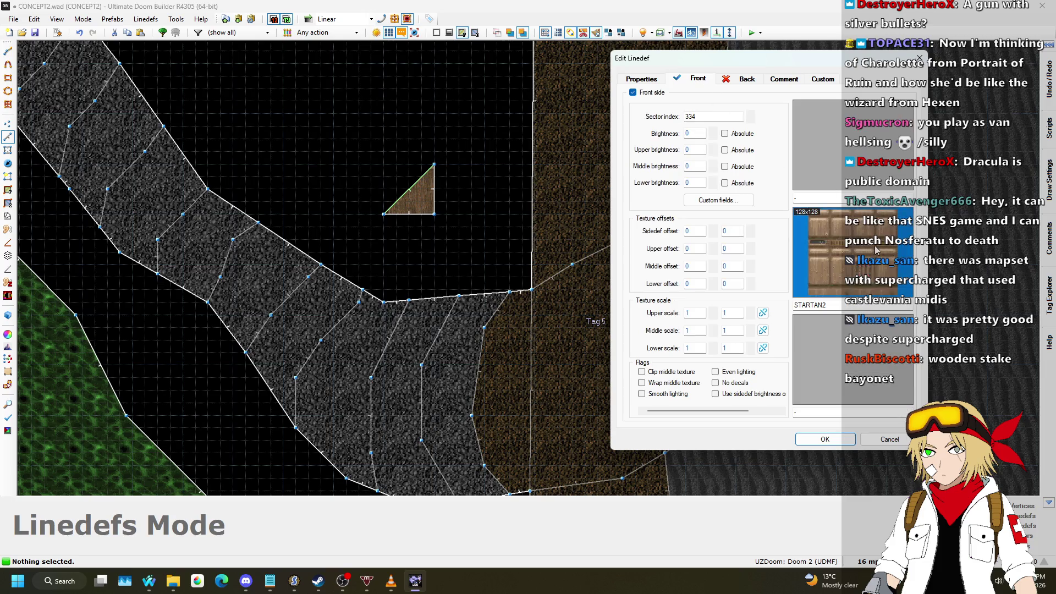
left_click(878, 249)
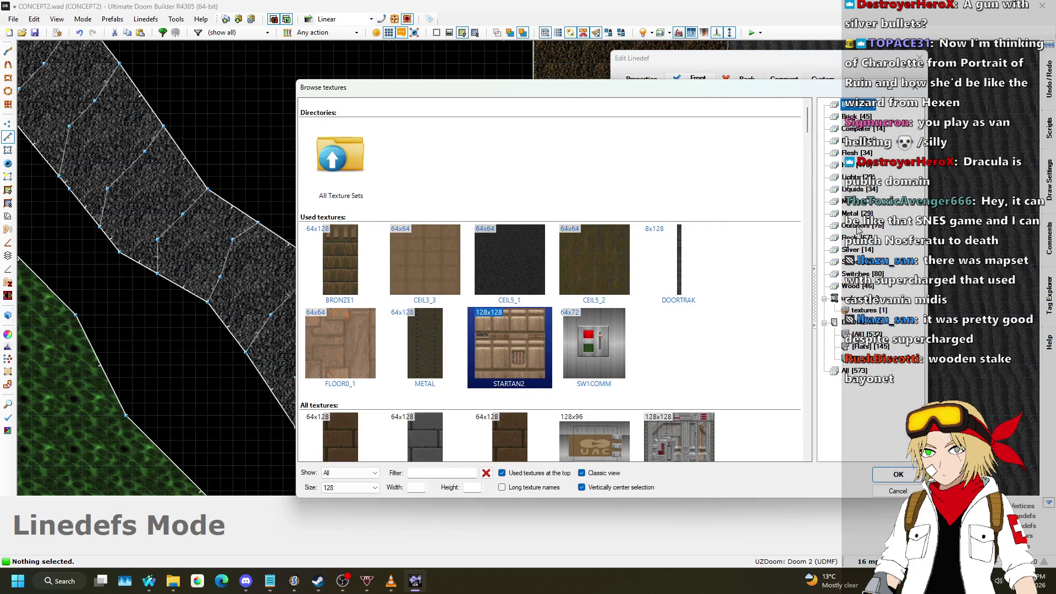
left_click(856, 226)
double_click(434, 254)
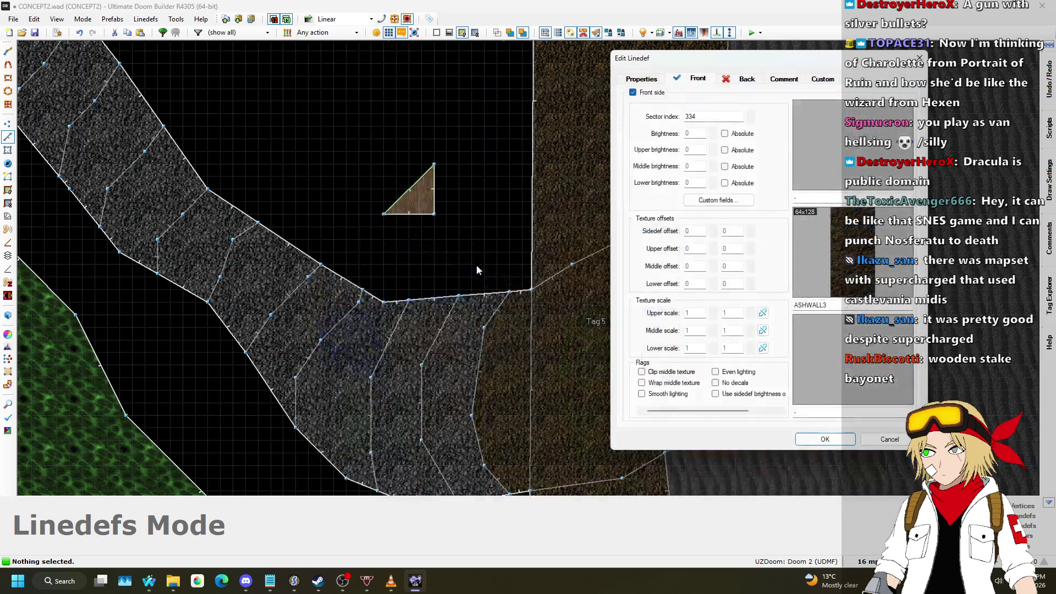
left_click(828, 438)
- Move into the cave in 3D, select the passage floor and ceiling, and lower the ceiling
key("w")
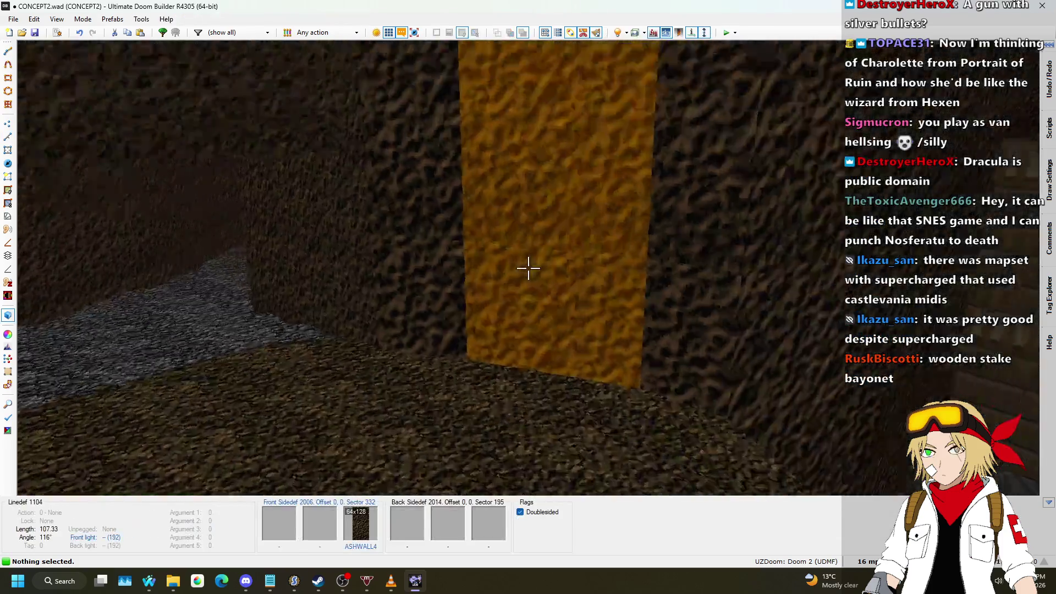
key("s")
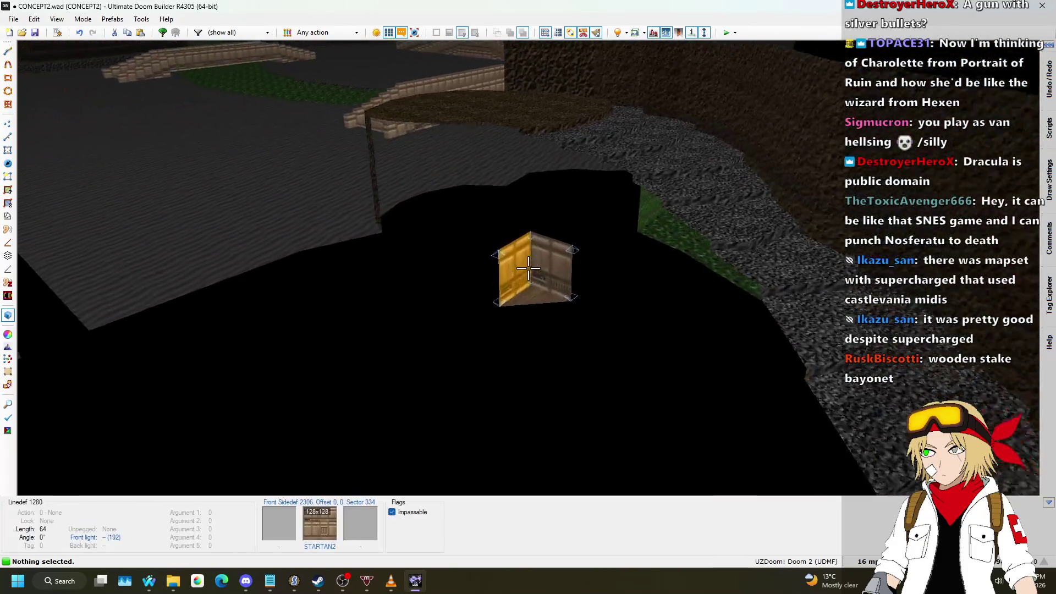
left_click(528, 268)
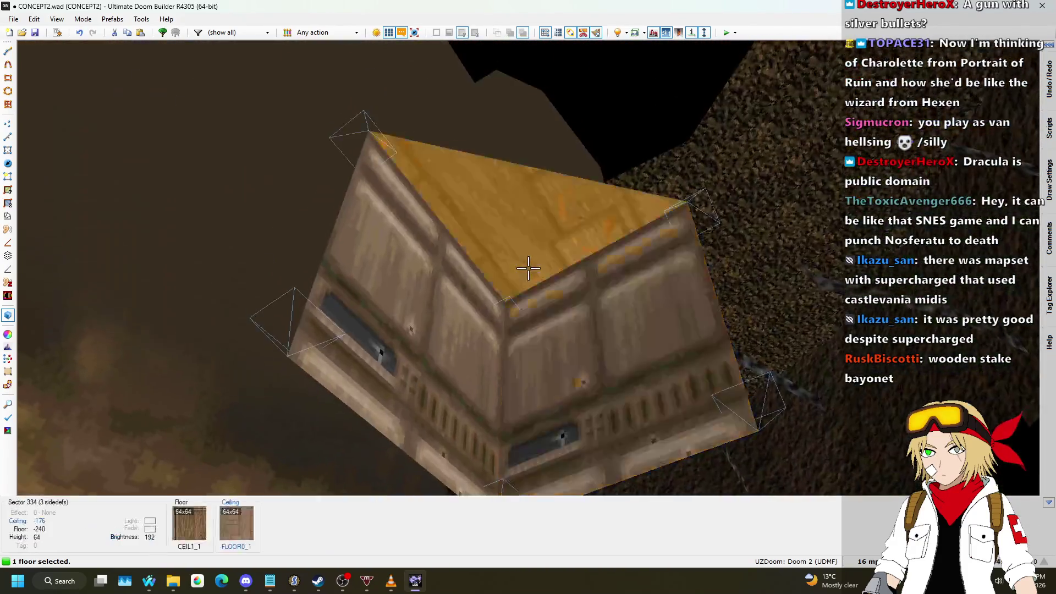
left_click(529, 268)
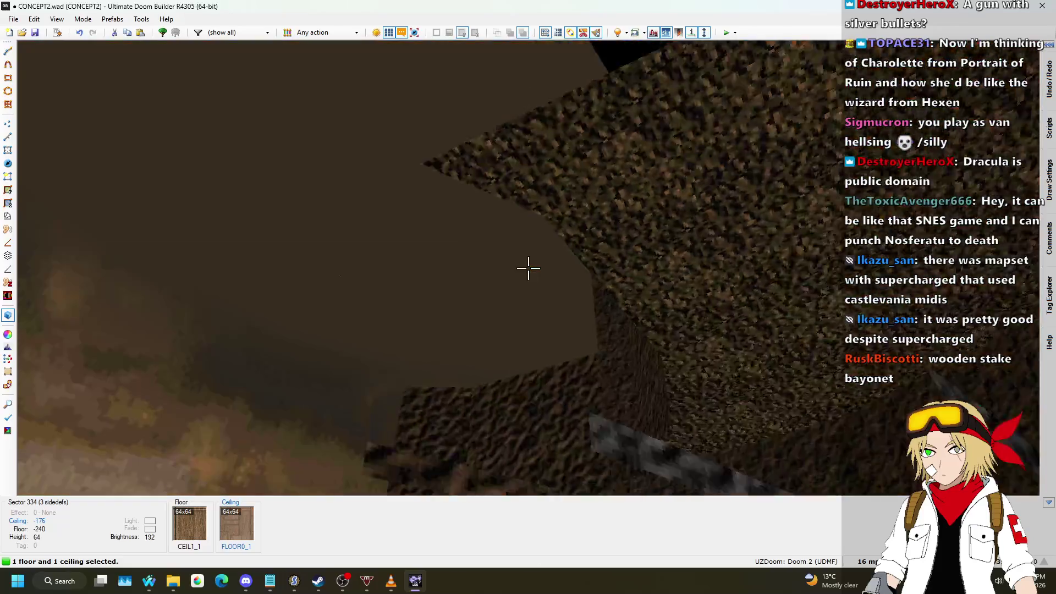
scroll(528, 268, "down", 1)
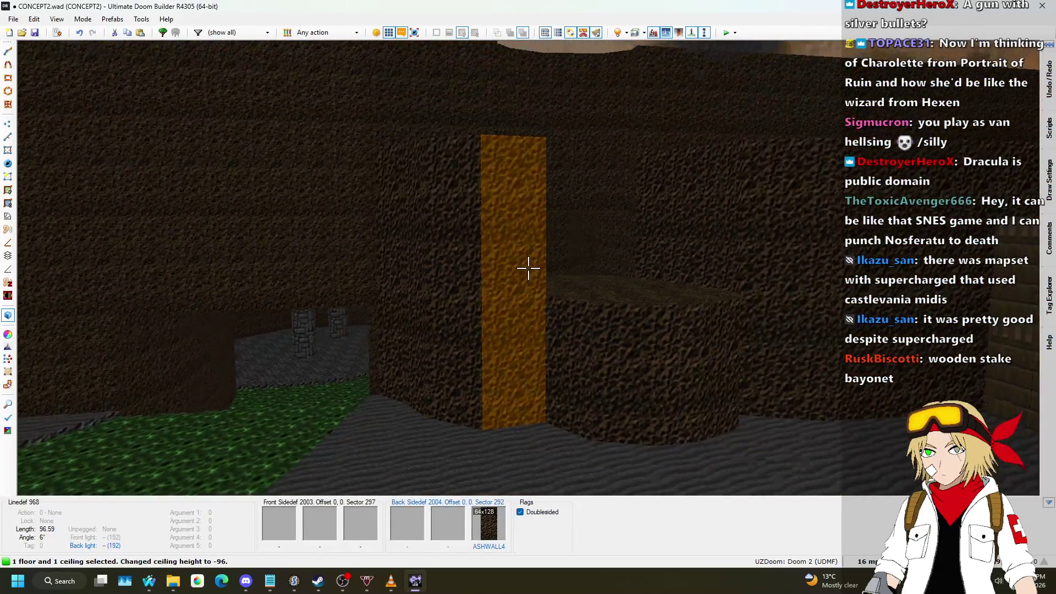
scroll(528, 268, "up", 8)
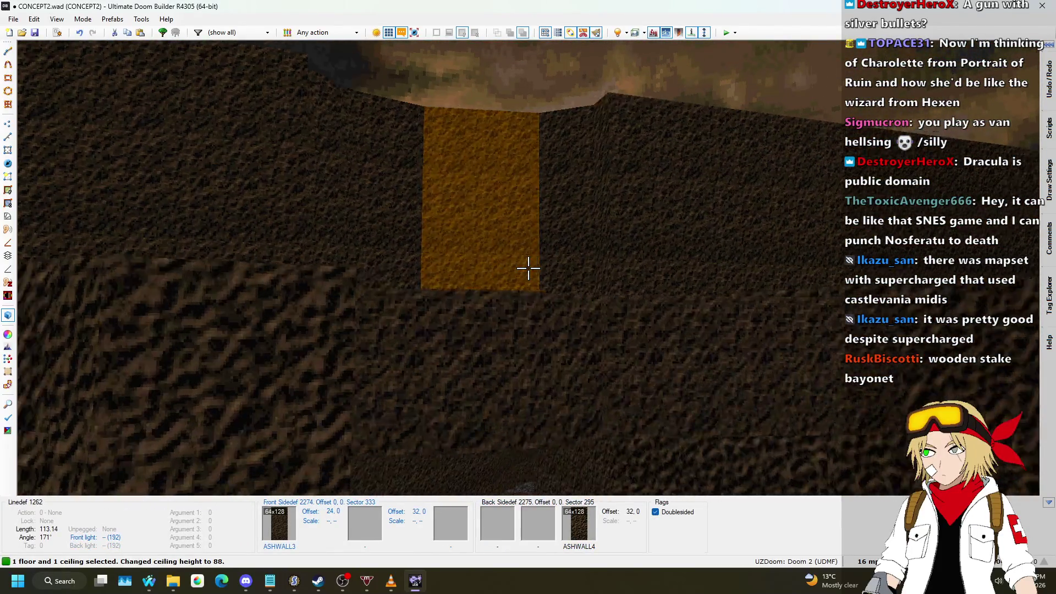
- Paste ASHWALL4 onto the passage walls and bring the ceiling to 16 with FLAT10
key("c")
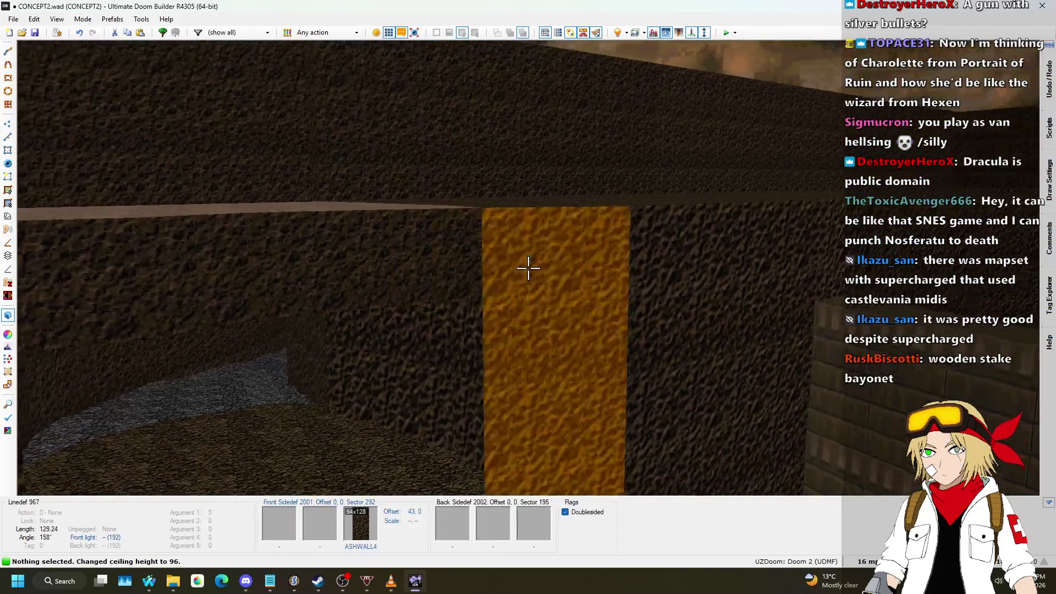
key("ctrl+v")
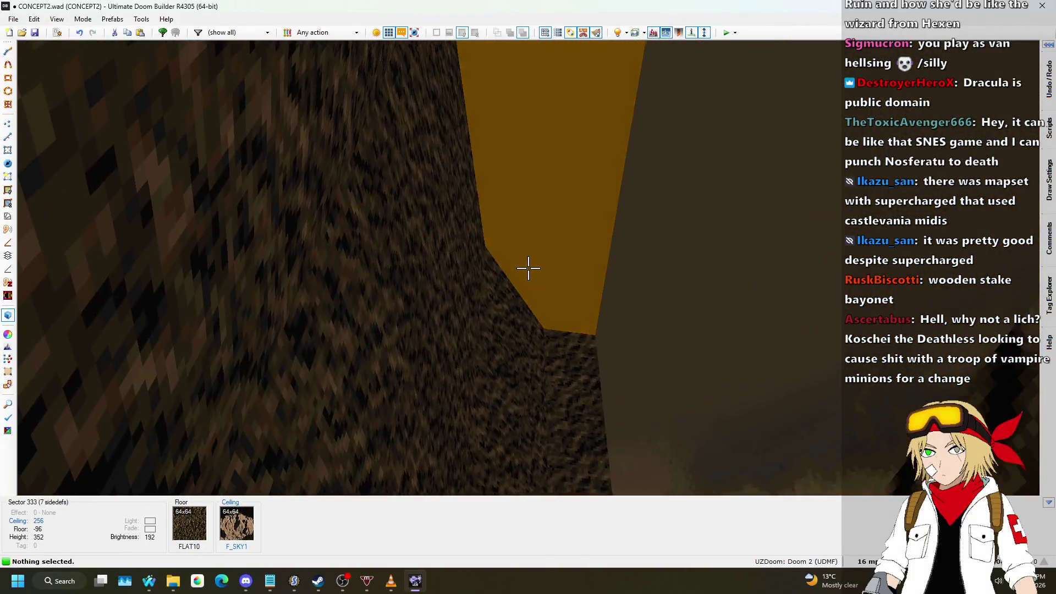
left_click(528, 268)
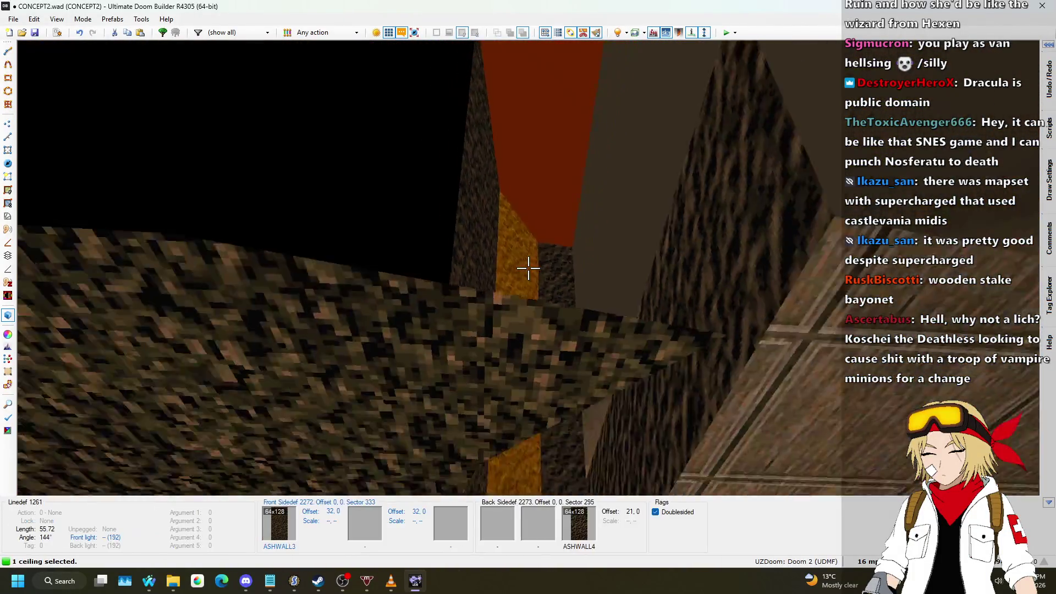
scroll(528, 268, "down", 8)
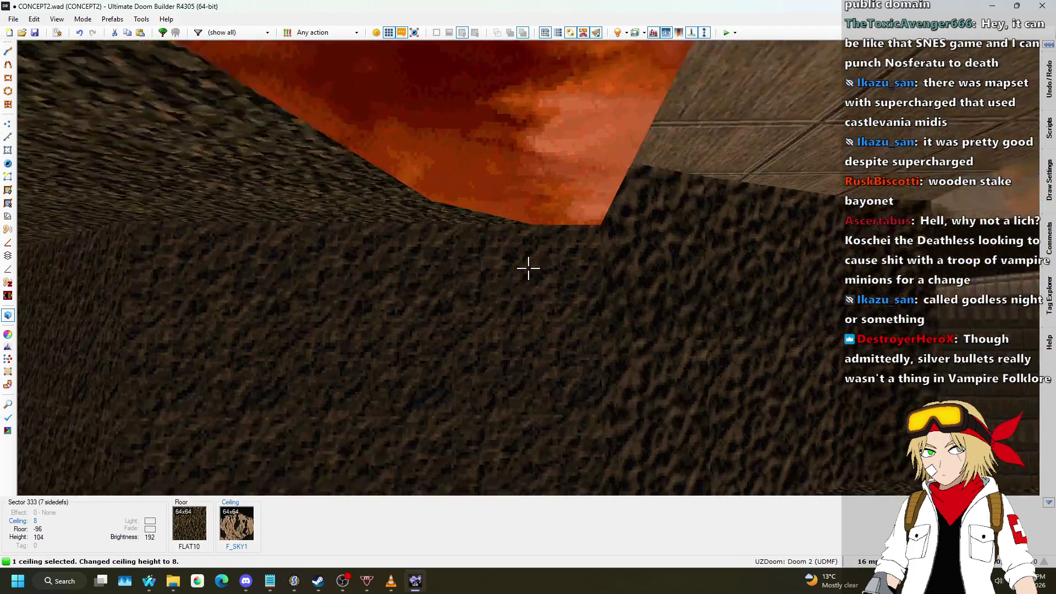
left_click(528, 268)
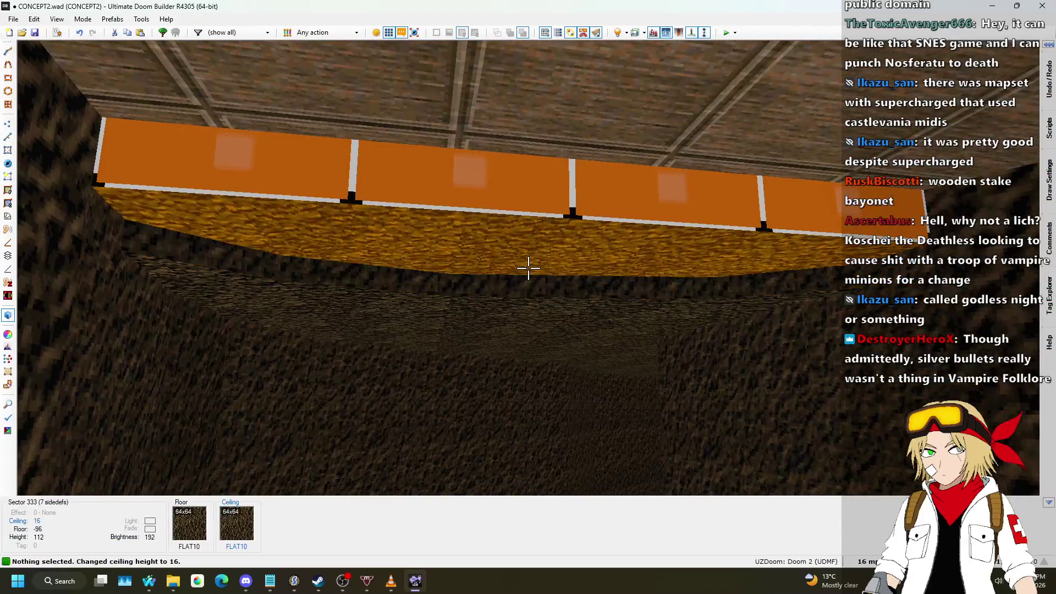
- Clear the wall texture above the passage, cover the wooden flat with FLAT10, ceiling to 8
left_click(528, 268)
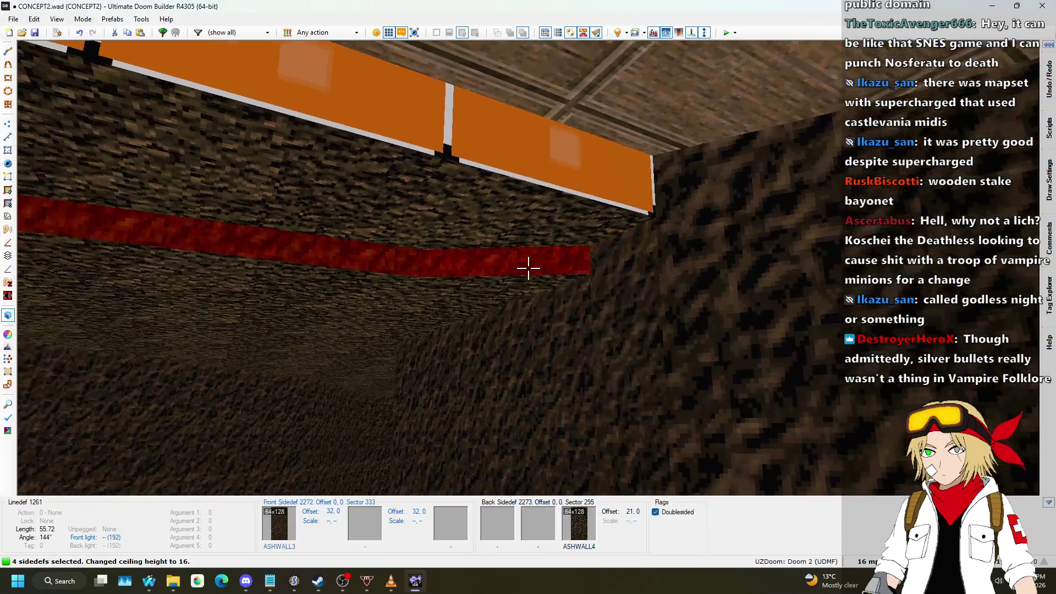
key("Delete")
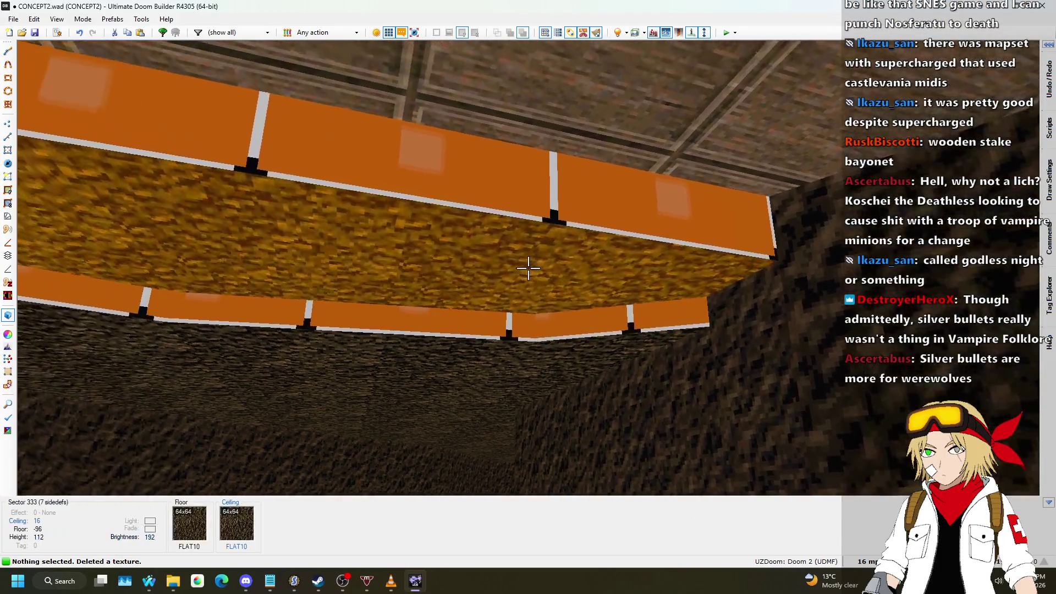
key("ctrl+c")
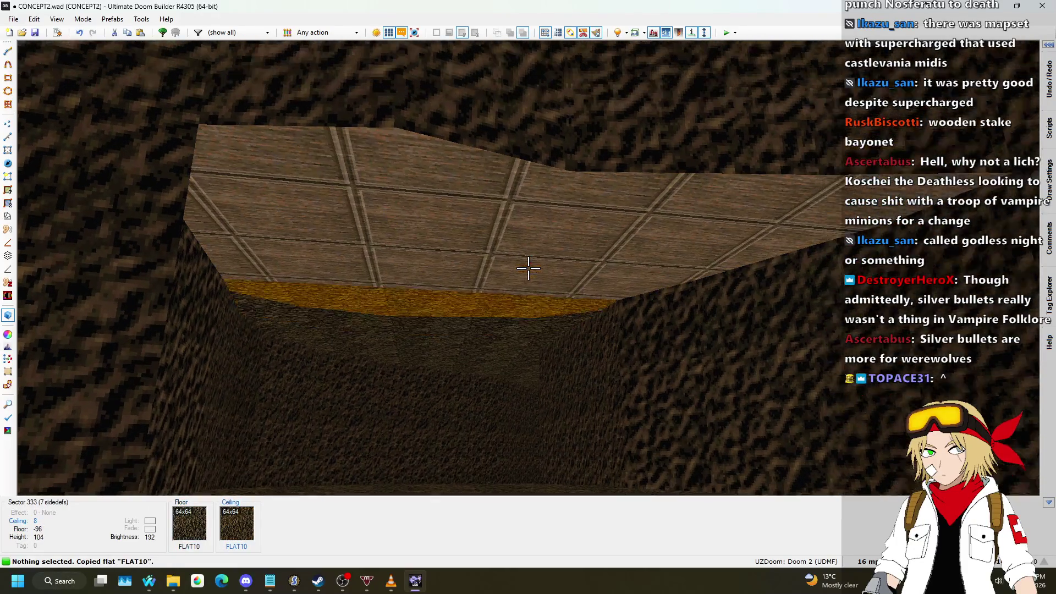
key("ctrl+v")
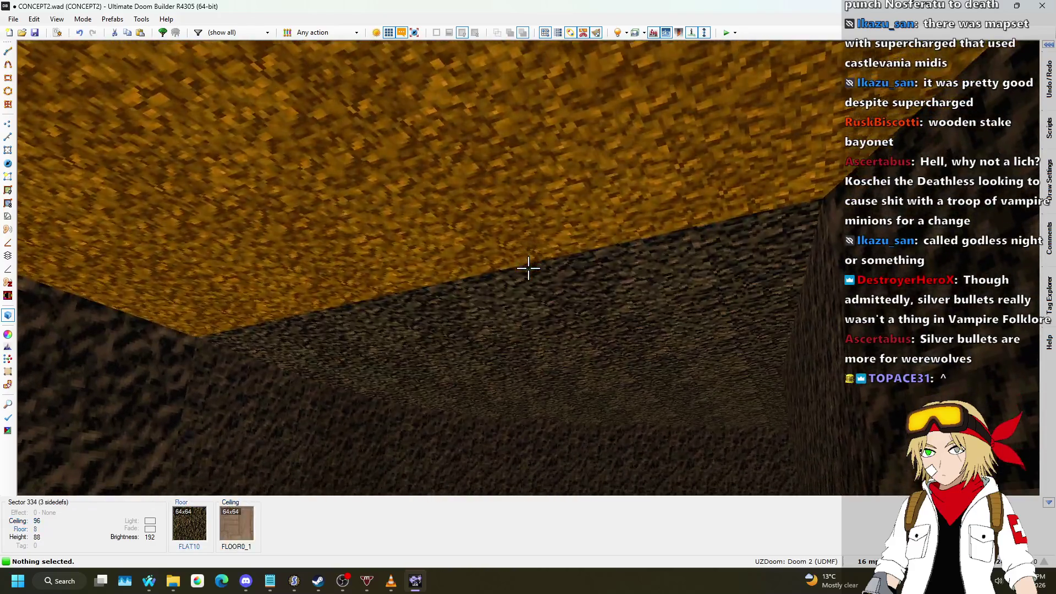
left_click(528, 268)
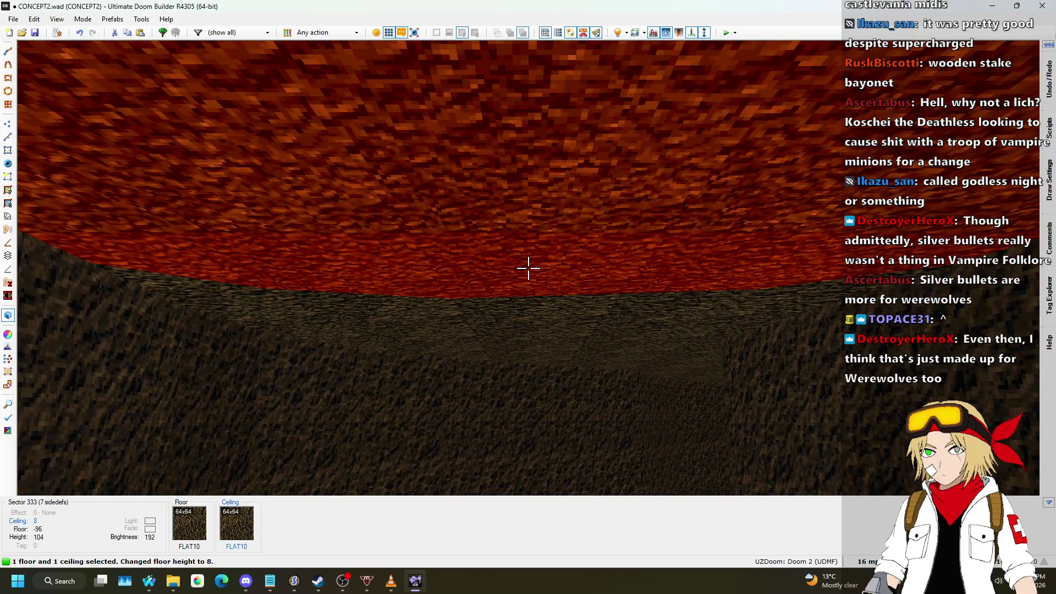
- Move into the adjoining side area and paste FLAT10 onto its ceiling
key("w")
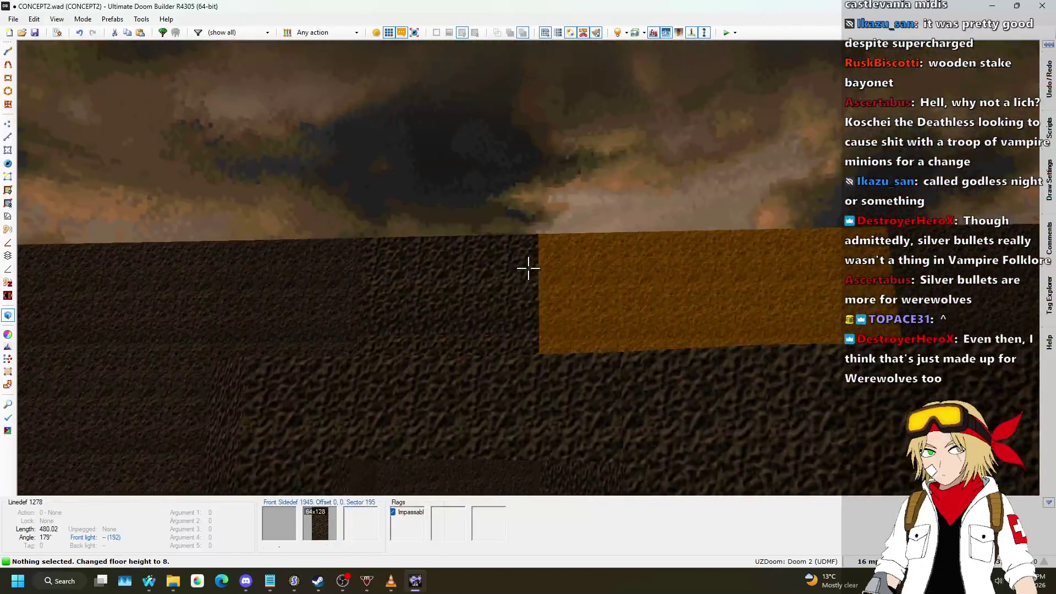
key("w")
key("ctrl+v")
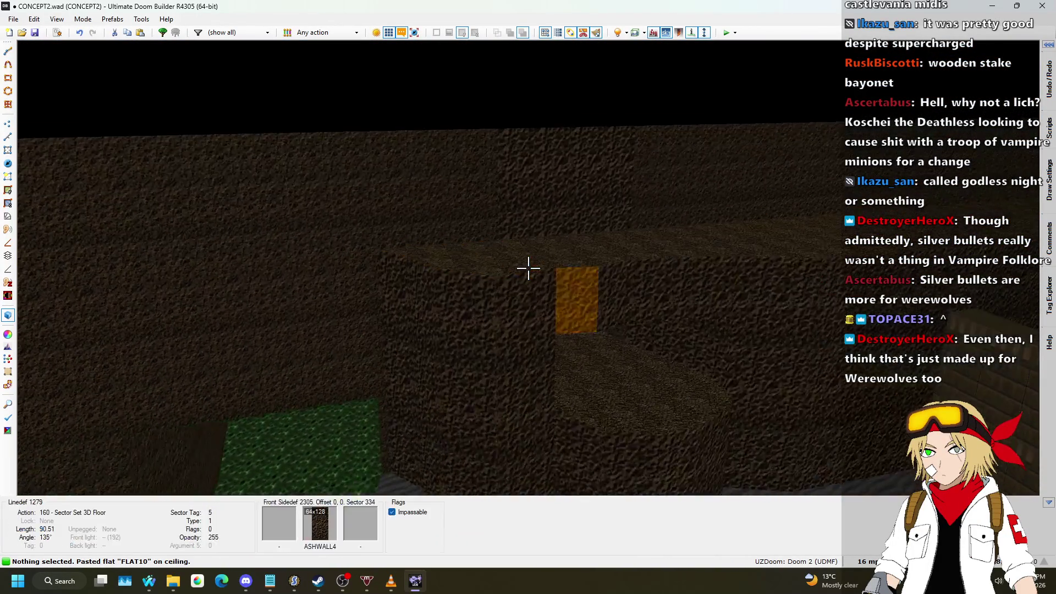
- Copy the ASHWALL3 wall texture while moving along the cave walls toward the staircase opening
key("ctrl+c")
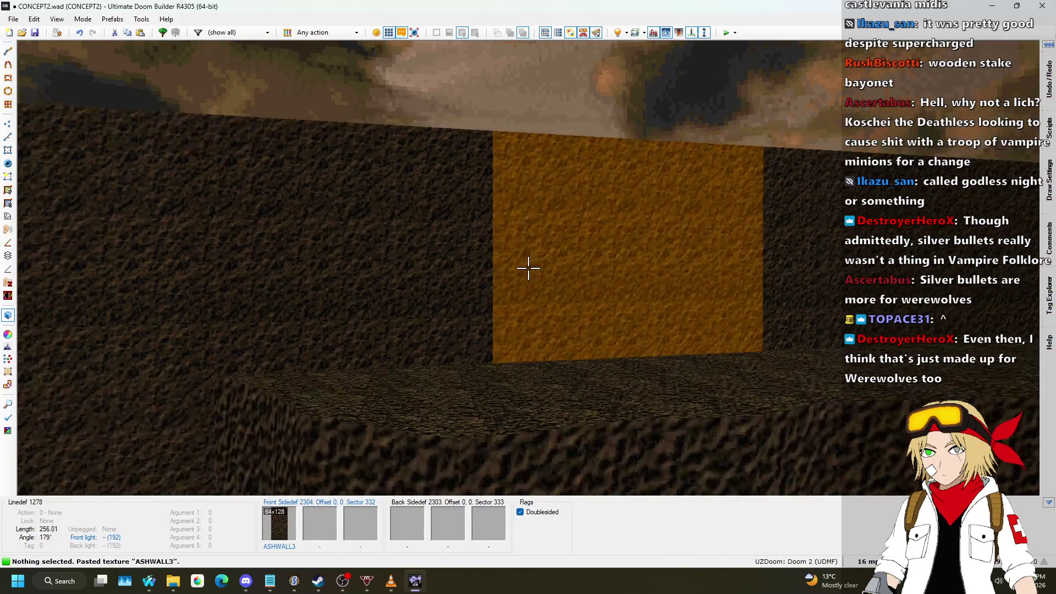
key("w")
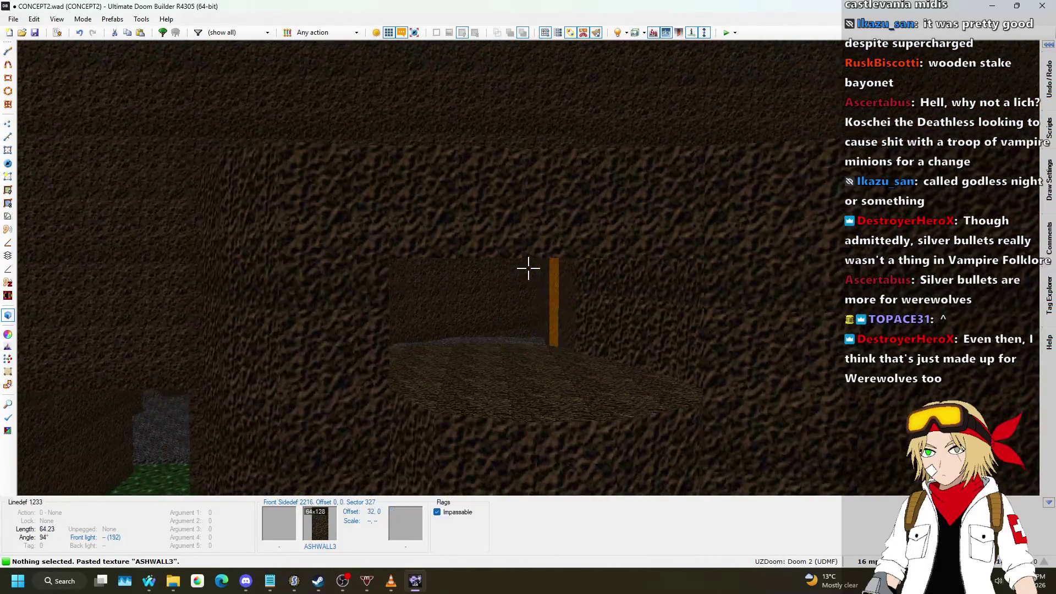
key("w")
key("w")
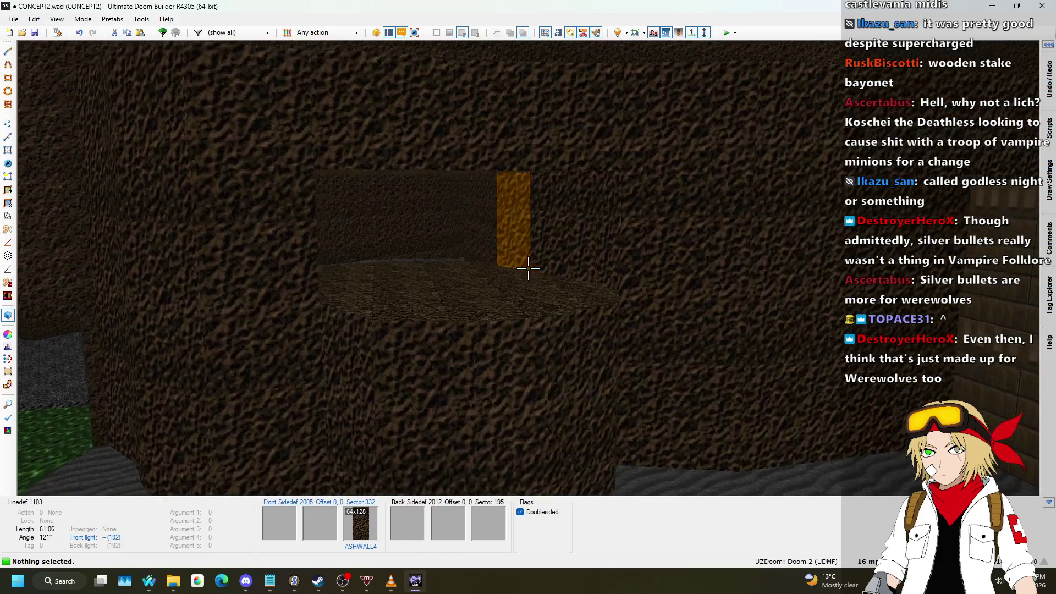
key("w")
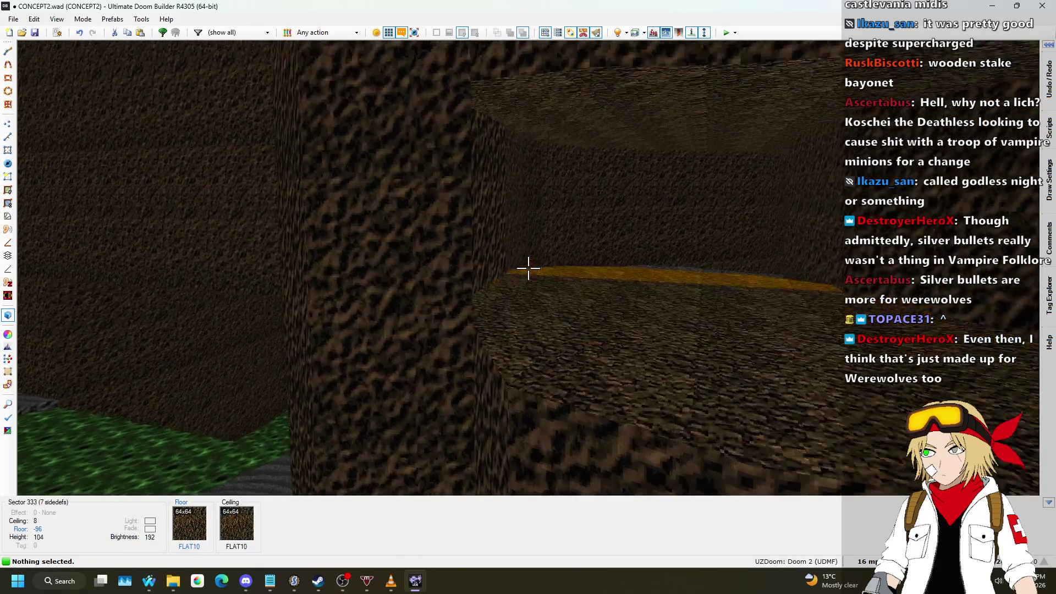
key("w")
key("w")
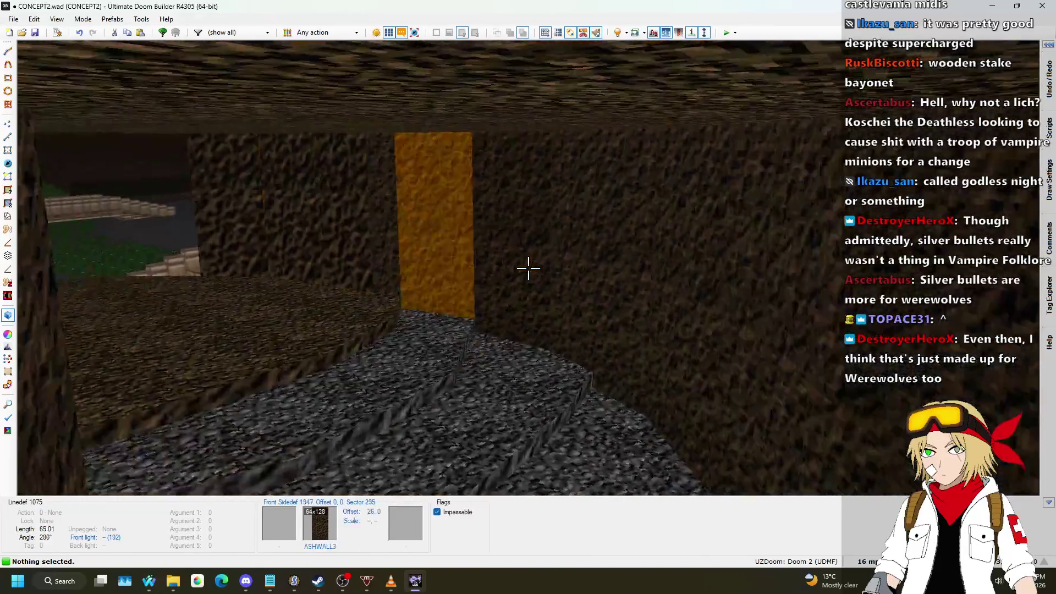
- Paste ASHWALL3 onto the wall sections beside the pillar and survey the result
key("w")
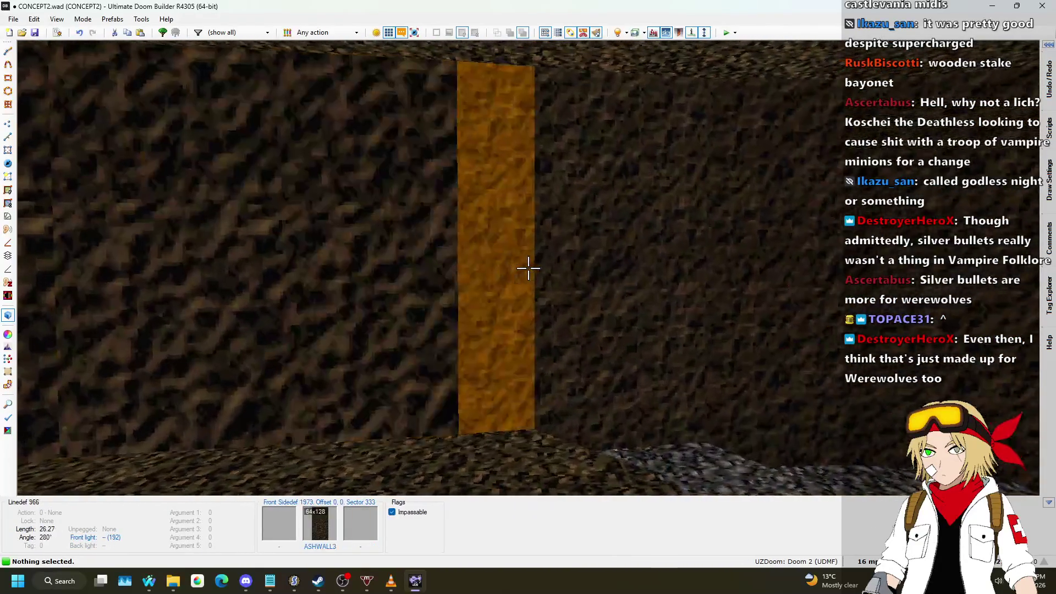
key("ctrl+c")
key("w")
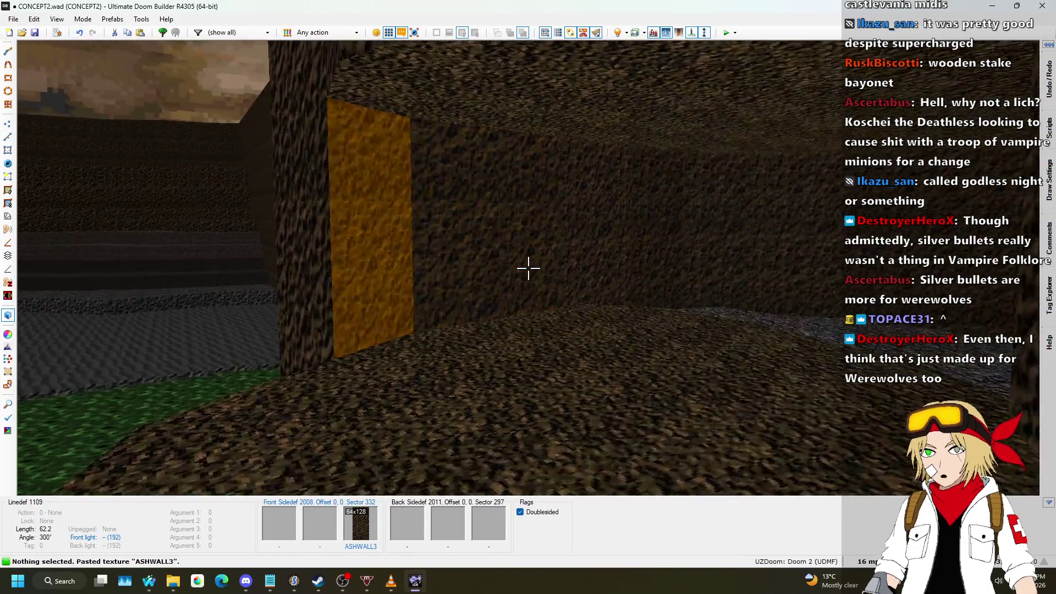
key("w")
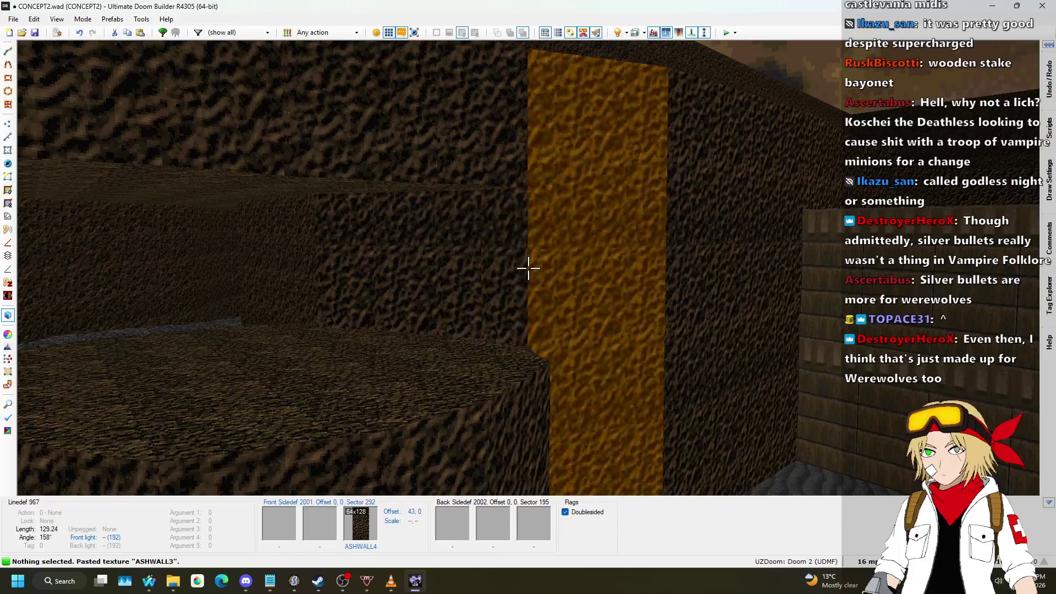
key("w")
left_click(528, 268)
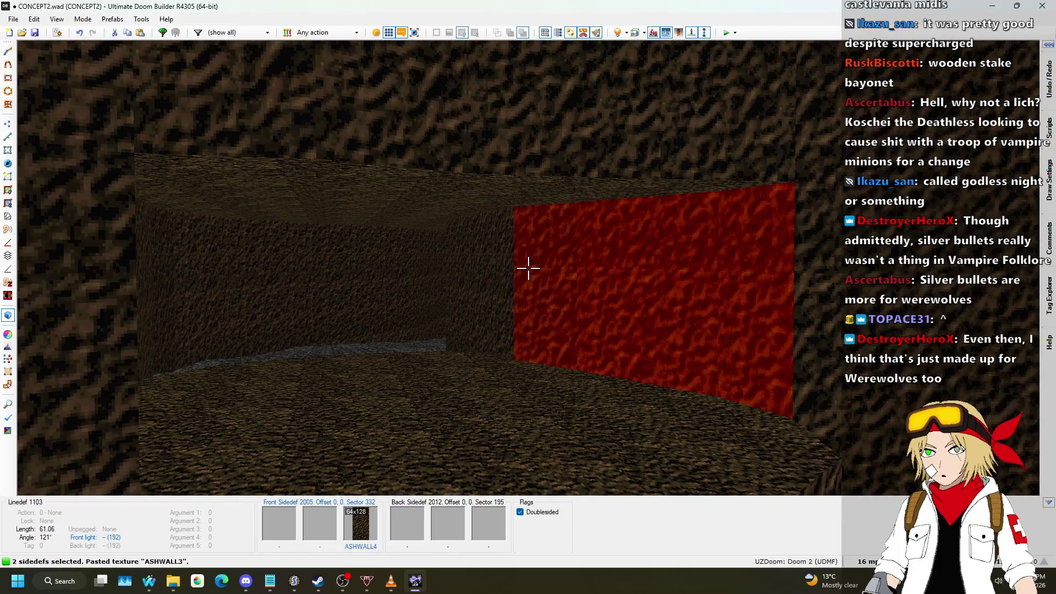
key("Escape")
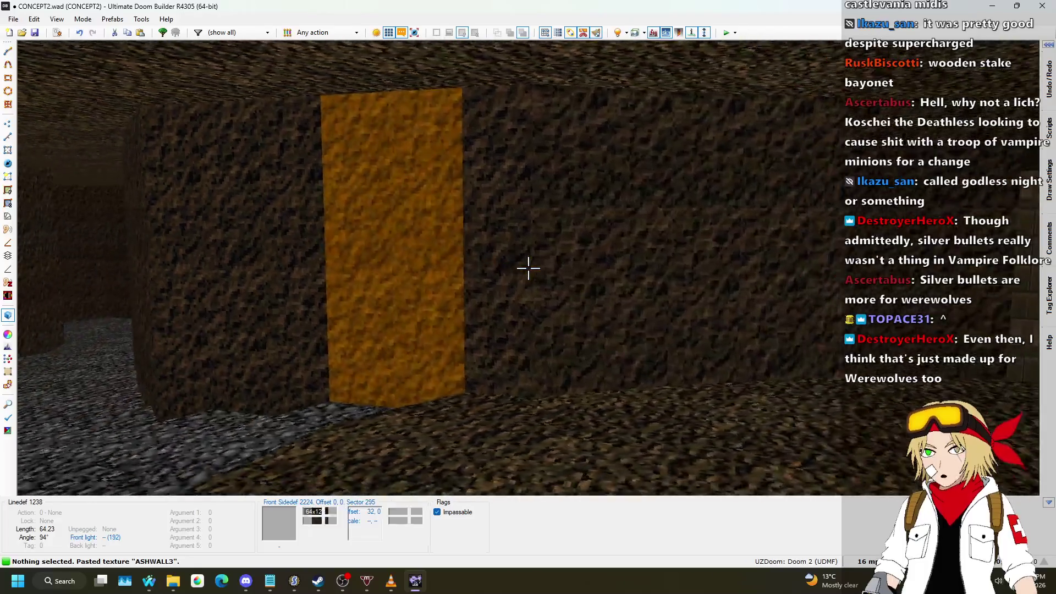
key("s")
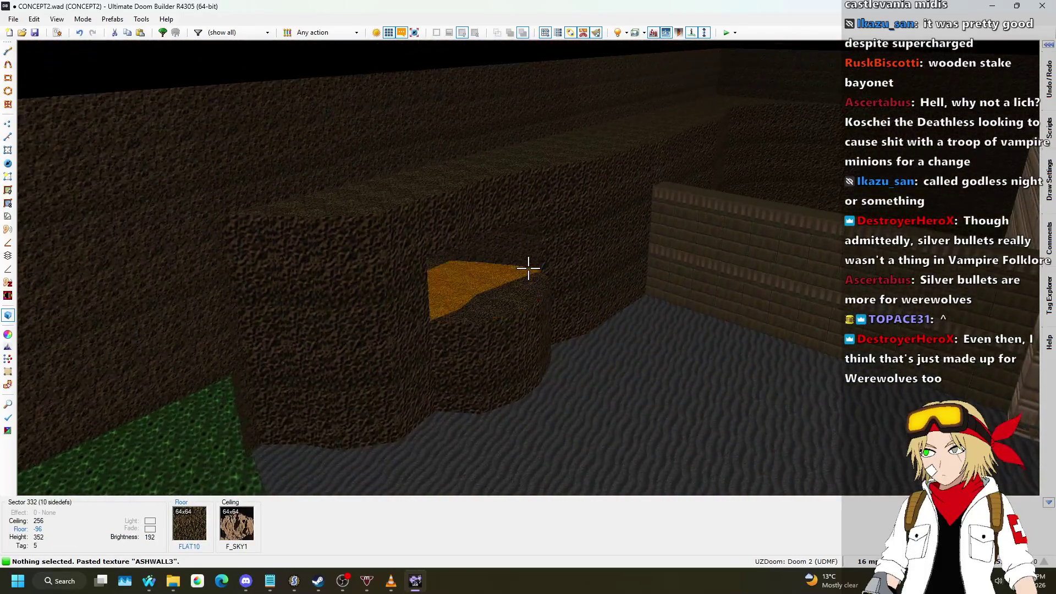
key("w")
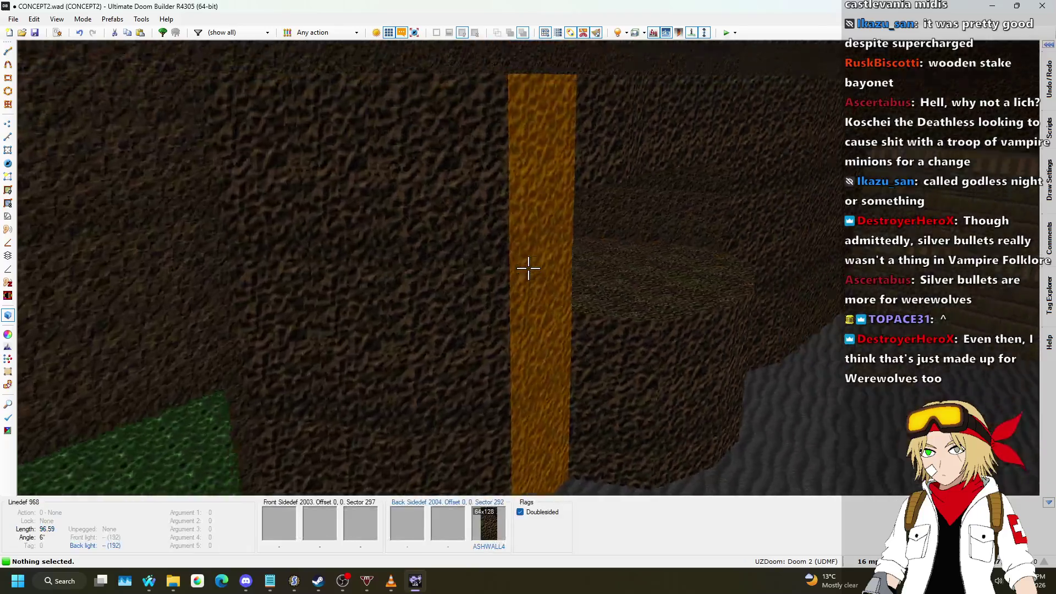
key("s")
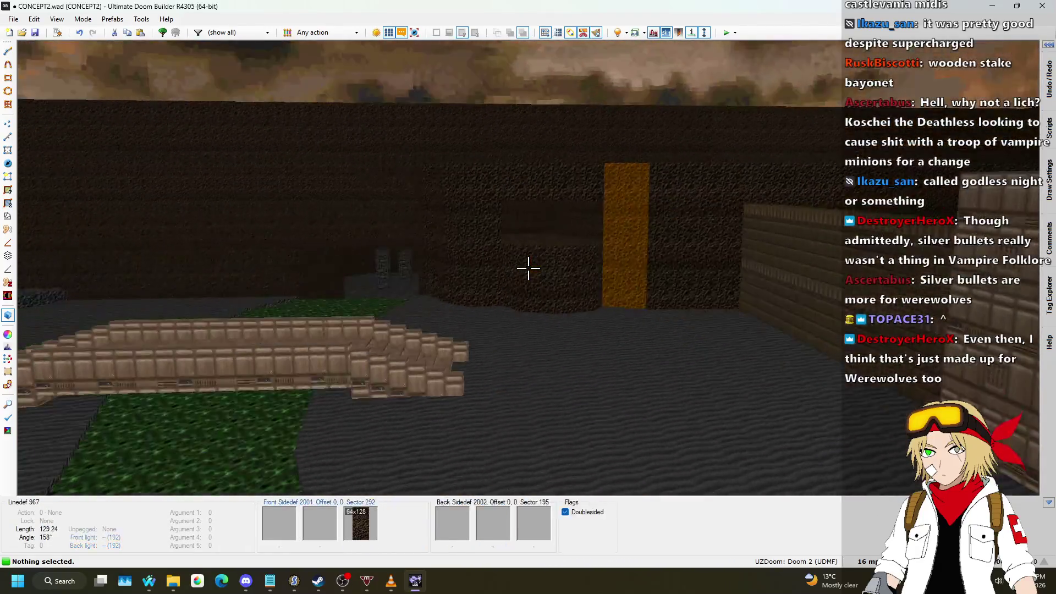
key("w")
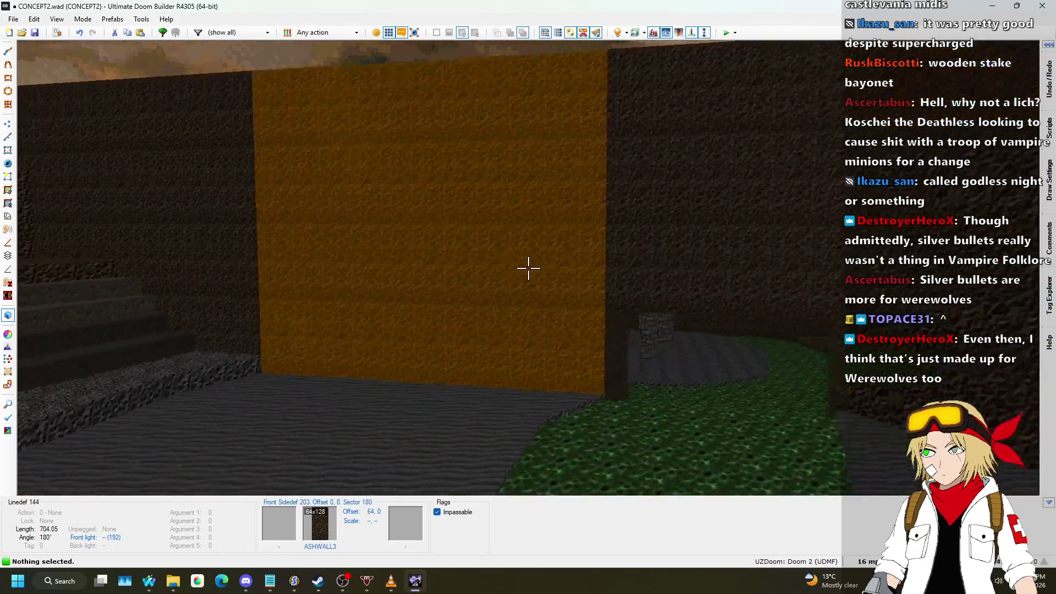
- Return to the 2D map and save the map with Ctrl+S
key("q")
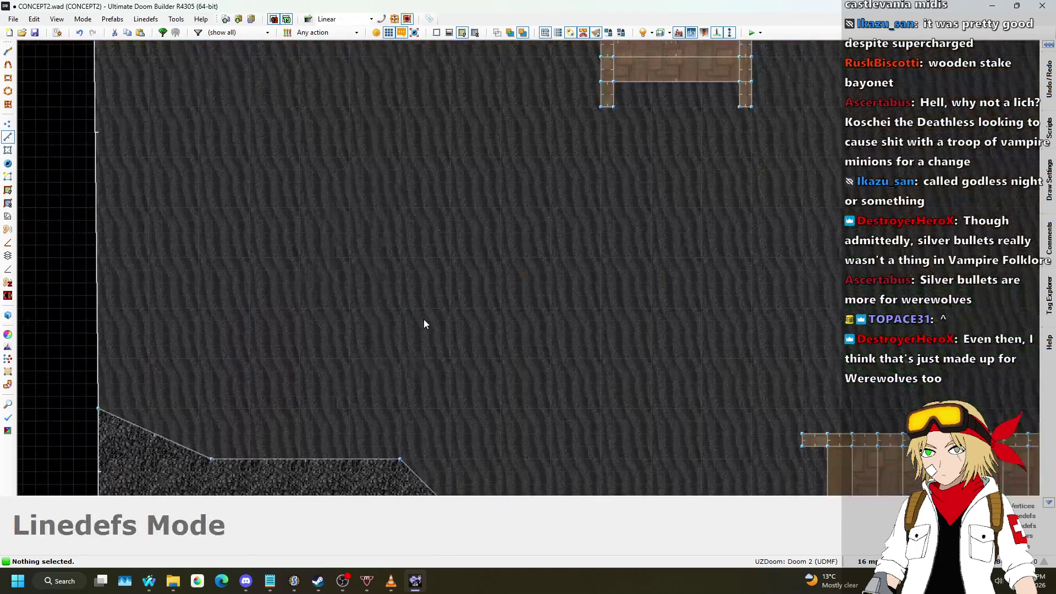
key("ctrl+s")
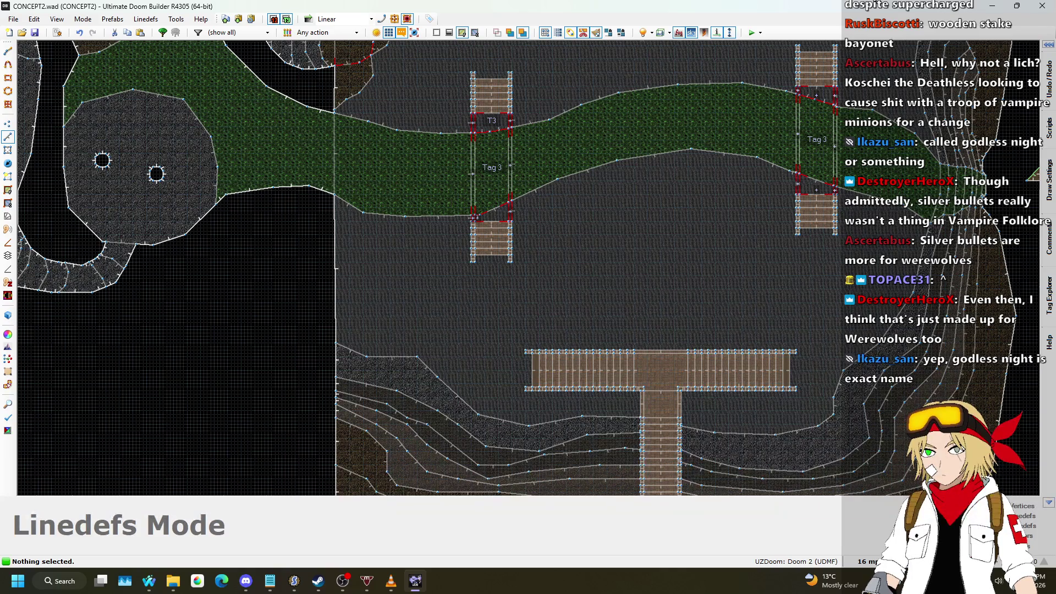
key("ctrl+s")
scroll(587, 297, "down", 2)
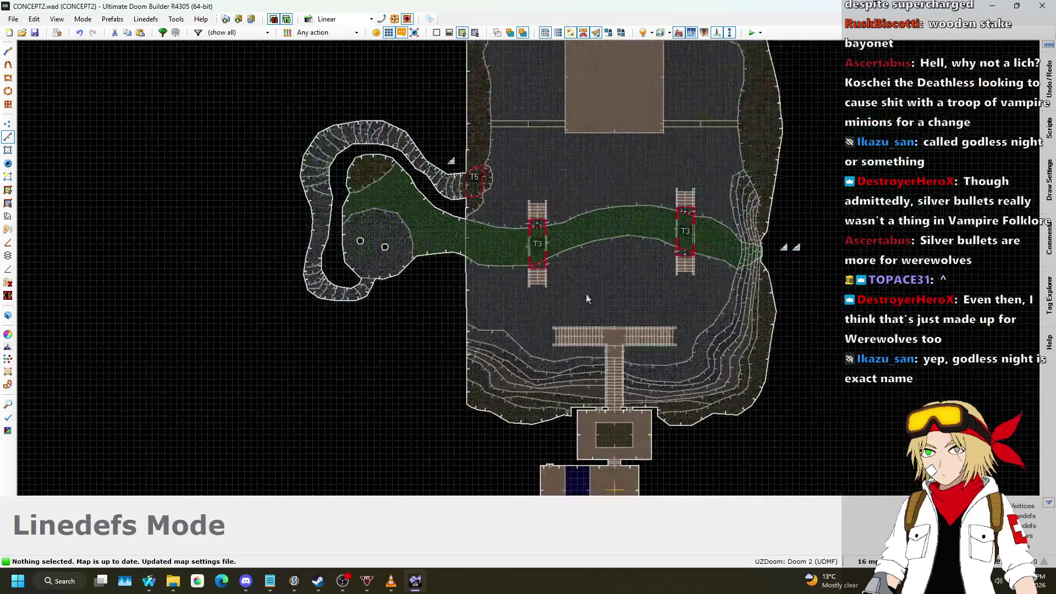
scroll(598, 200, "up", 2)
- Raise sector 294's dirt platform floor to -320 in 3D, then go back to 2D
key("w")
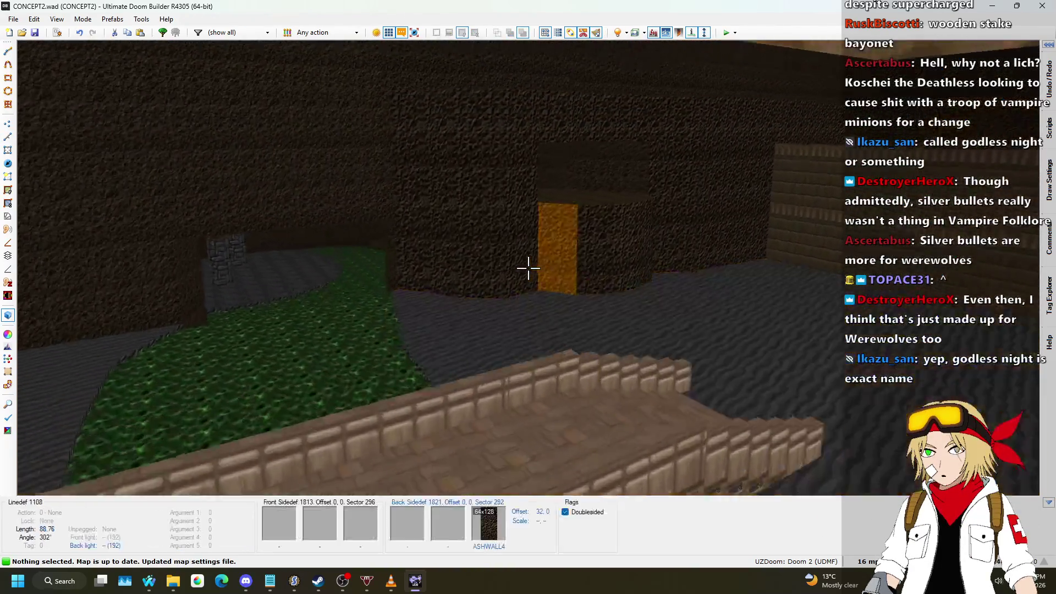
key("w")
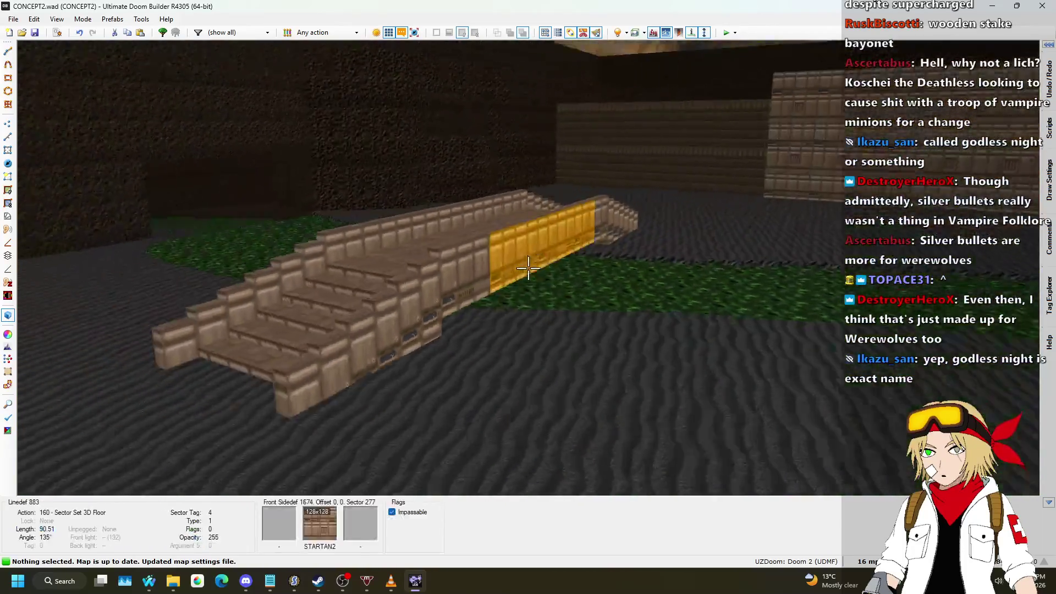
key("w")
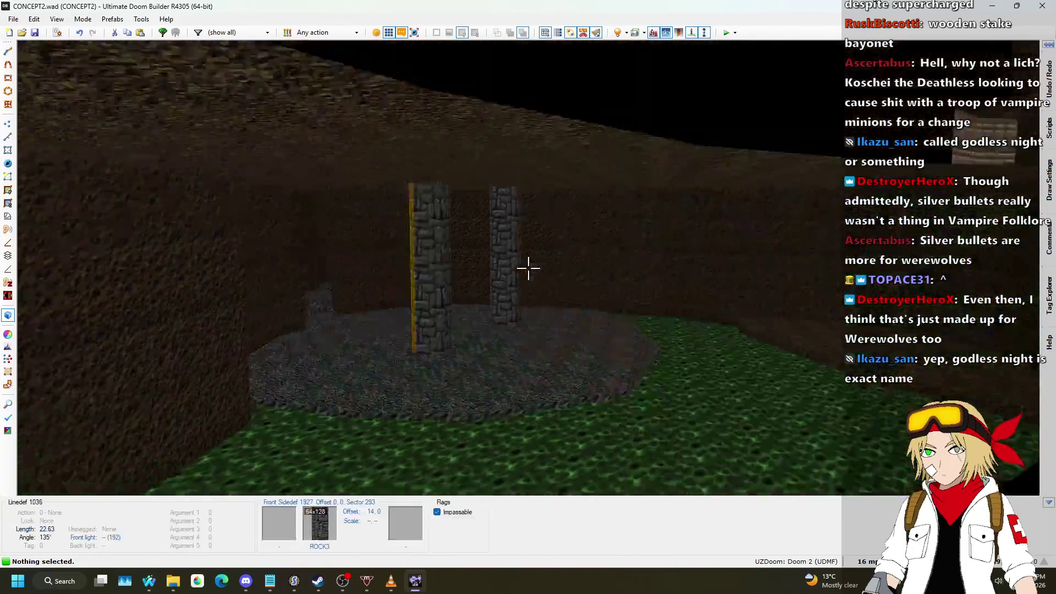
scroll(528, 268, "down", 1)
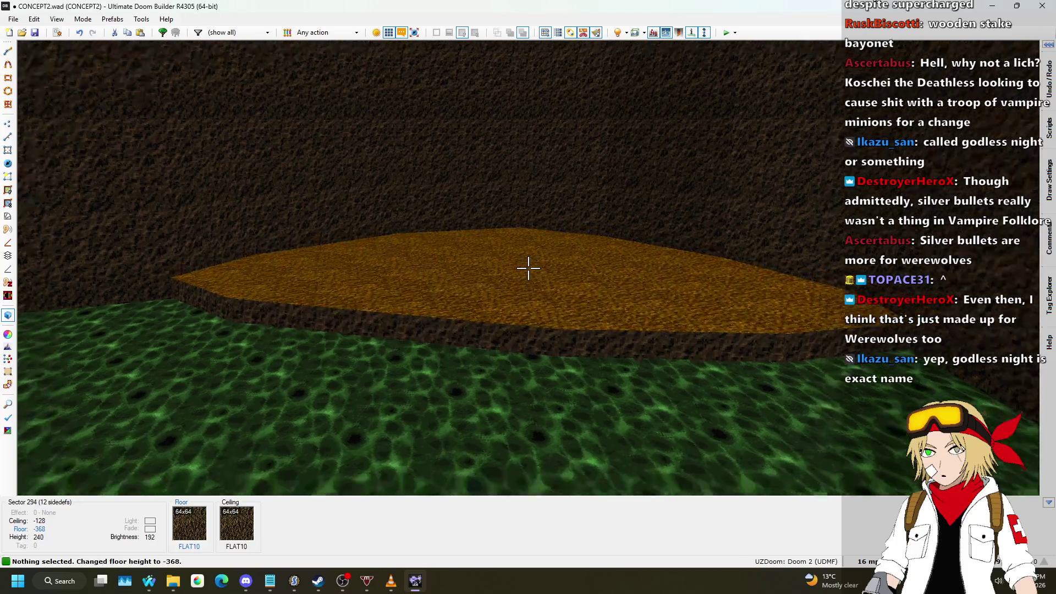
scroll(528, 268, "down", 1)
scroll(528, 268, "up", 4)
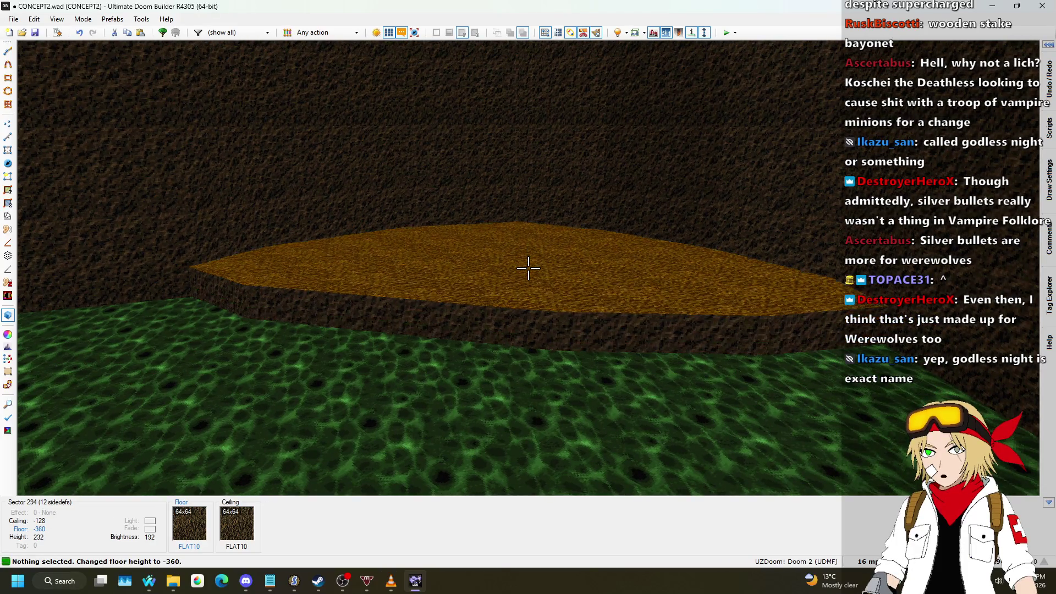
scroll(529, 268, "up", 4)
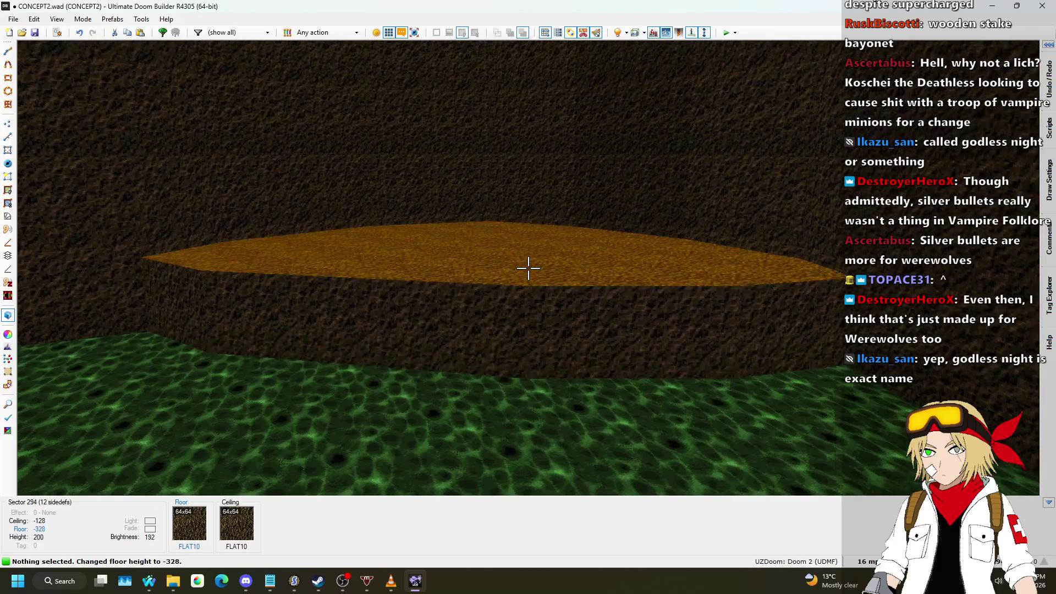
key("w")
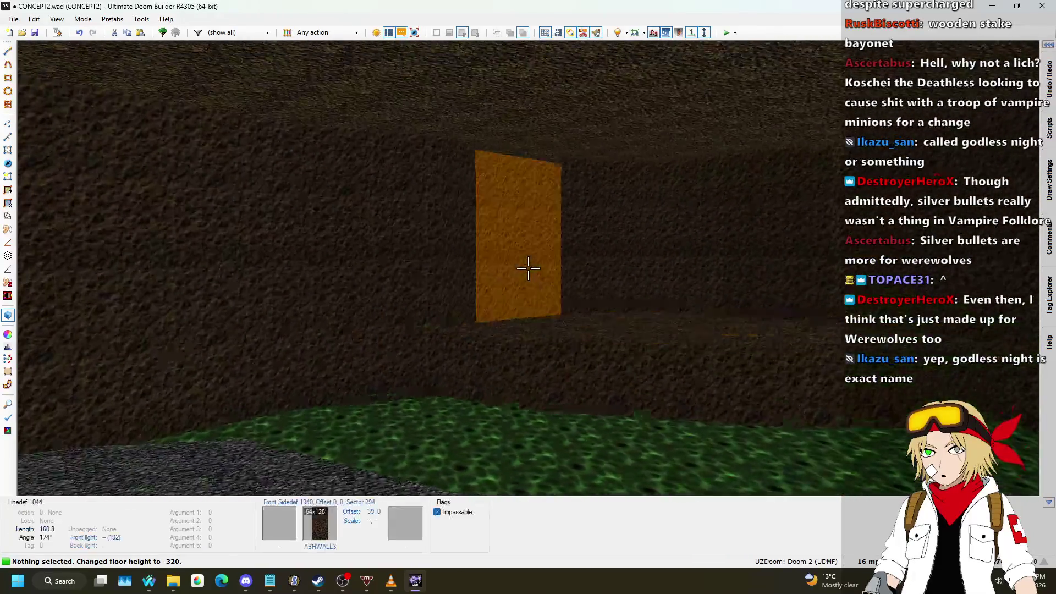
key("q")
scroll(514, 275, "up", 6)
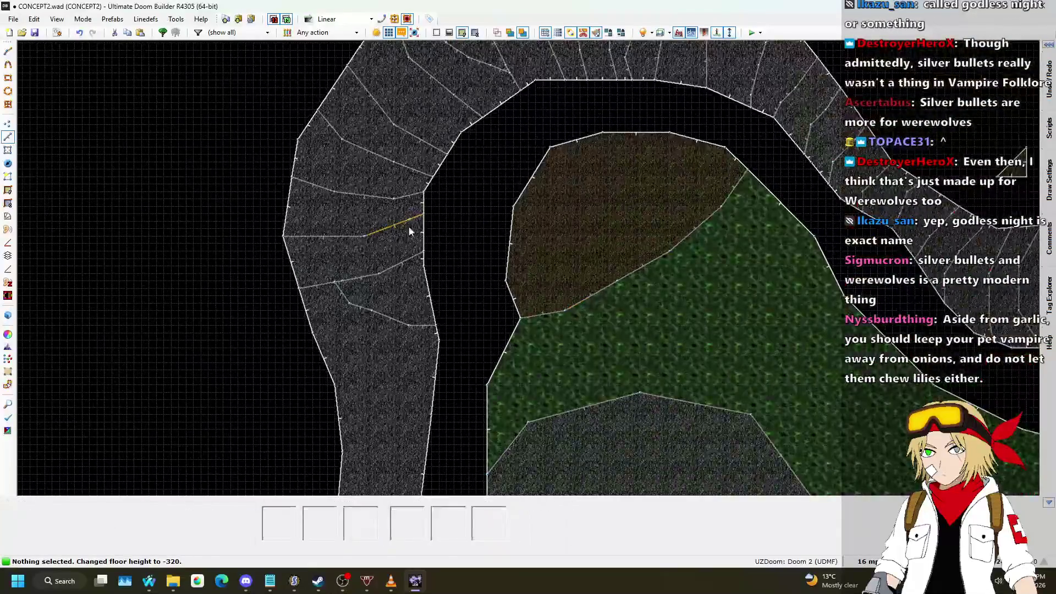
- Draw a curved new section into the grass from the dirt patch's edge, plus a second drawing
scroll(643, 281, "up", 5)
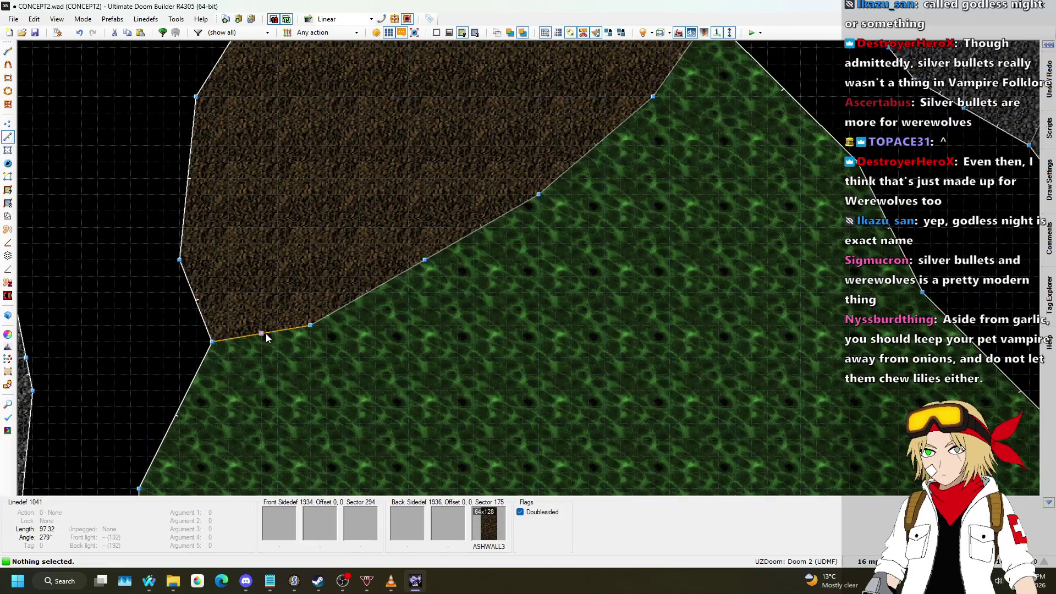
key("d")
left_click(261, 333)
left_click(294, 358)
left_click(376, 375)
left_click(457, 343)
left_click(490, 292)
left_click(482, 227)
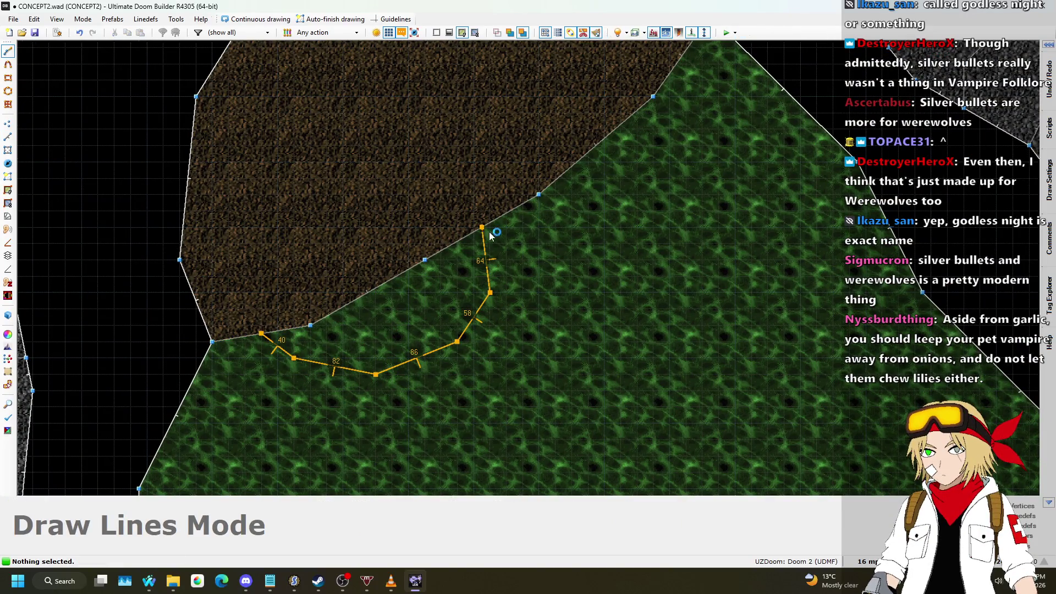
right_click(491, 236)
scroll(562, 180, "down", 3)
scroll(555, 234, "up", 3)
key("d")
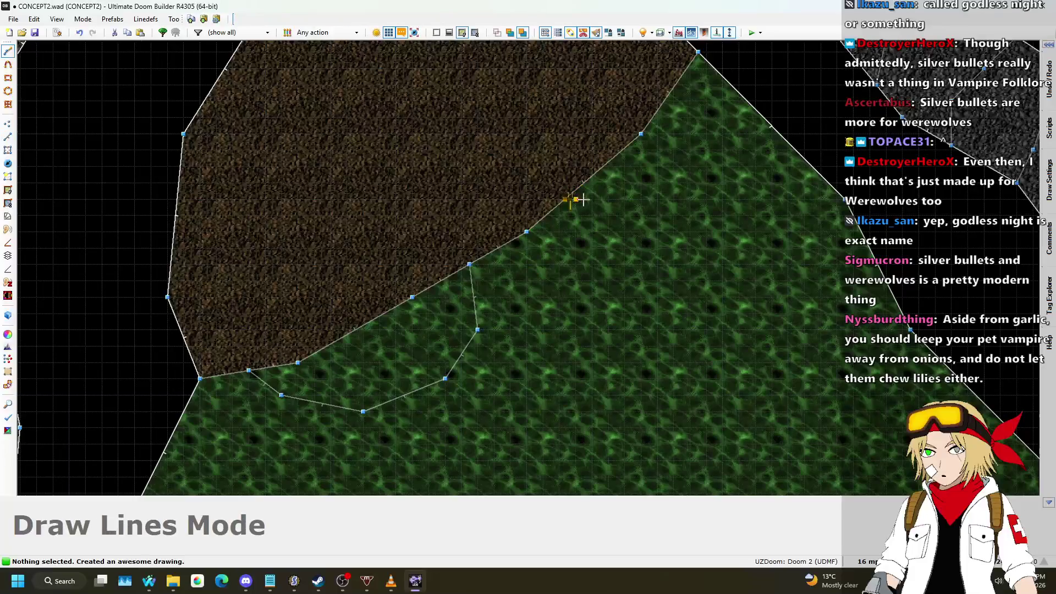
right_click(679, 243)
scroll(658, 253, "down", 3)
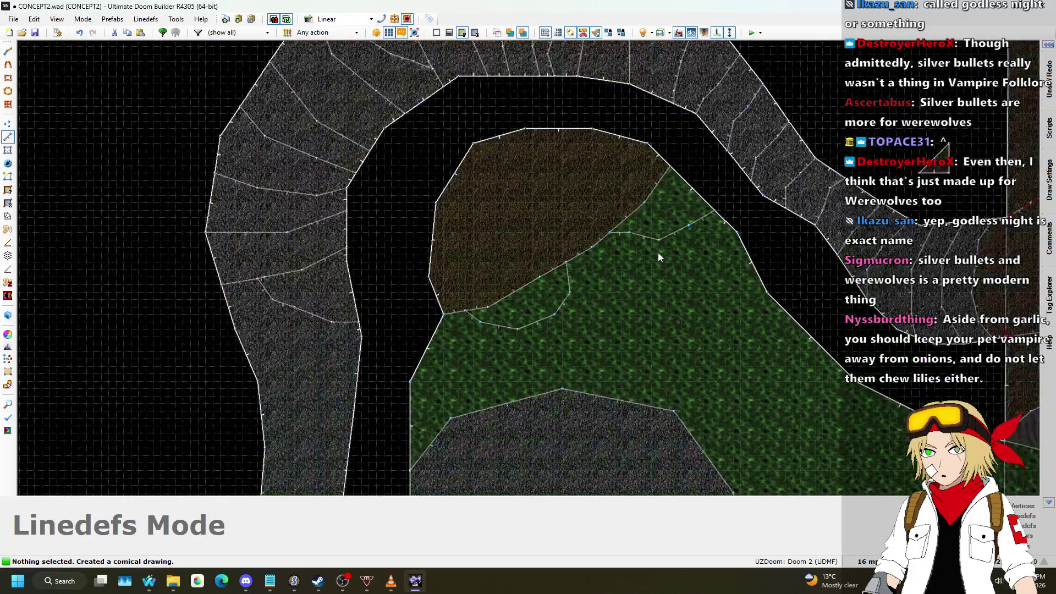
- In 3D, give the new section ASHWALL3 walls and a FLAT10 floor, then launch a playtest
key("w")
left_click(528, 268)
left_click(528, 268)
scroll(529, 268, "up", 4)
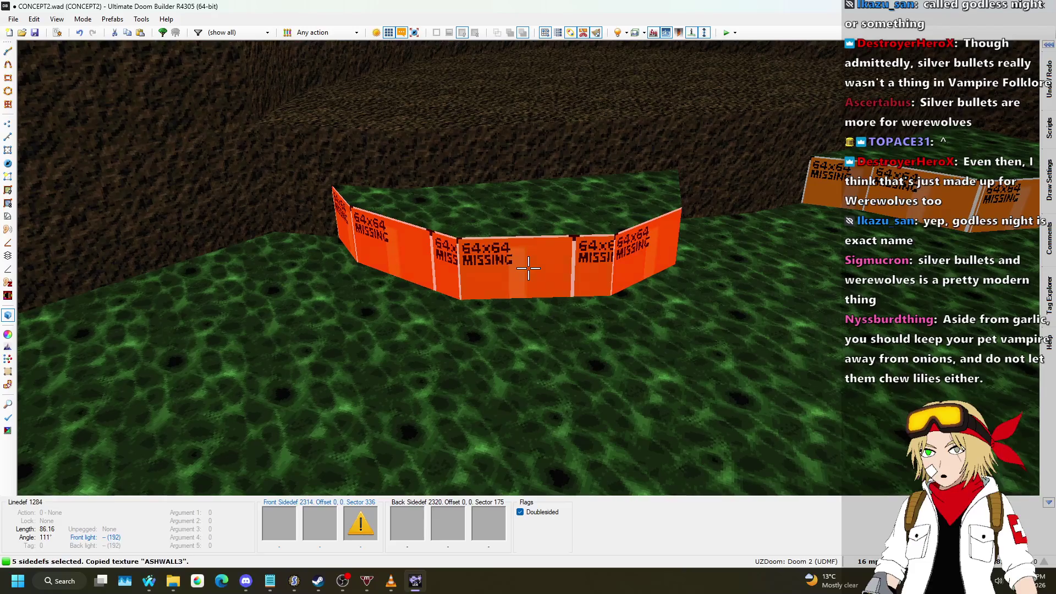
key("ctrl+v")
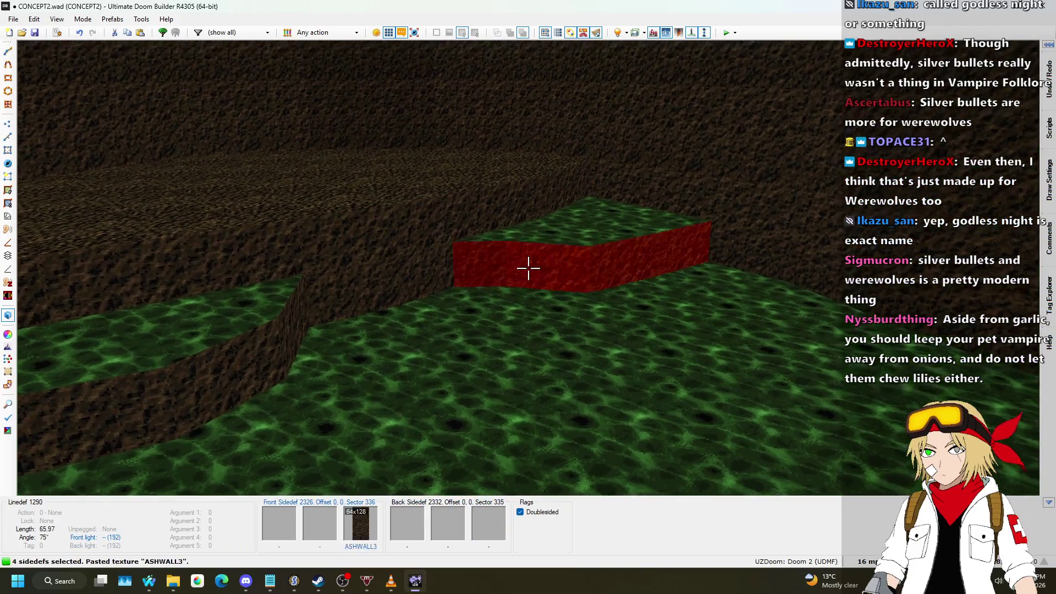
key("ctrl+c")
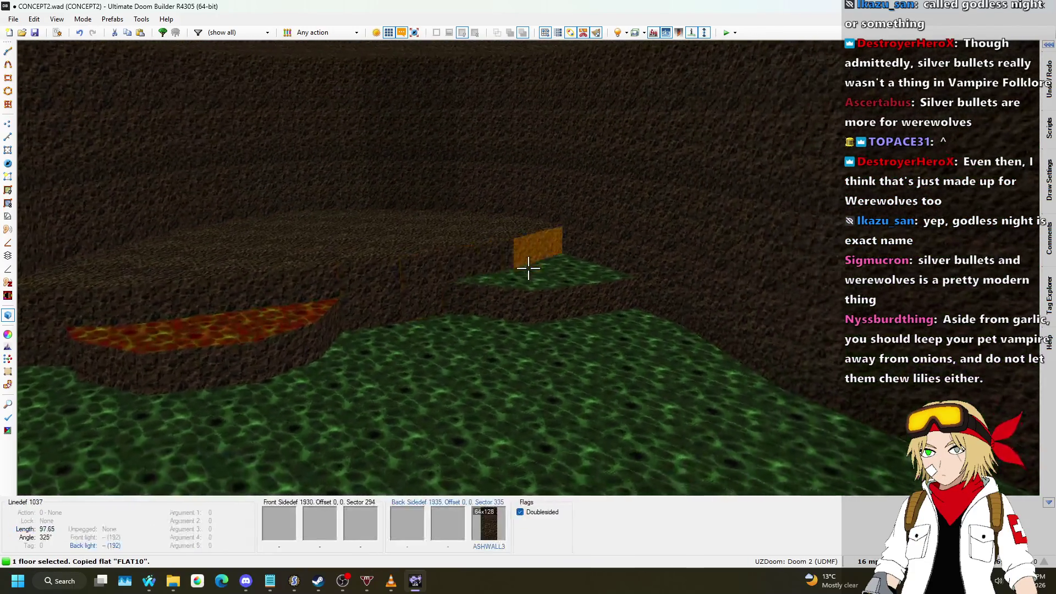
key("ctrl+v")
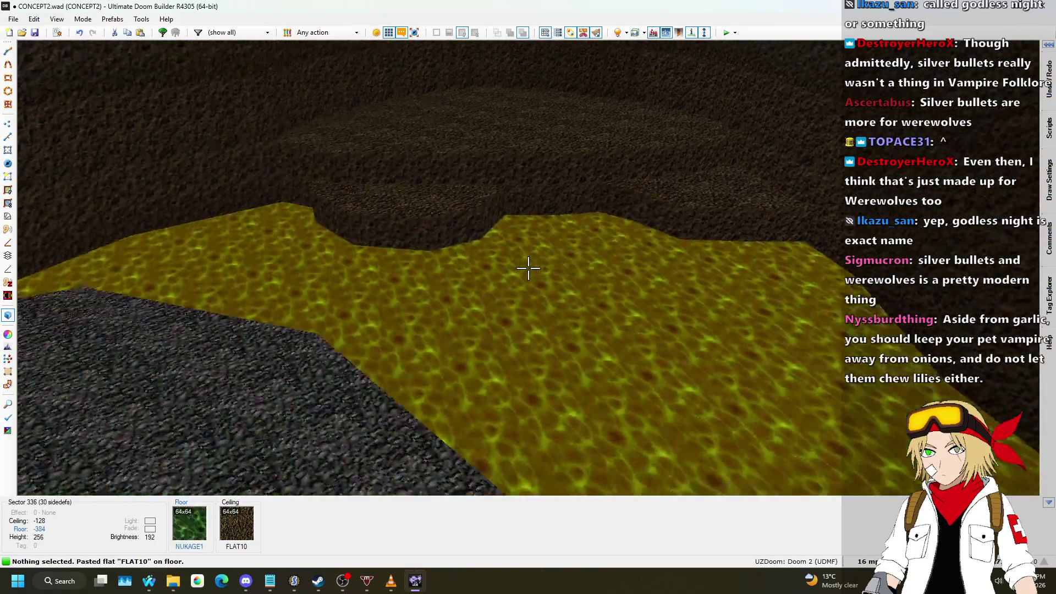
key("F9")
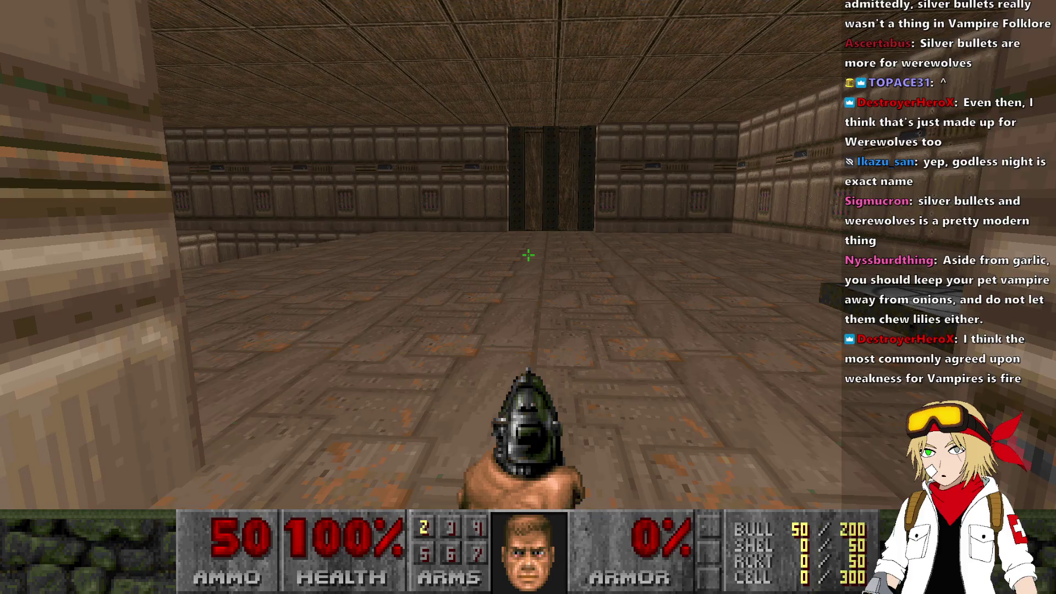
- Walk to the red/green switch in the starting room and press it
key("d")
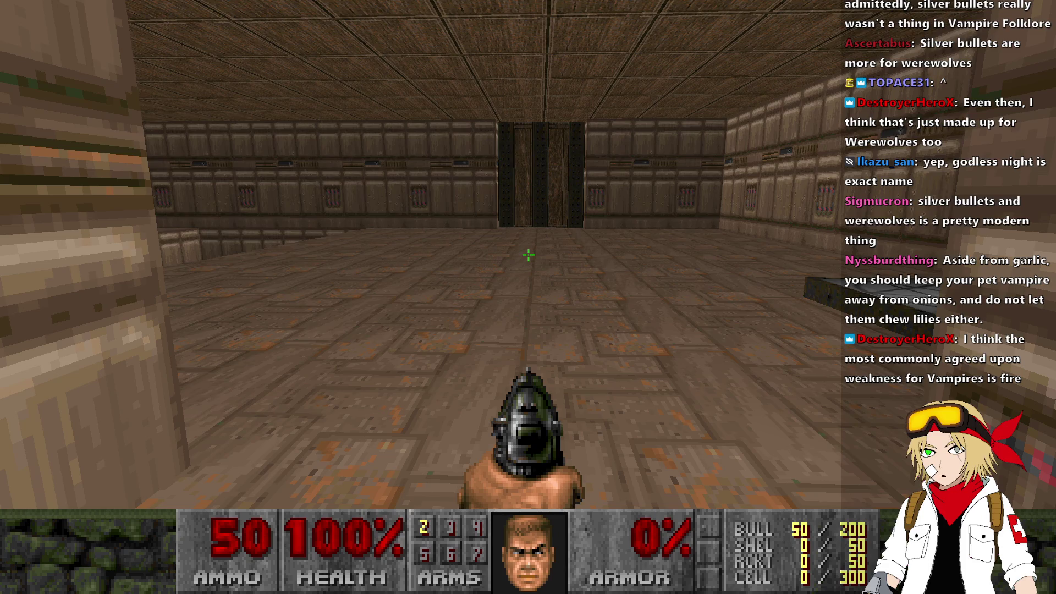
key("a")
key("Right")
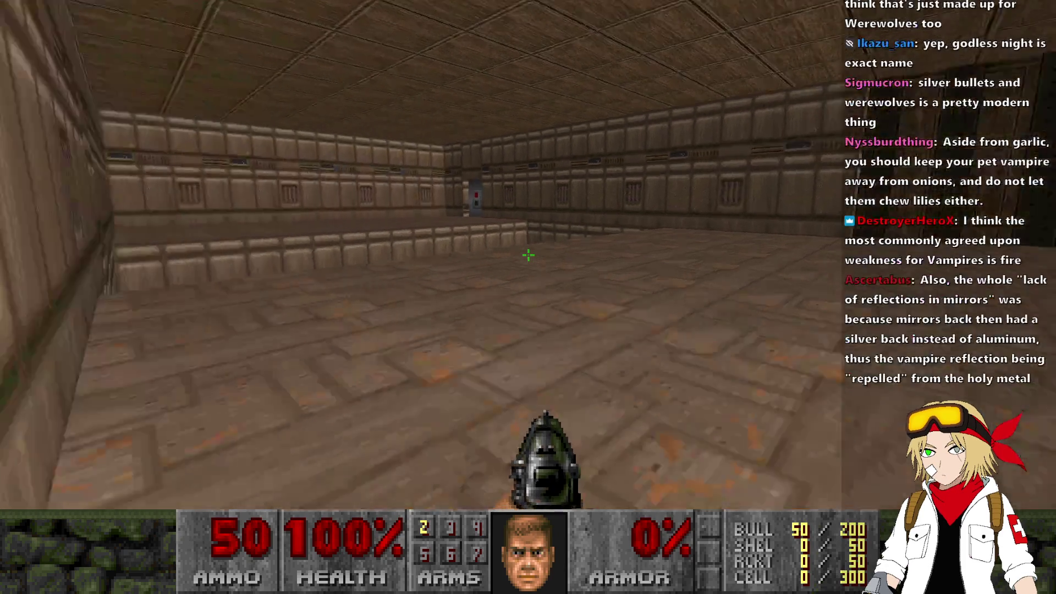
key("Right")
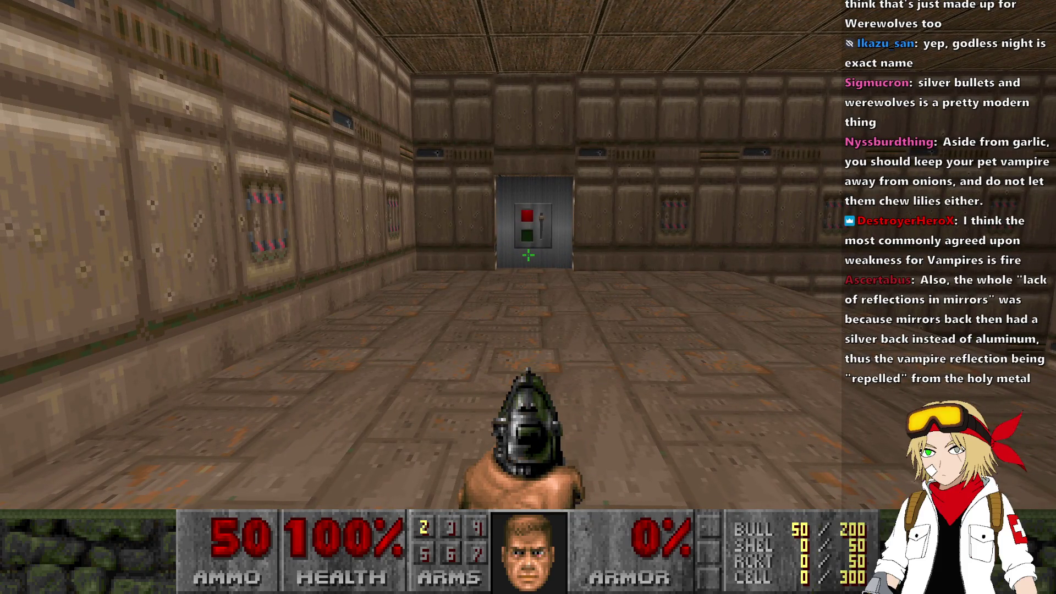
key("Up")
key("space")
- Walk out past the sky opening onto the walkway and turn toward the stairs
key("Right")
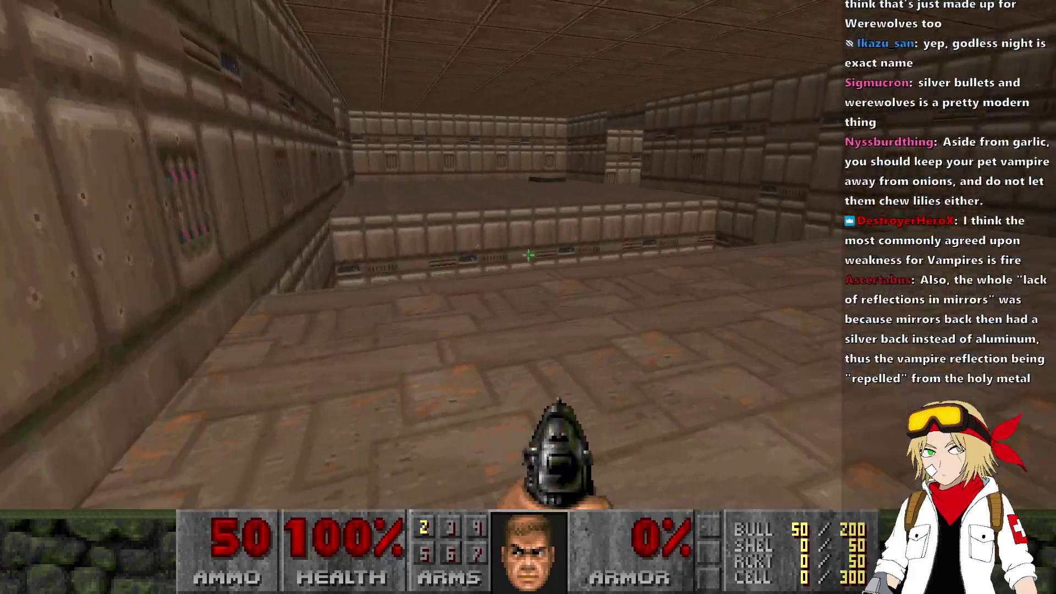
key("Up")
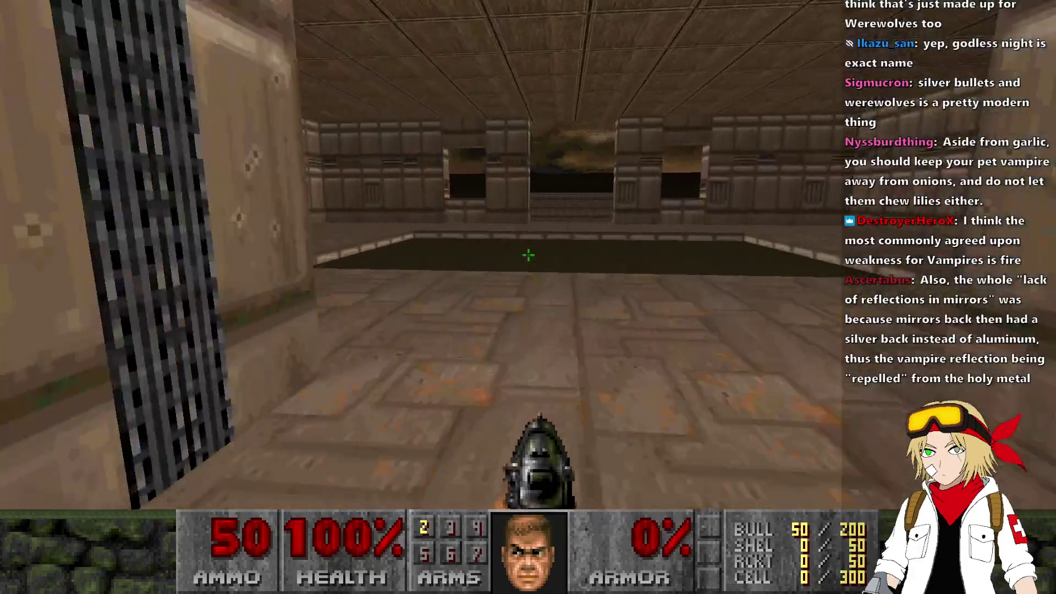
key("Up")
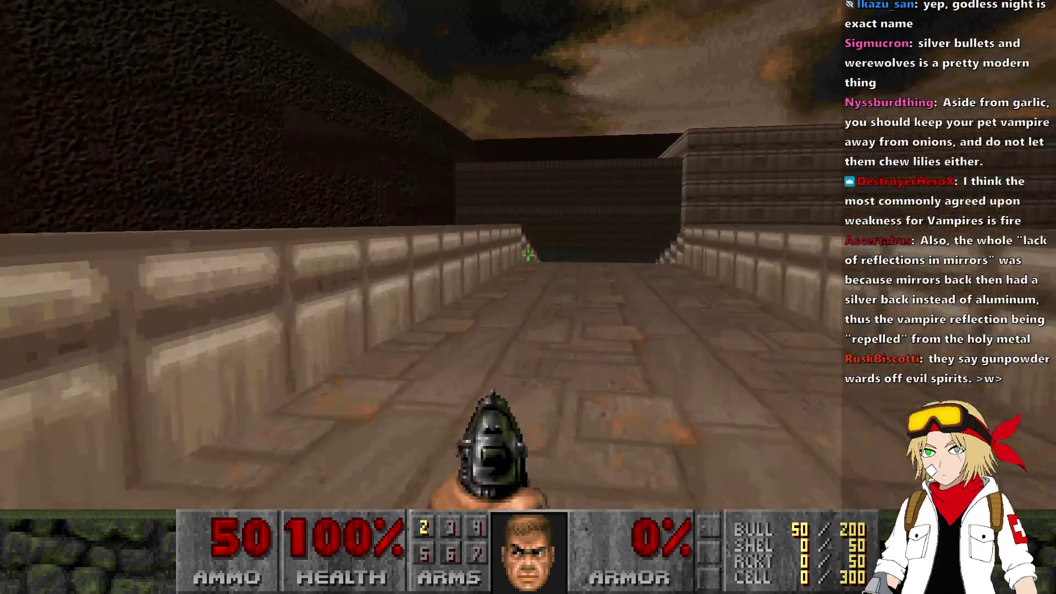
key("w")
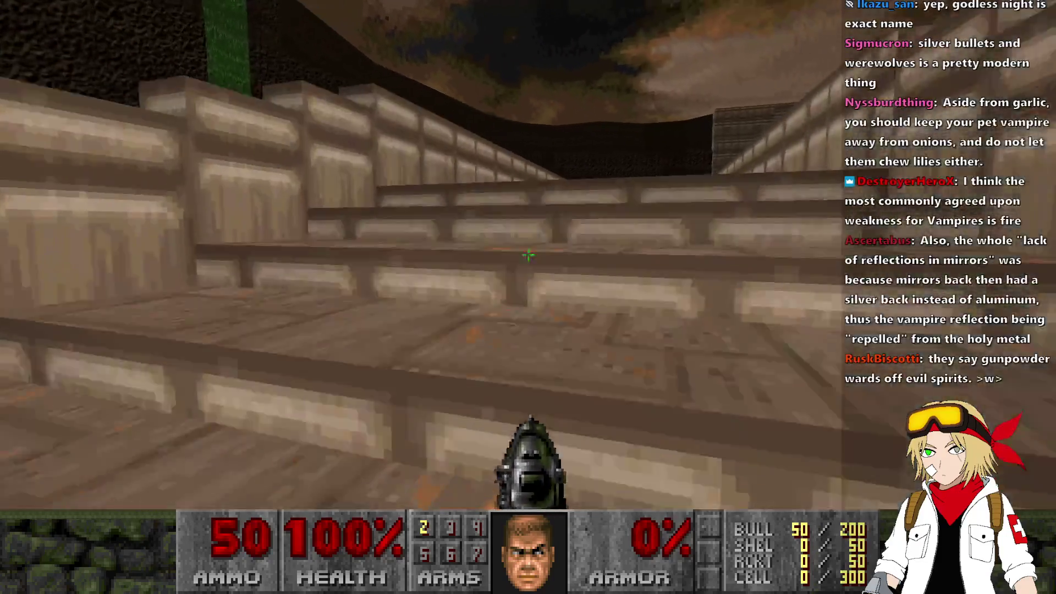
key("w")
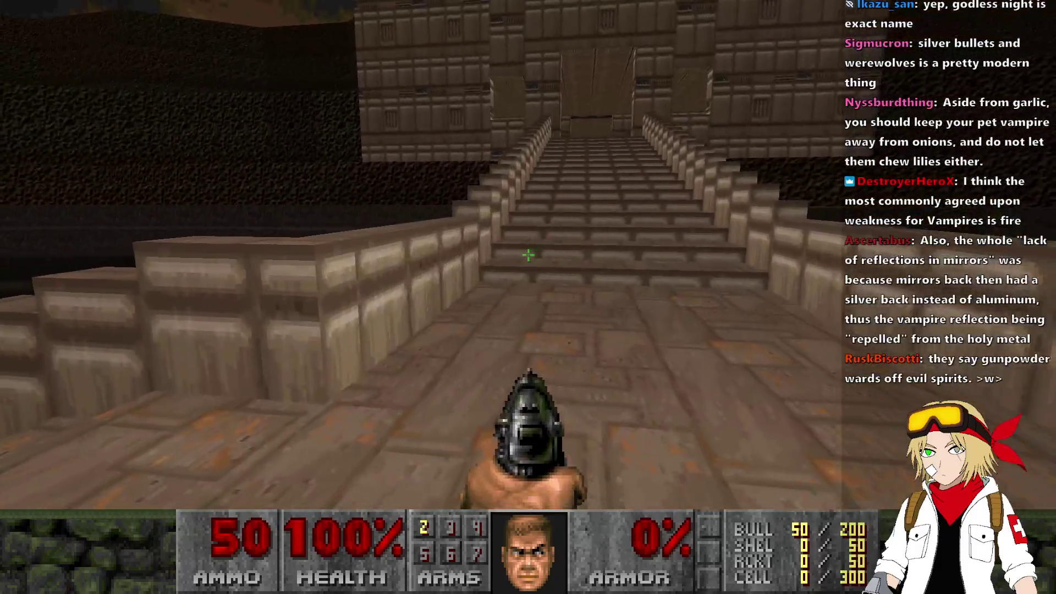
key("w")
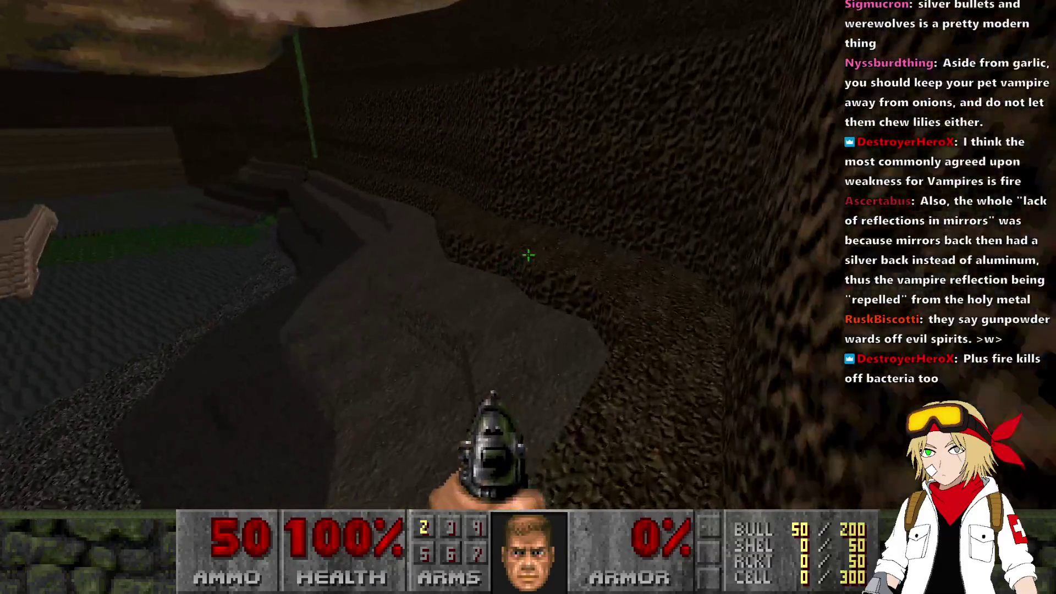
- In the UZDoom playtest, walk past the bridge and the brown stone stairs toward the green floor
key("w")
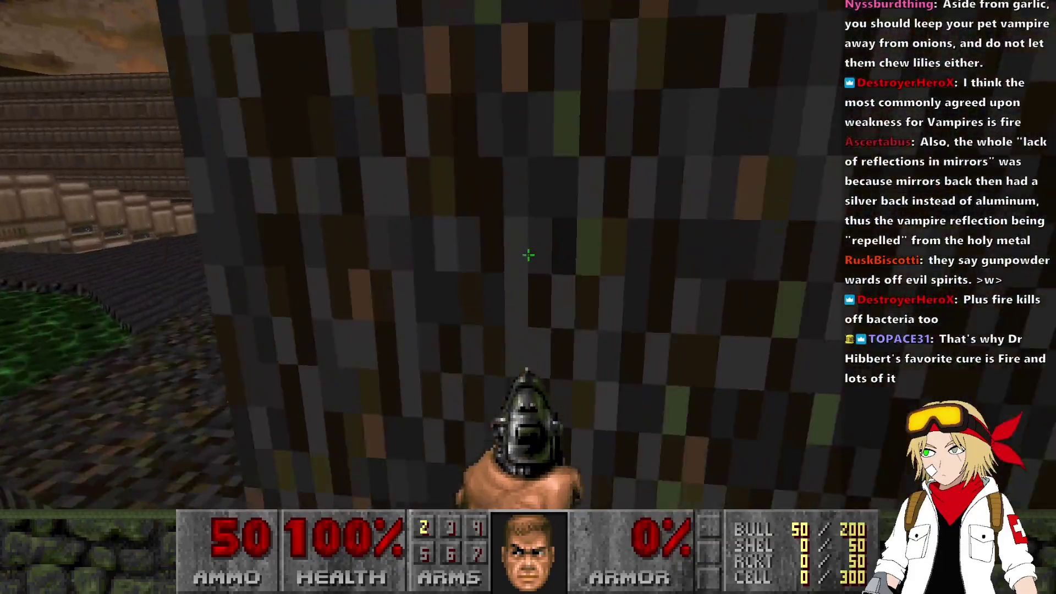
key("w")
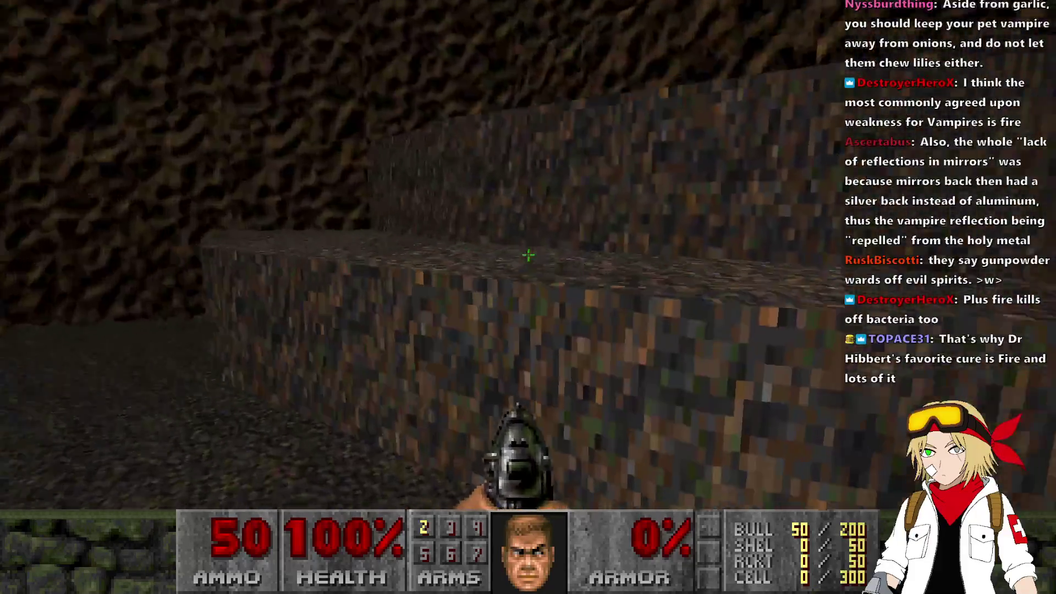
key("w")
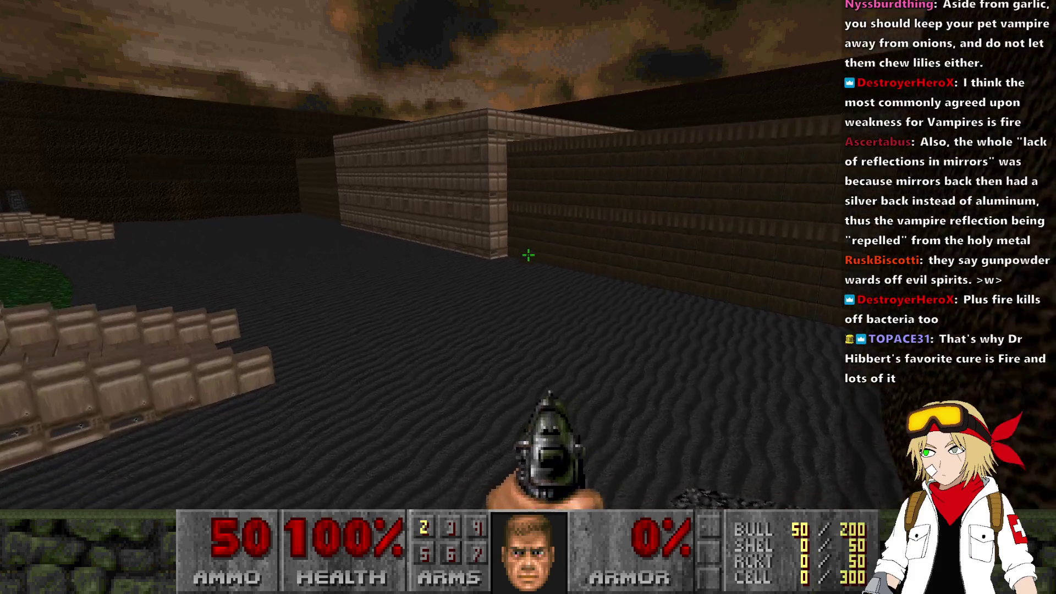
key("Left")
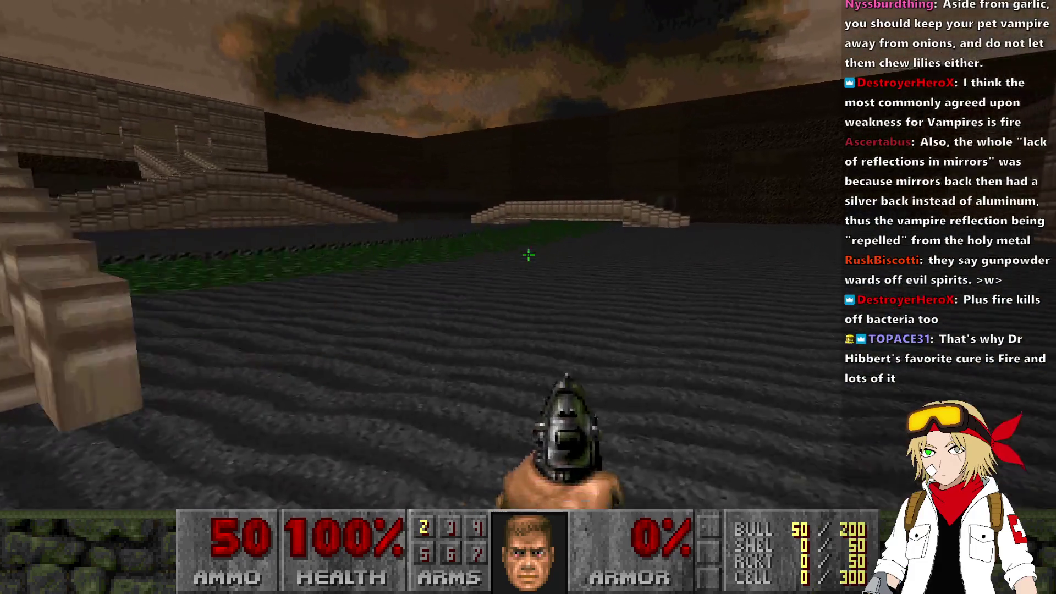
key("w")
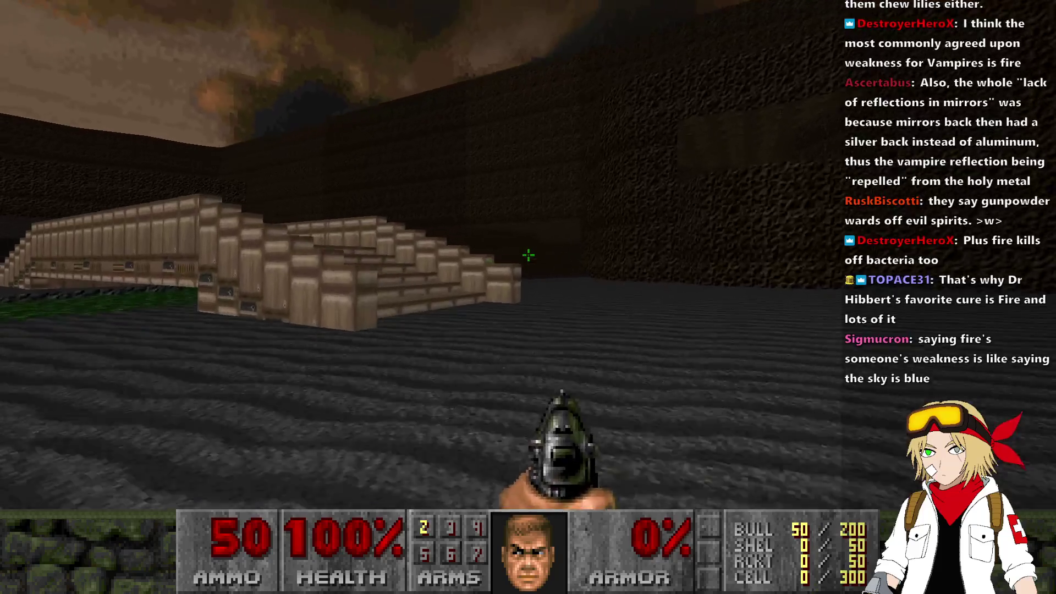
key("Right")
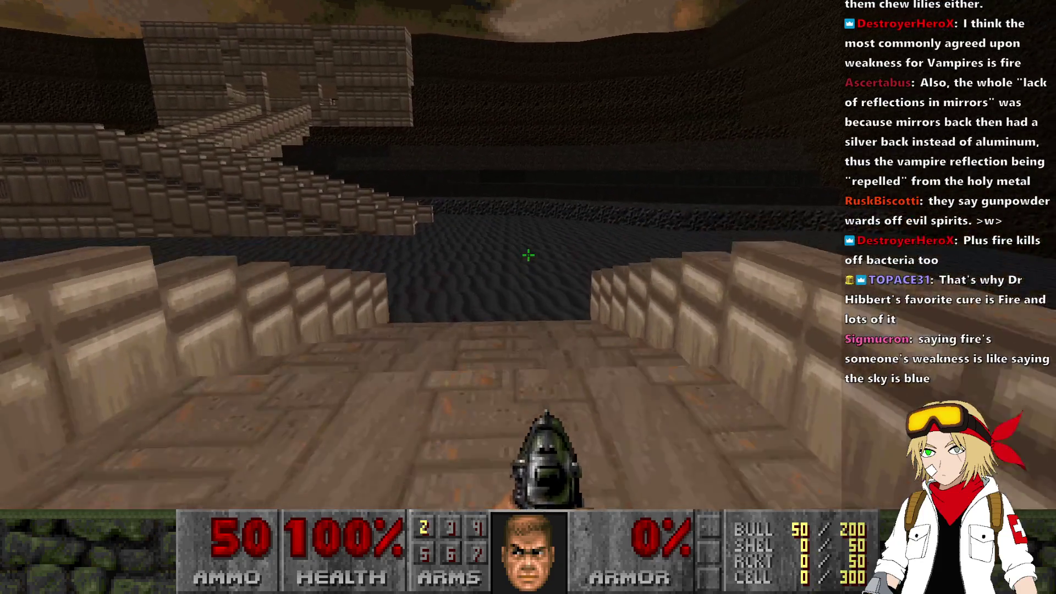
key("Right")
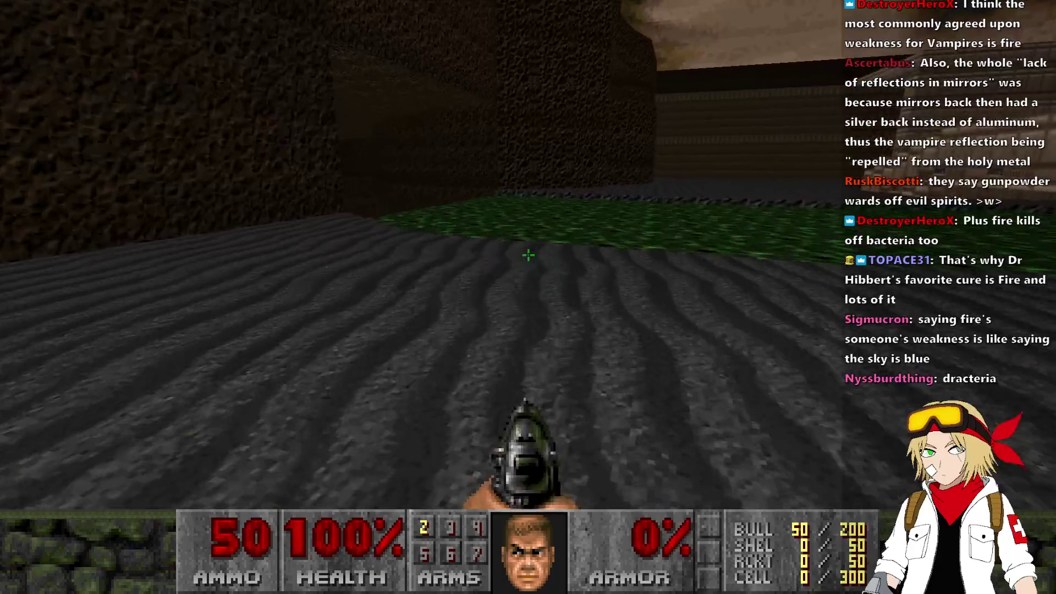
key("w")
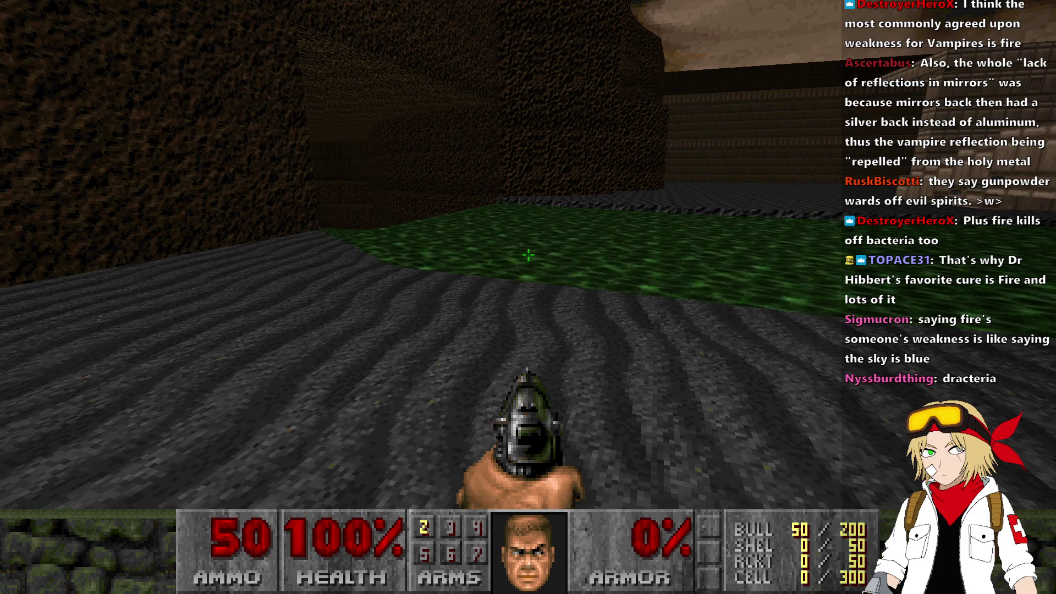
- Cross the green floor into the stone-floored cave passage and check the automap
key("w")
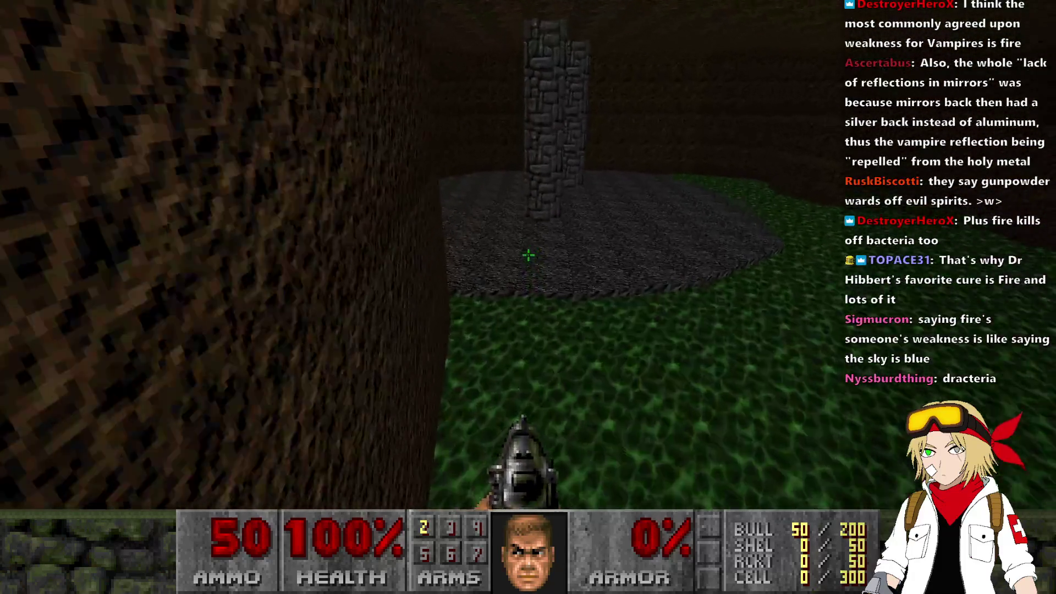
key("Right")
key("w")
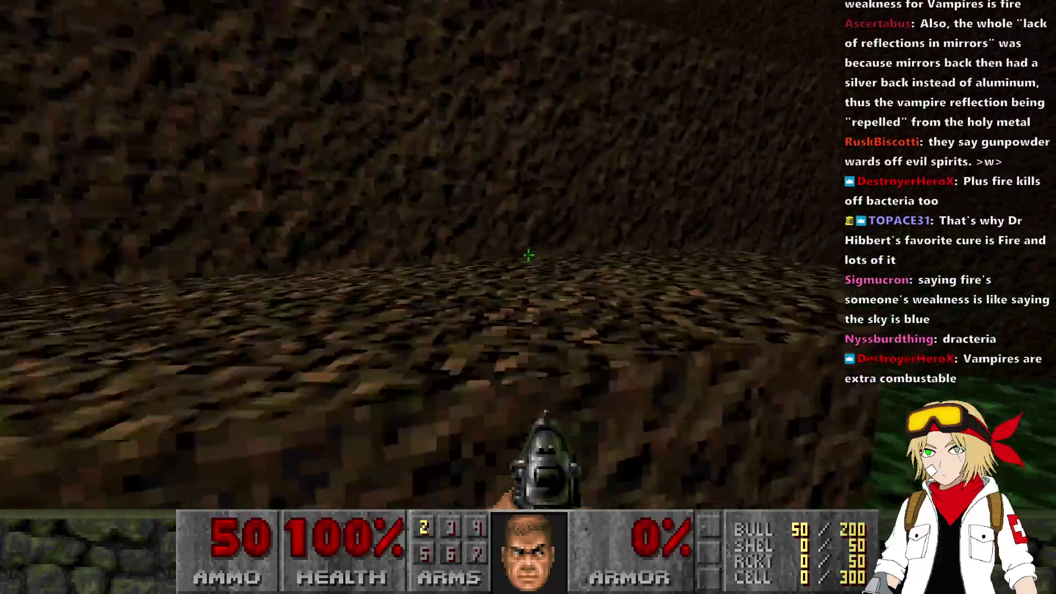
key("Right")
key("w")
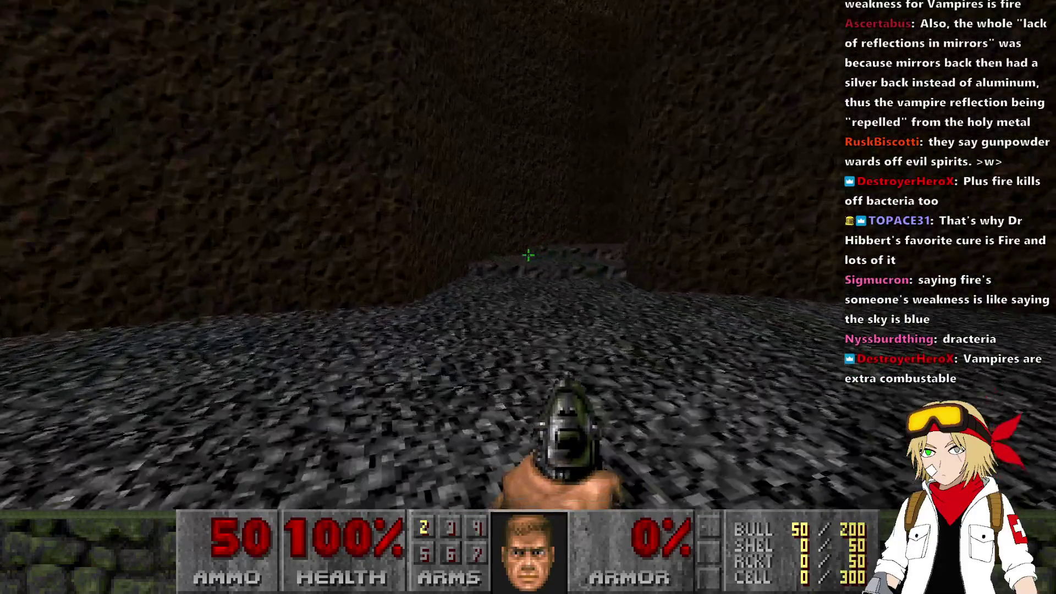
key("w")
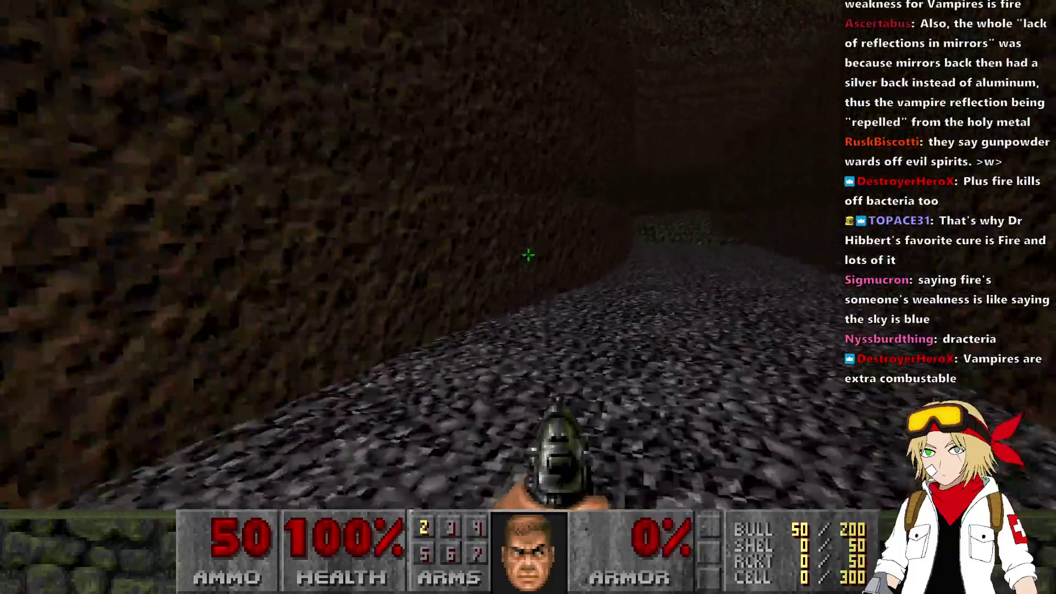
key("w")
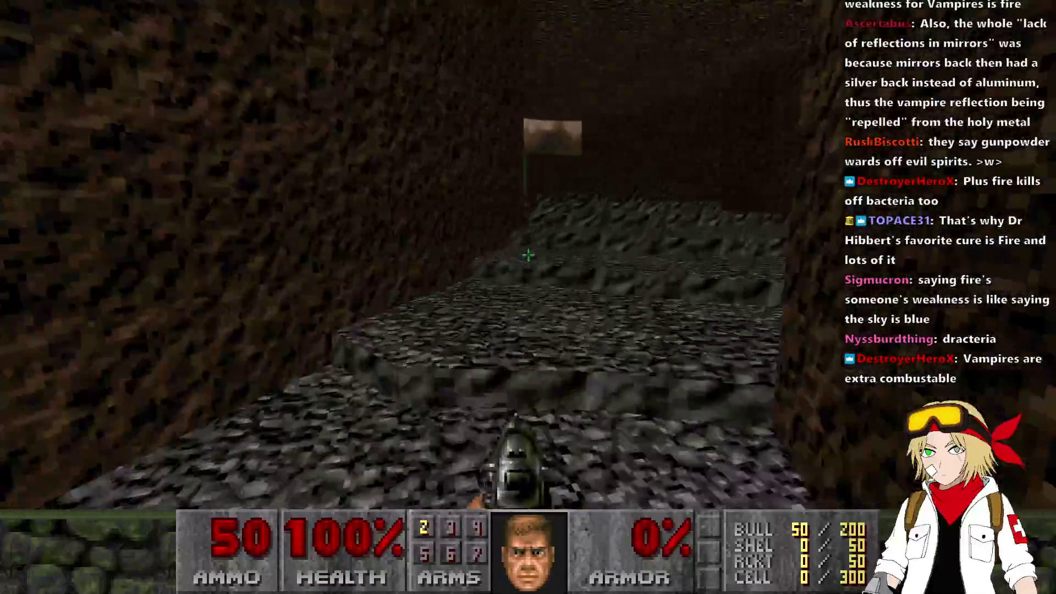
key("Tab")
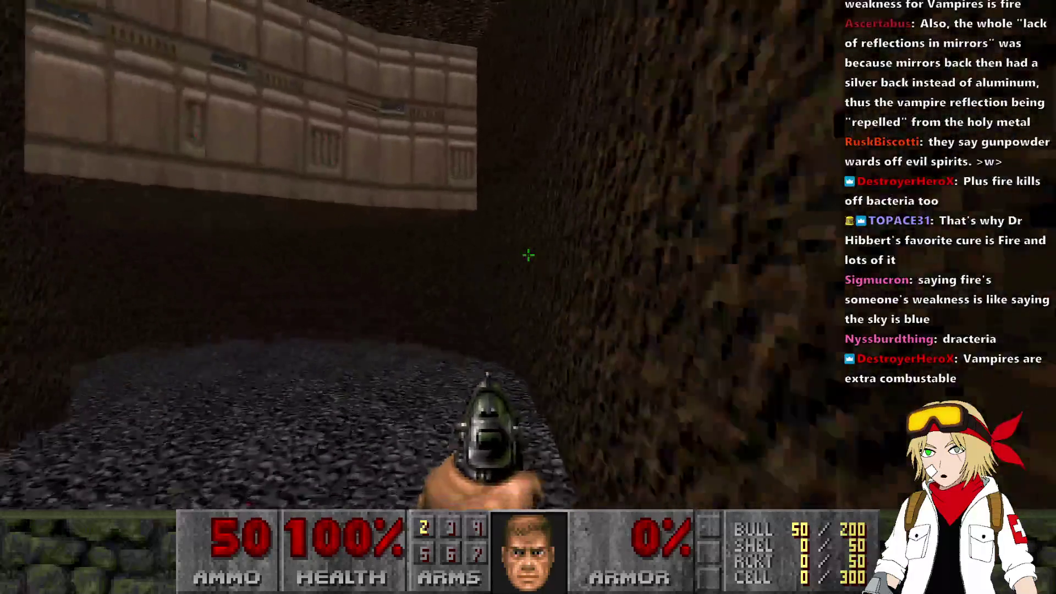
- Walk back over the raised walkway and green toxic area, then climb the stone steps
key("w")
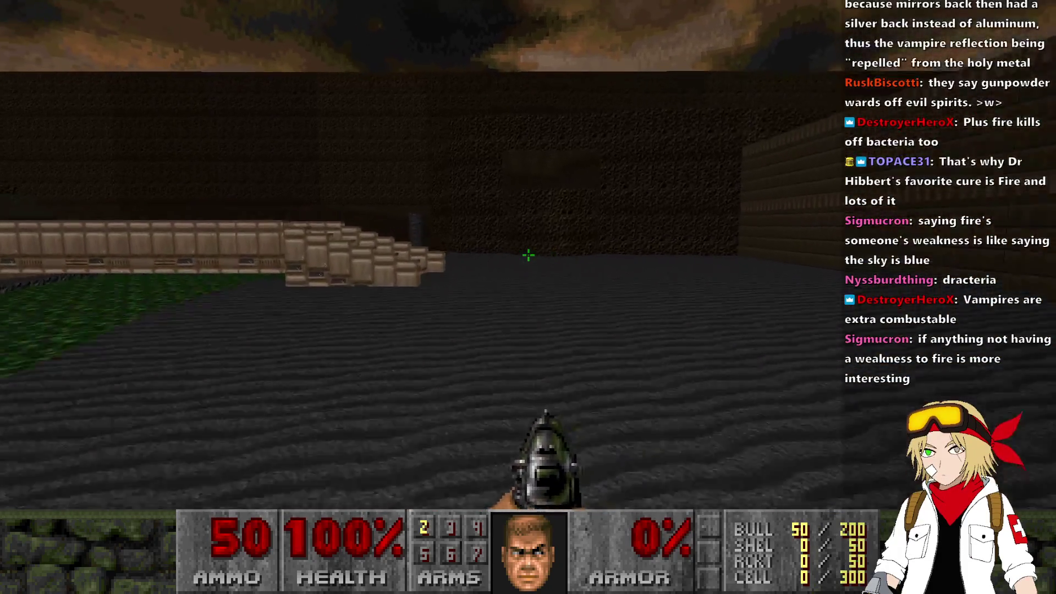
key("w")
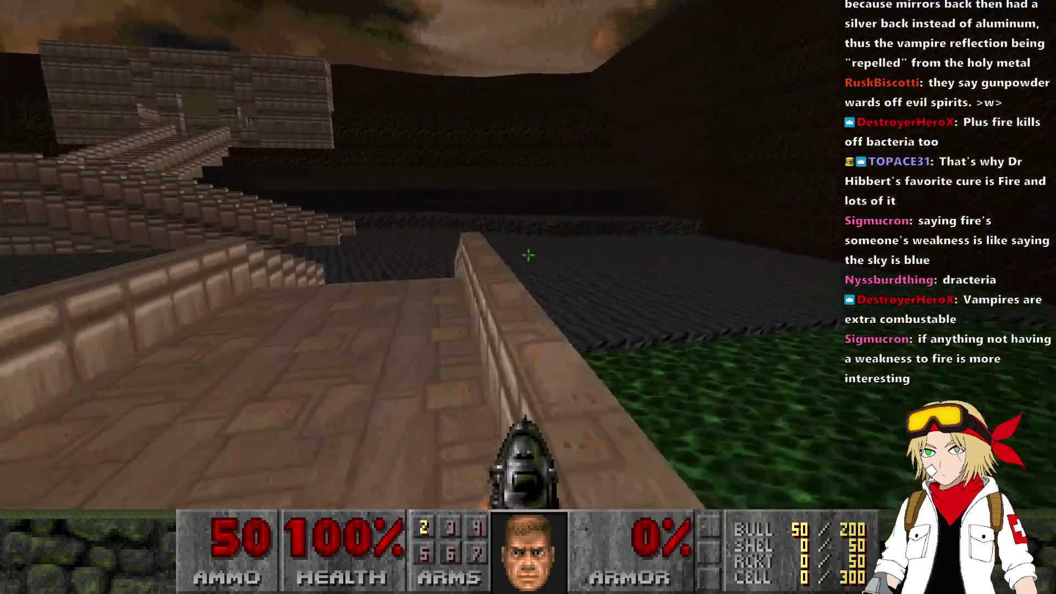
key("w")
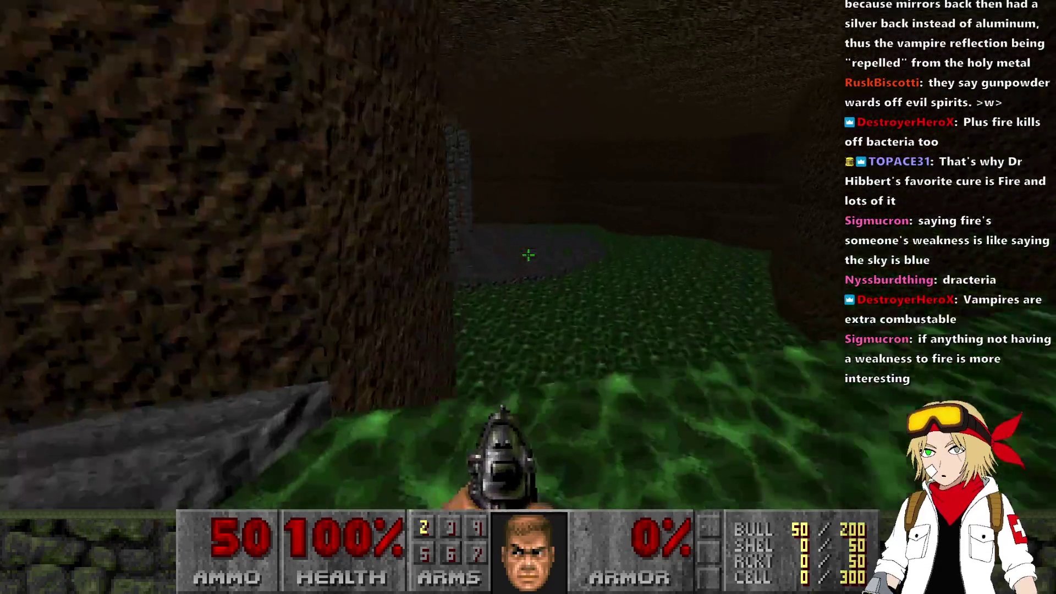
key("w")
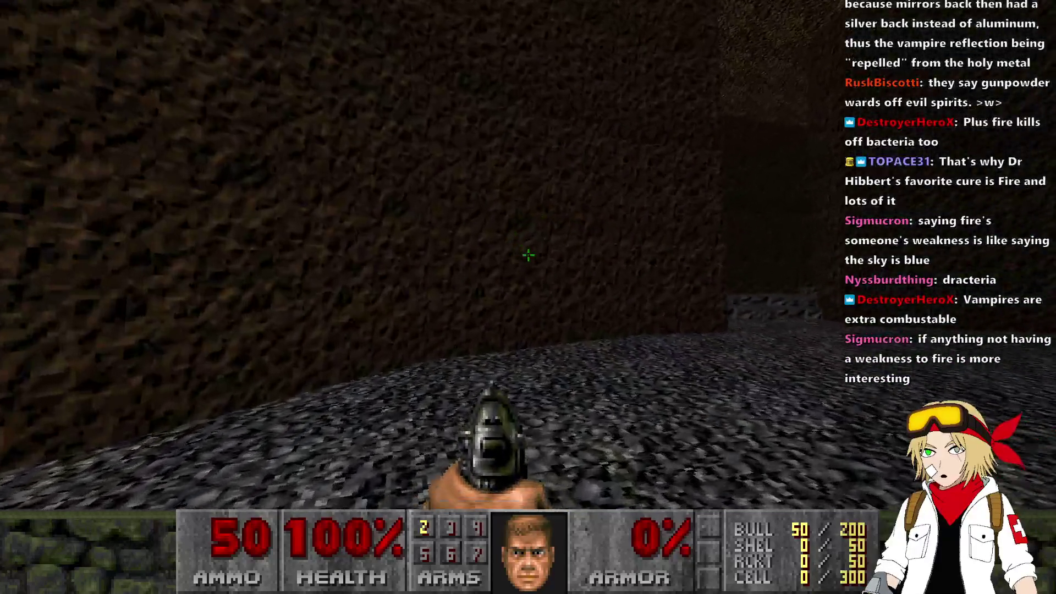
key("w")
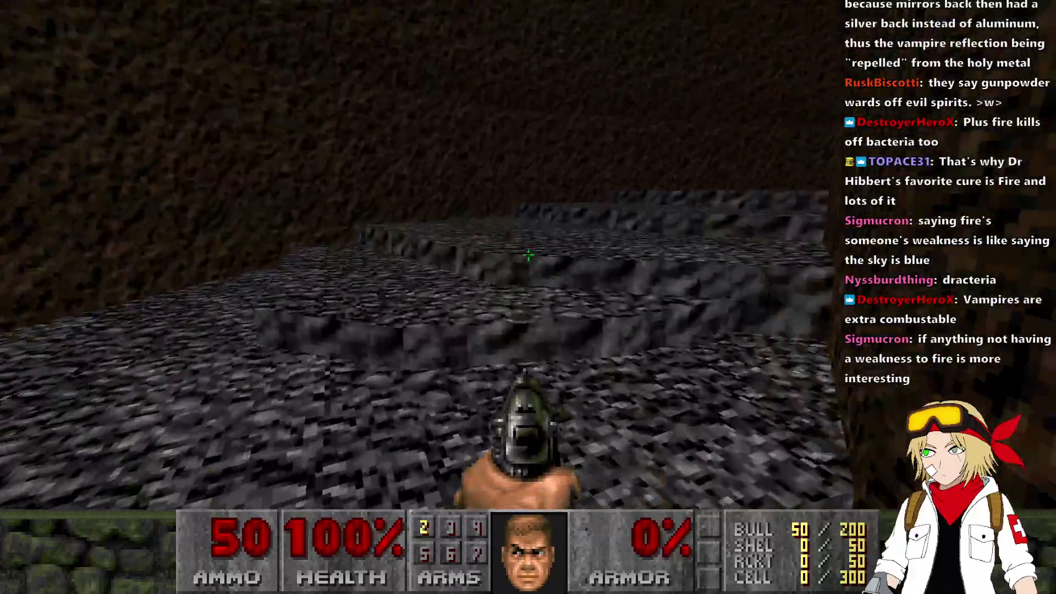
key("w")
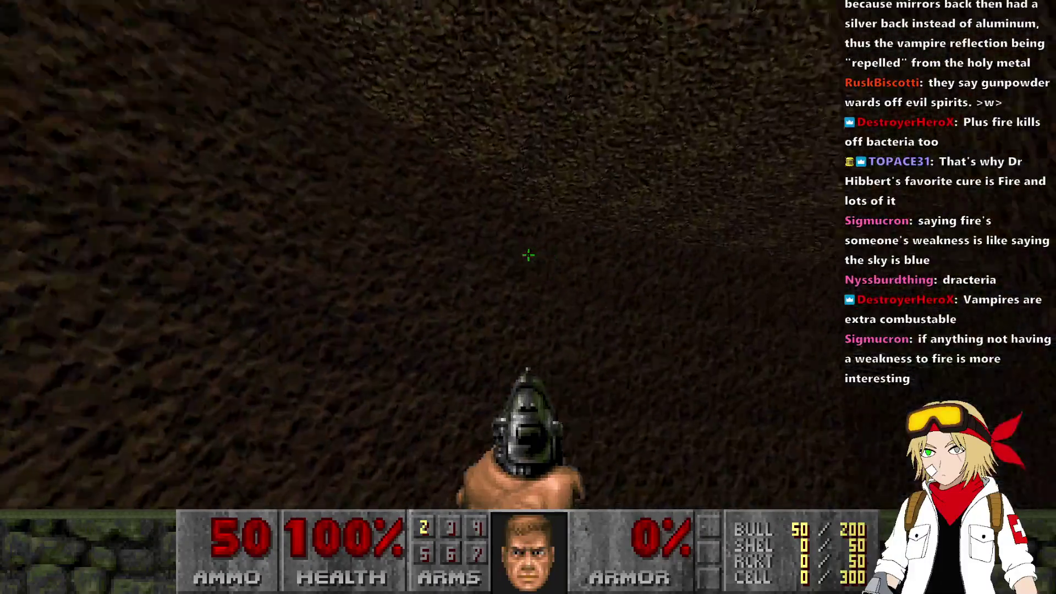
- Turn down the stepped corridor, then quit UZDoom with Alt+F4 to return to the editor
key("s")
key("w")
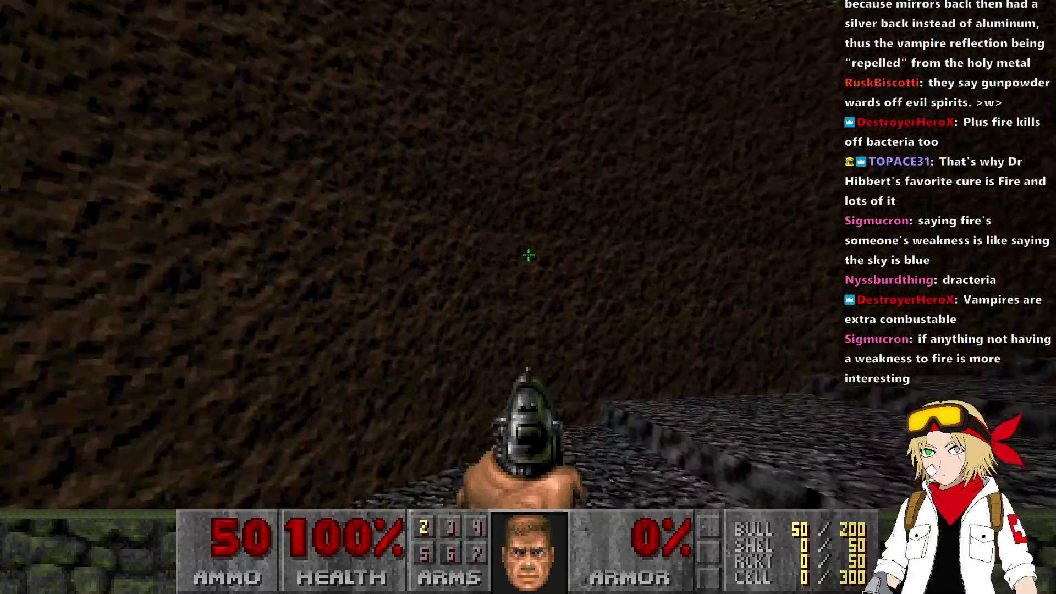
key("s")
key("w")
key("Left")
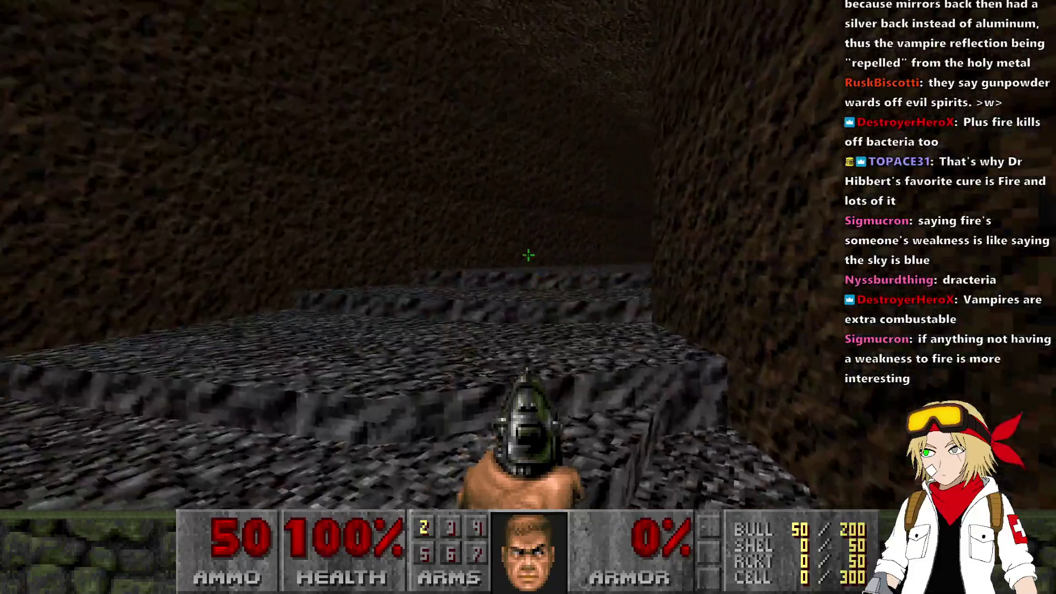
key("w")
key("Left")
key("alt+F4")
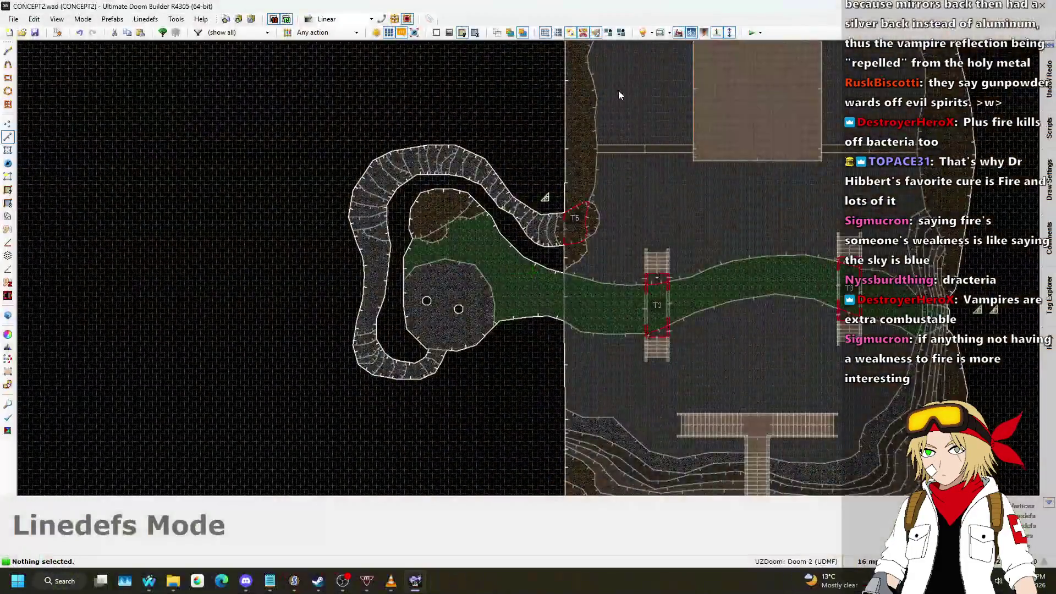
- In Visual Mode, select four cave passage ceilings and reset their height with the mouse wheel
scroll(423, 266, "up", 4)
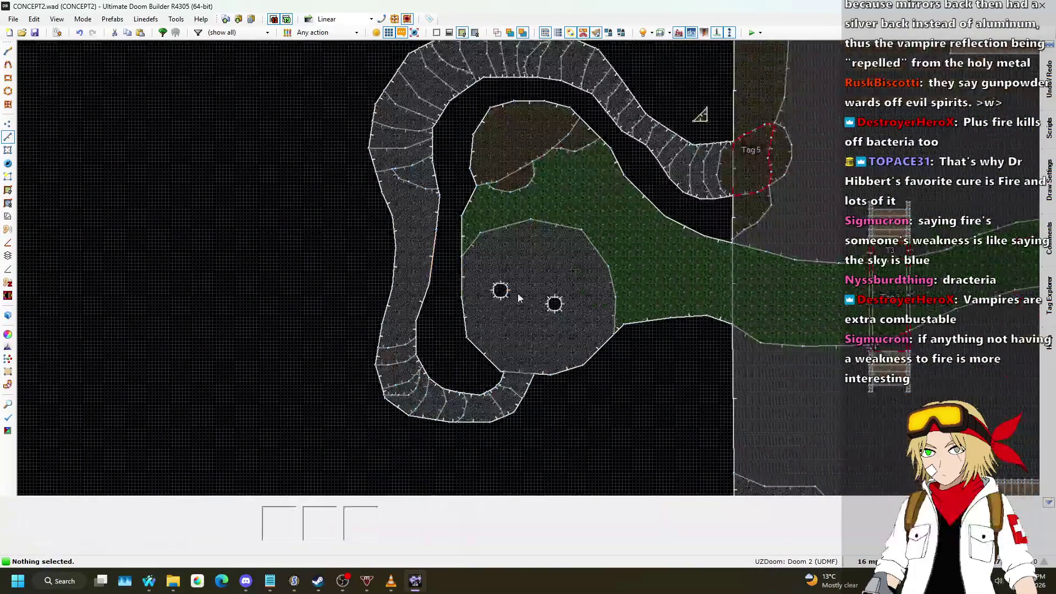
scroll(517, 292, "down", 4)
scroll(524, 101, "up", 3)
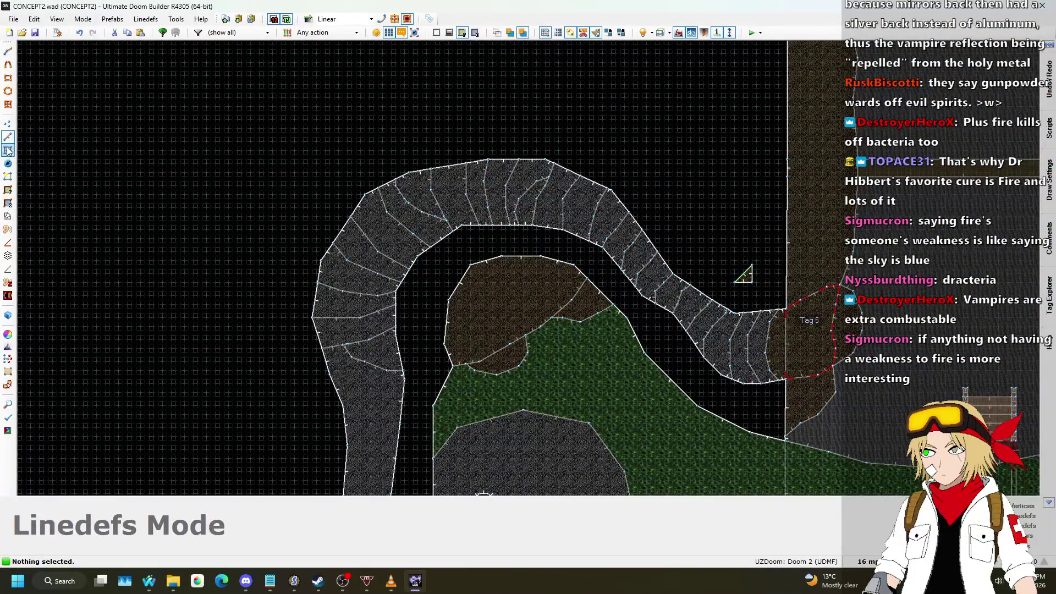
key("q")
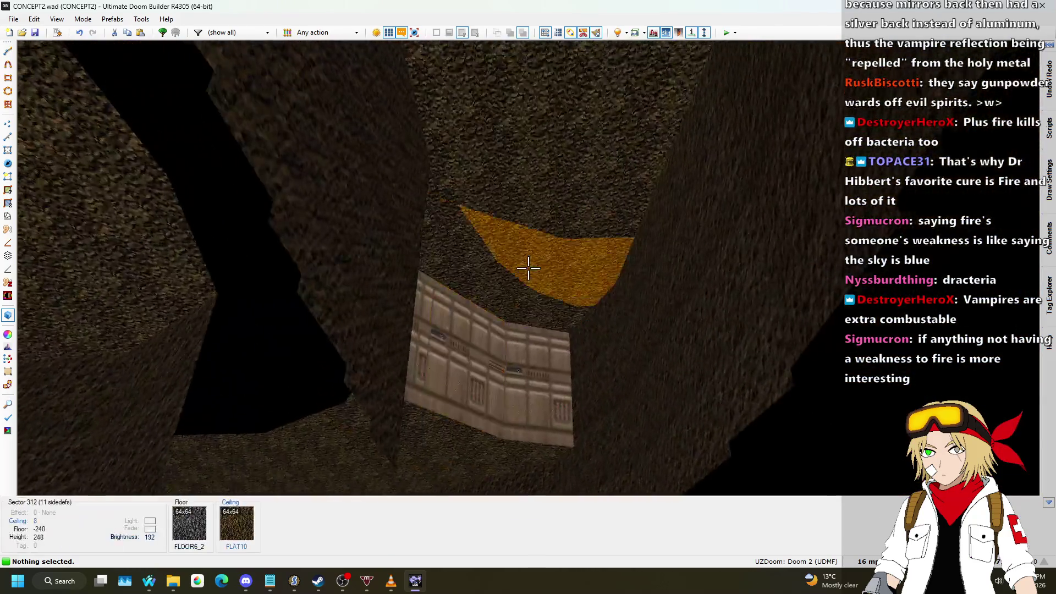
left_click(528, 268)
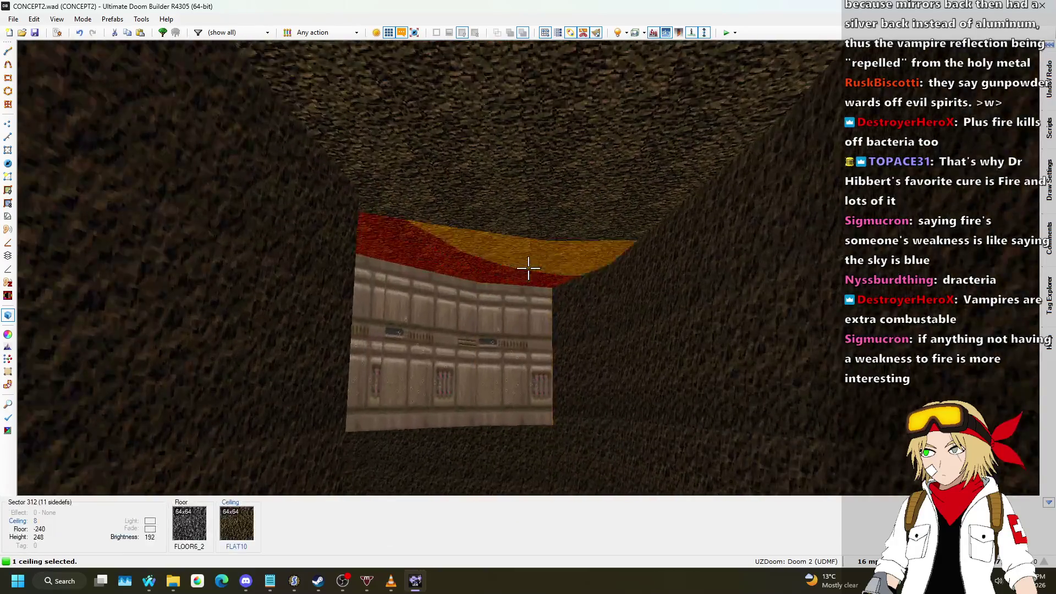
left_click(528, 268)
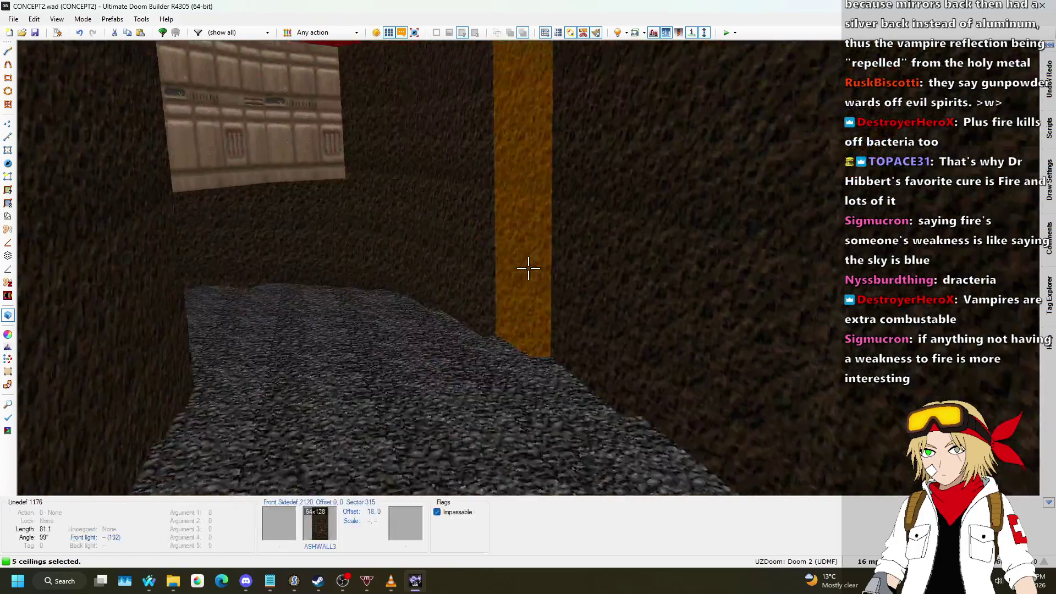
left_click(528, 268)
left_click(529, 267)
key("w")
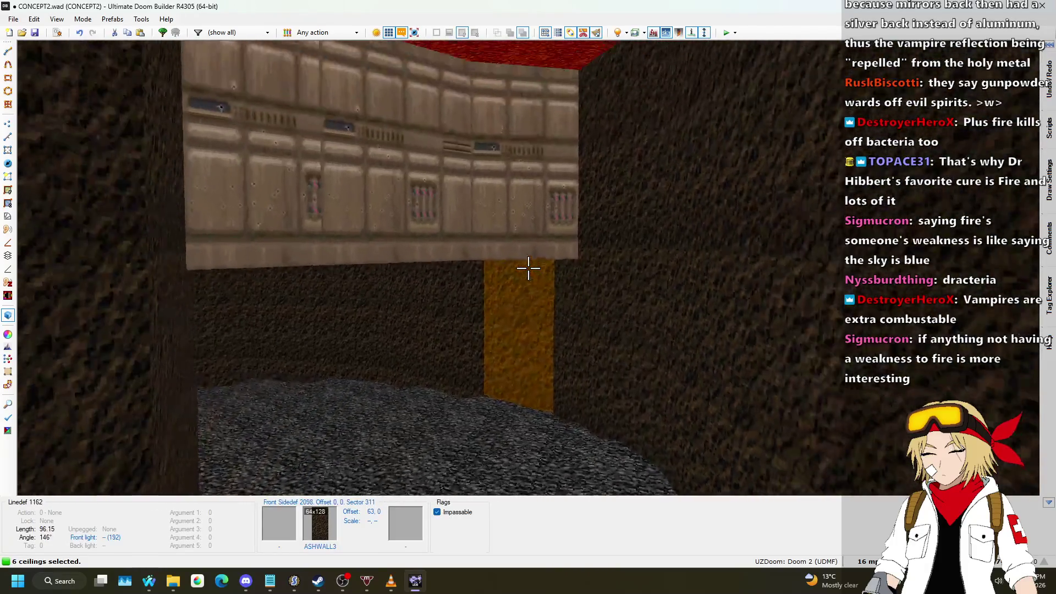
scroll(528, 268, "down", 3)
scroll(528, 268, "down", 2)
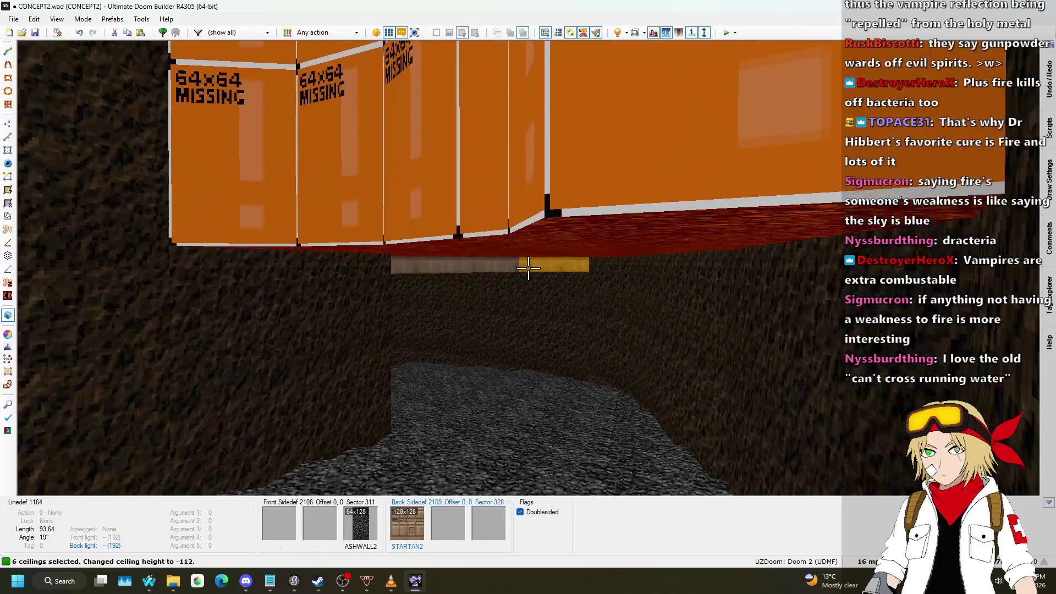
scroll(528, 268, "up", 3)
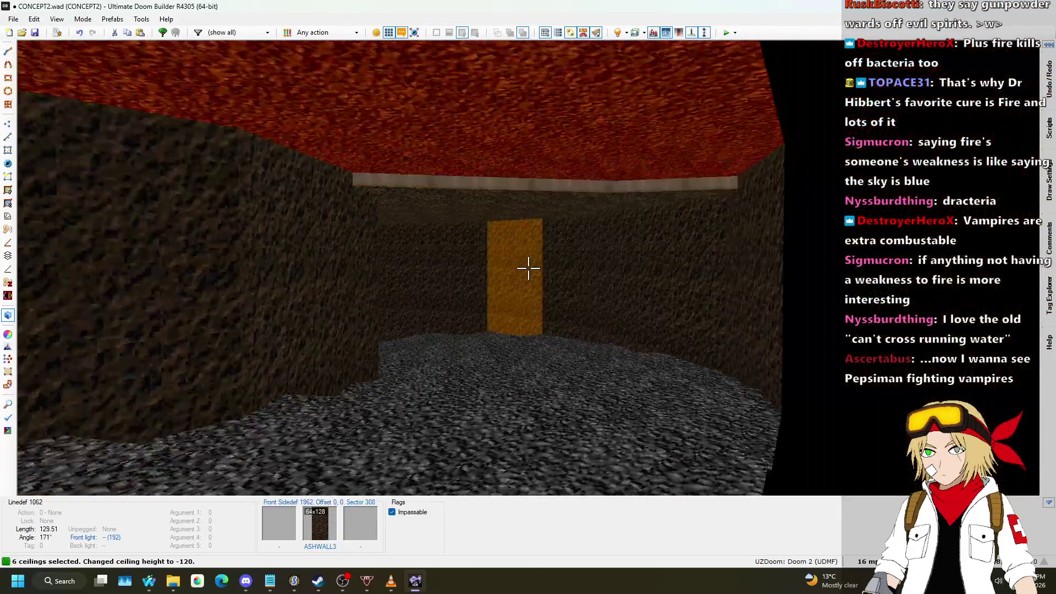
- Raise the ceilings near the side room
key("w")
key("c")
key("w")
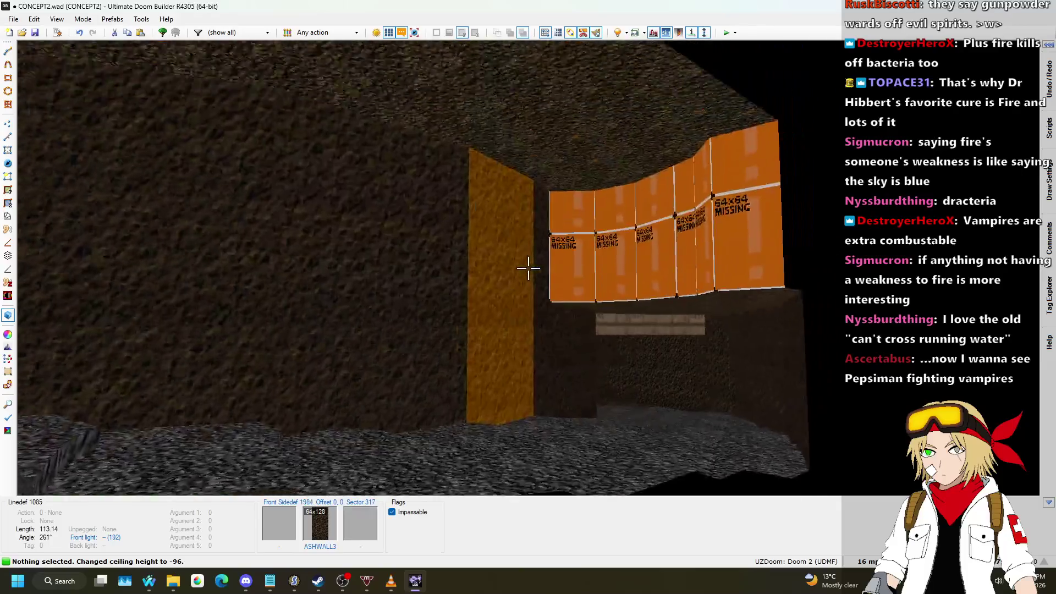
left_click(528, 268)
left_click(528, 268, "shift")
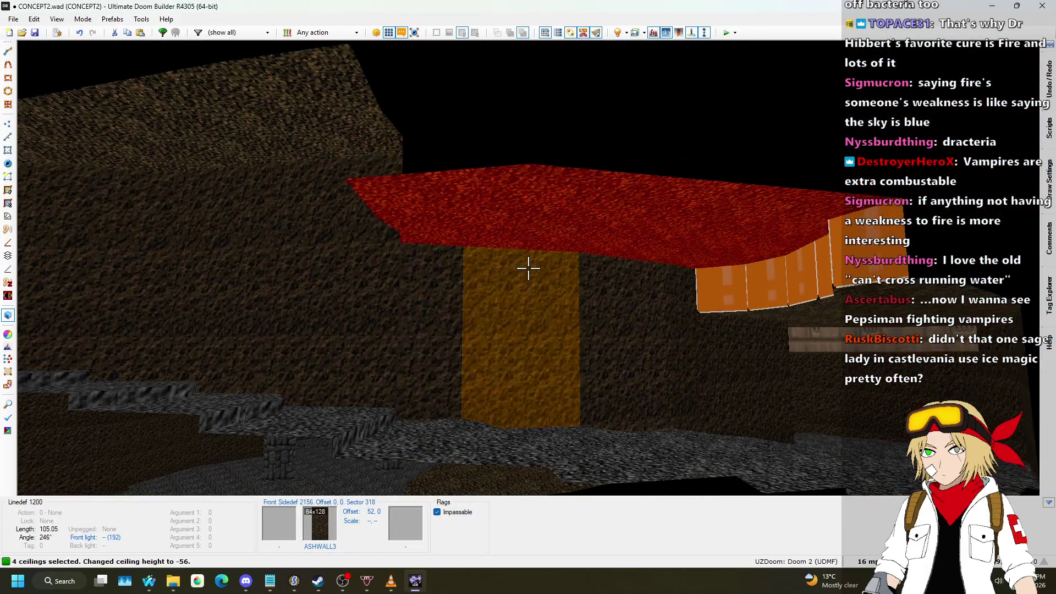
scroll(528, 268, "up", 1)
scroll(528, 268, "up", 3)
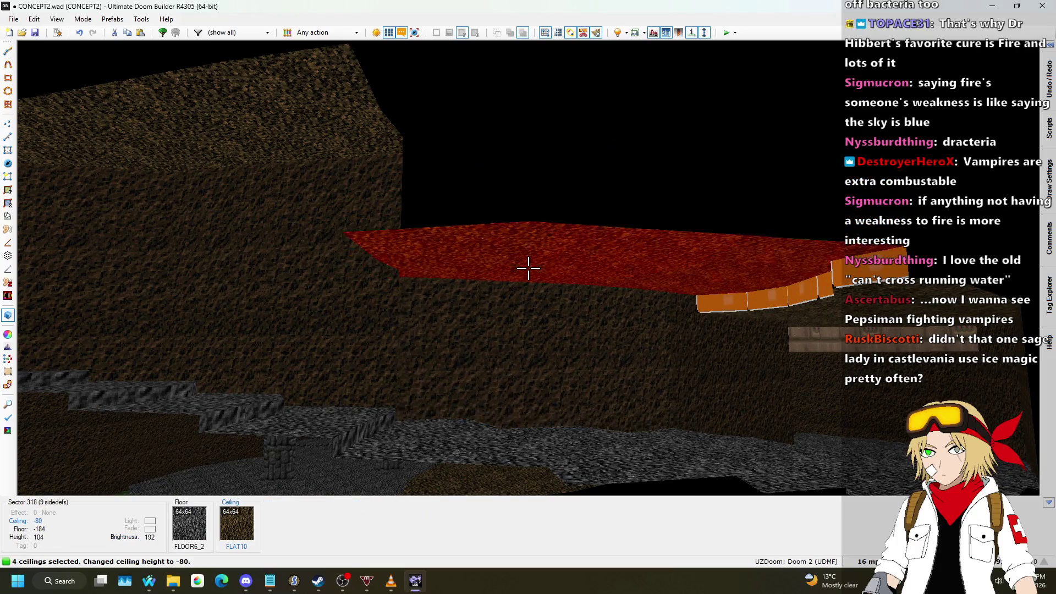
- Raise two more cave ceiling groups, the last three to -8, and copy the ASHWALL3 texture
left_click(529, 268, "shift")
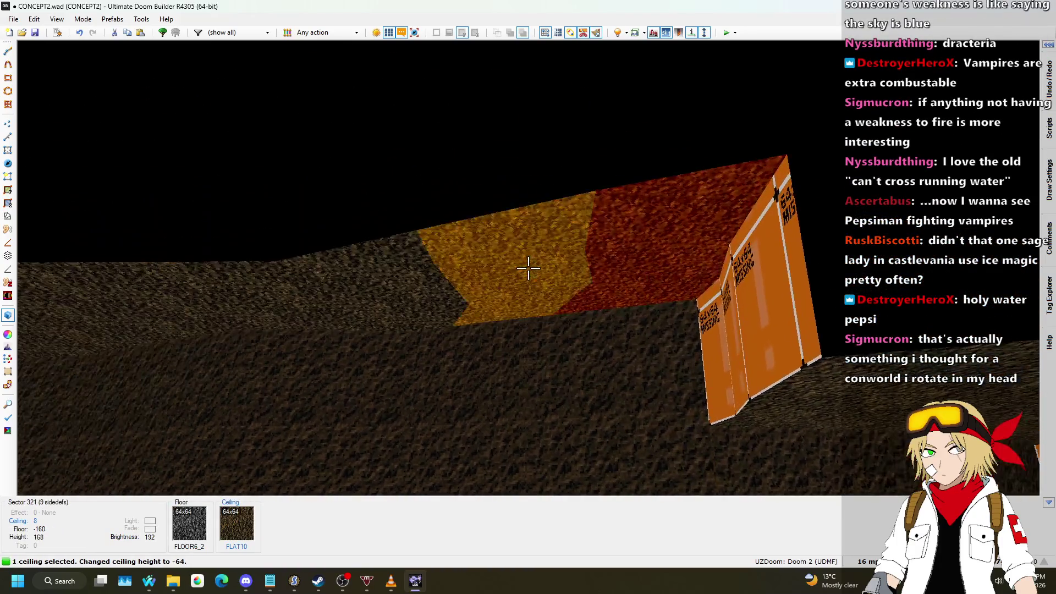
left_click(528, 268)
scroll(528, 268, "up", 1)
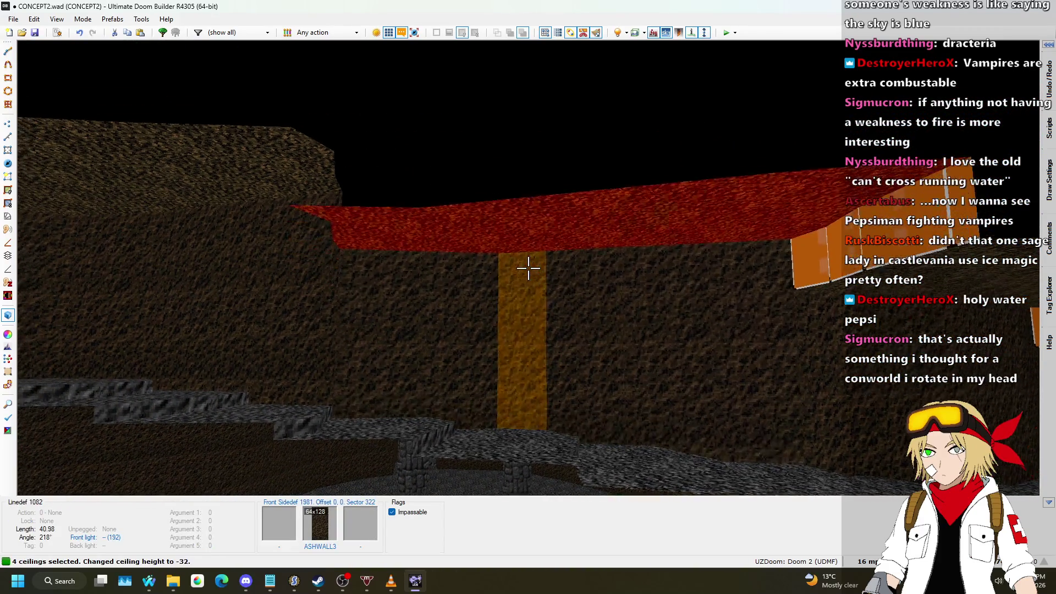
scroll(529, 268, "up", 3)
left_click(529, 268, "shift")
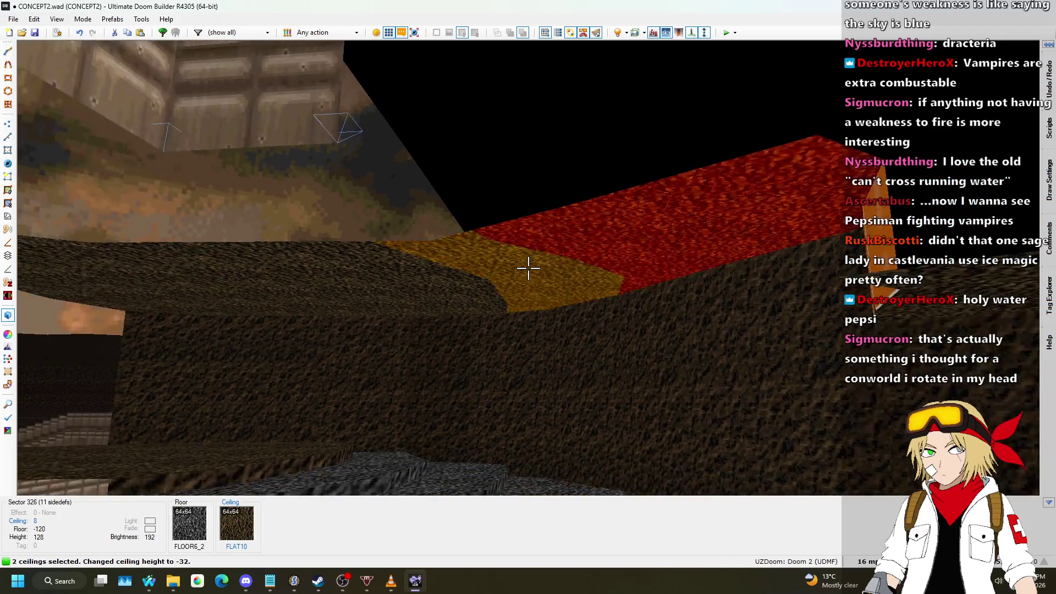
scroll(528, 268, "up", 2)
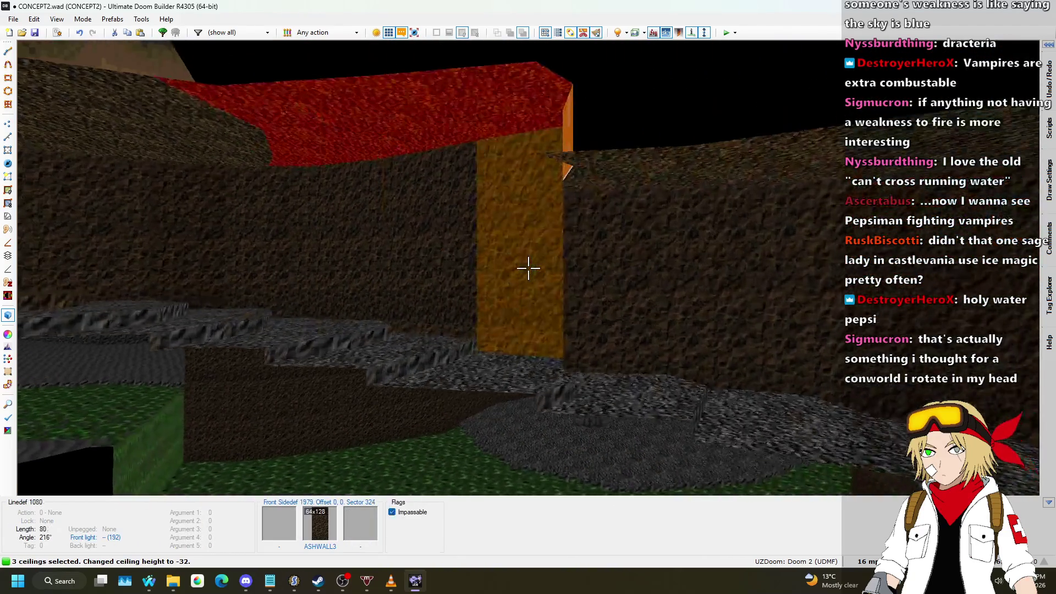
scroll(528, 267, "up", 1)
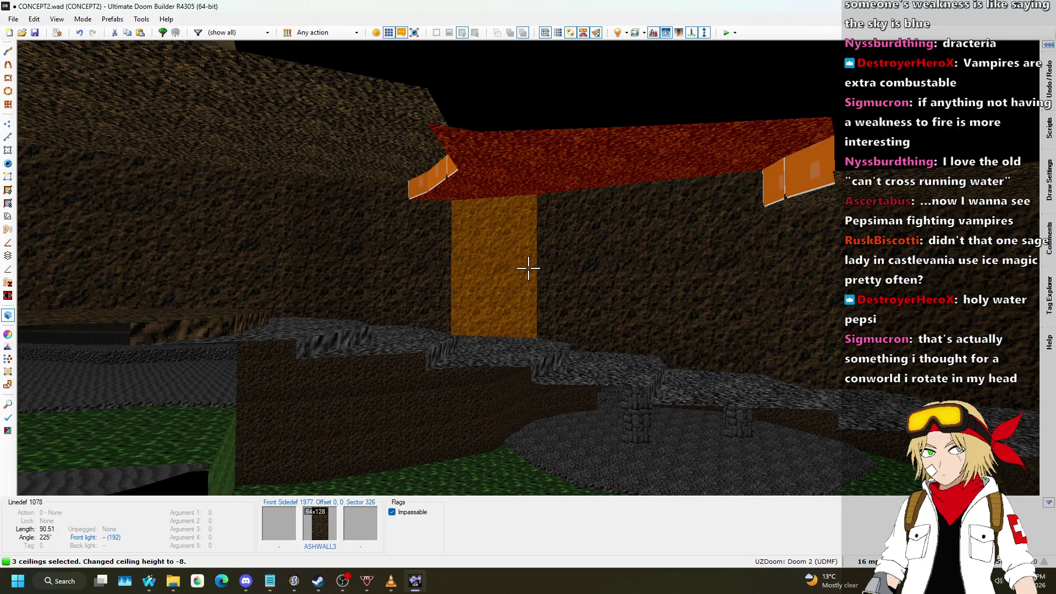
scroll(529, 268, "up", 1)
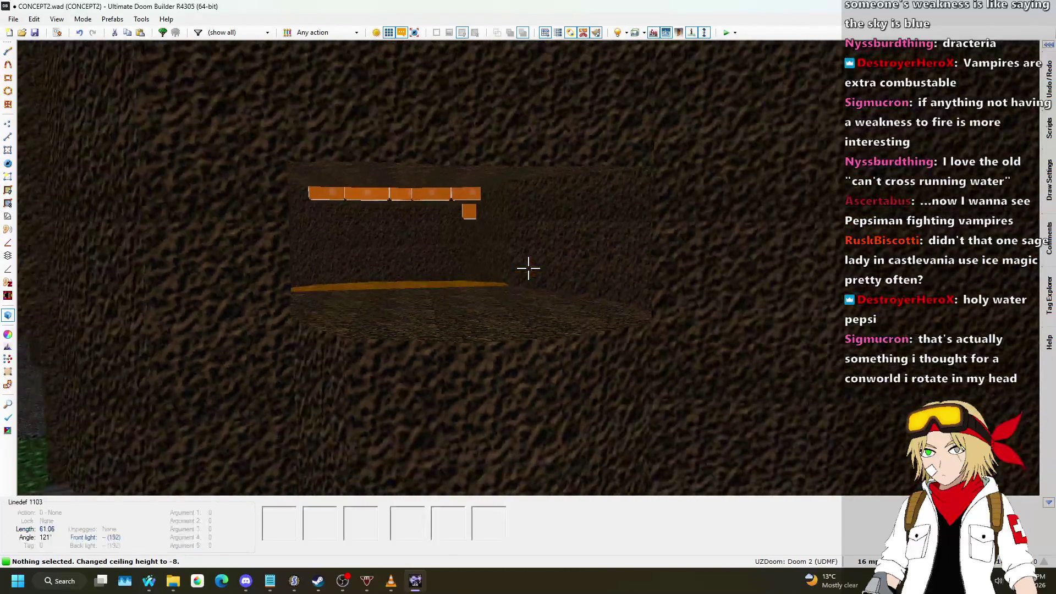
key("ctrl+c")
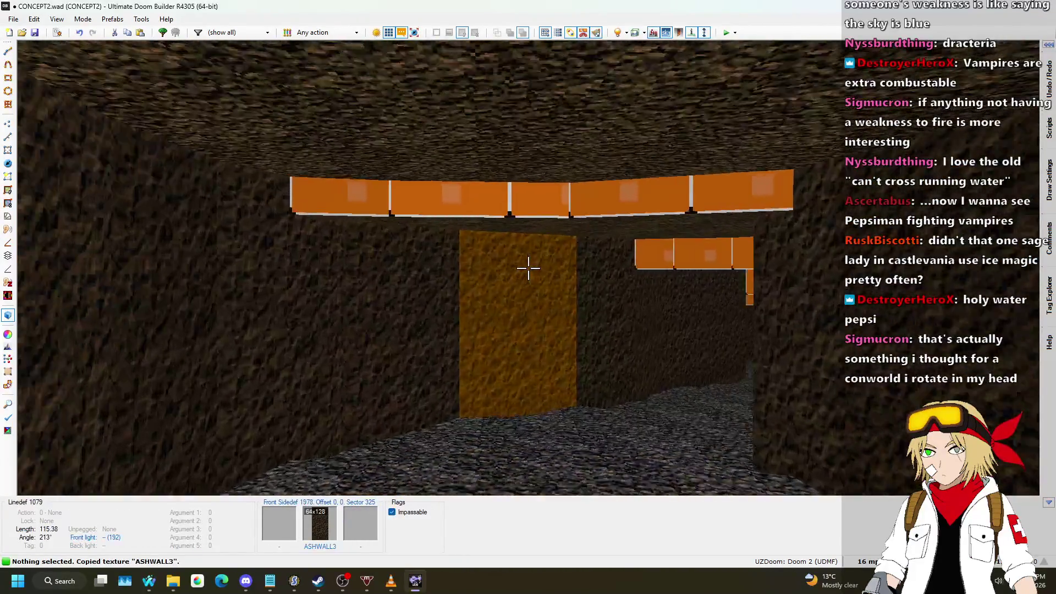
- Apply ASHWALL3 to the four selected untextured upper walls
left_click(528, 268)
left_click(528, 268)
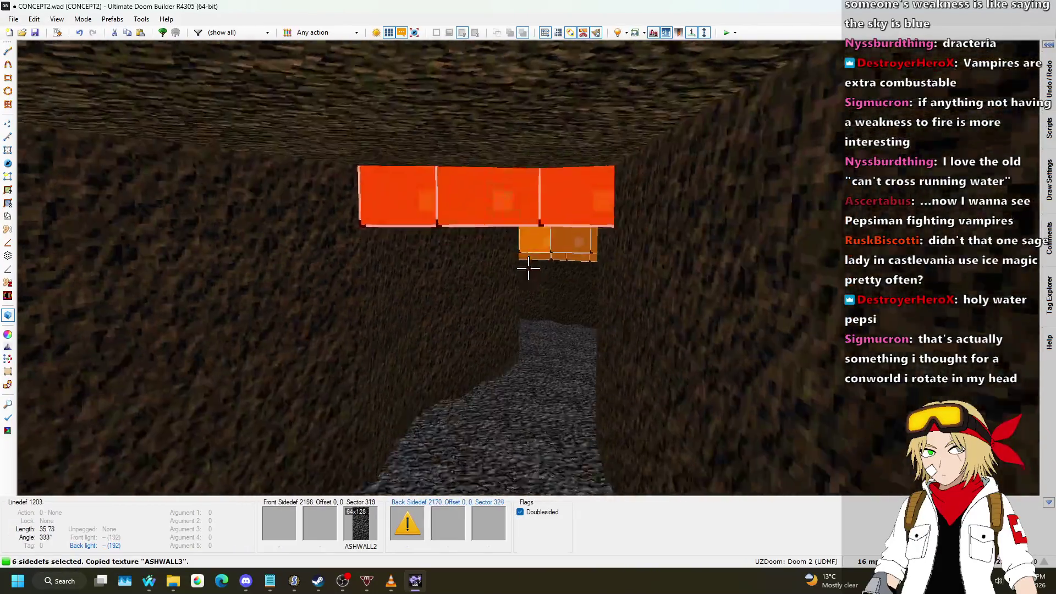
left_click(529, 268)
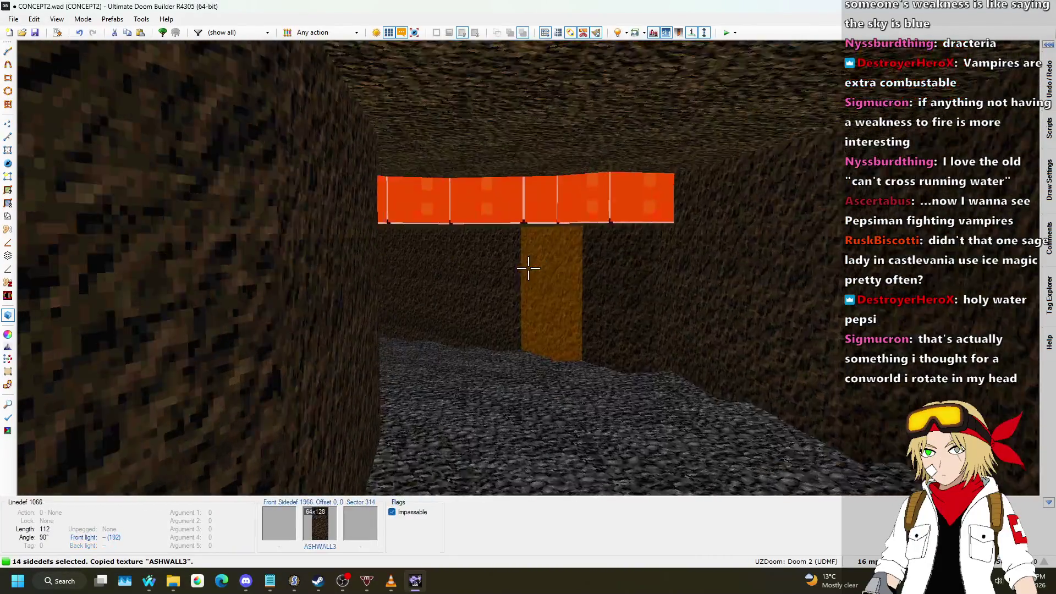
left_click(529, 268)
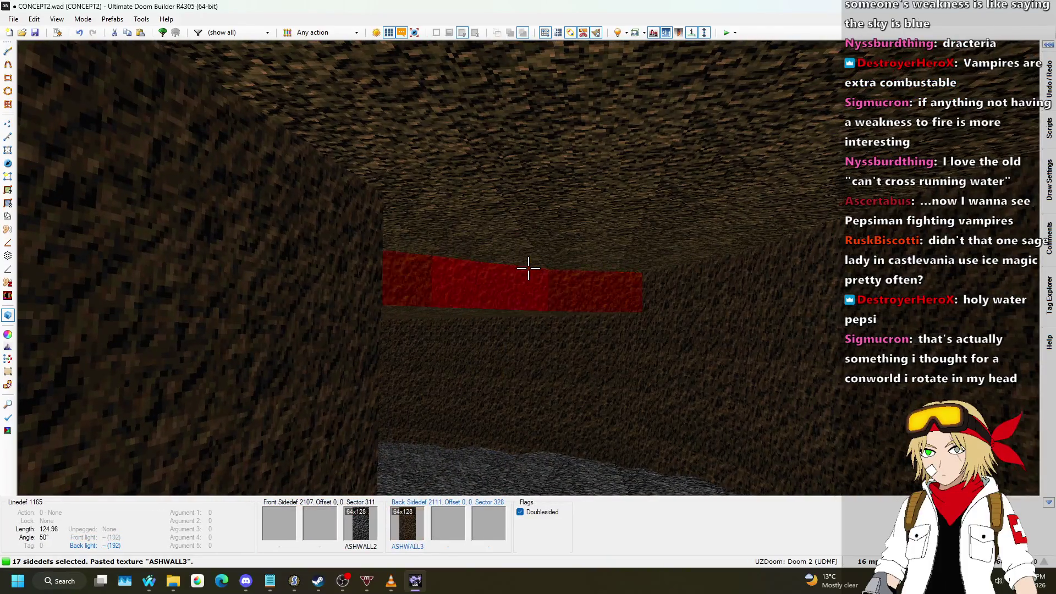
key("ctrl+v")
- Lower several passage ceilings and paste ASHWALL3 onto the newly exposed upper walls
left_click(528, 268)
left_click(529, 267)
scroll(529, 268, "down", 2)
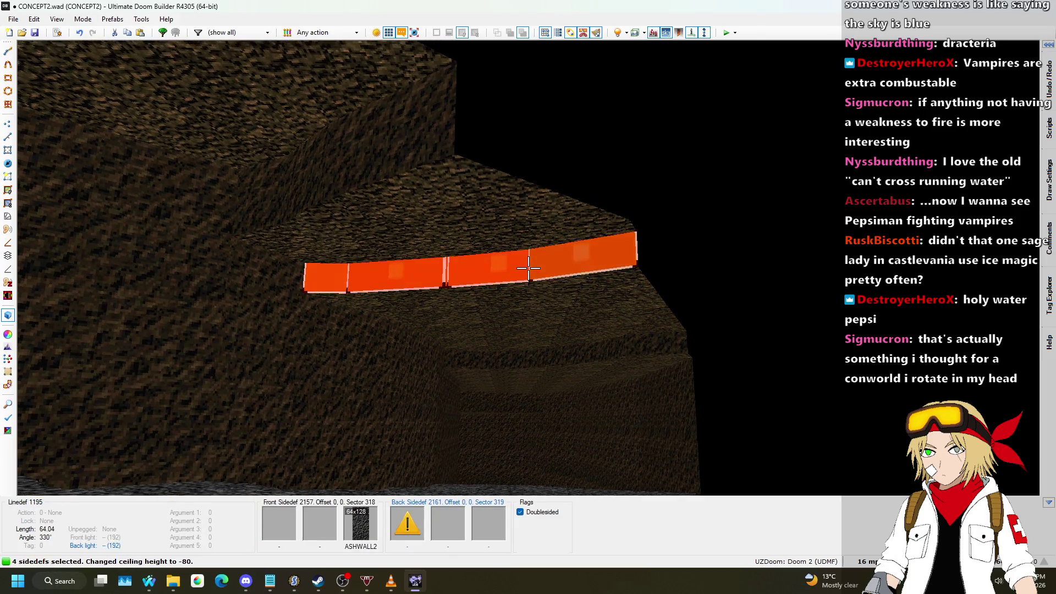
key("ctrl+v")
left_click(528, 268)
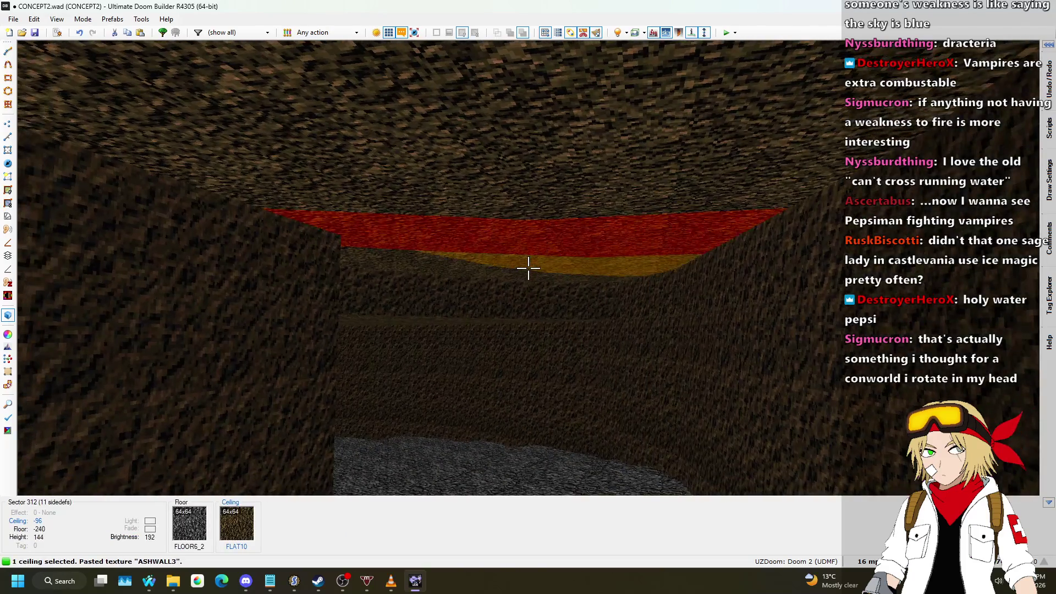
left_click(528, 268)
scroll(528, 268, "down", 2)
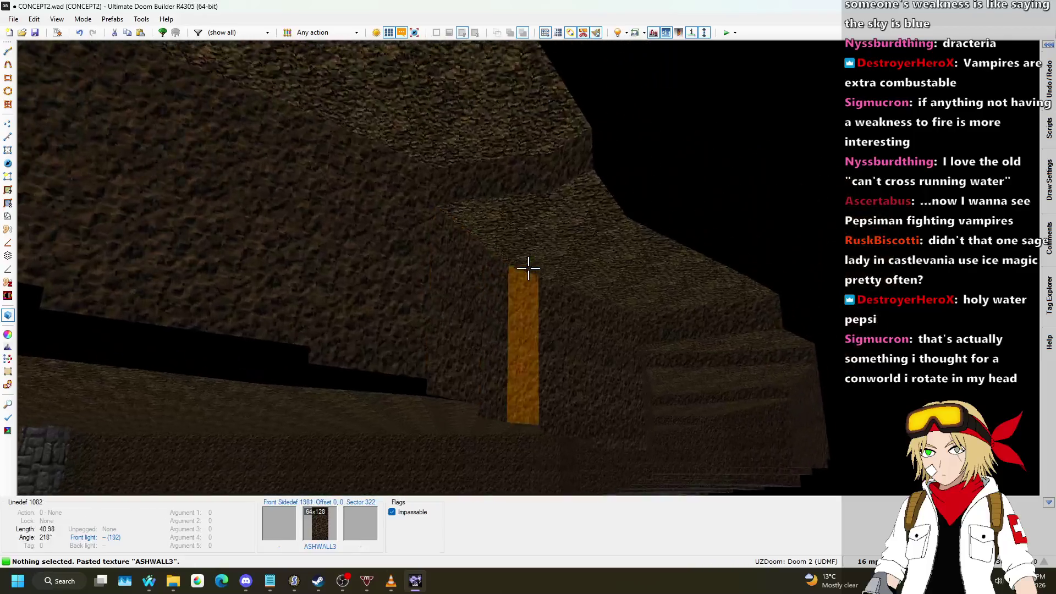
left_click(528, 268)
scroll(528, 268, "down", 2)
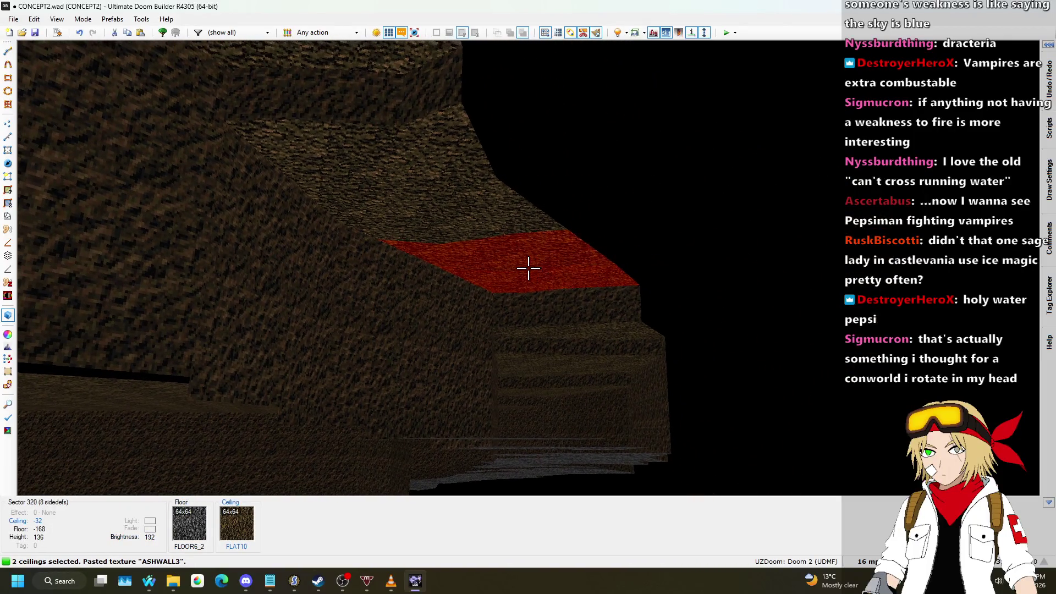
key("ctrl+v")
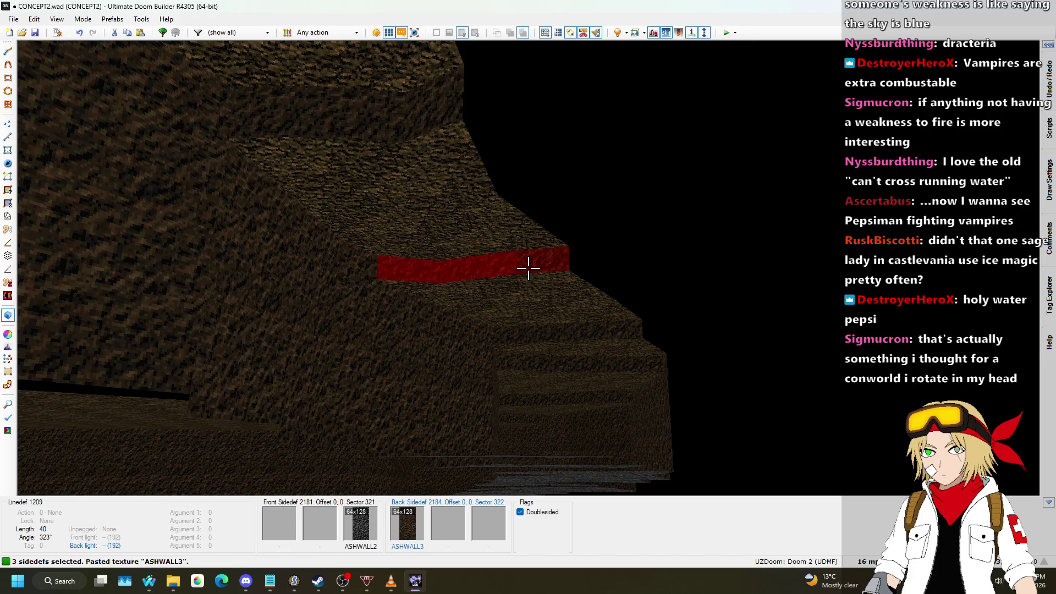
- Lower the corridor ceiling of sector 324 to -16 and texture its upper wall with ASHWALL3
key("w")
key("w")
key("w")
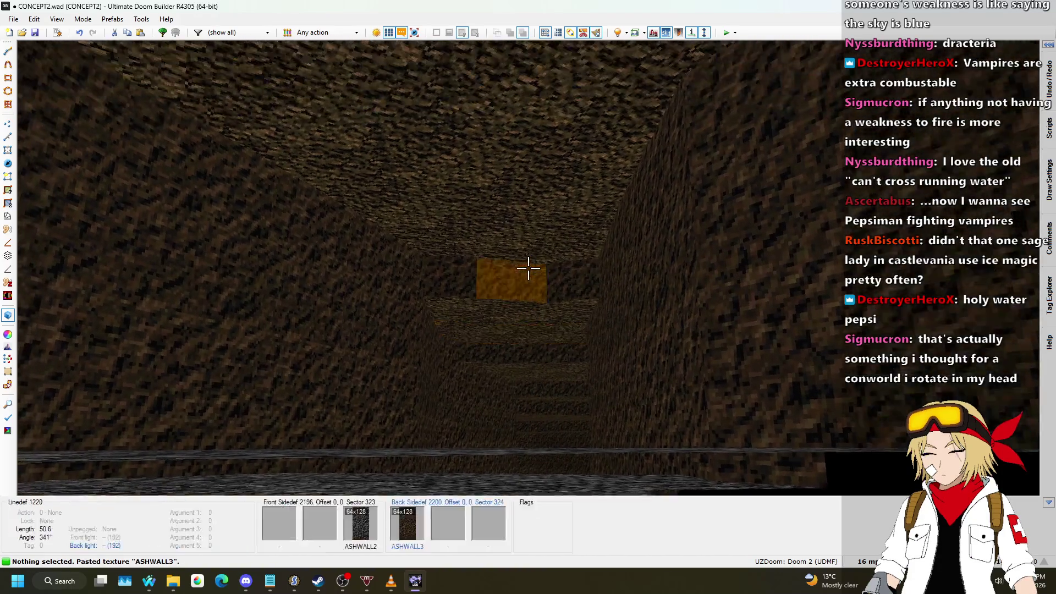
left_click(529, 268)
scroll(529, 268, "down", 2)
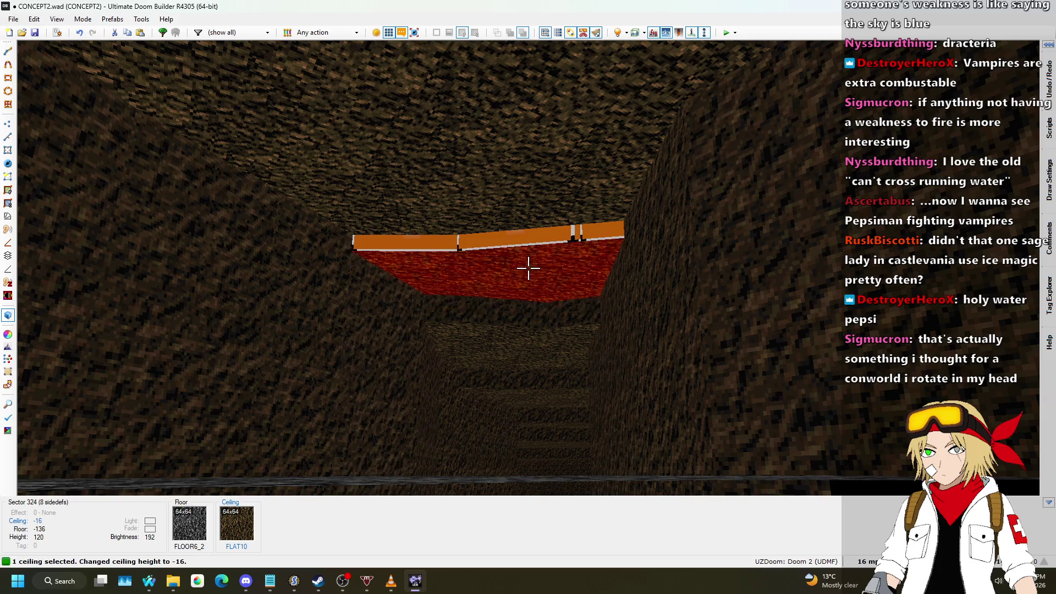
left_click(528, 268)
key("ctrl+v")
key("w")
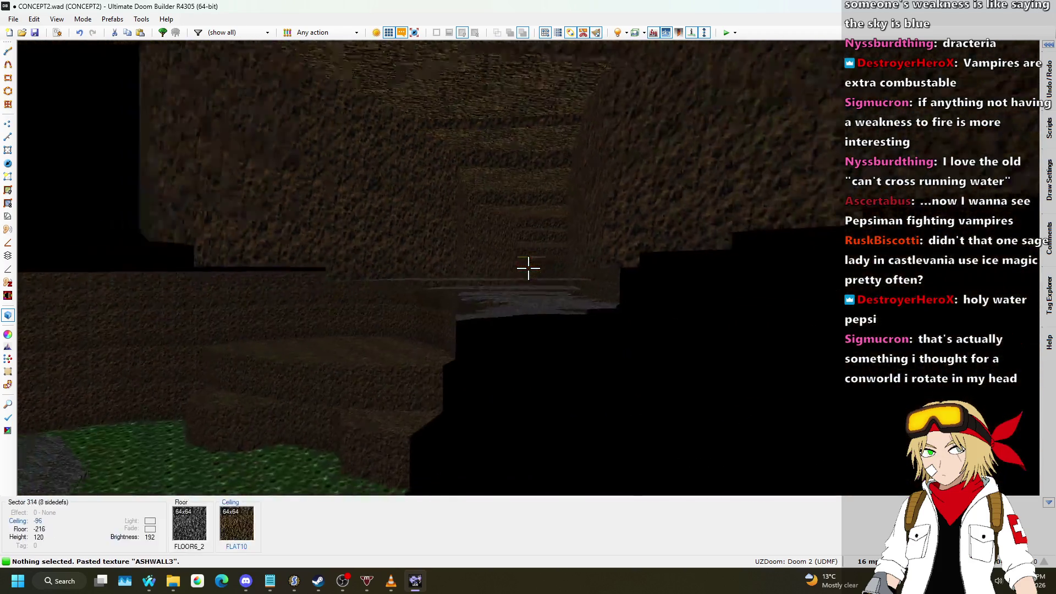
key("s")
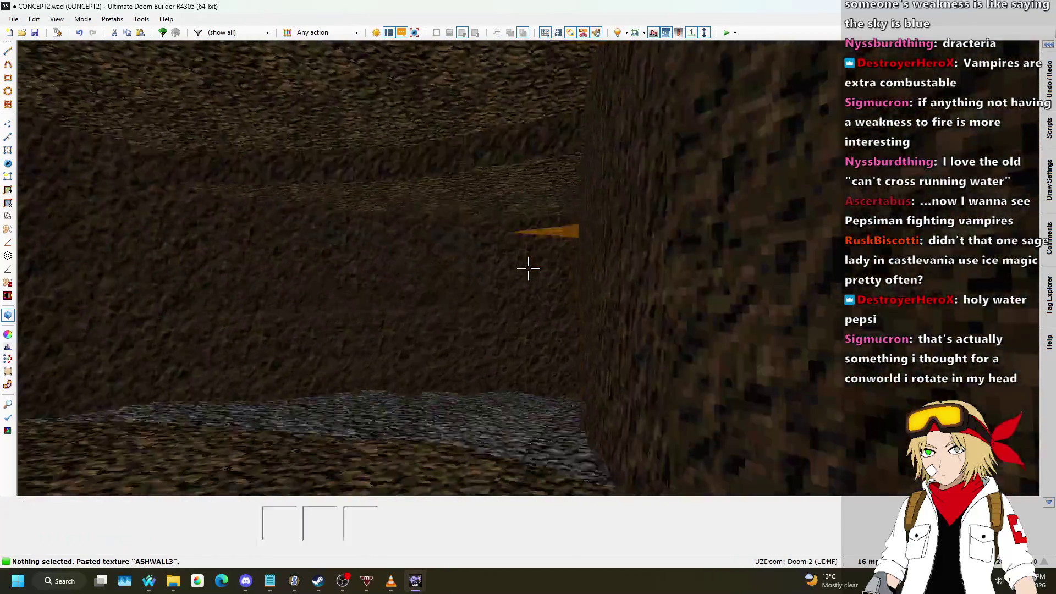
key("w")
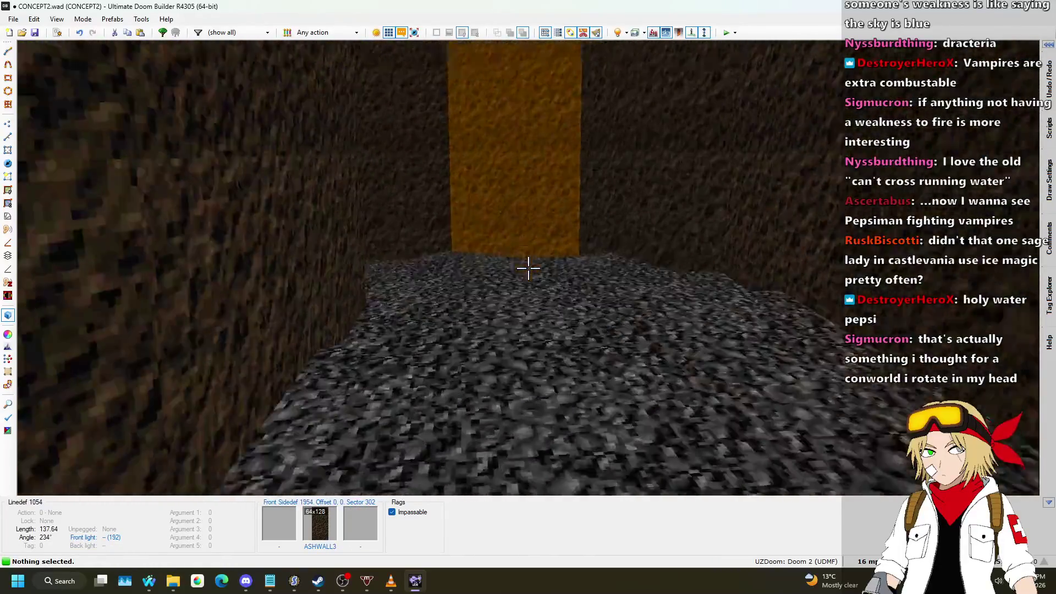
key("w")
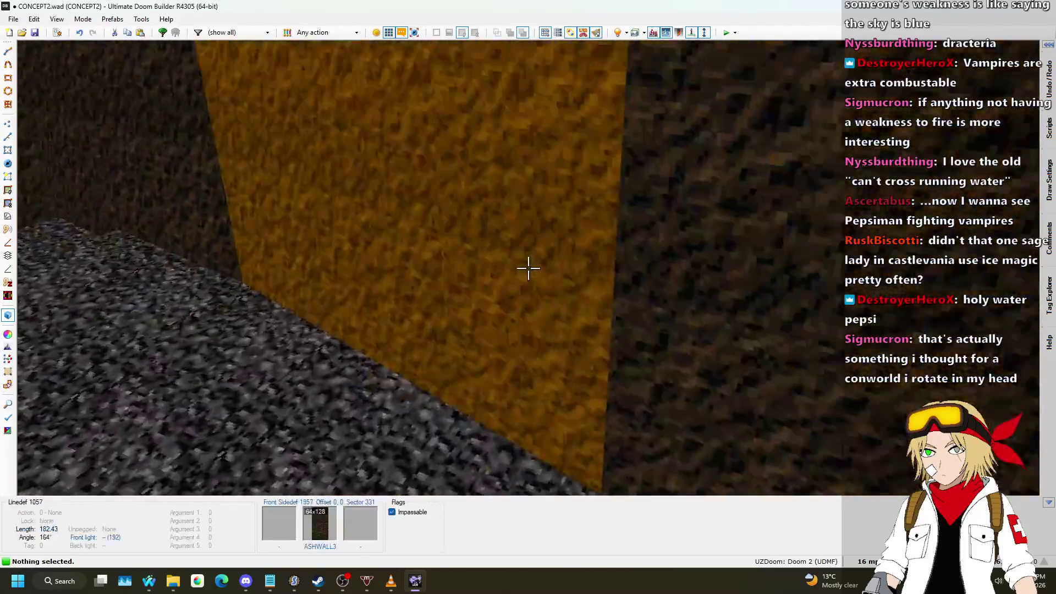
key("w")
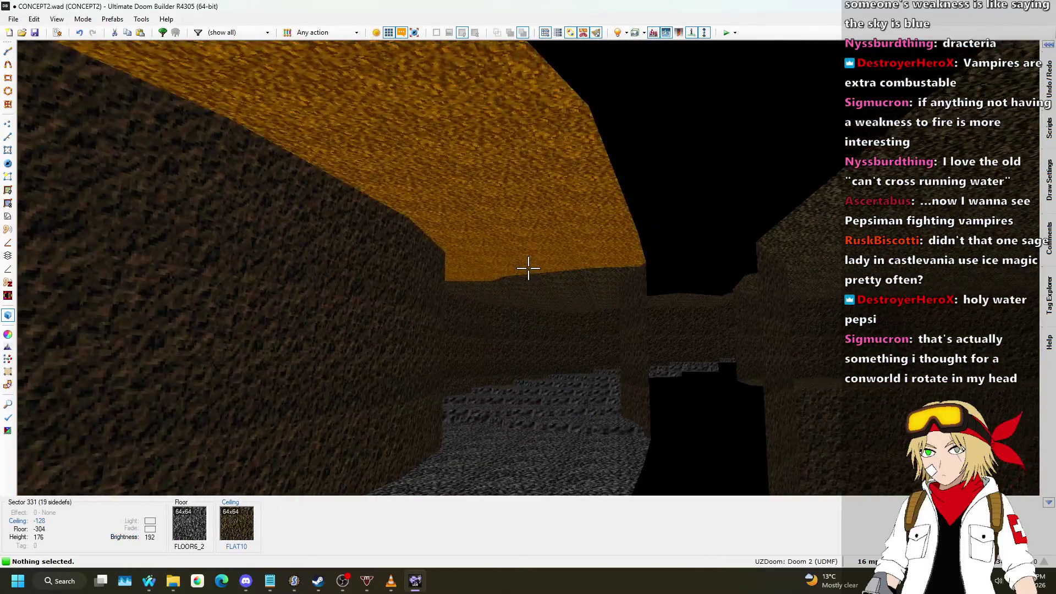
- Lower the ceiling of the yellow-floored corridor with the mouse wheel
key("w")
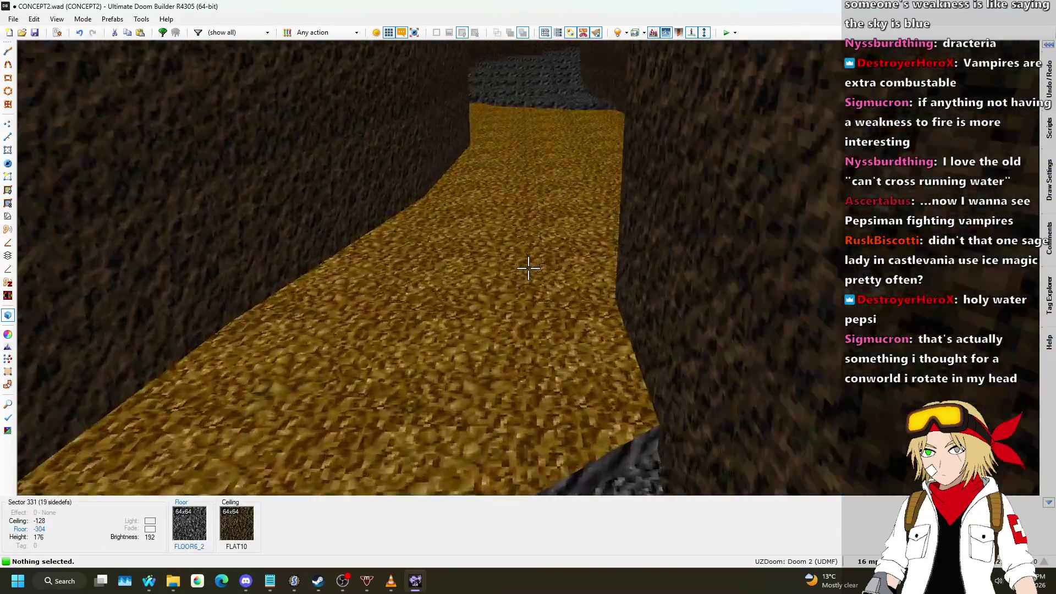
key("w")
scroll(528, 269, "down", 1)
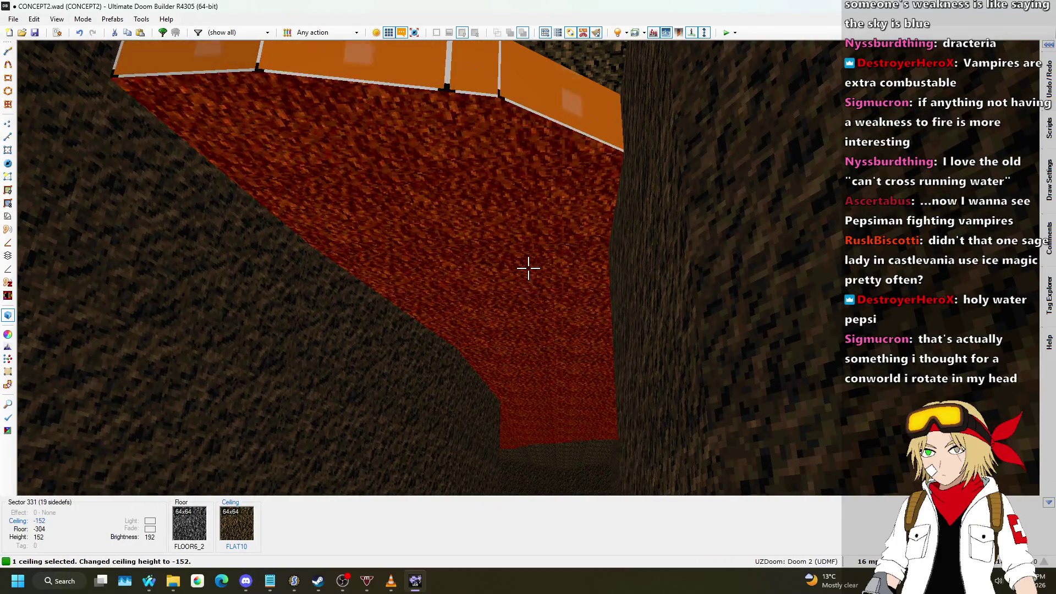
scroll(528, 269, "down", 3)
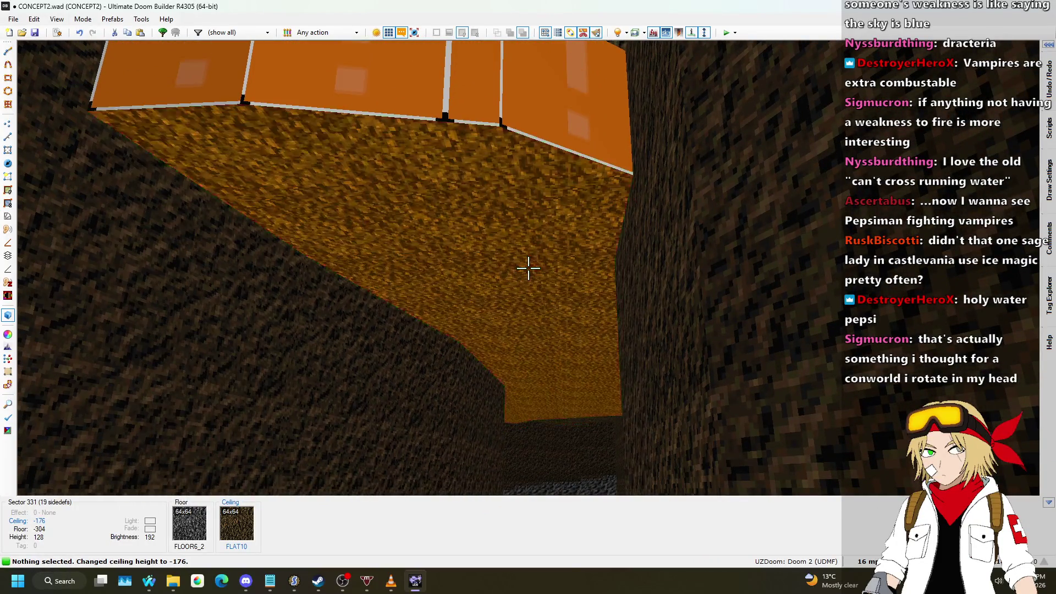
key("w")
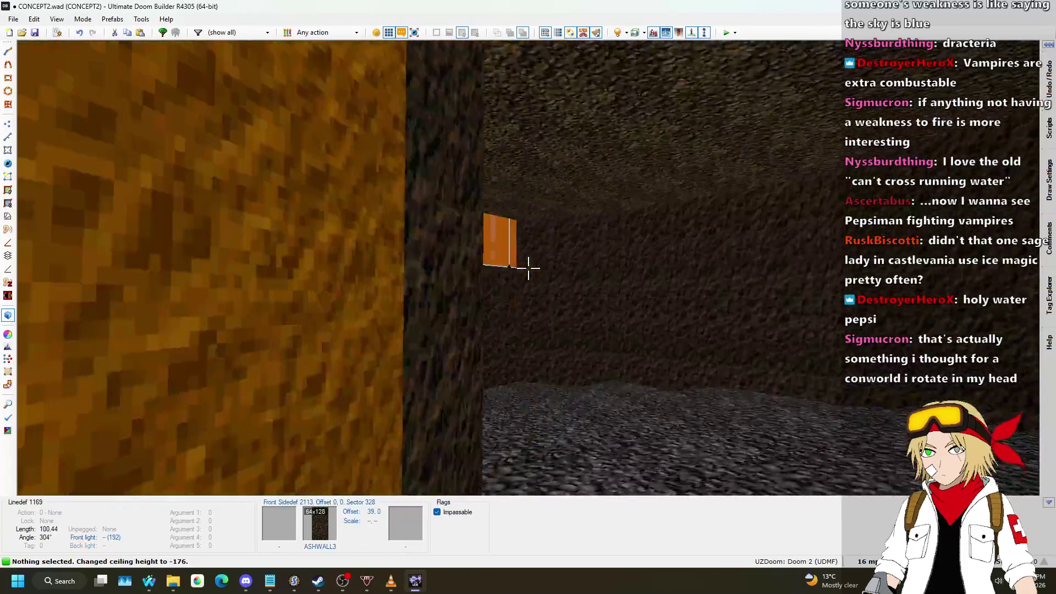
key("s")
- Select several passage ceilings and adjust their height
left_click(528, 269)
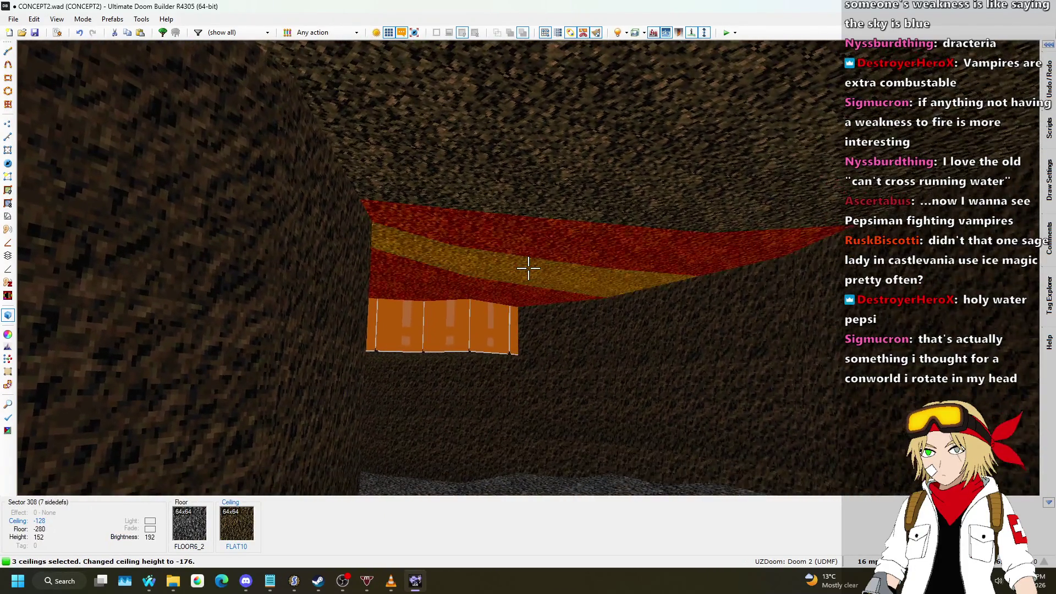
left_click(528, 269)
key("s")
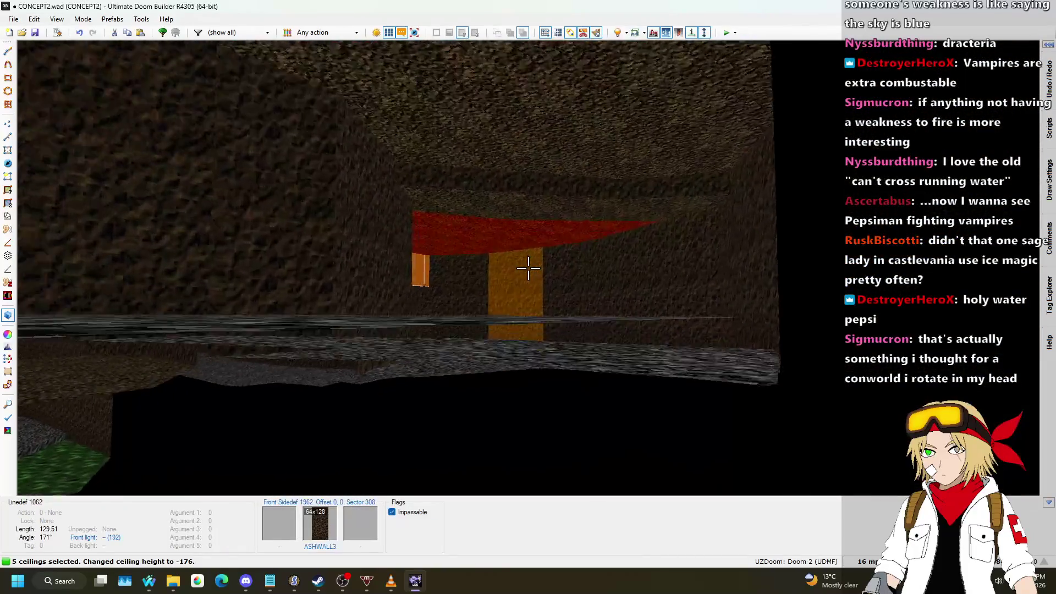
key("w")
scroll(528, 268, "up", 4)
scroll(528, 268, "down", 1)
key("w")
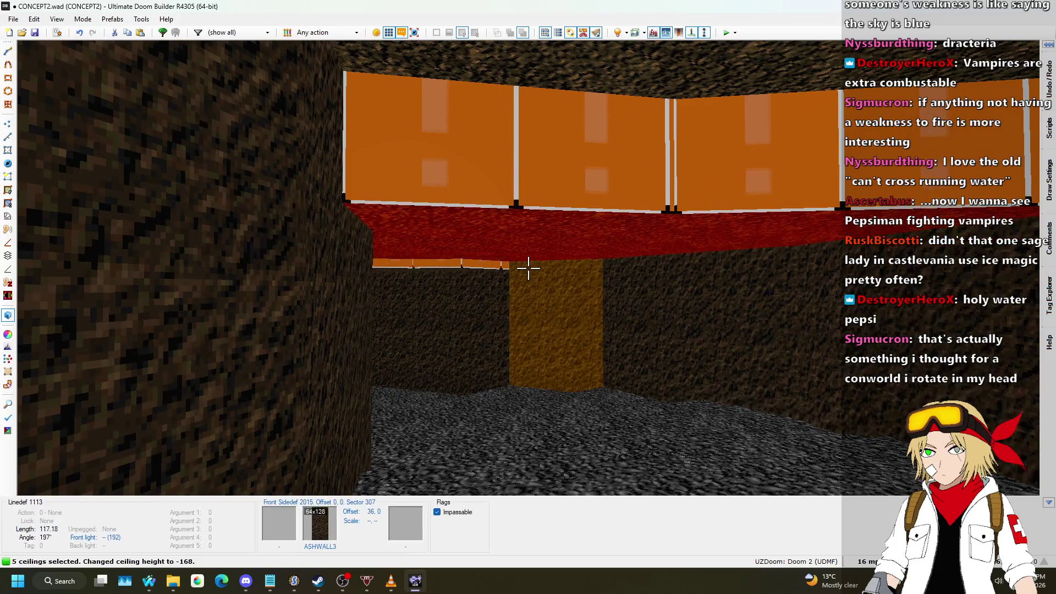
key("Escape")
- Raise two more passage ceilings and select two of the passage's wall segments
left_click(528, 269)
left_click(528, 268)
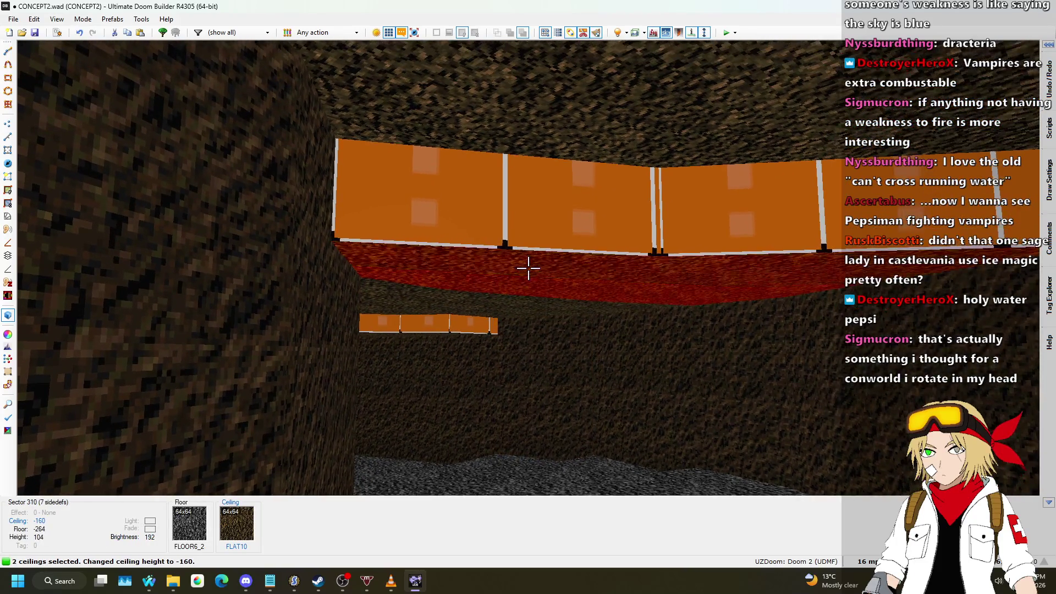
scroll(528, 269, "up", 2)
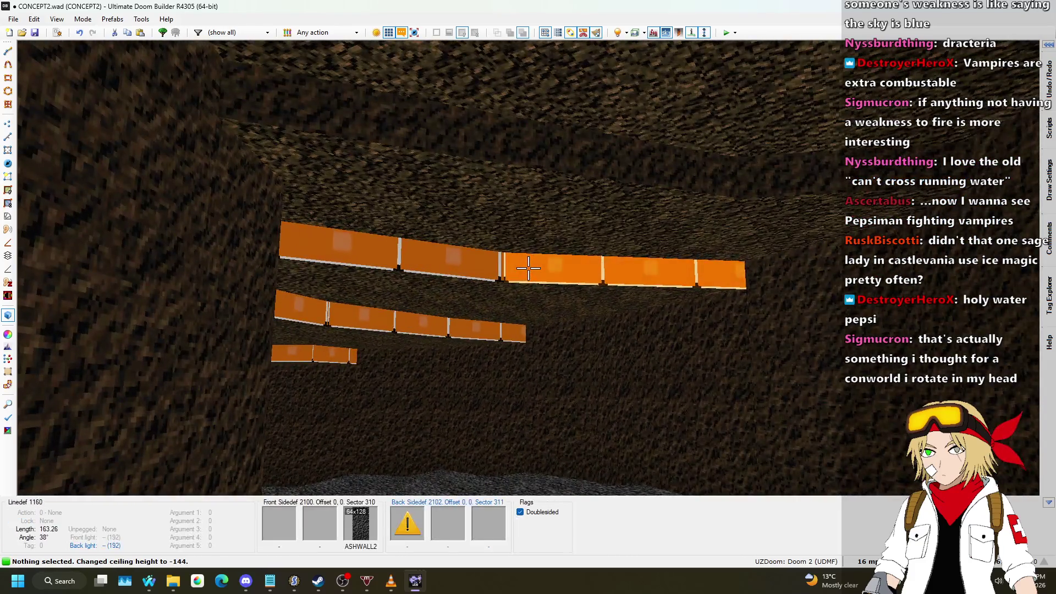
left_click(528, 269)
left_click(528, 269)
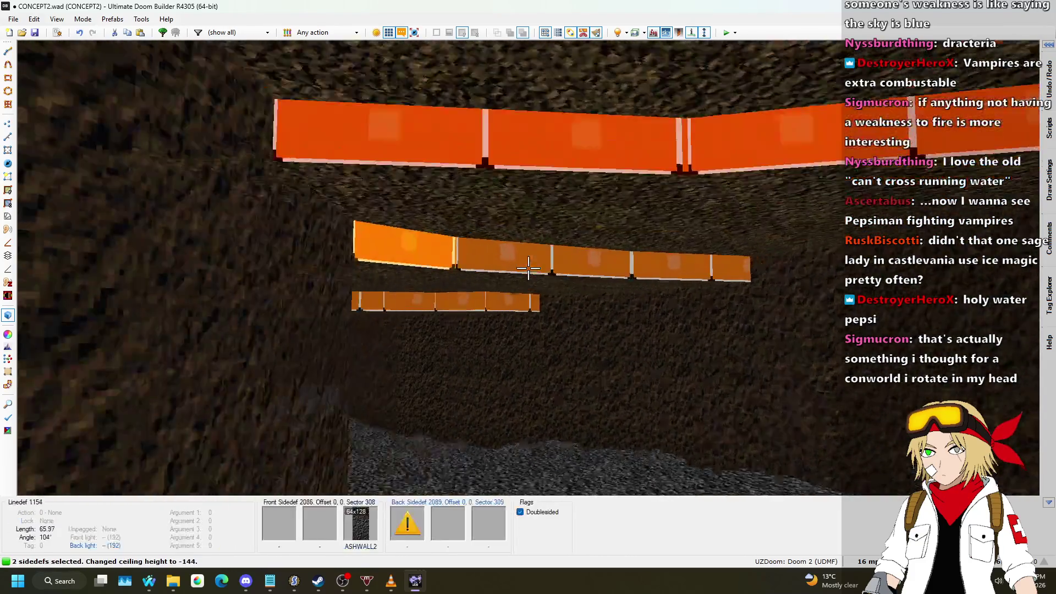
left_click(528, 268)
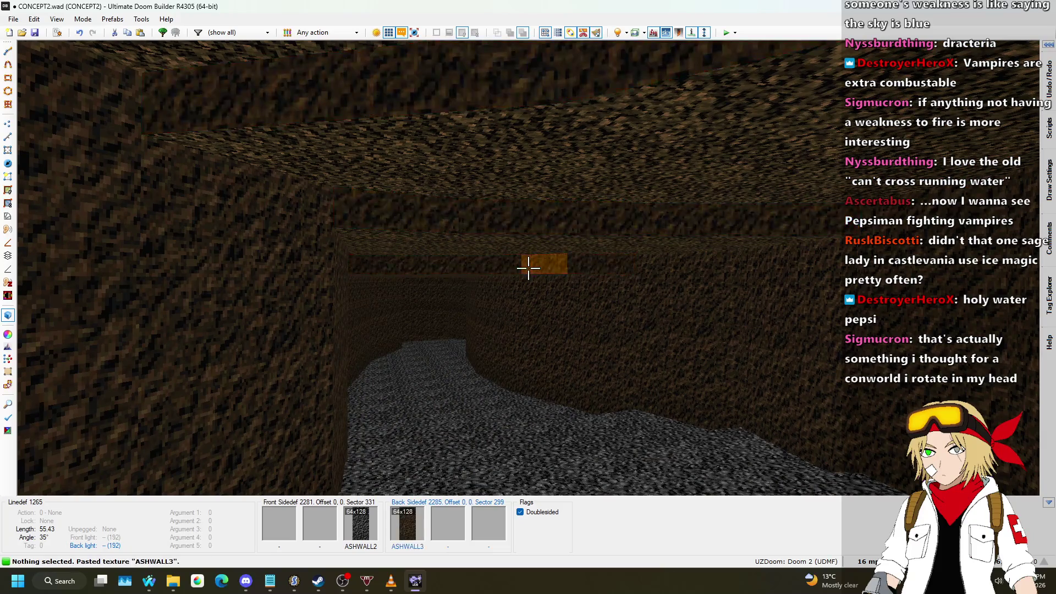
key("s")
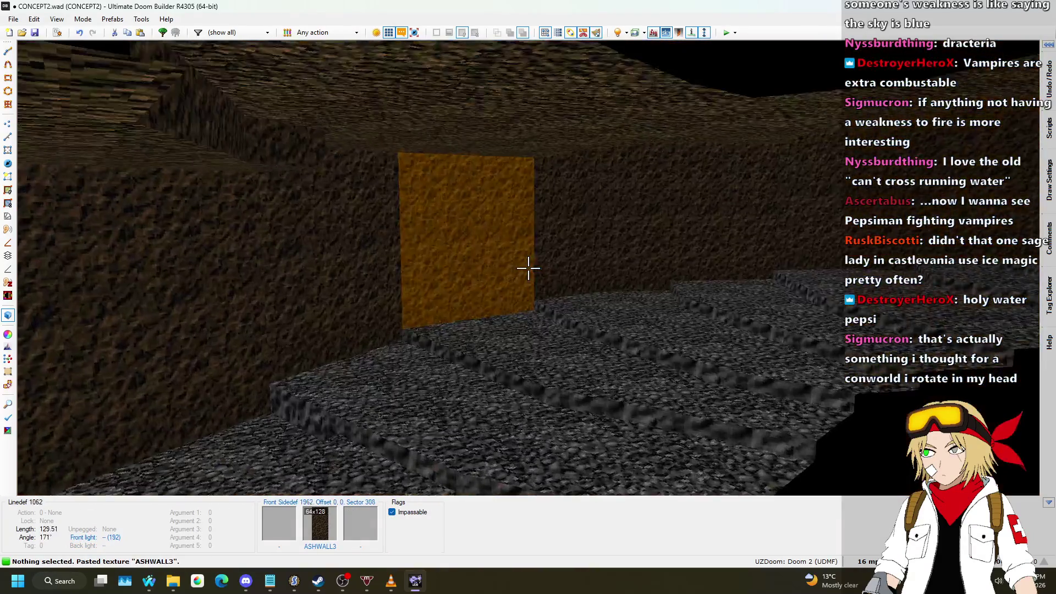
key("w")
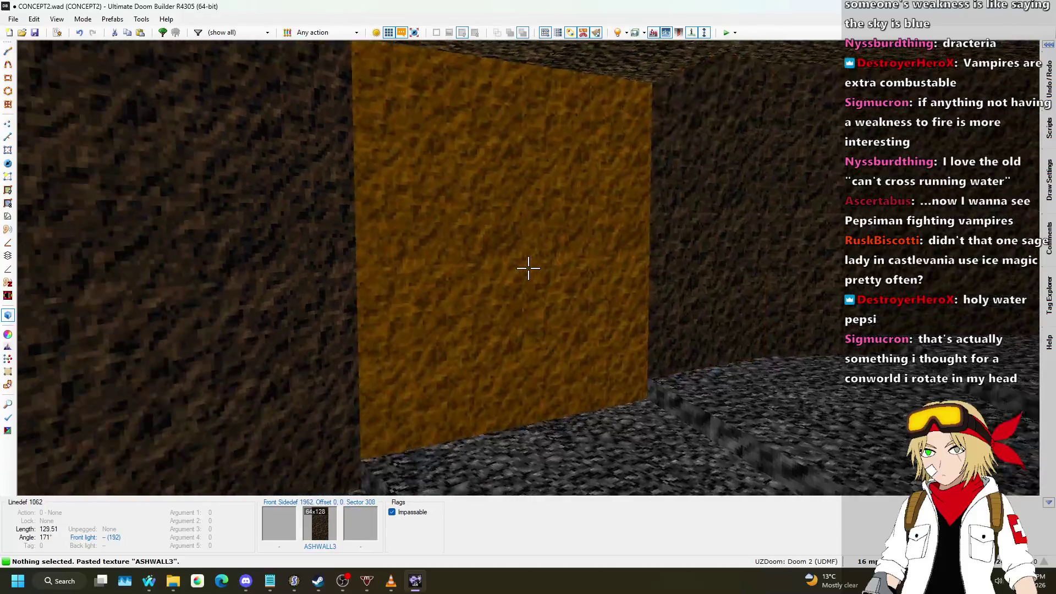
key("s")
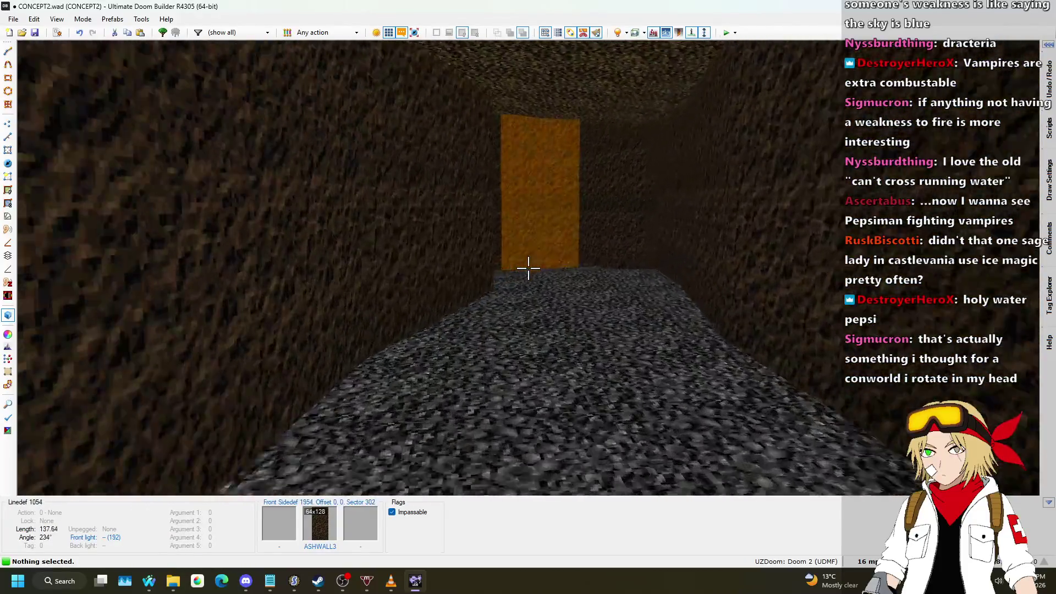
key("w")
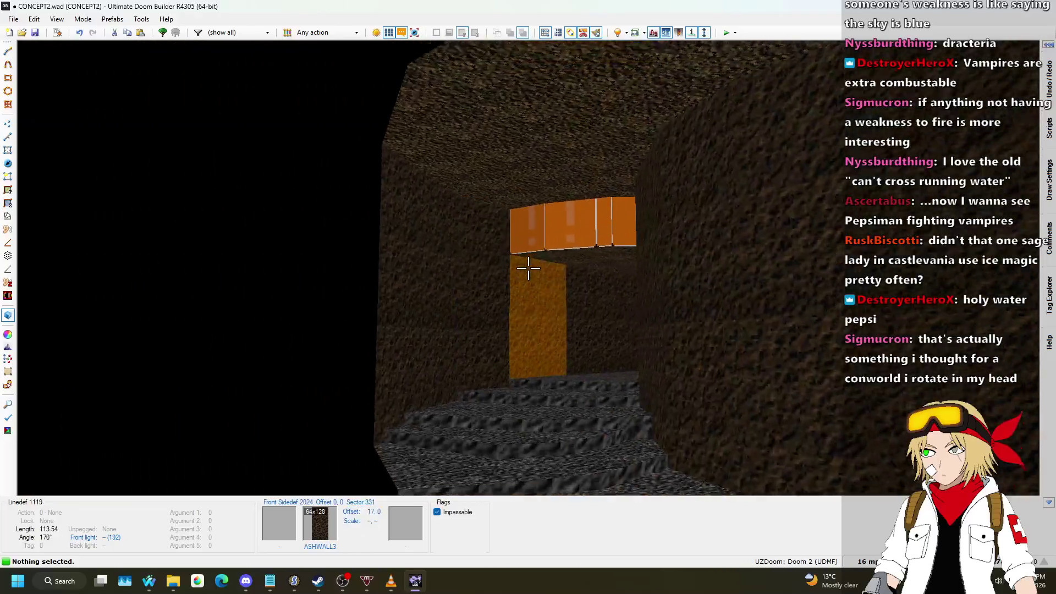
key("w")
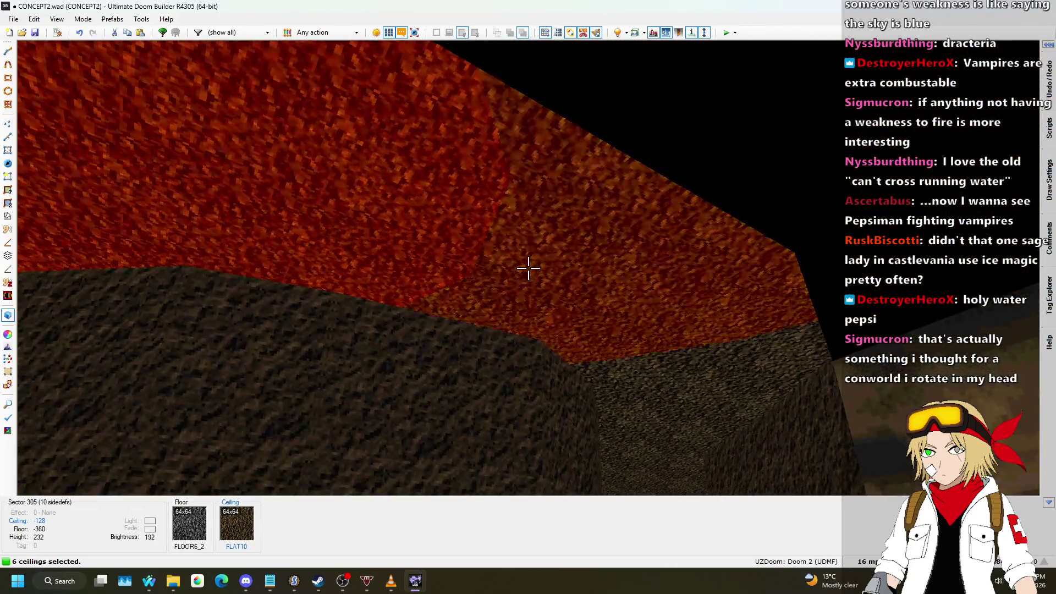
- Lower the next corridor ceilings one step at a time into a descending series
left_click(528, 268)
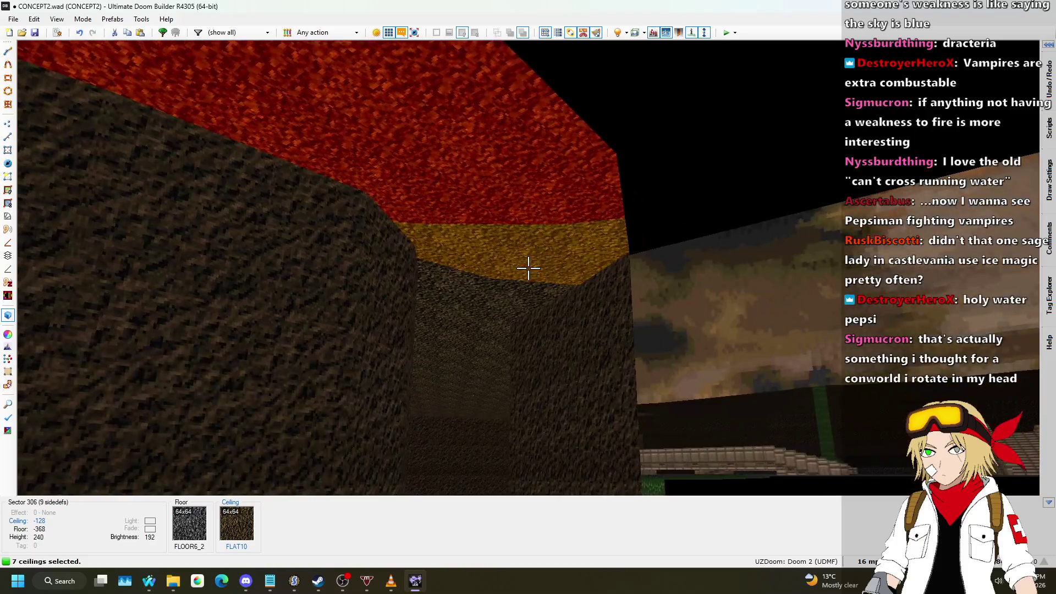
left_click(528, 268)
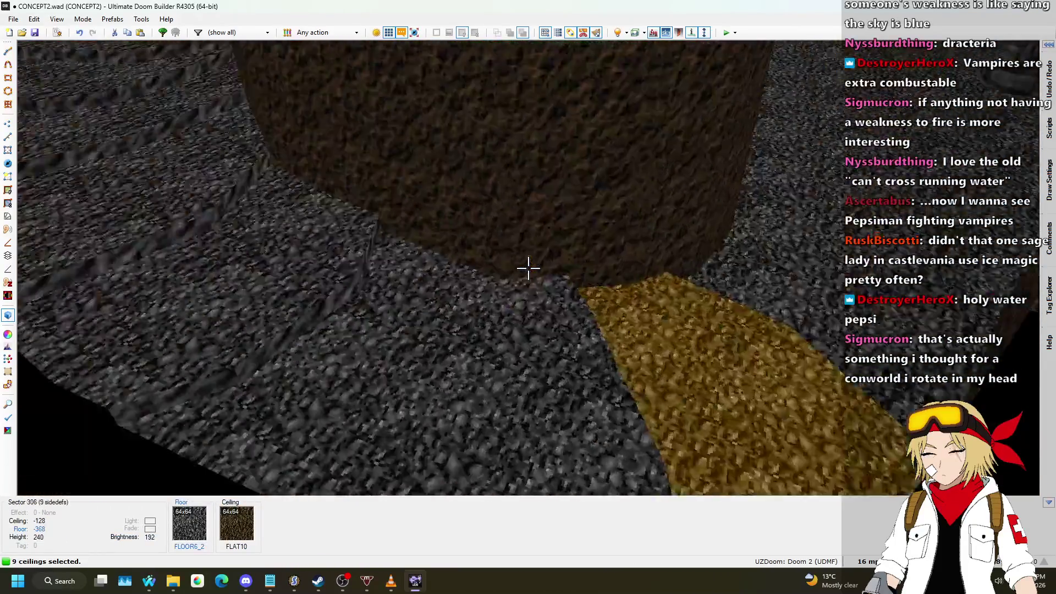
scroll(528, 268, "down", 6)
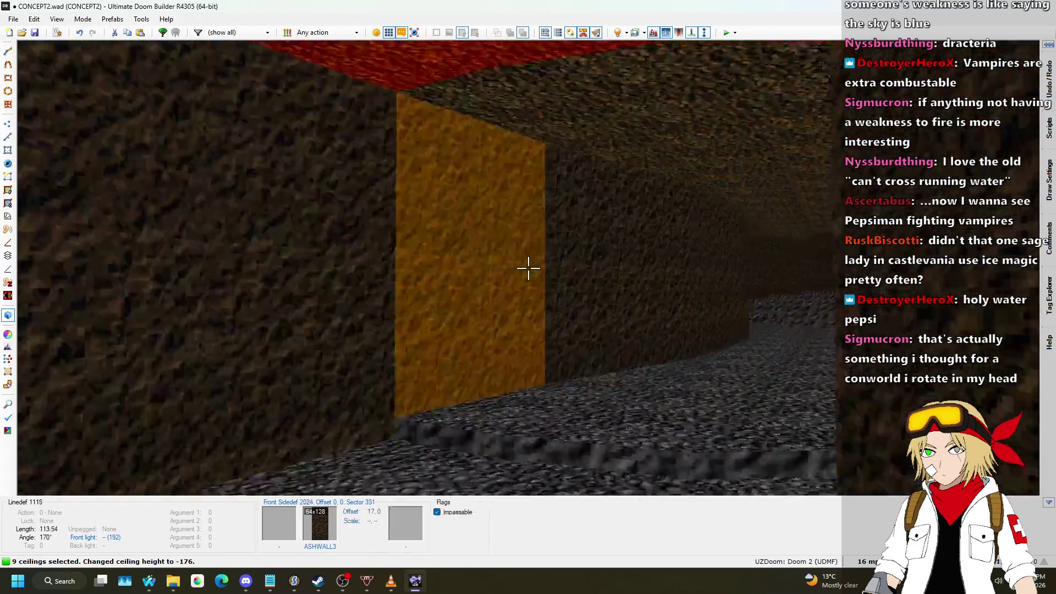
scroll(528, 268, "down", 1)
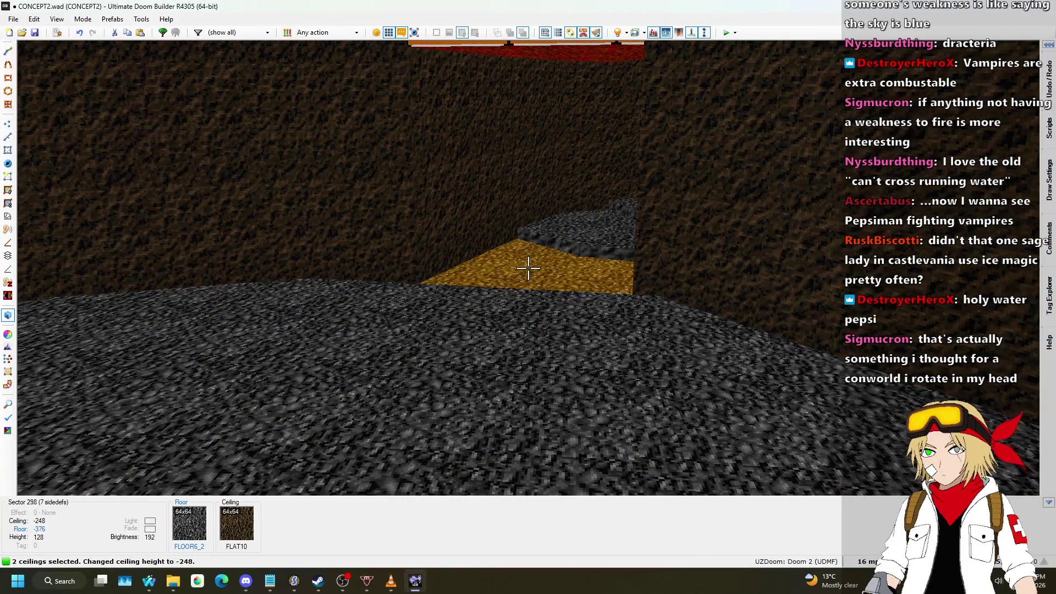
key("c")
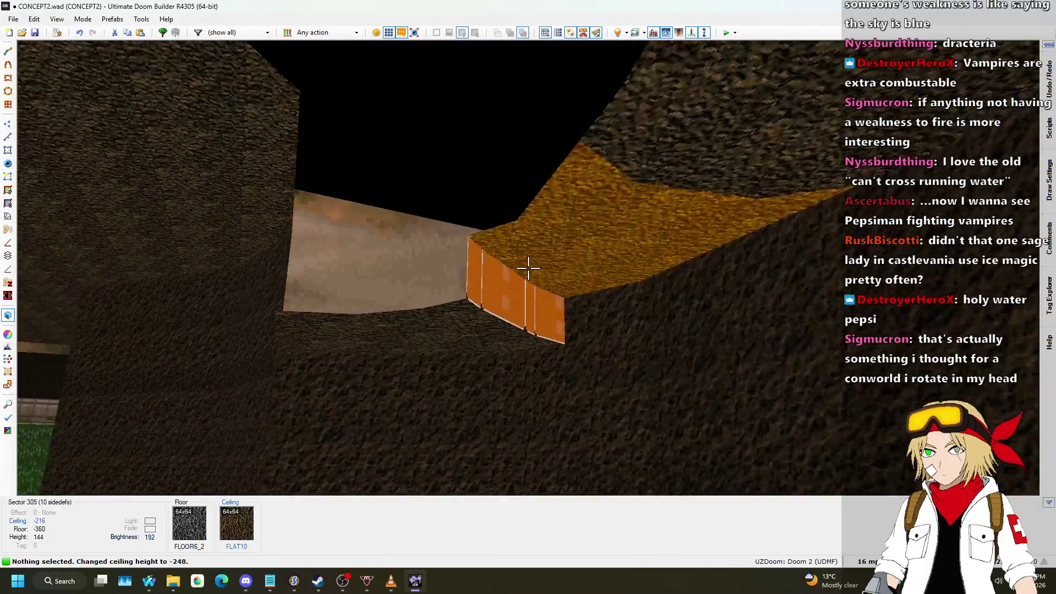
key("c")
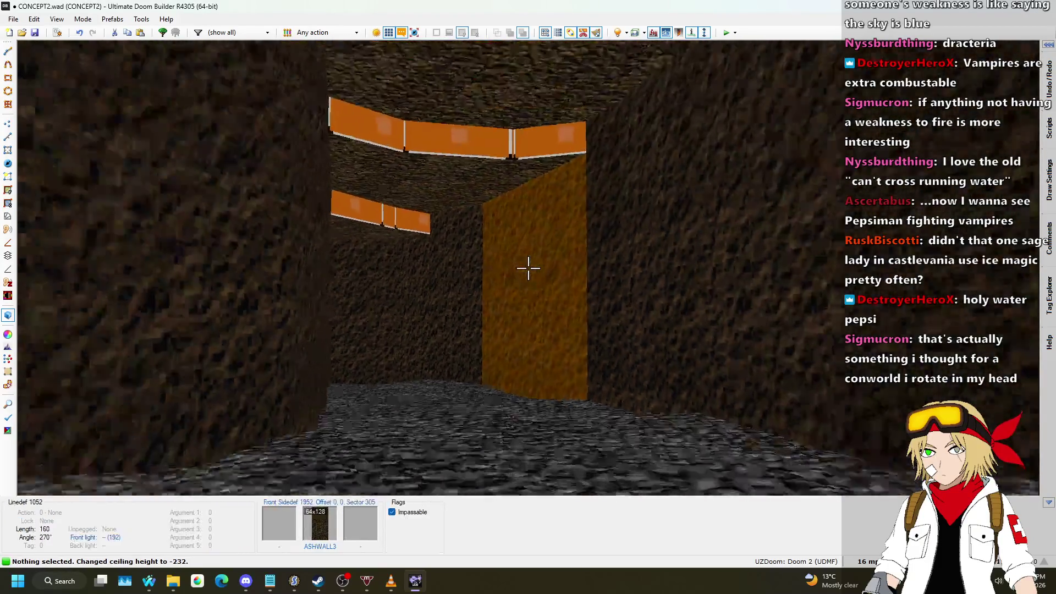
scroll(529, 268, "down", 1)
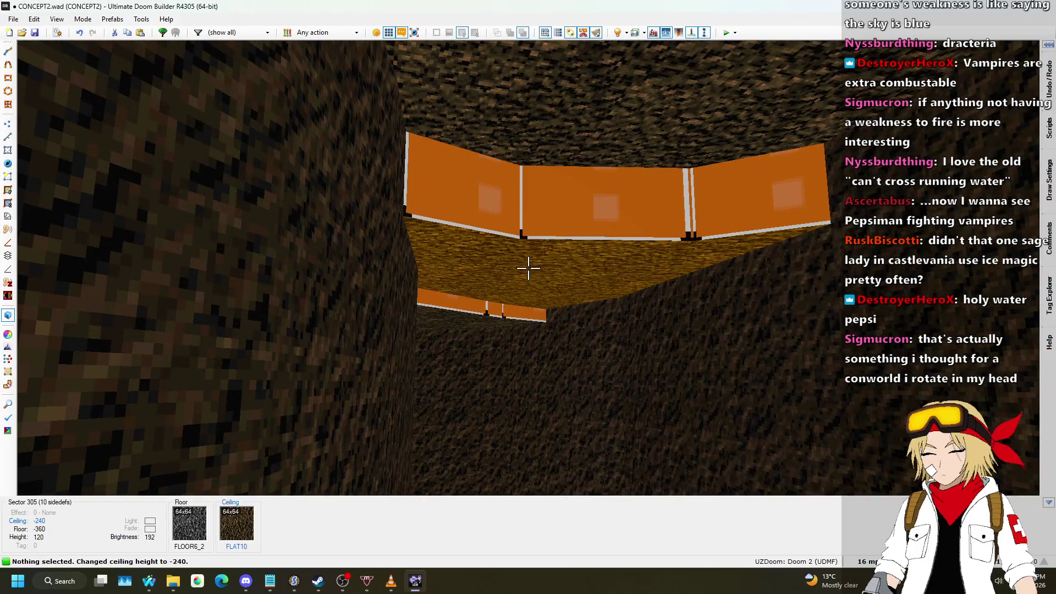
scroll(528, 268, "up", 1)
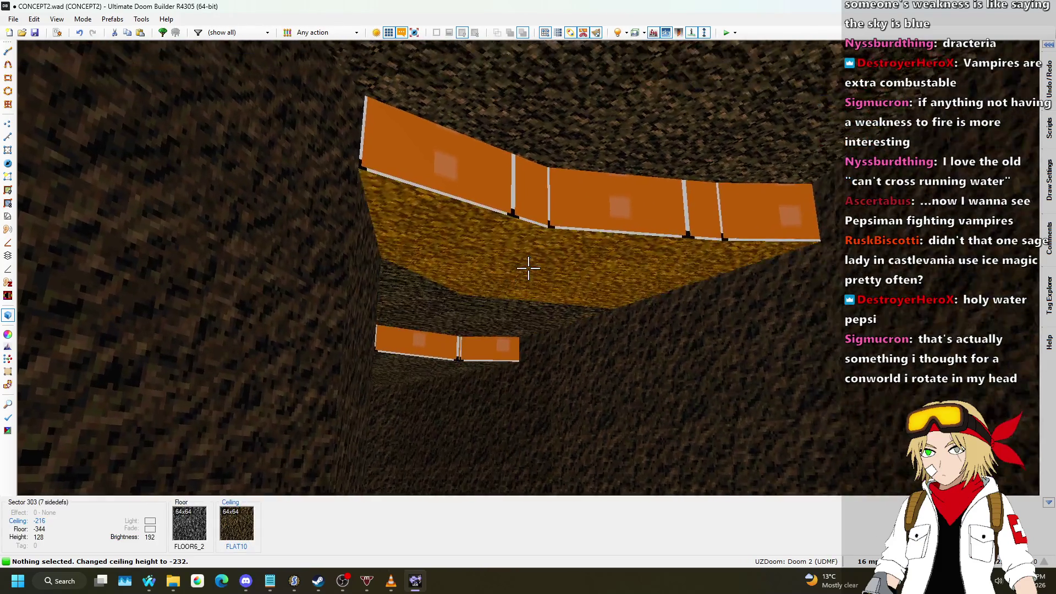
key("c")
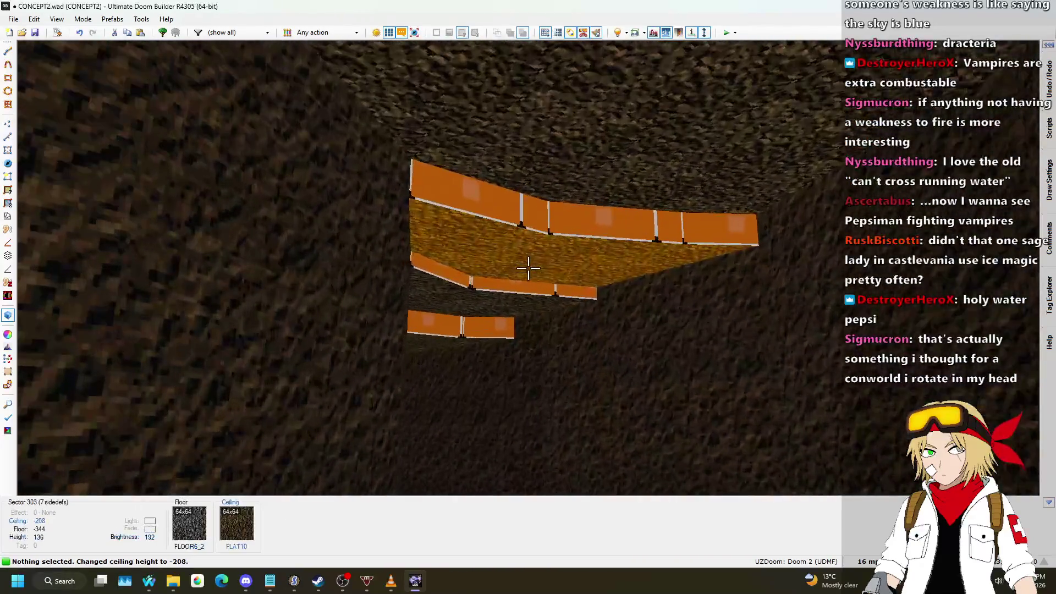
scroll(528, 268, "down", 1)
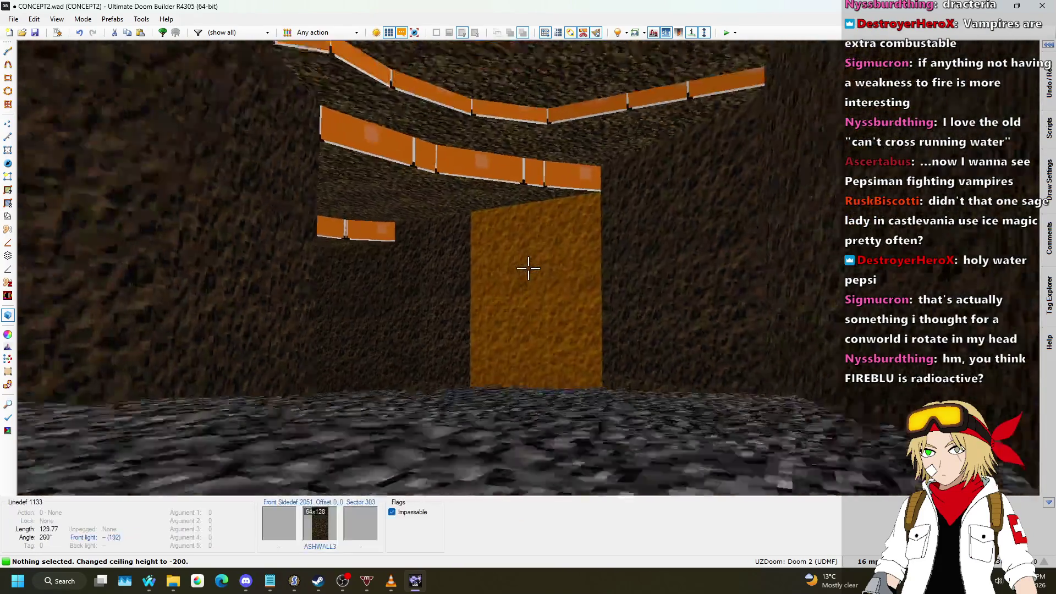
scroll(528, 268, "up", 2)
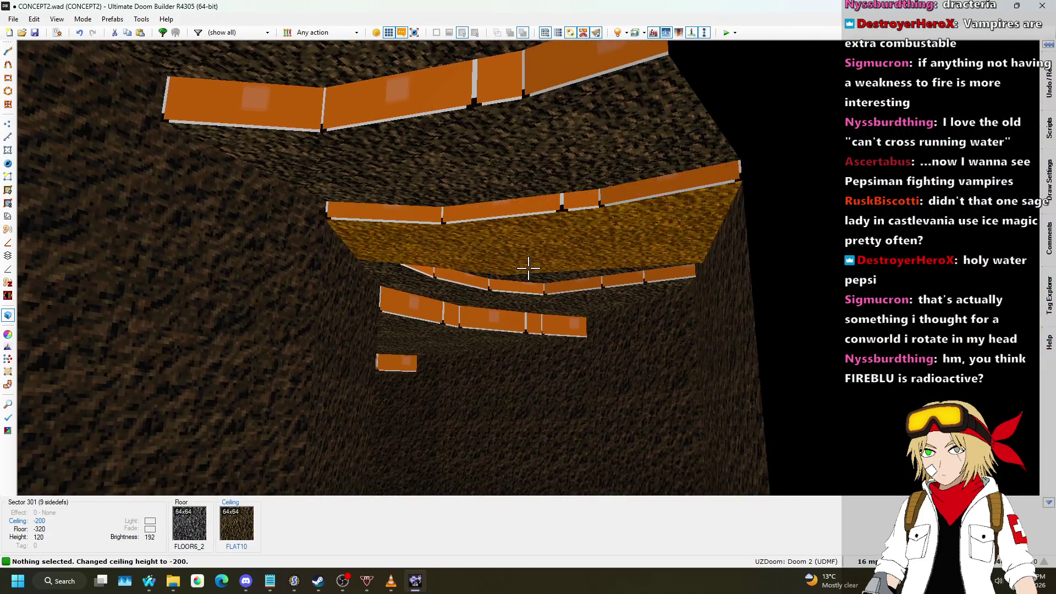
- Fine-tune the far passage ceilings, leaving sector 301 at -200 and sector 300 at -184
key("s")
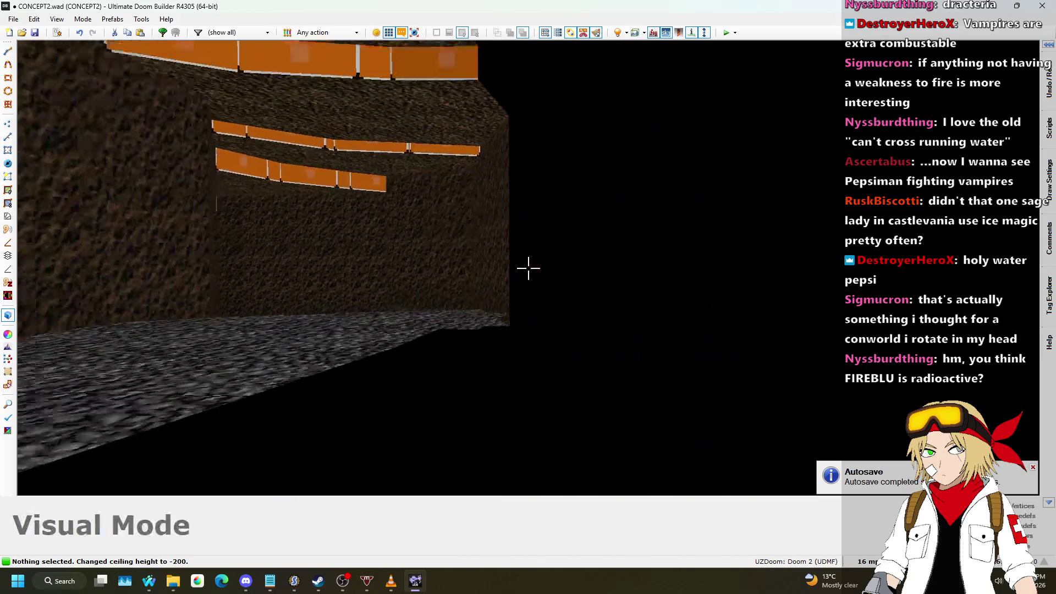
key("w")
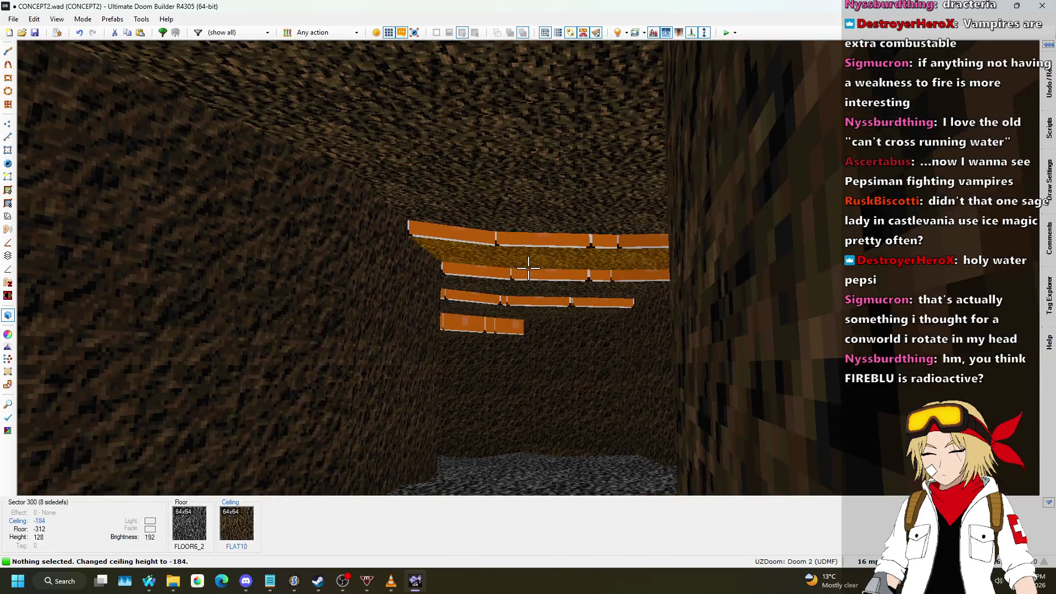
scroll(529, 268, "up", 2)
key("w")
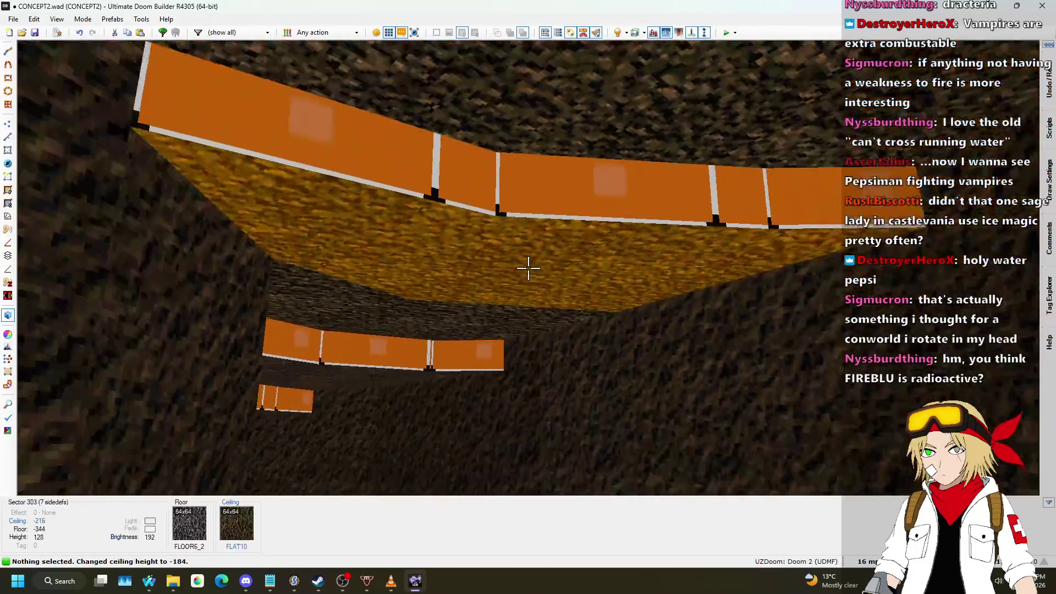
scroll(528, 268, "down", 3)
key("w")
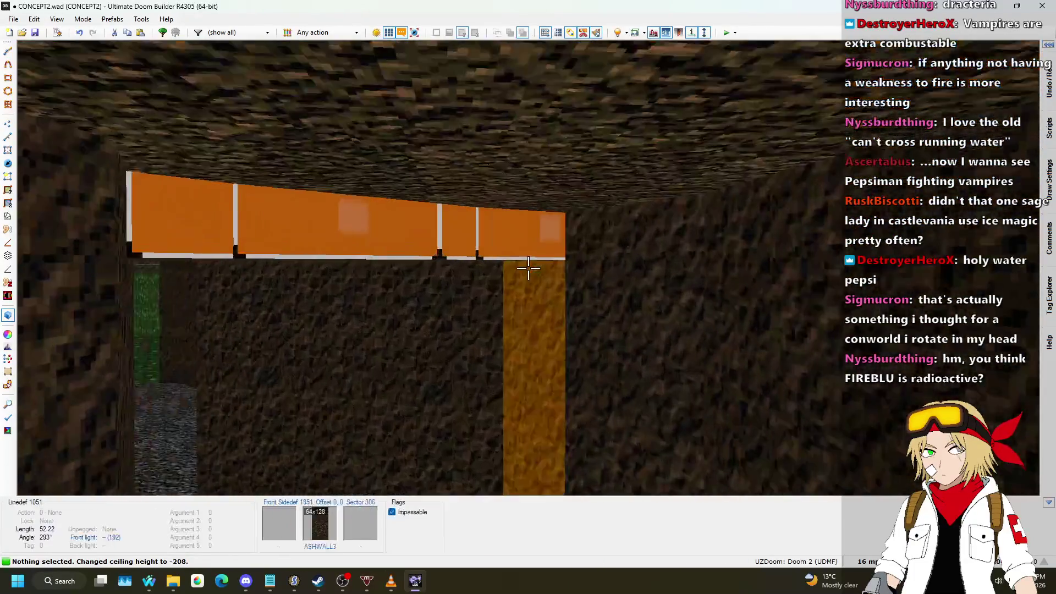
- Select the rows of orange upper wall strips and paste ASHWALL3 onto all of them
key("s")
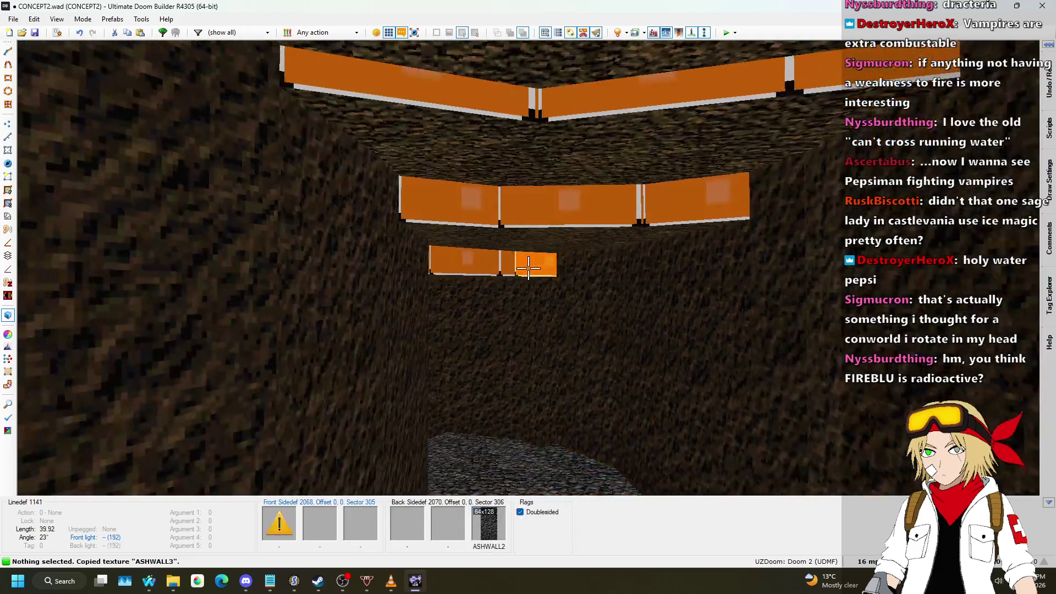
left_click(528, 268, "shift")
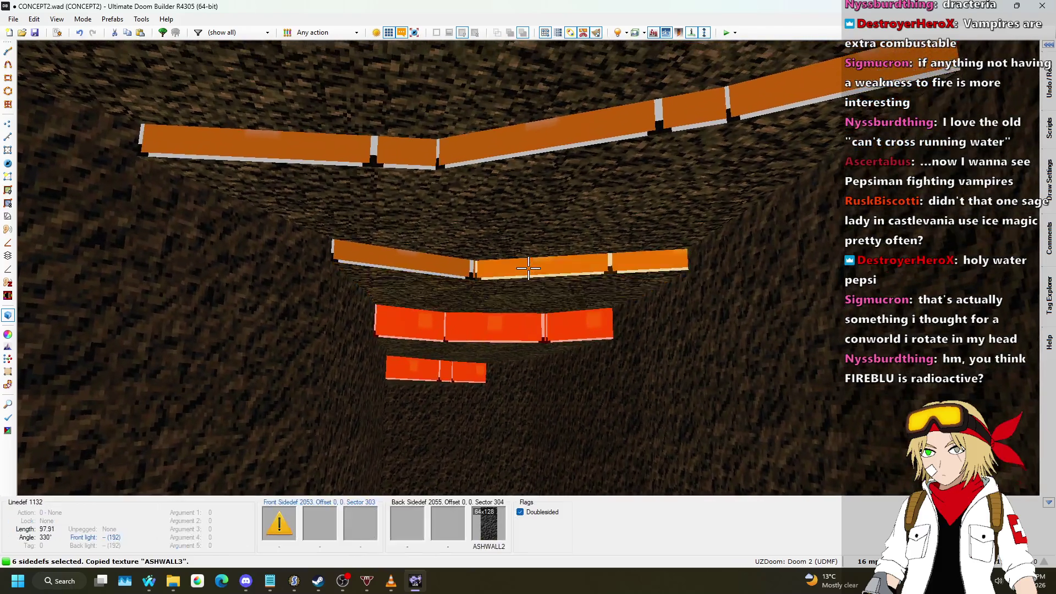
left_click(528, 268, "shift")
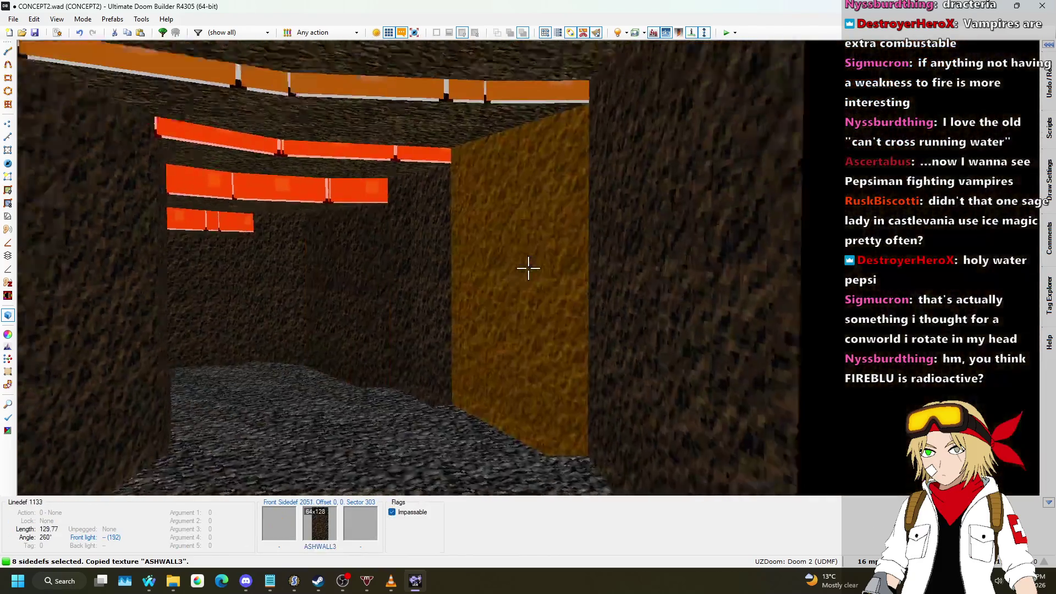
key("w")
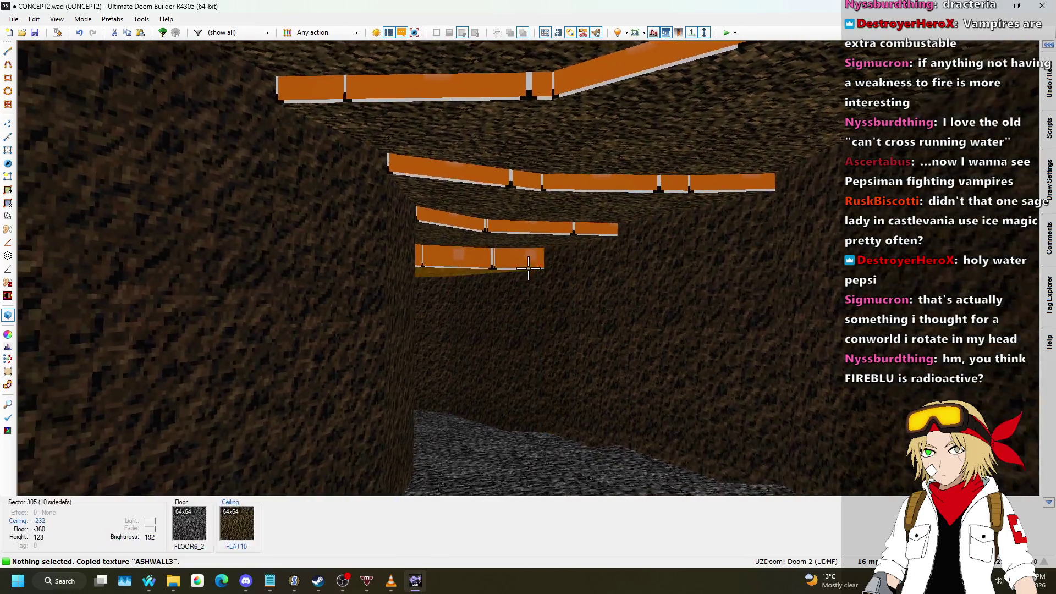
left_click(528, 268)
left_click(528, 268, "shift")
left_click(528, 268, "shift")
key("s")
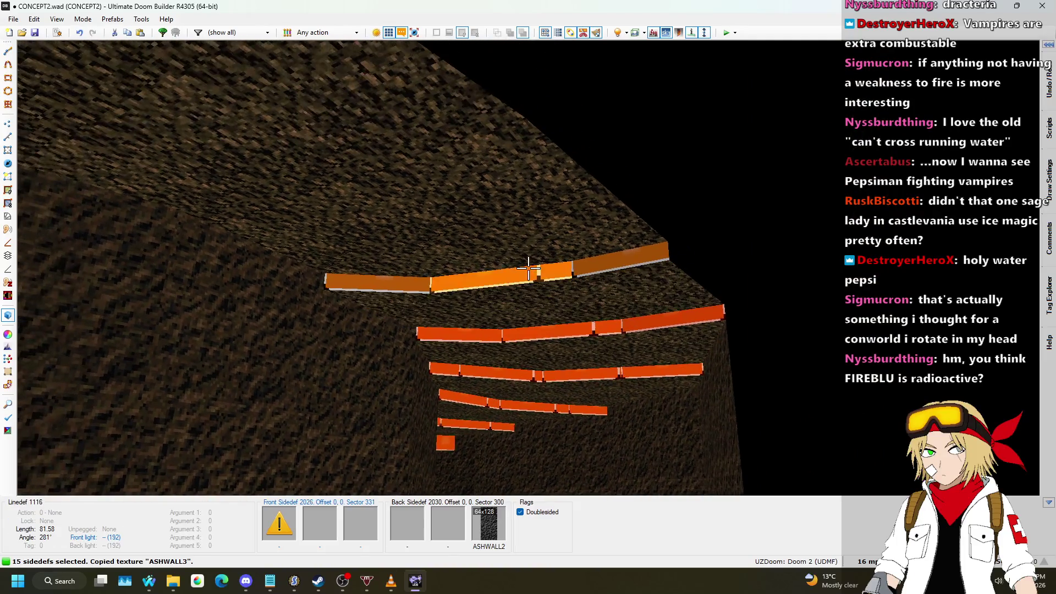
key("ctrl+v")
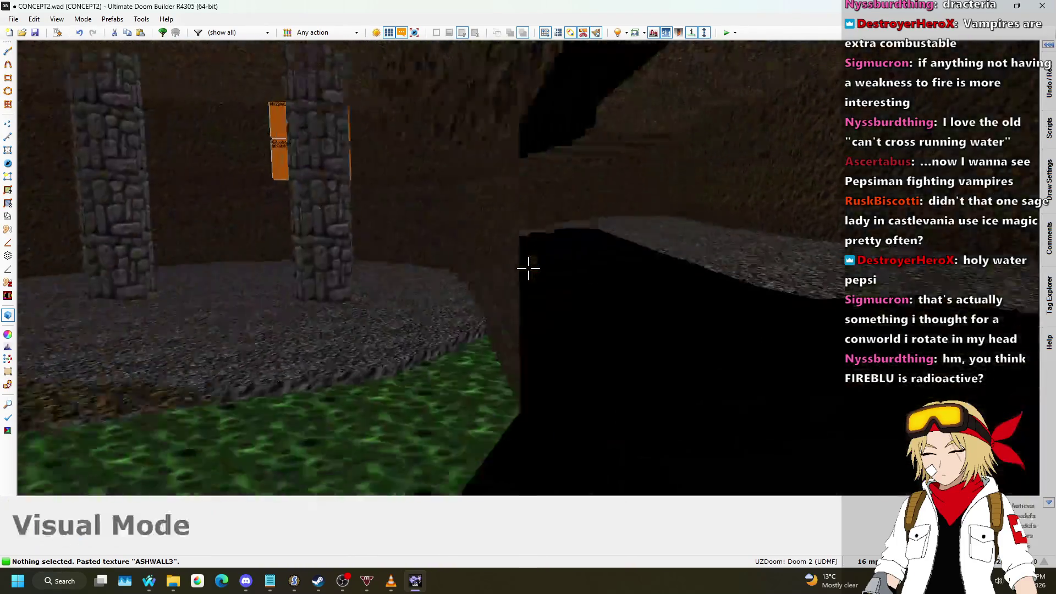
- Move into the pillared room and paste ASHWALL3 onto its wall
key("w")
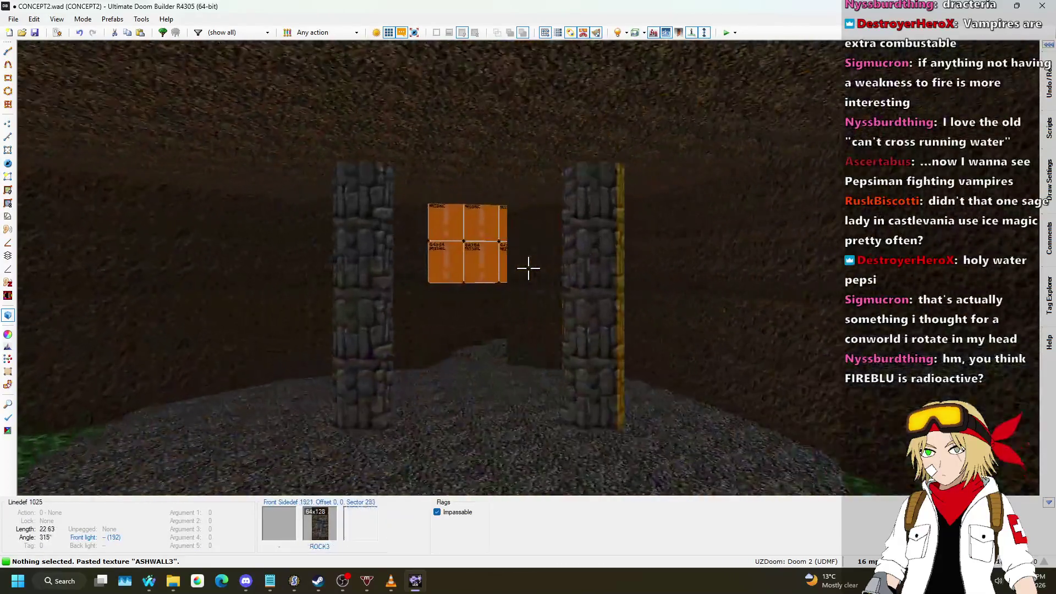
key("ctrl+c")
key("ctrl+v")
- Fly past the pillars and along the corridors to inspect the retextured cave passages
key("w")
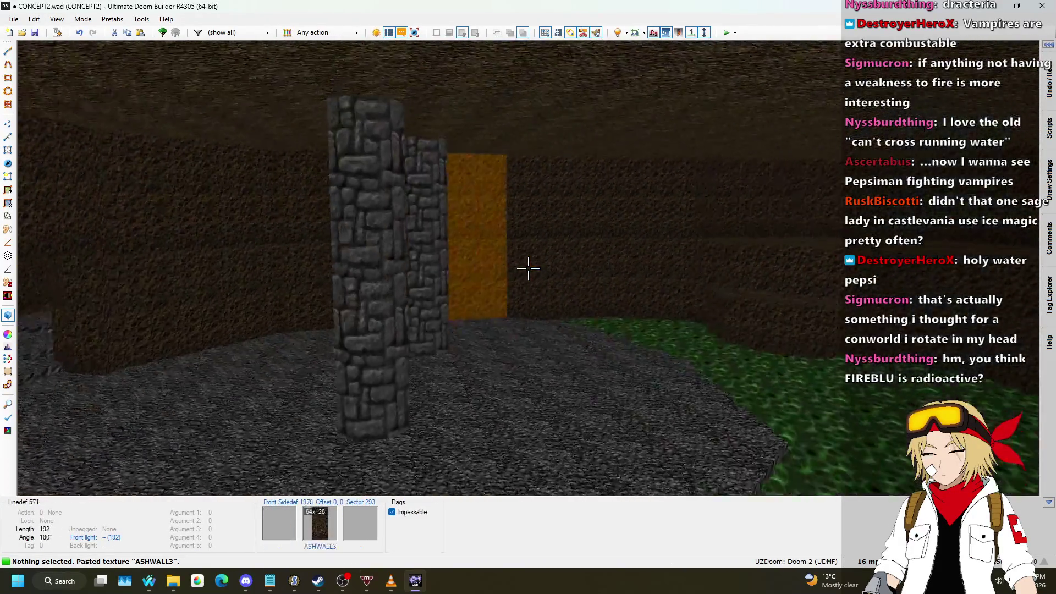
key("w")
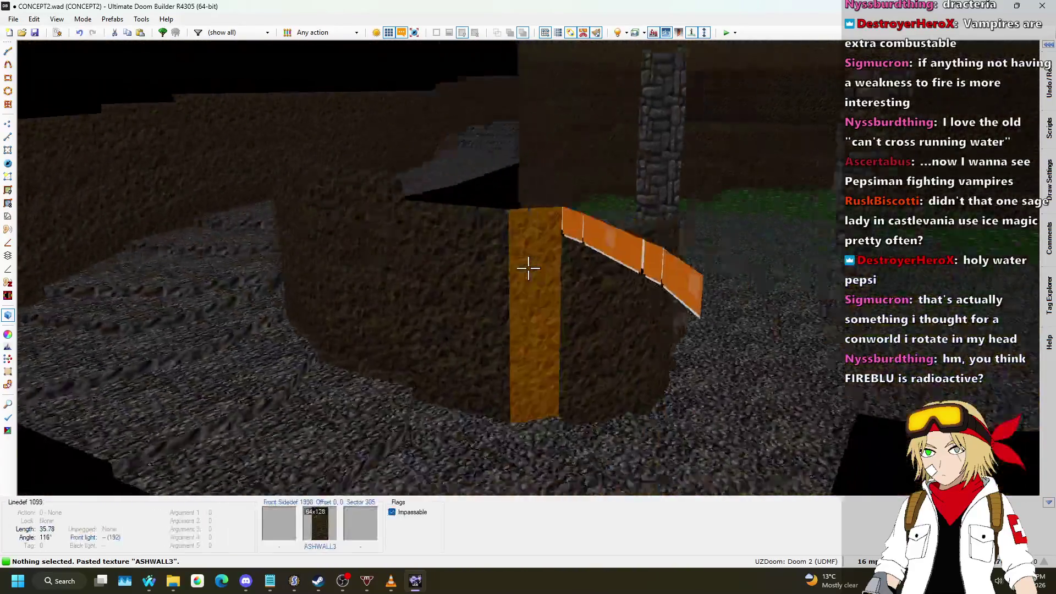
key("w")
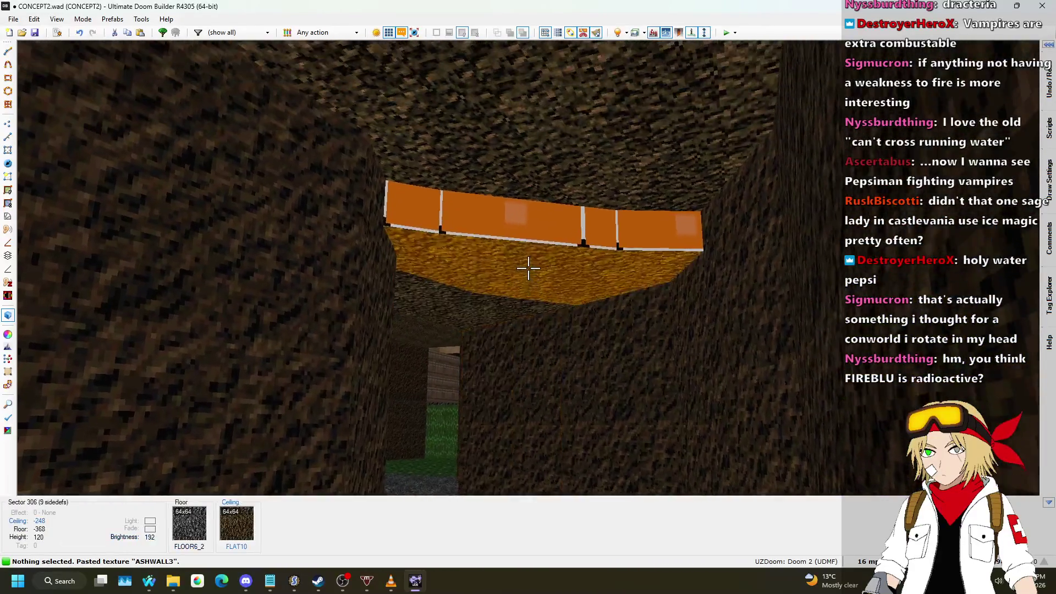
key("w")
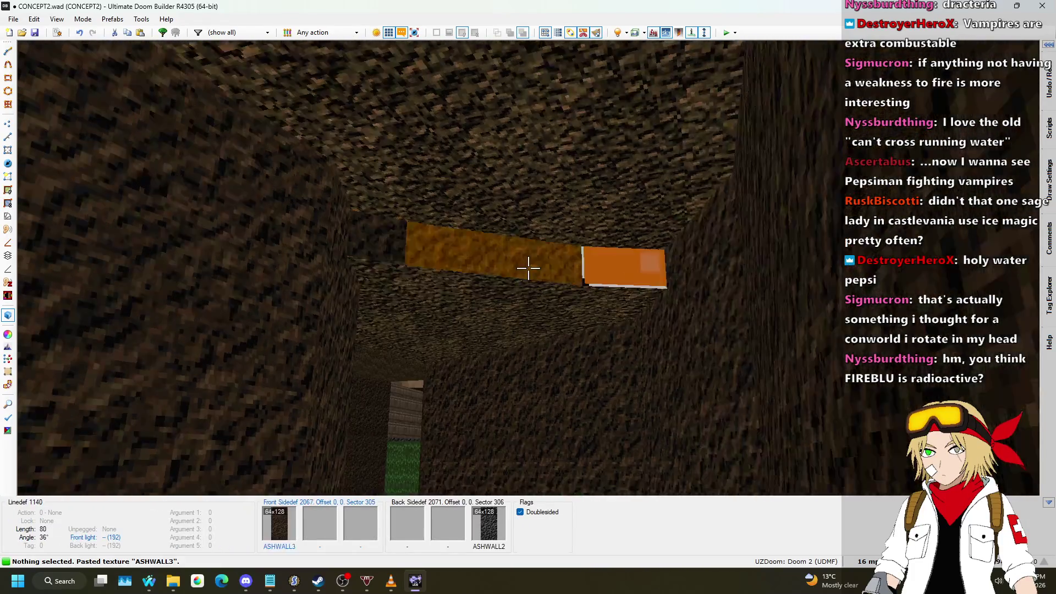
key("w")
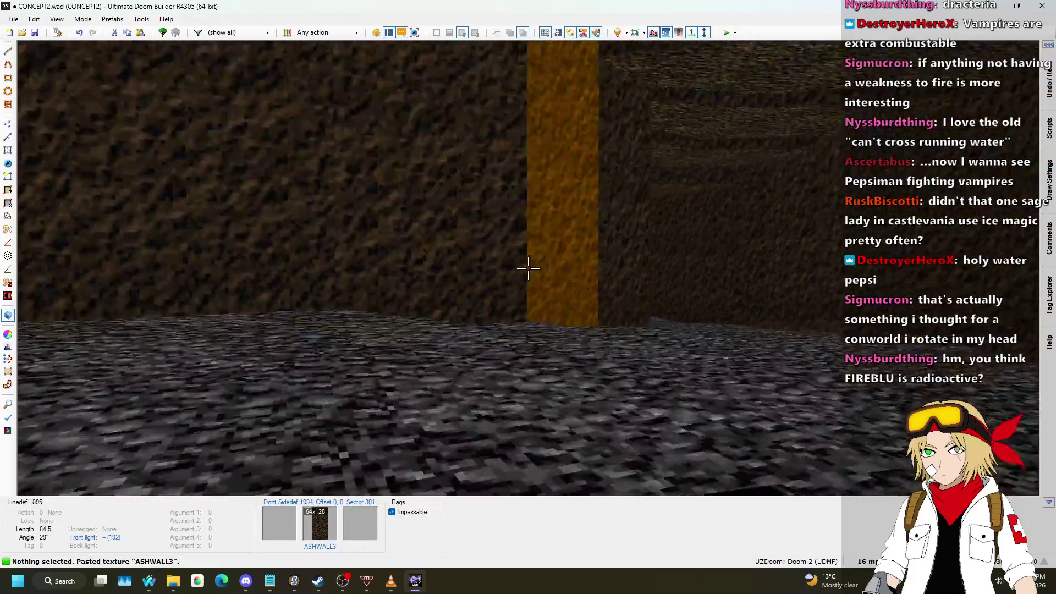
key("w")
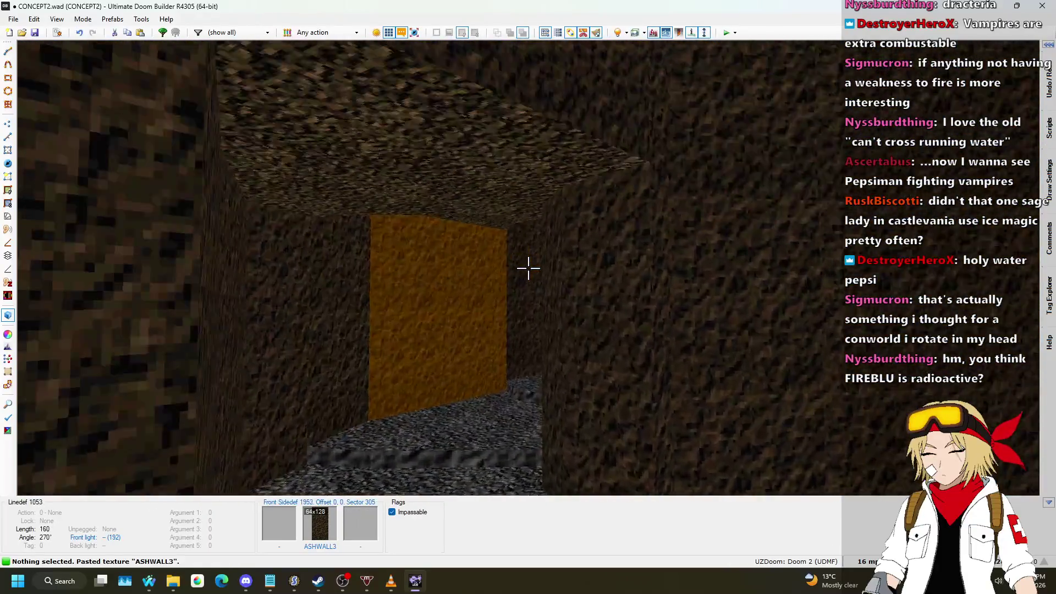
key("w")
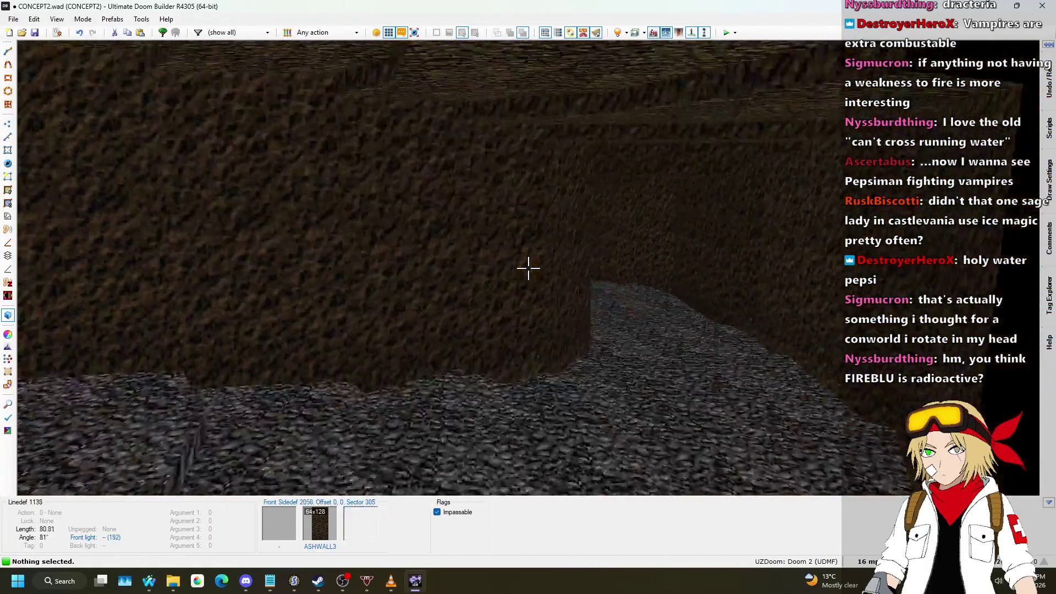
key("w")
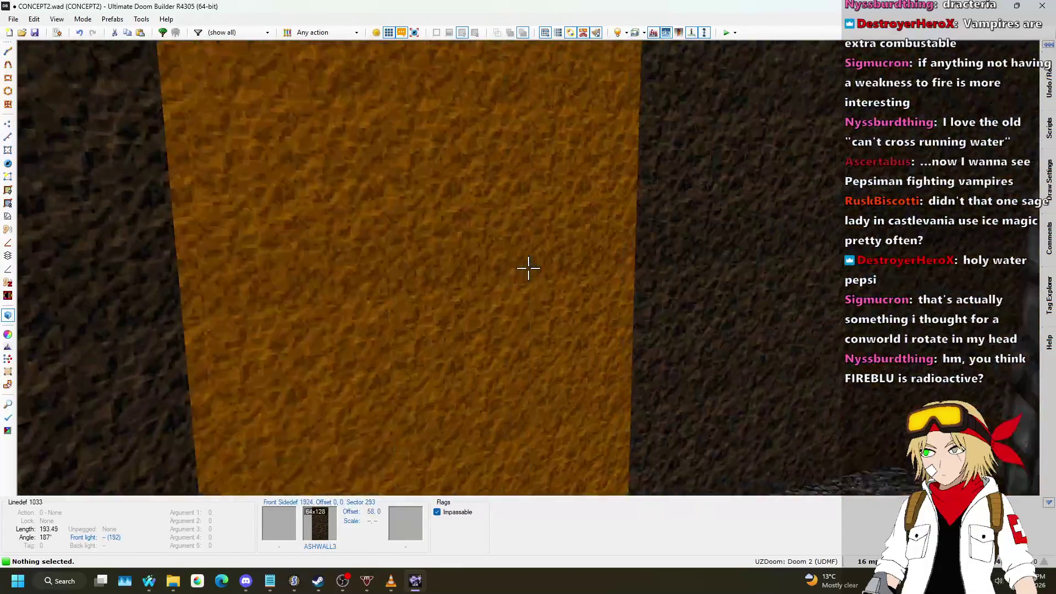
- Back on the 2D map in Vertices mode, split the passage's left edge and raise the notch vertices
key("q")
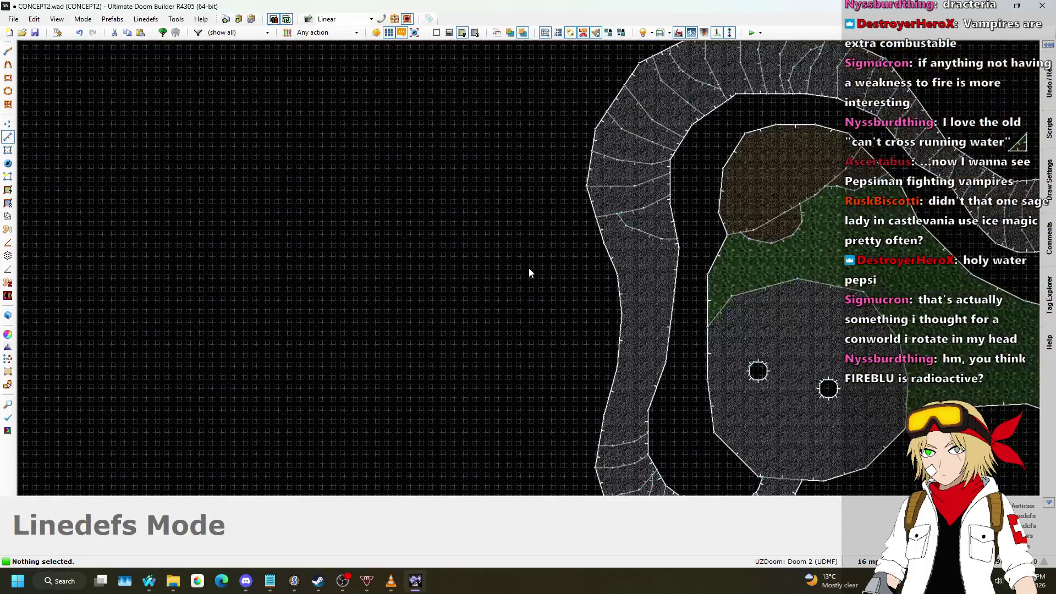
scroll(528, 262, "down", 3)
scroll(540, 264, "up", 4)
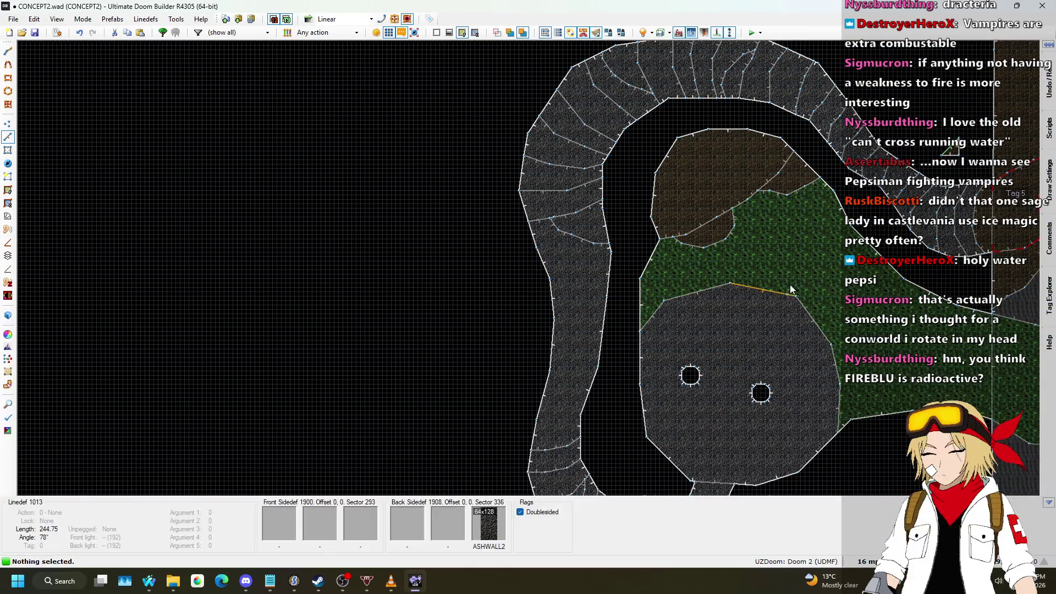
left_click(11, 123)
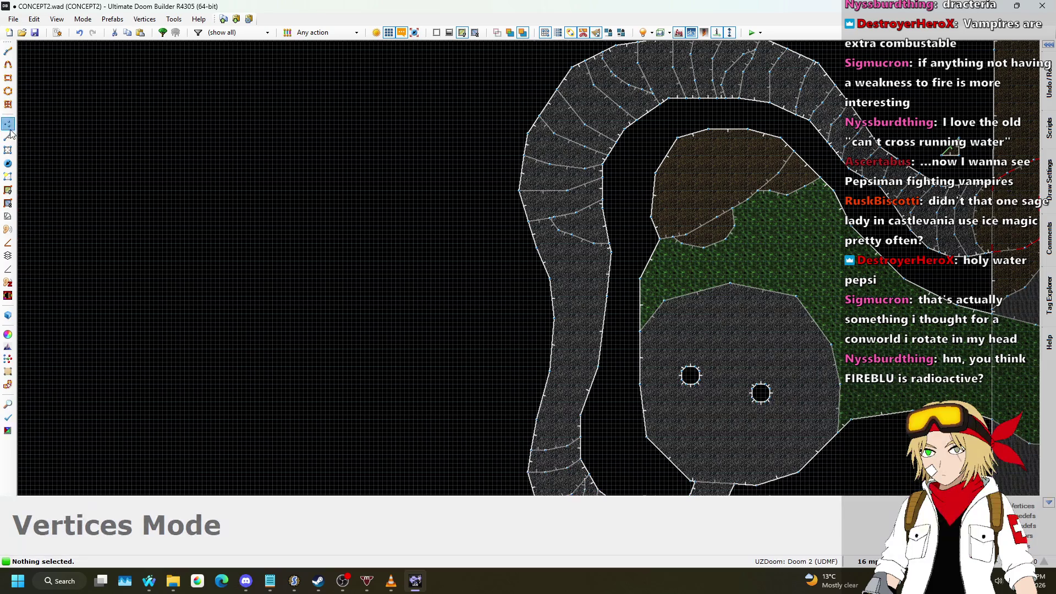
scroll(593, 282, "up", 2)
mouse_move(521, 262)
left_mouse_down()
mouse_move(481, 266)
mouse_move(472, 238)
left_mouse_up()
scroll(497, 239, "up", 3)
left_click_drag(551, 239, 546, 227)
left_click_drag(459, 238, 459, 225)
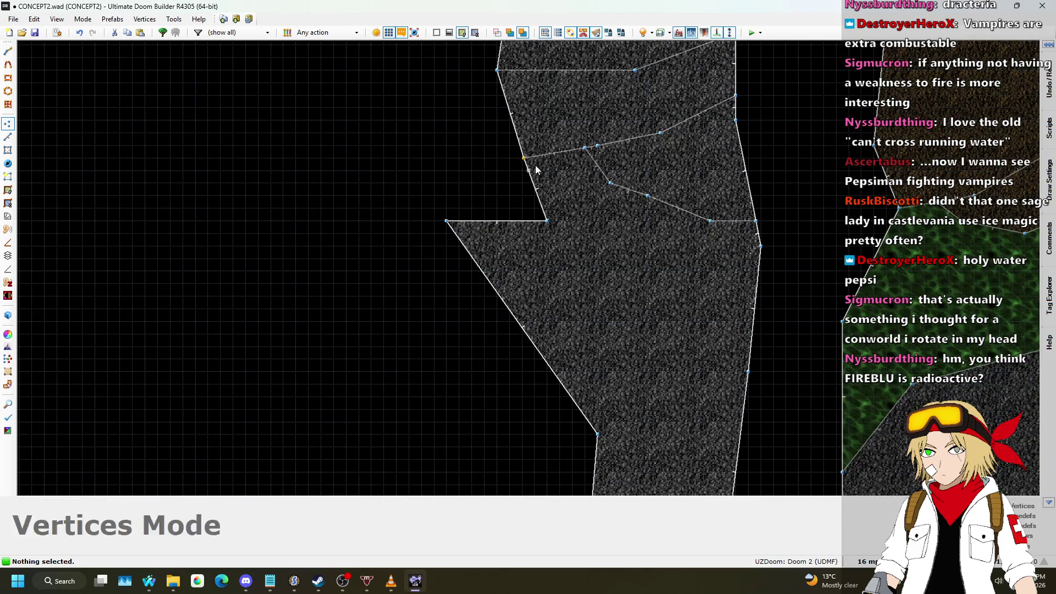
- Square off the notch and lower the alcove's bottom edge
scroll(577, 361, "down", 2)
scroll(581, 359, "up", 1)
mouse_move(582, 348)
left_mouse_down()
mouse_move(576, 383)
mouse_move(466, 382)
left_mouse_up()
scroll(467, 382, "down", 3)
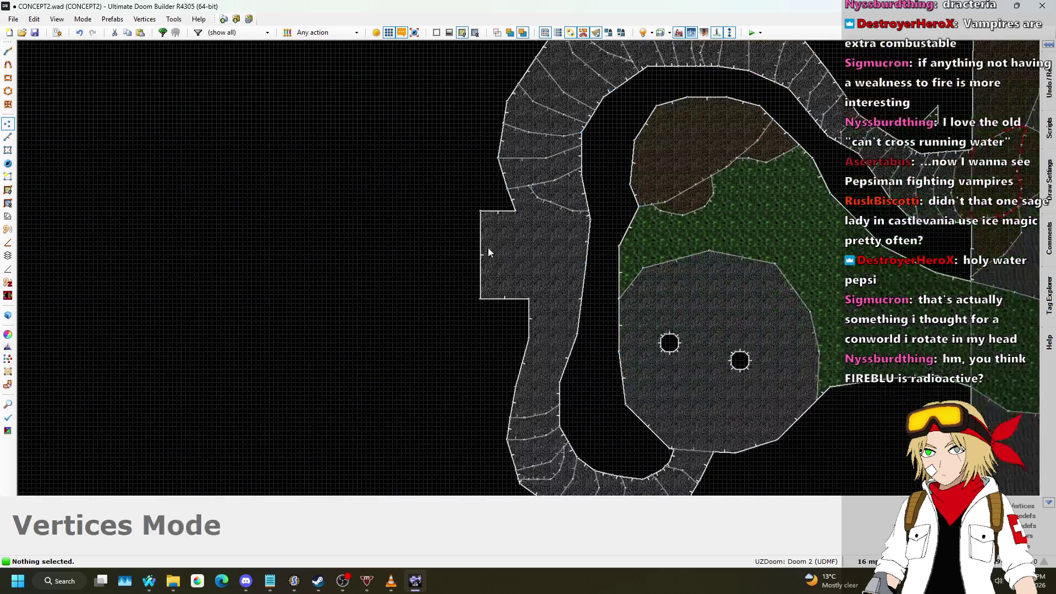
scroll(473, 264, "up", 3)
left_click_drag(624, 300, 625, 299)
left_click_drag(577, 268, 575, 308)
- Select the alcove's two top corners and move its top edge down
scroll(558, 365, "down", 1)
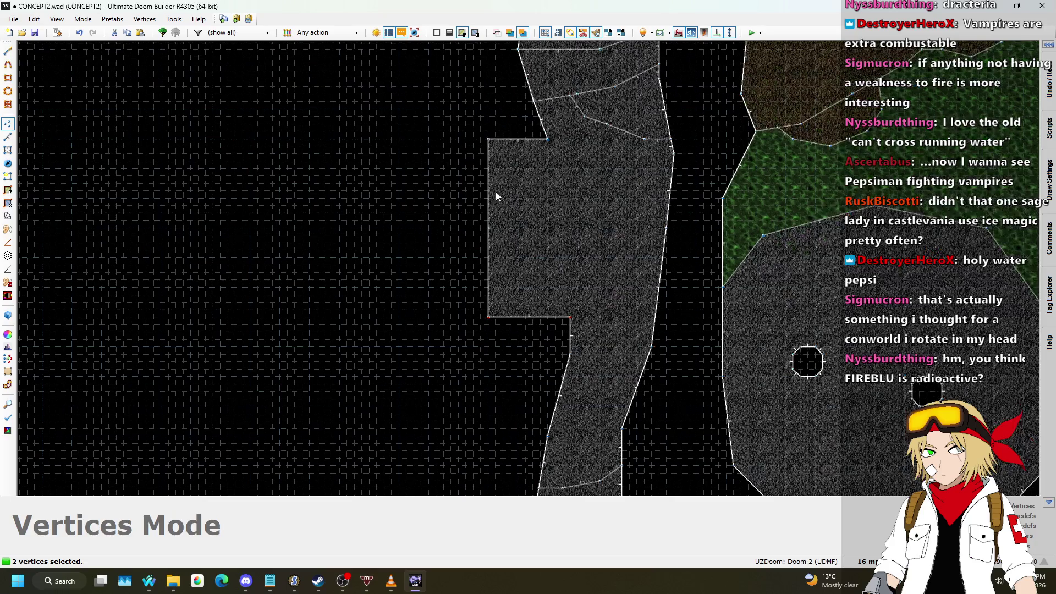
scroll(478, 129, "up", 2)
left_click_drag(619, 187, 619, 187)
mouse_move(588, 152)
left_mouse_down()
mouse_move(593, 266)
mouse_move(585, 165)
left_mouse_up()
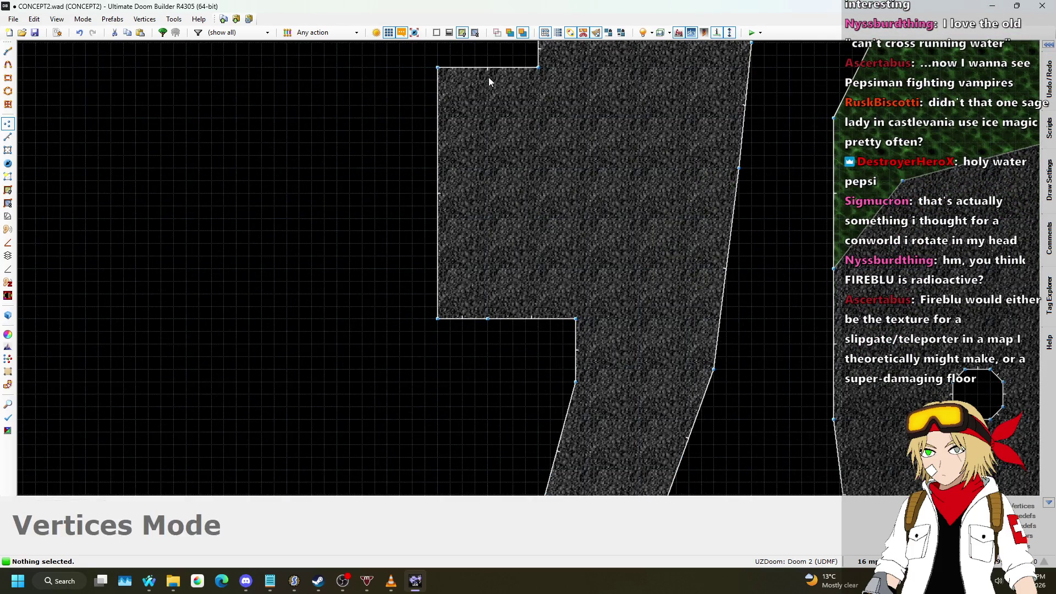
- Pull the alcove's left corners inward diagonally, fine-tuning the edge to 192 units long
left_click_drag(447, 71, 397, 118)
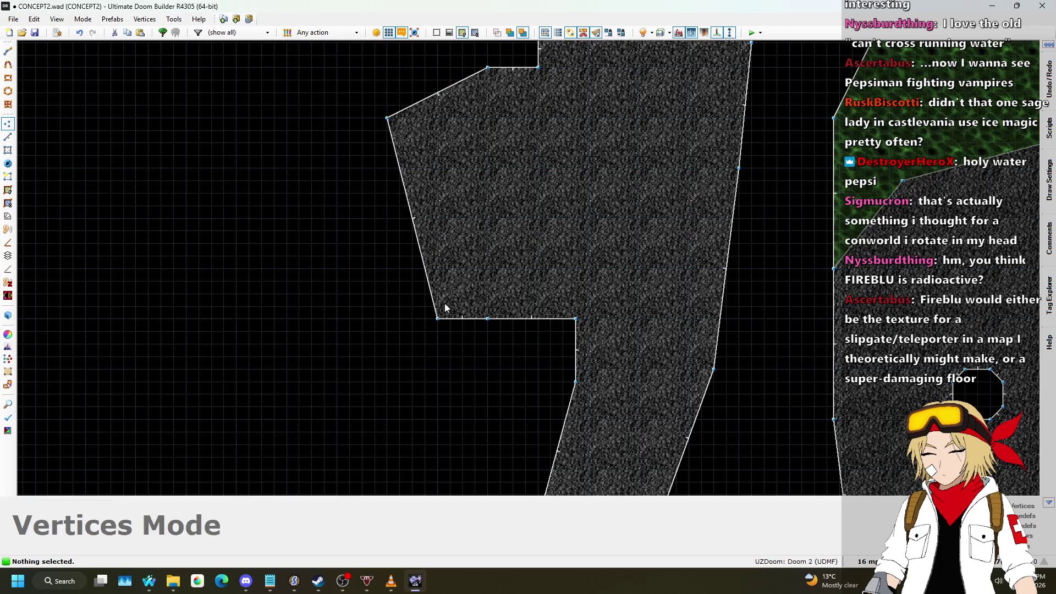
left_click_drag(436, 315, 388, 263)
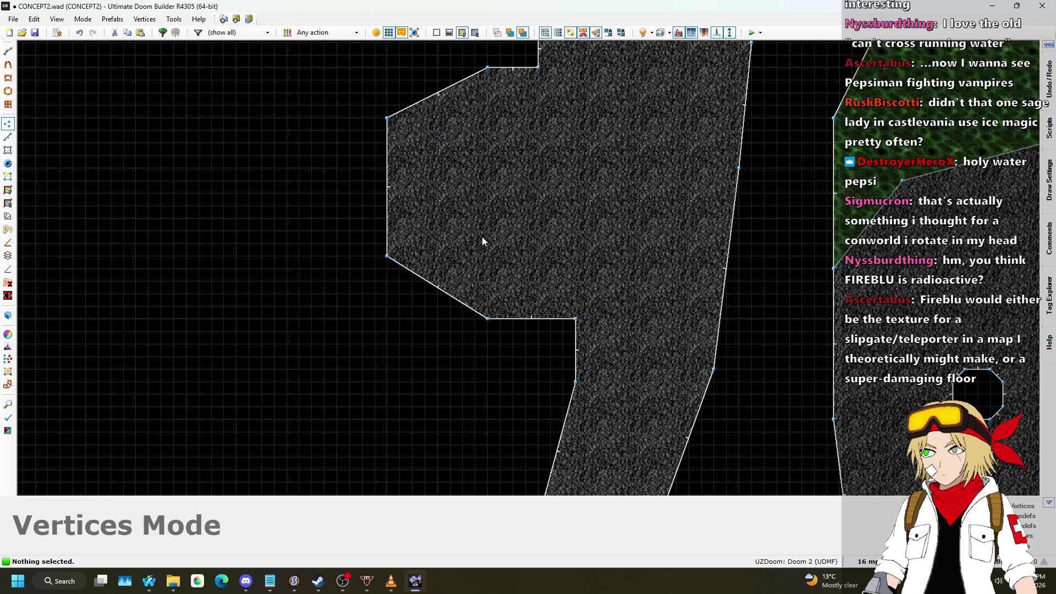
scroll(482, 237, "down", 2)
left_click_drag(449, 235, 449, 248)
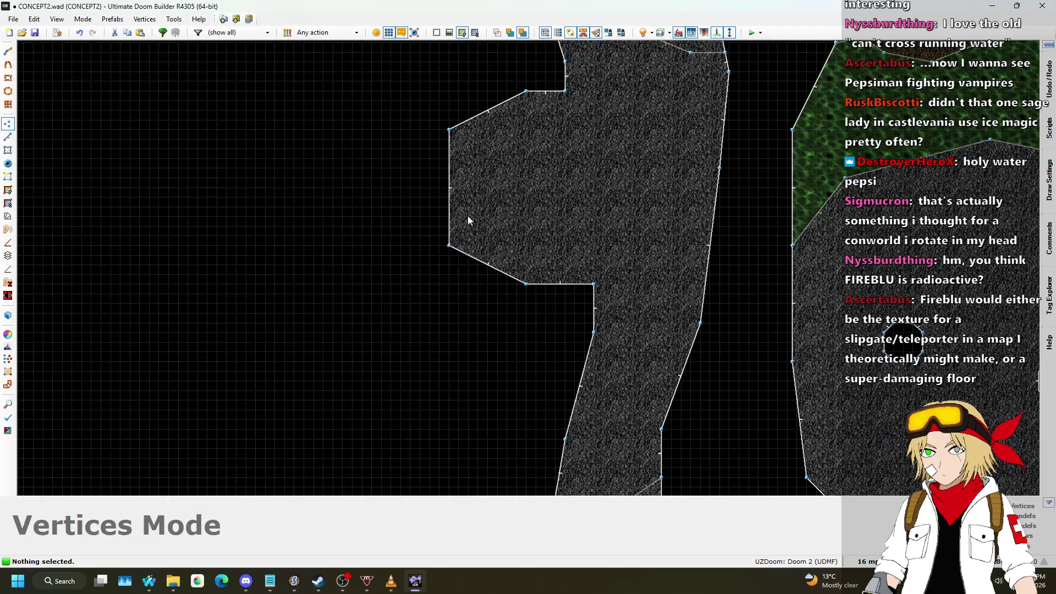
scroll(468, 215, "down", 2)
left_click_drag(448, 147, 454, 133)
left_click_drag(454, 238, 453, 251)
scroll(544, 191, "down", 4)
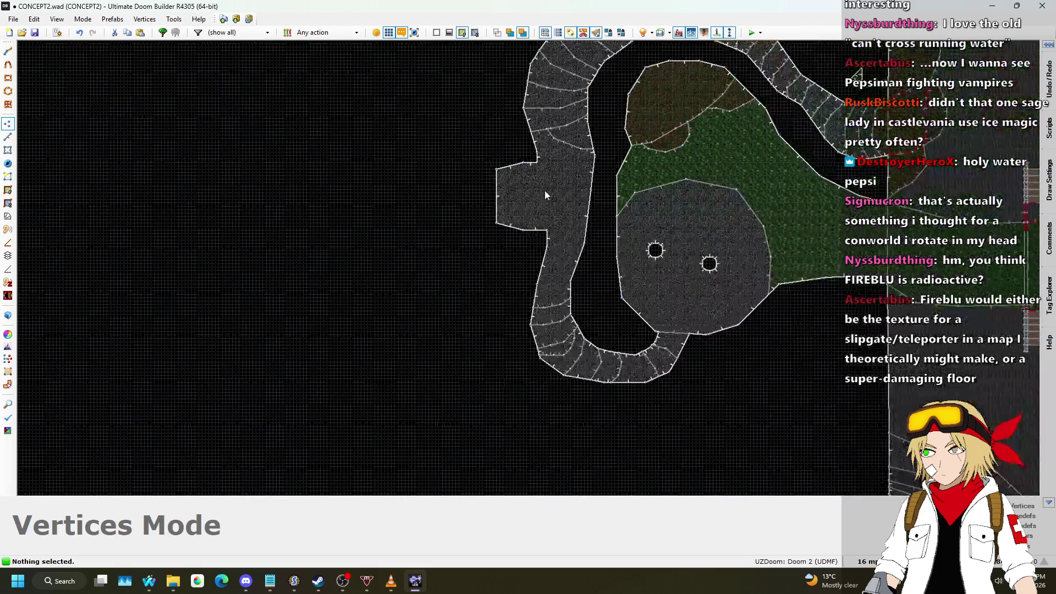
scroll(559, 188, "up", 3)
scroll(568, 175, "down", 1)
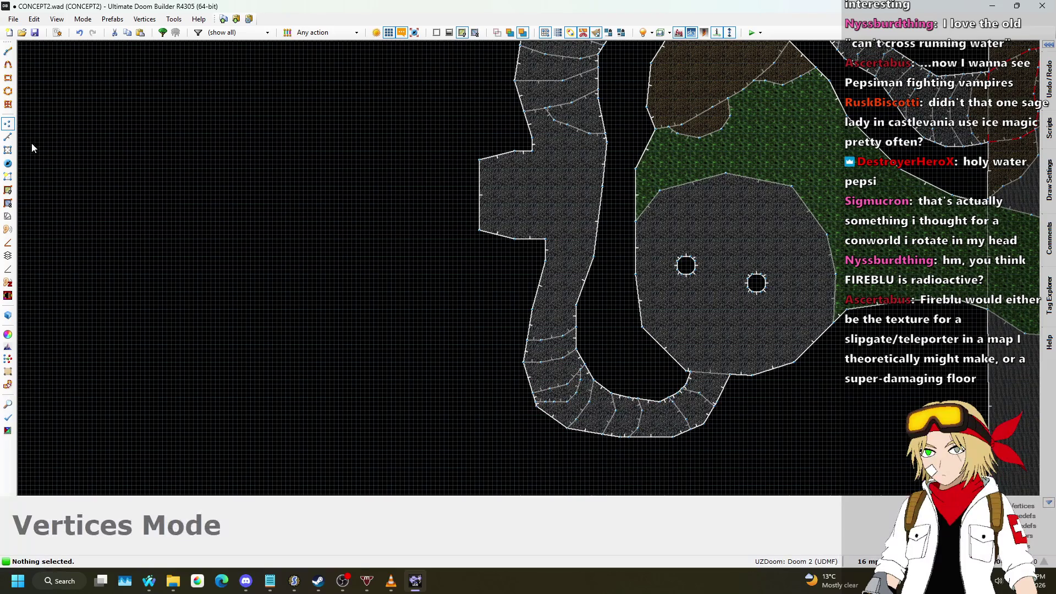
left_click(8, 137)
scroll(283, 151, "up", 2)
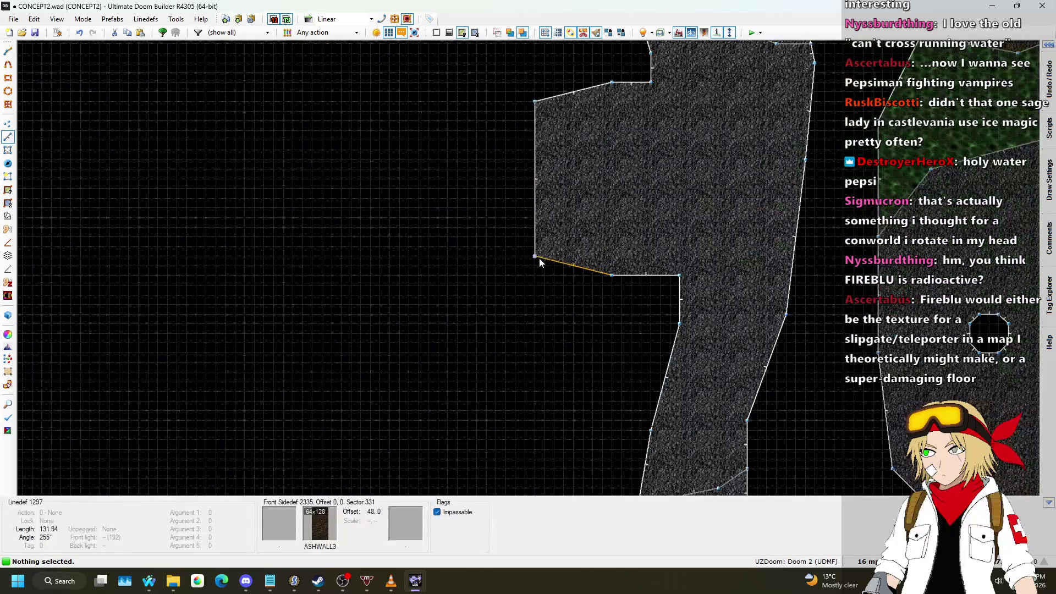
- Draw a 256x256 square side room against the alcove's west side
key("d")
left_click(535, 257)
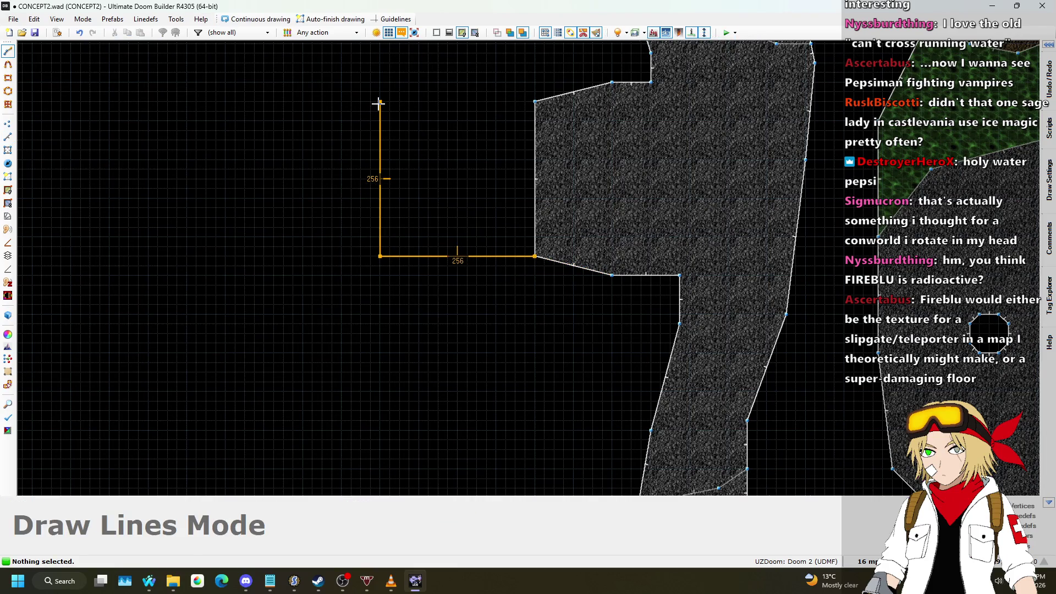
left_click(534, 258)
scroll(594, 209, "down", 2)
- Fly through the corridor into the new room in 3D, then return to the 2D map
key("w")
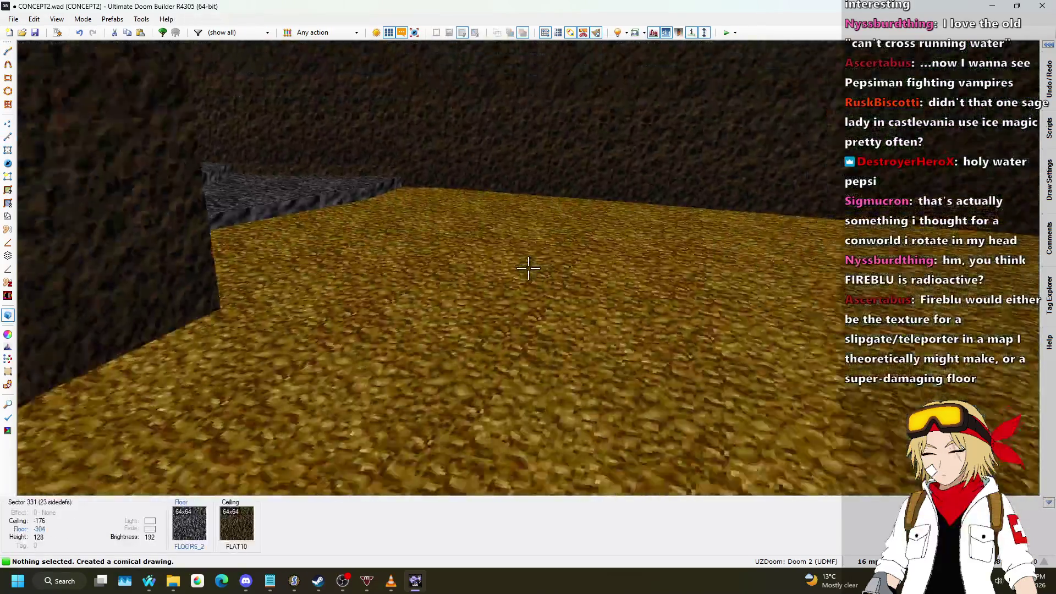
key("w")
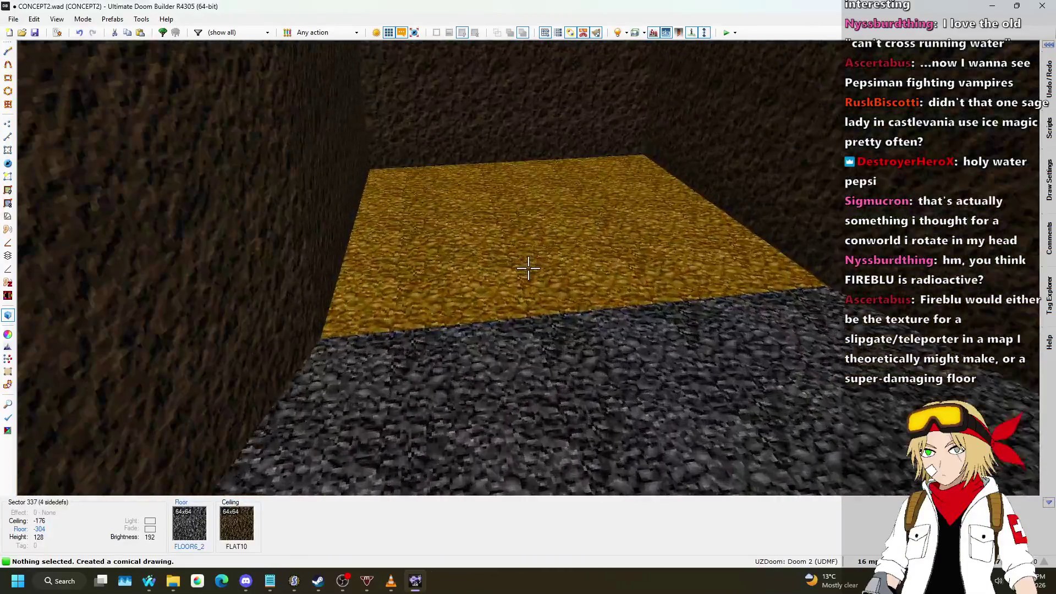
key("w")
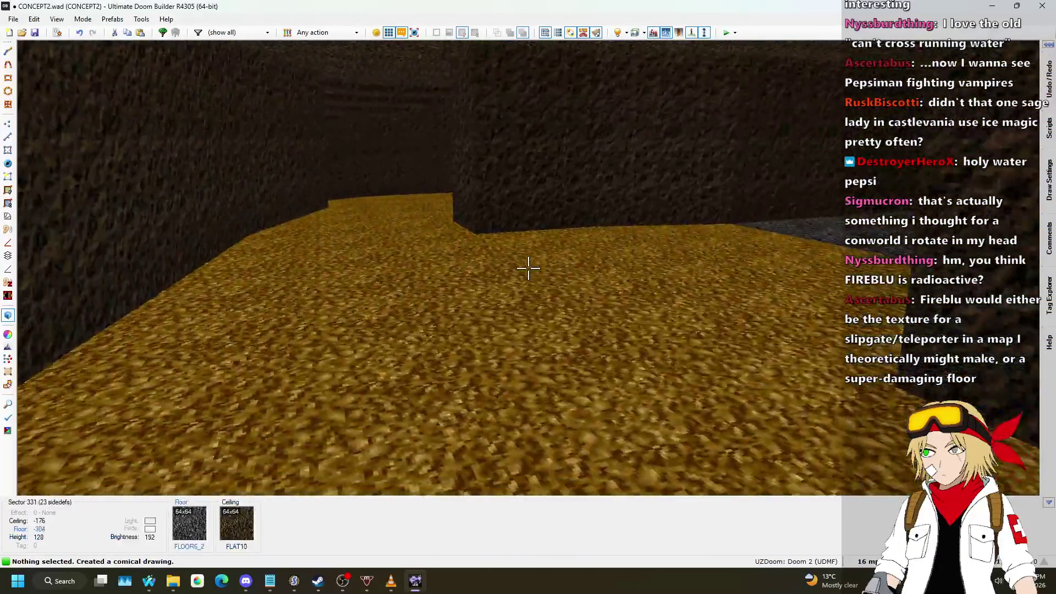
key("w")
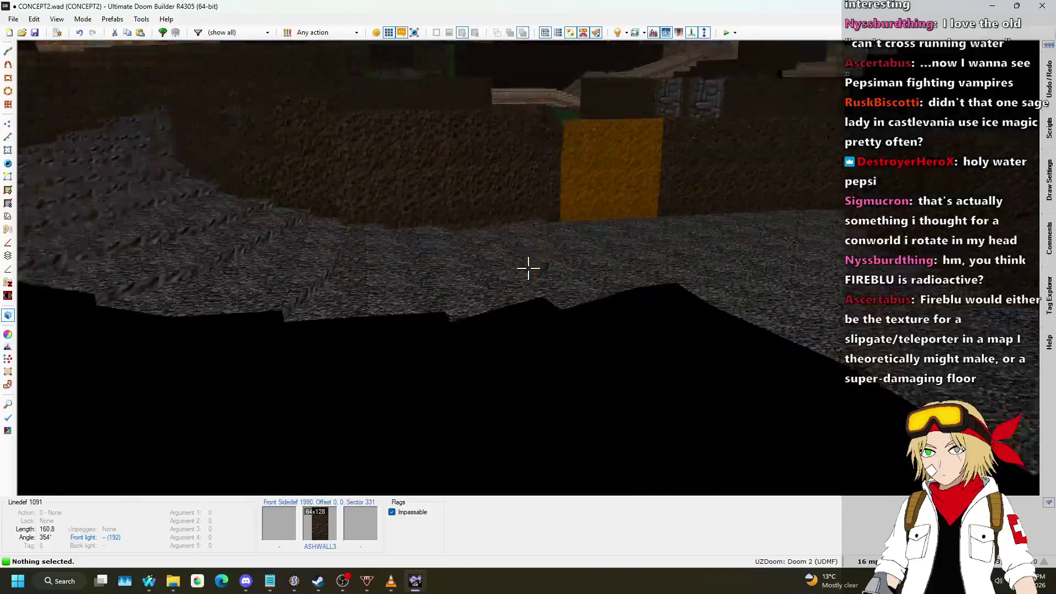
key("w")
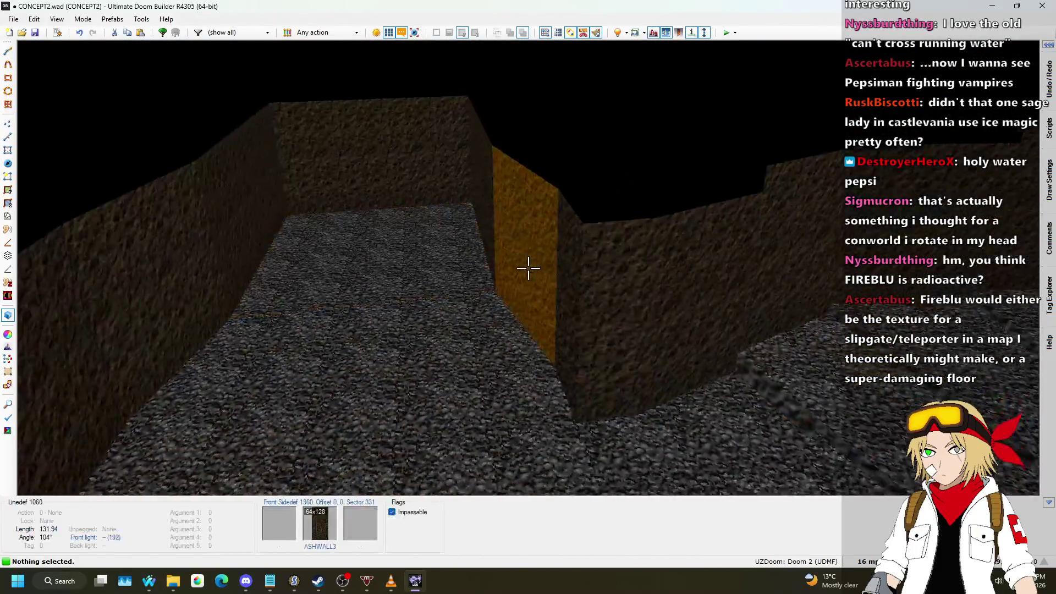
key("q")
scroll(482, 248, "up", 4)
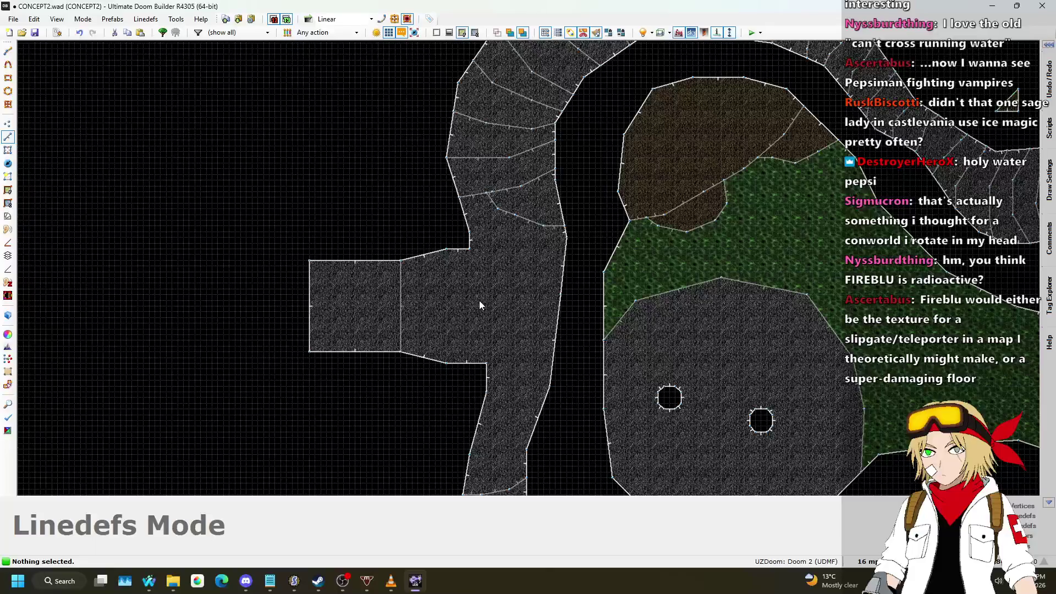
- Bring the Nightbot Song Requests browser page forward from the taskbar
mouse_move(149, 581)
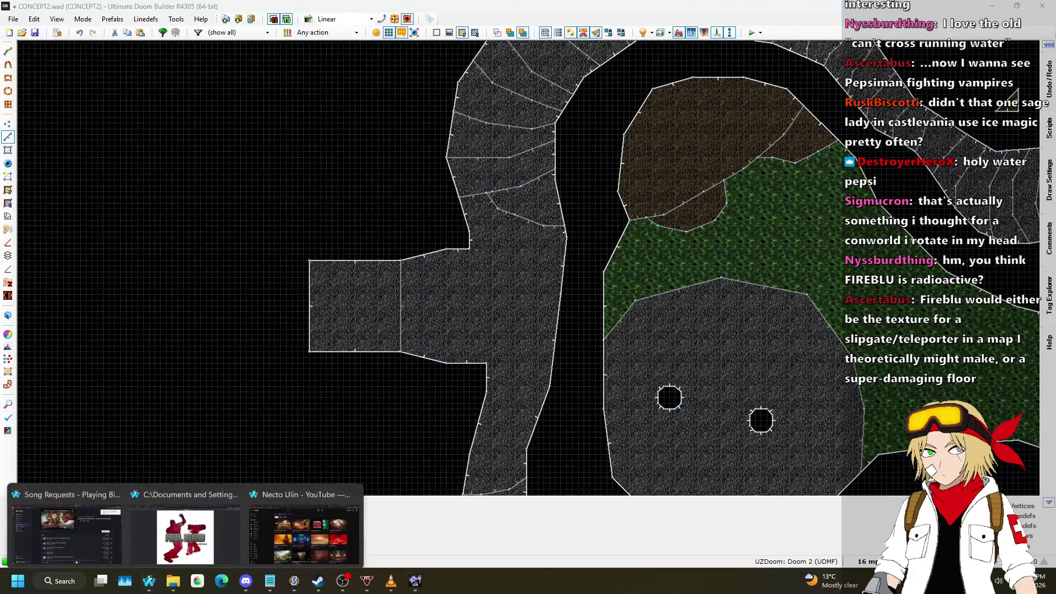
left_click(91, 537)
scroll(735, 317, "up", 1)
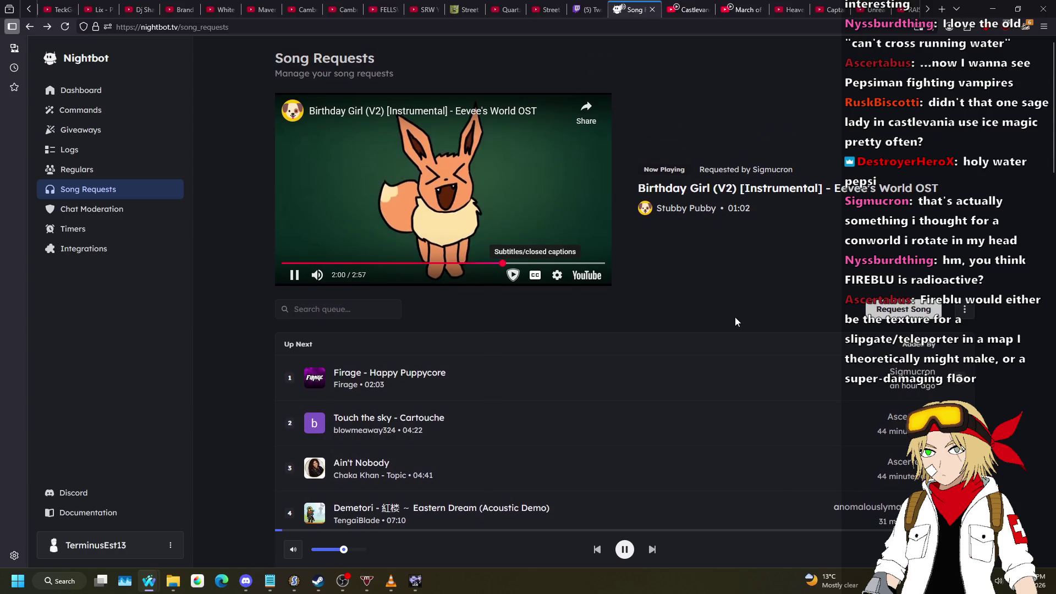
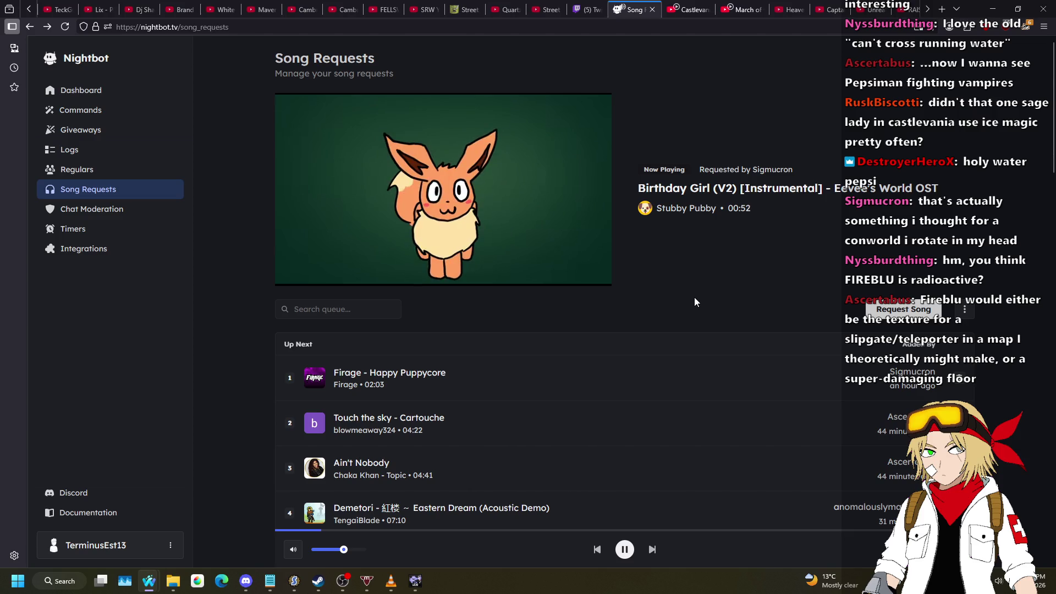
- Scroll through Nightbot's 11-song request queue, then switch back to the CONCEPT2 map
scroll(735, 270, "down", 4)
scroll(735, 270, "down", 3)
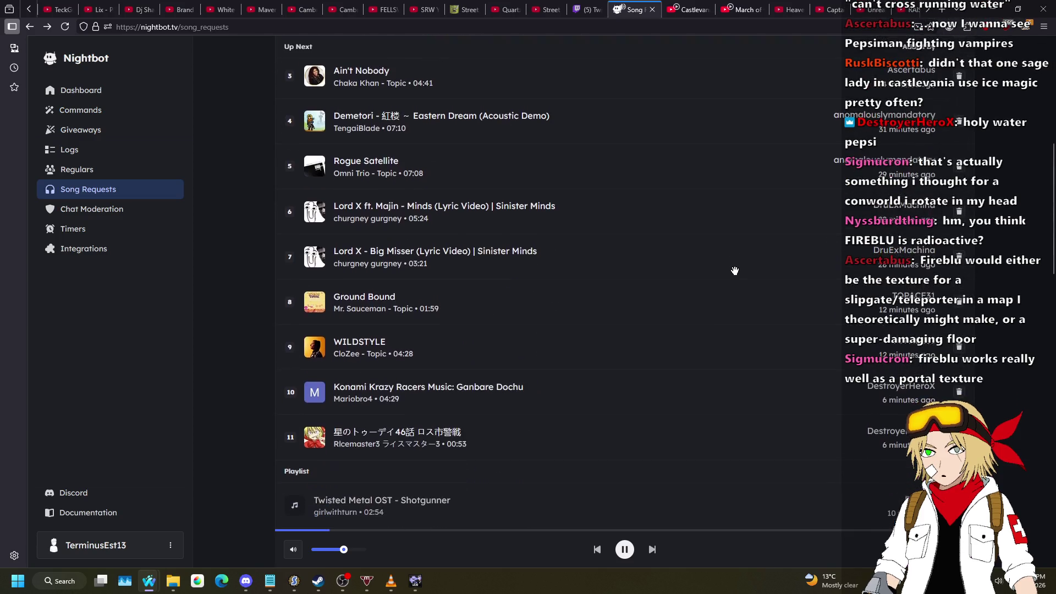
scroll(735, 270, "up", 7)
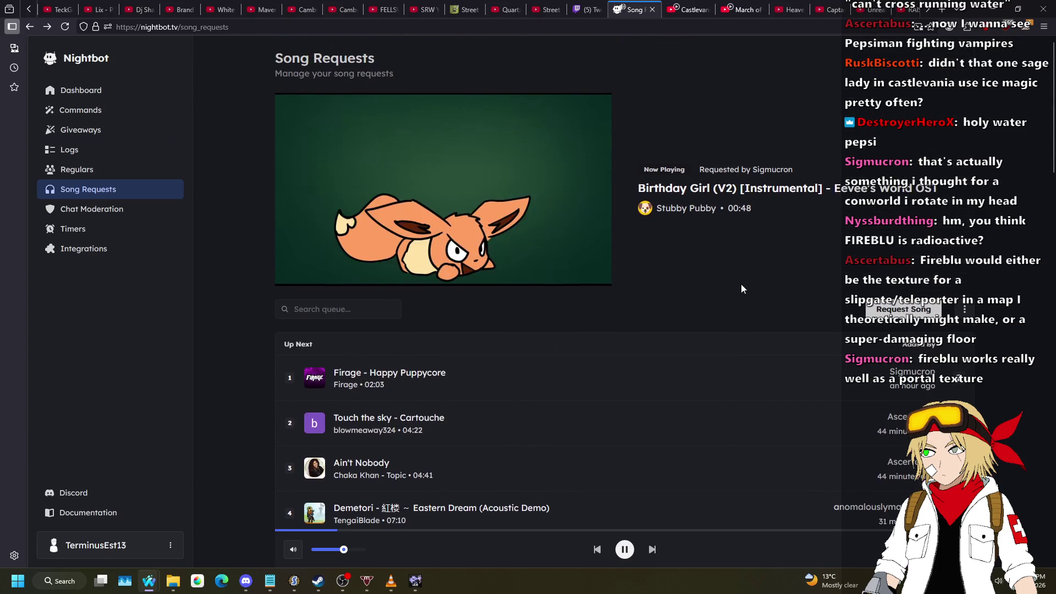
key("alt+Tab")
scroll(423, 202, "down", 1)
scroll(413, 270, "up", 3)
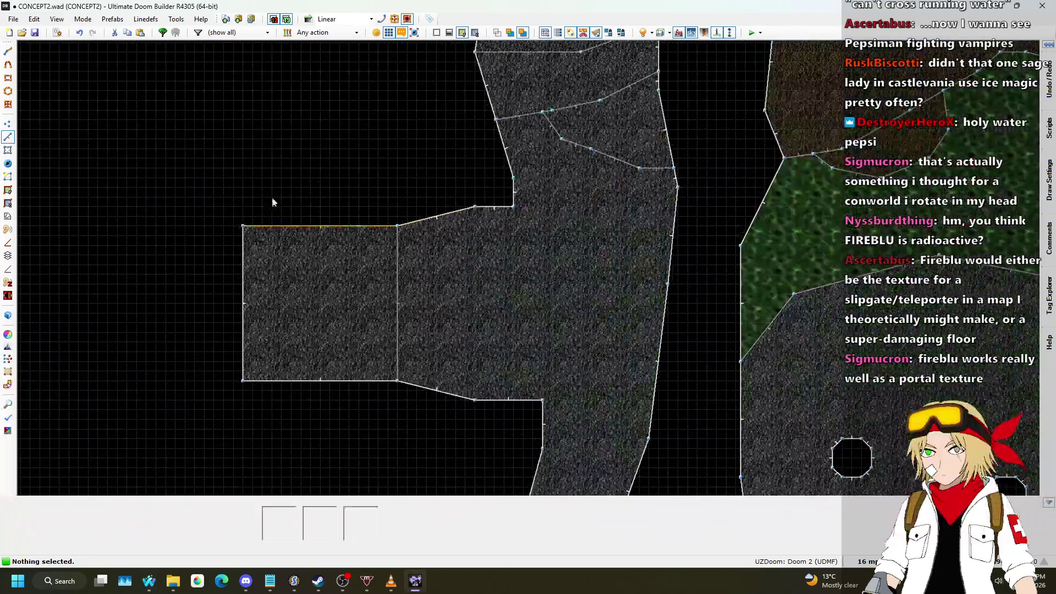
- Draw a 17-sided cave chamber (sector 338, floor -304, ceiling -176) off the small side room
scroll(464, 293, "down", 5)
scroll(468, 233, "up", 8)
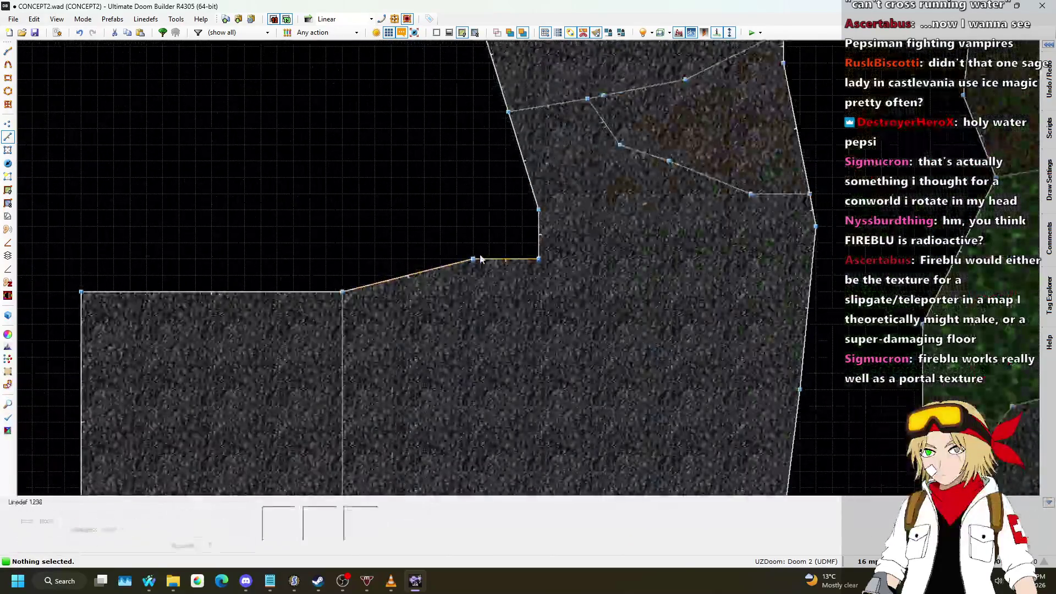
scroll(479, 270, "down", 3)
scroll(480, 270, "down", 4)
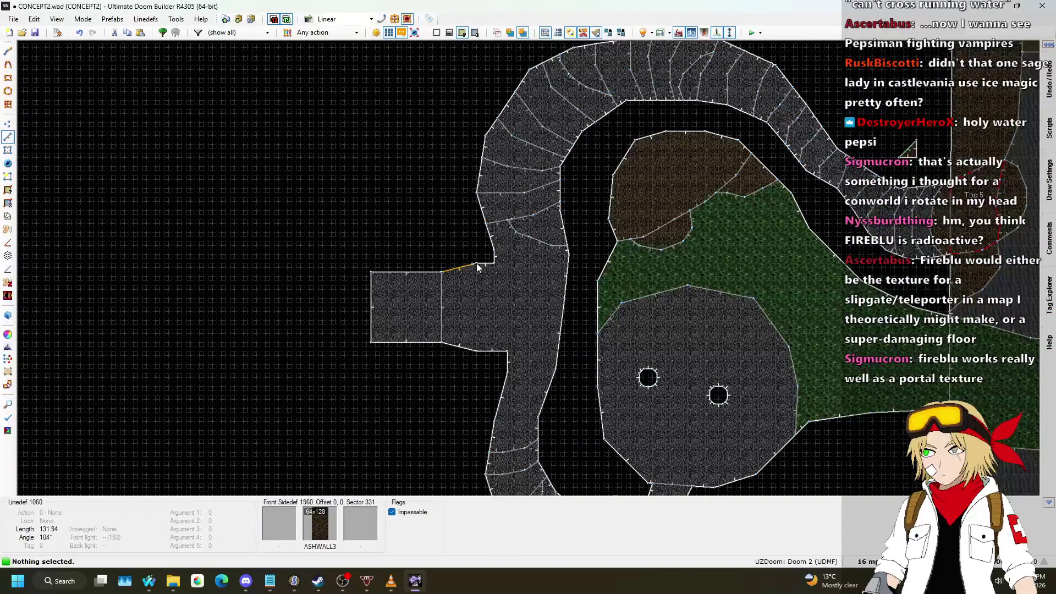
key("d")
scroll(451, 196, "up", 1)
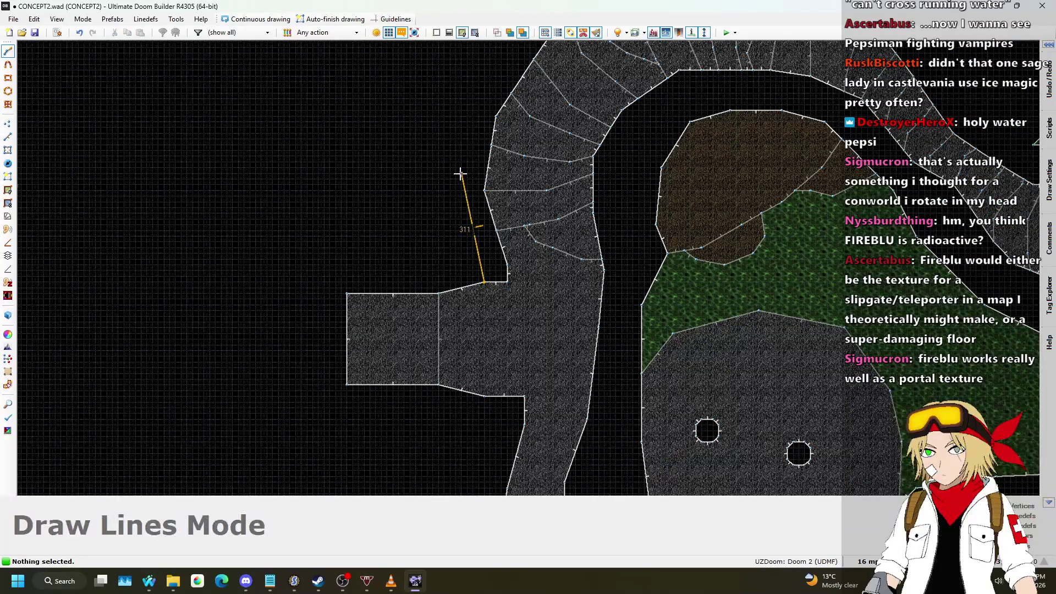
left_click(460, 174)
scroll(465, 142, "down", 3)
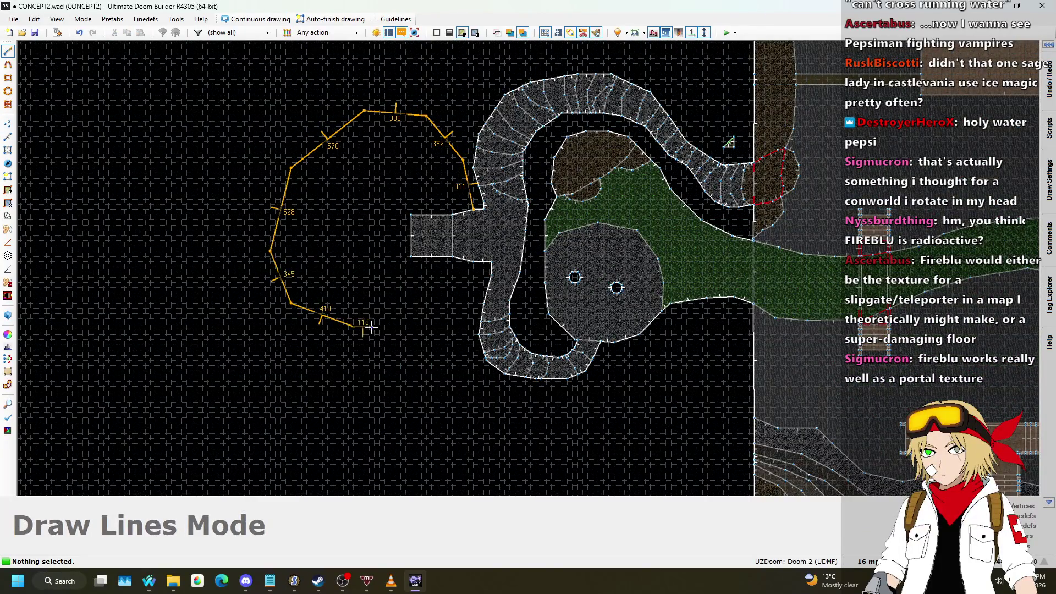
scroll(470, 269, "up", 10)
left_click(469, 284)
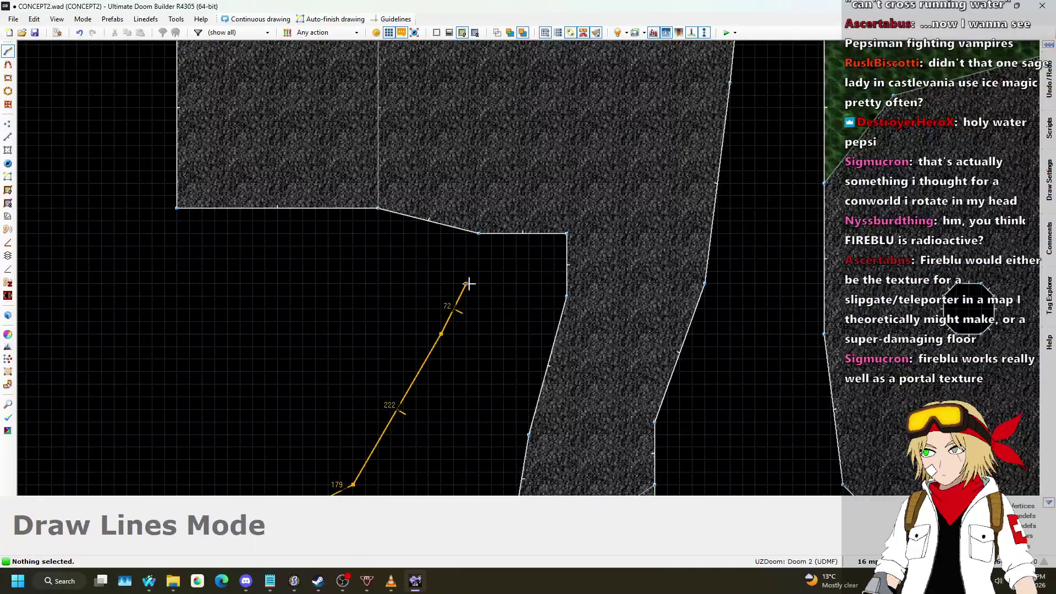
scroll(469, 285, "down", 5)
scroll(475, 288, "up", 2)
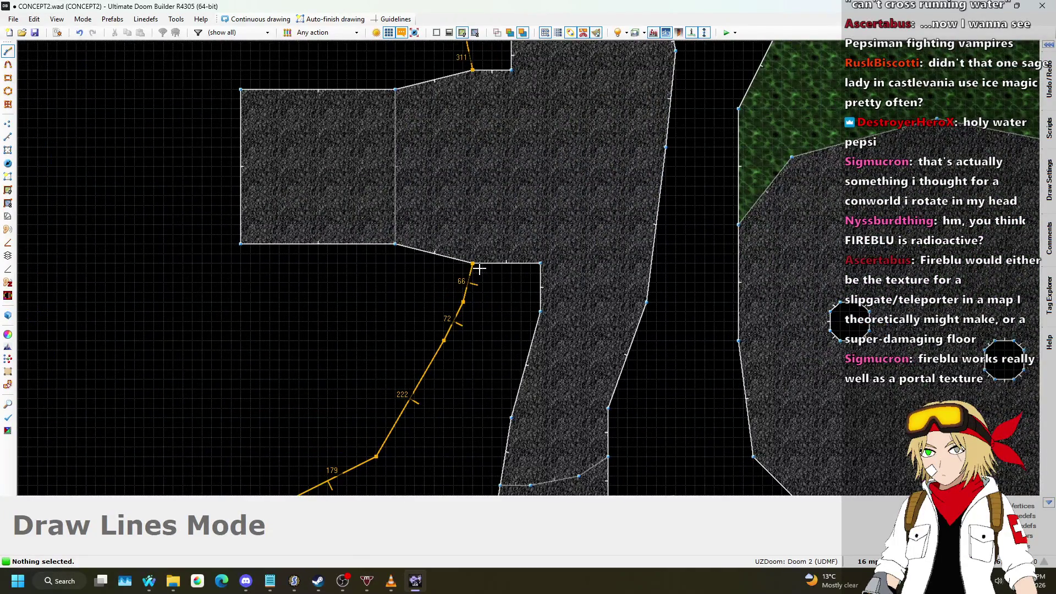
left_click(480, 269)
scroll(500, 325, "down", 4)
scroll(423, 218, "up", 3)
- In 3D view, lower the chamber's floor to -432
key("w")
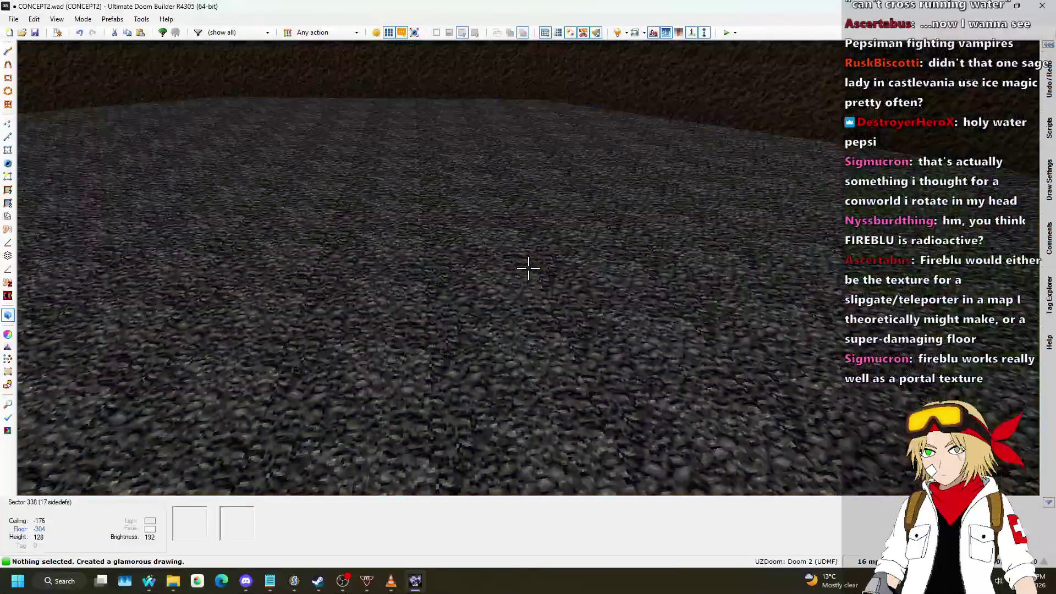
mouse_move(528, 269)
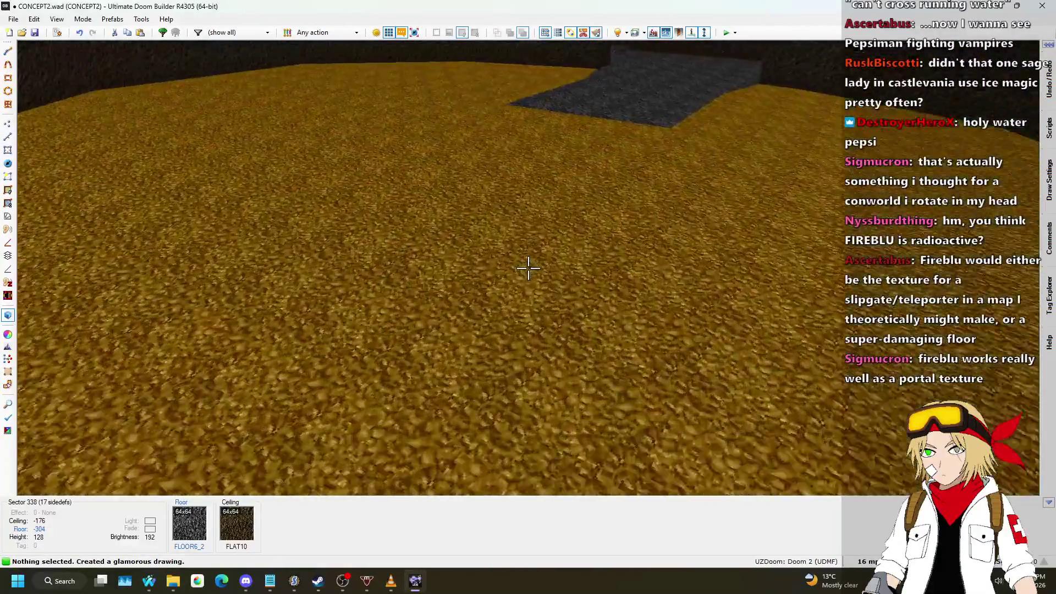
left_click(528, 268)
left_click(529, 268)
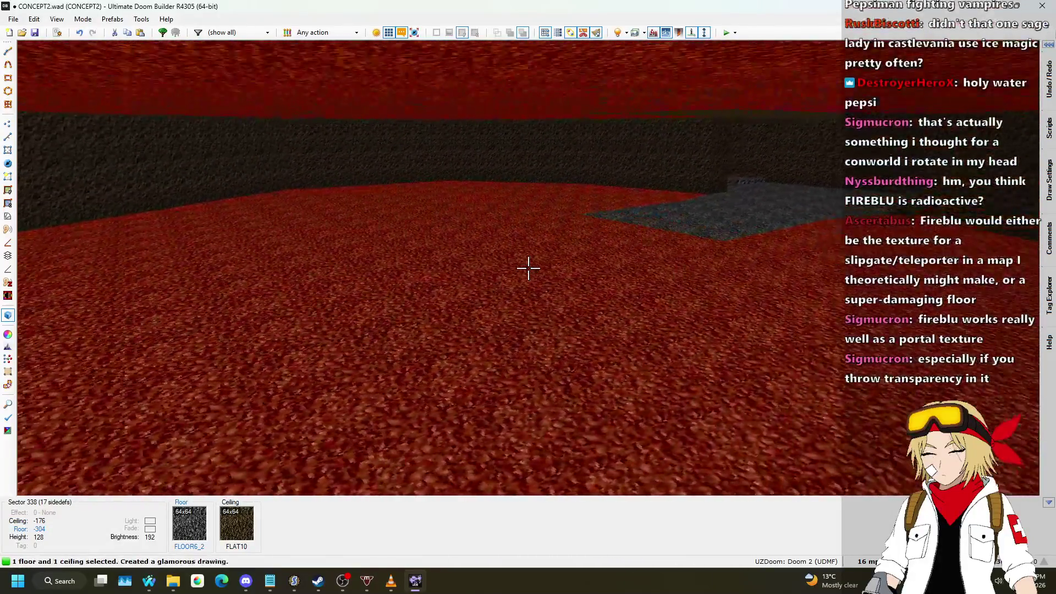
scroll(528, 268, "down", 13)
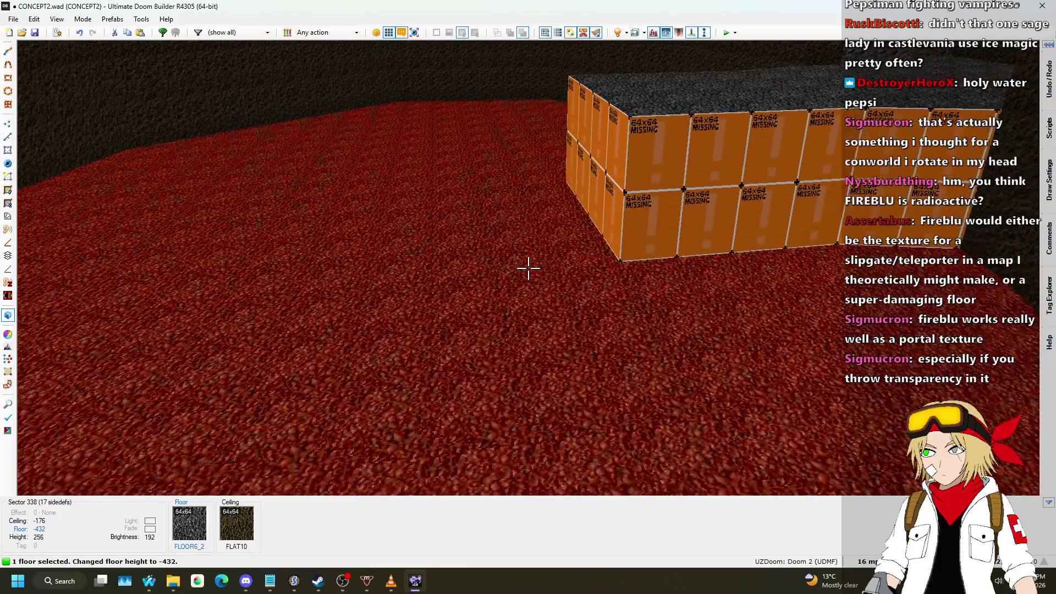
left_click(528, 268)
- Raise the chamber's ceiling to -48 and return to the 2D map
scroll(529, 269, "down", 3)
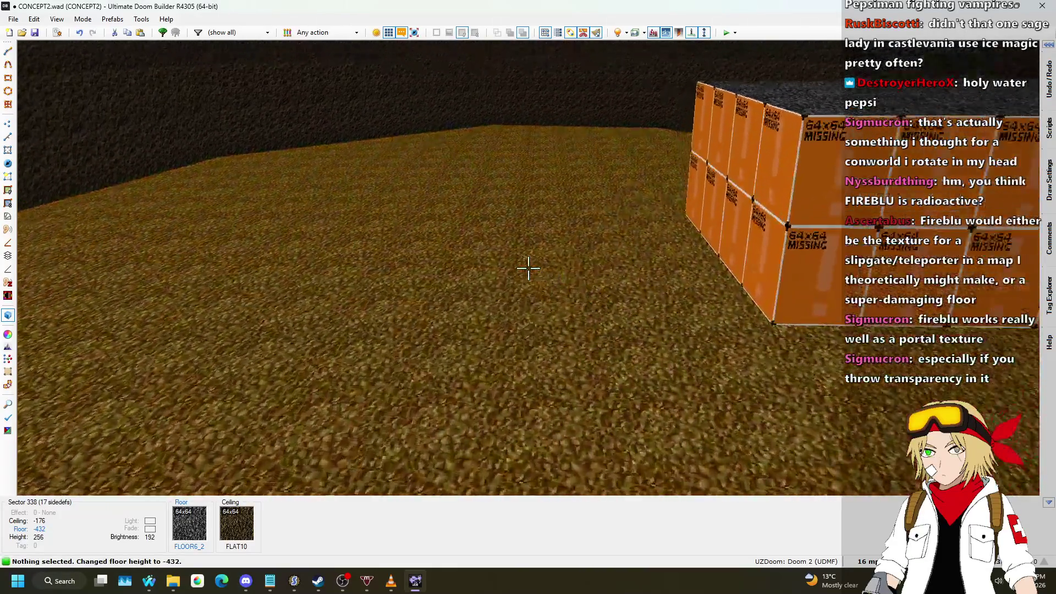
left_click(529, 268)
scroll(528, 268, "up", 9)
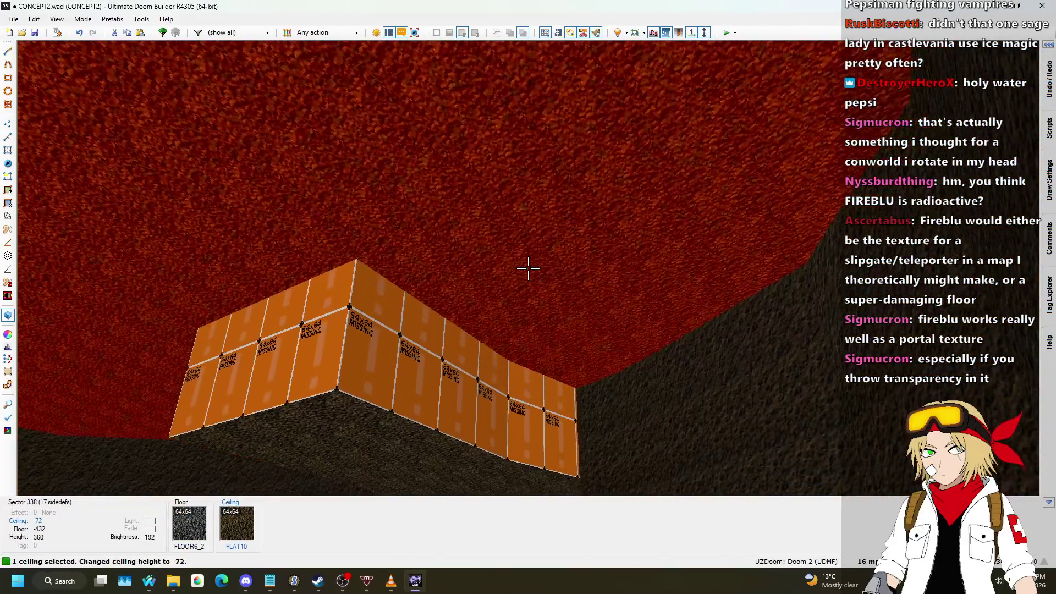
left_click(528, 269)
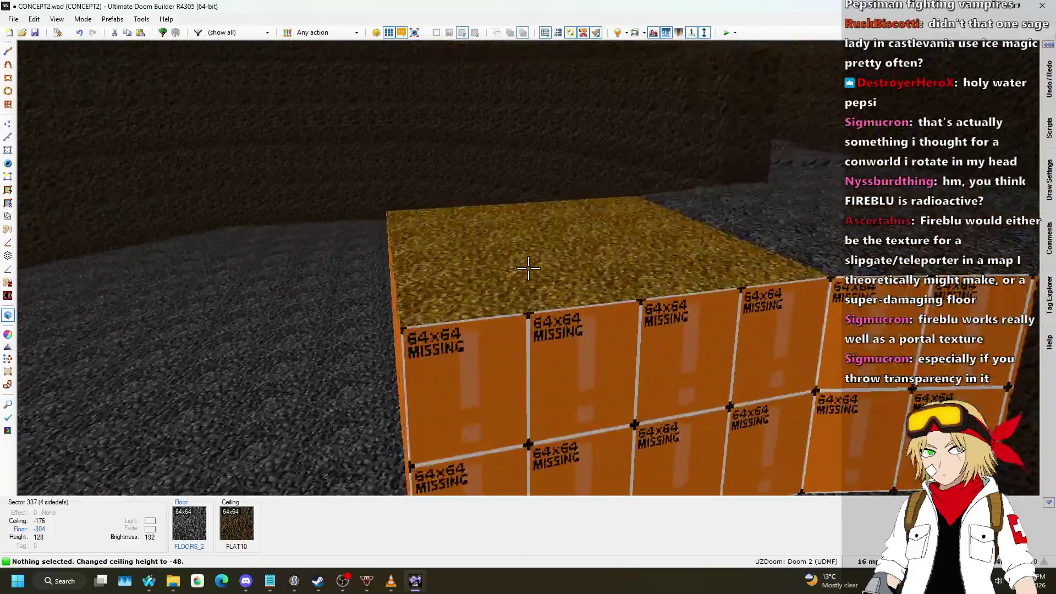
key("q")
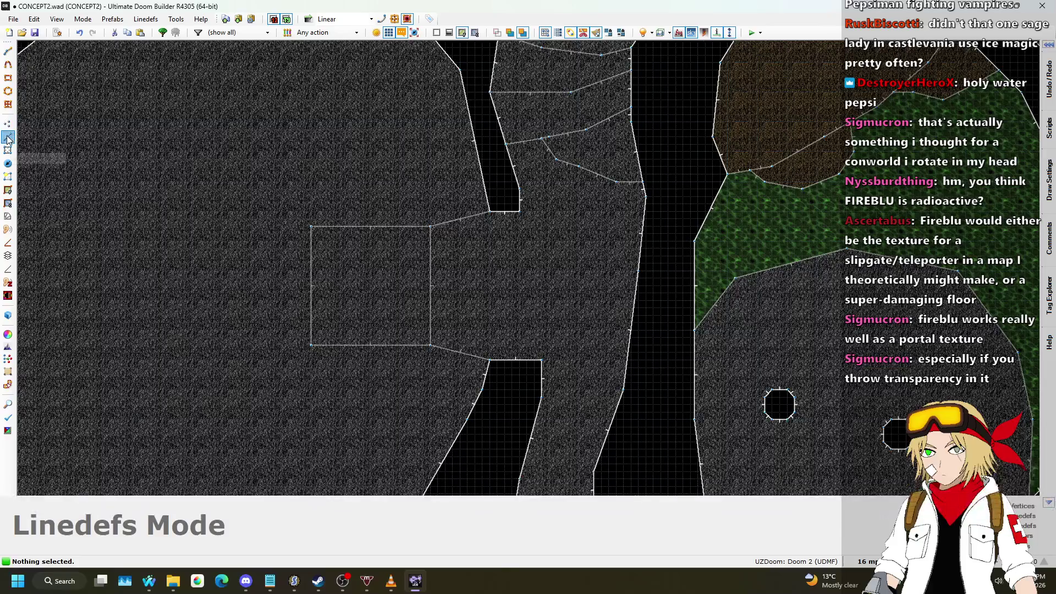
- Draw a dividing line between the two dark gaps' corners, correcting one misplaced point
scroll(537, 191, "up", 4)
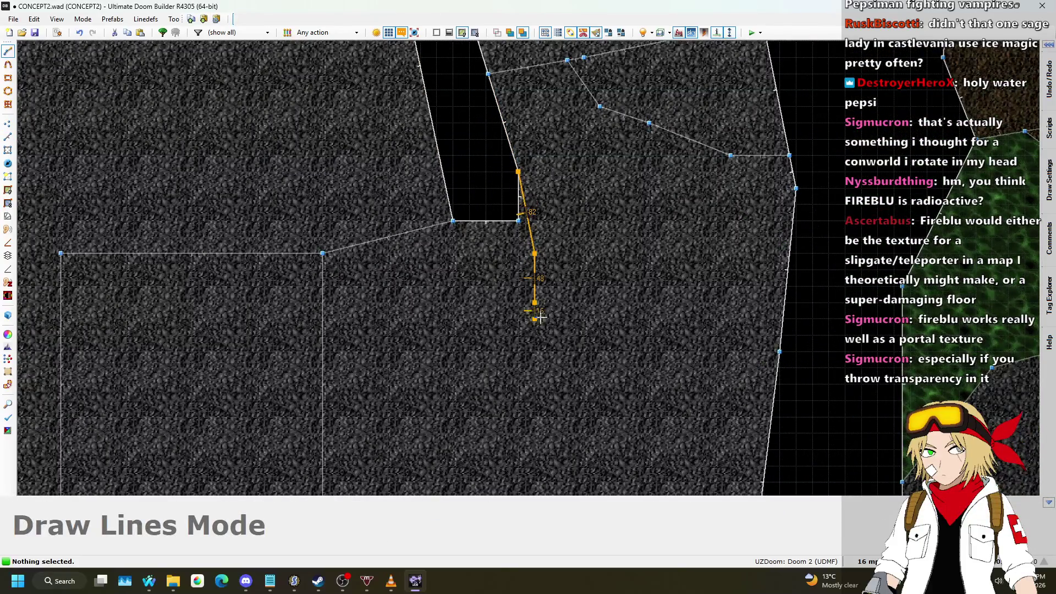
key("BackSpace")
scroll(593, 300, "down", 3)
scroll(587, 260, "up", 2)
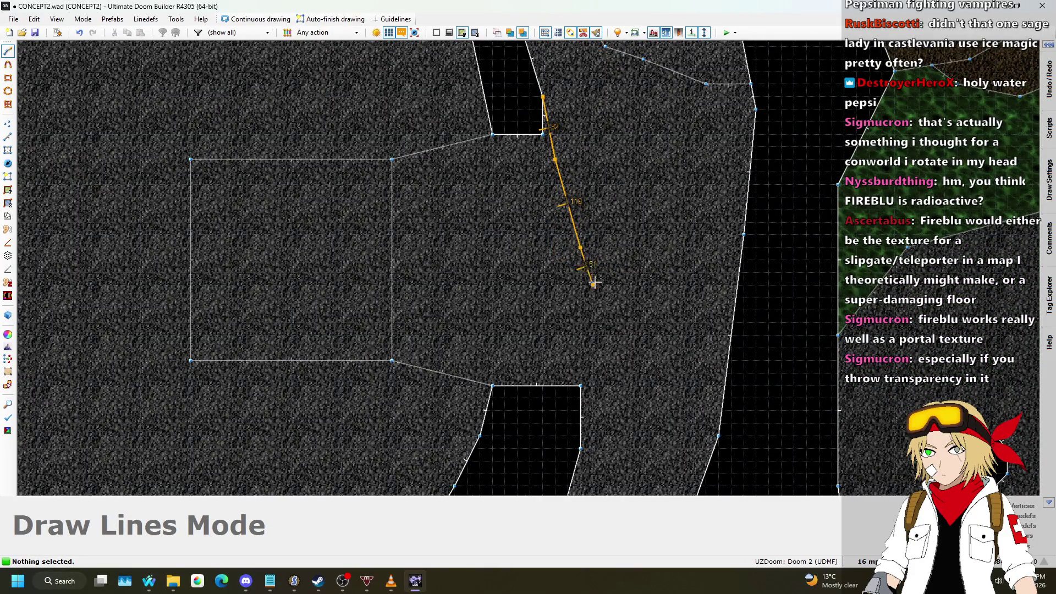
left_click(589, 340)
scroll(580, 397, "up", 3)
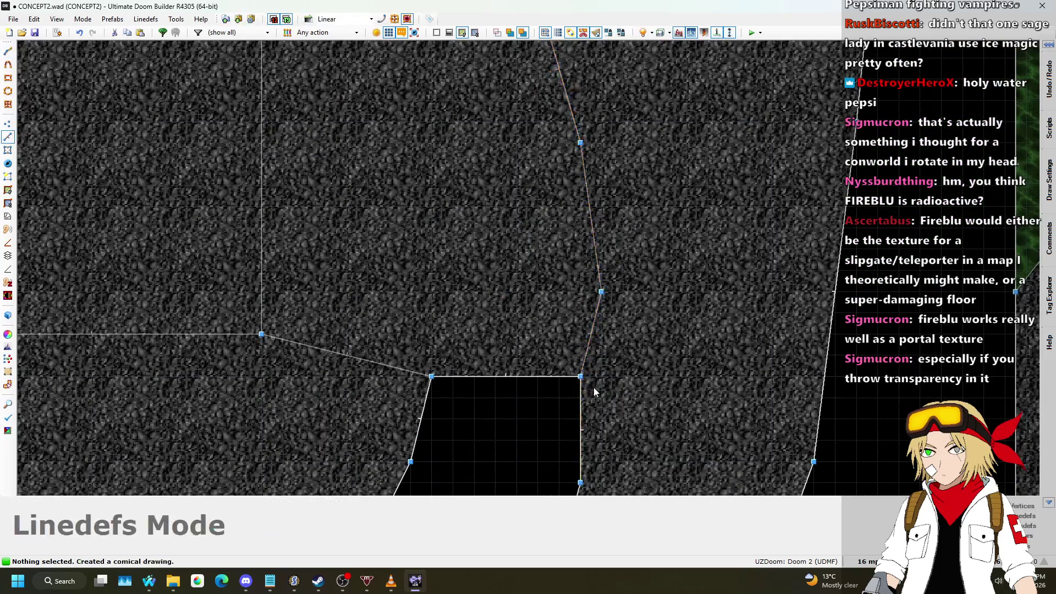
scroll(594, 391, "down", 3)
key("q")
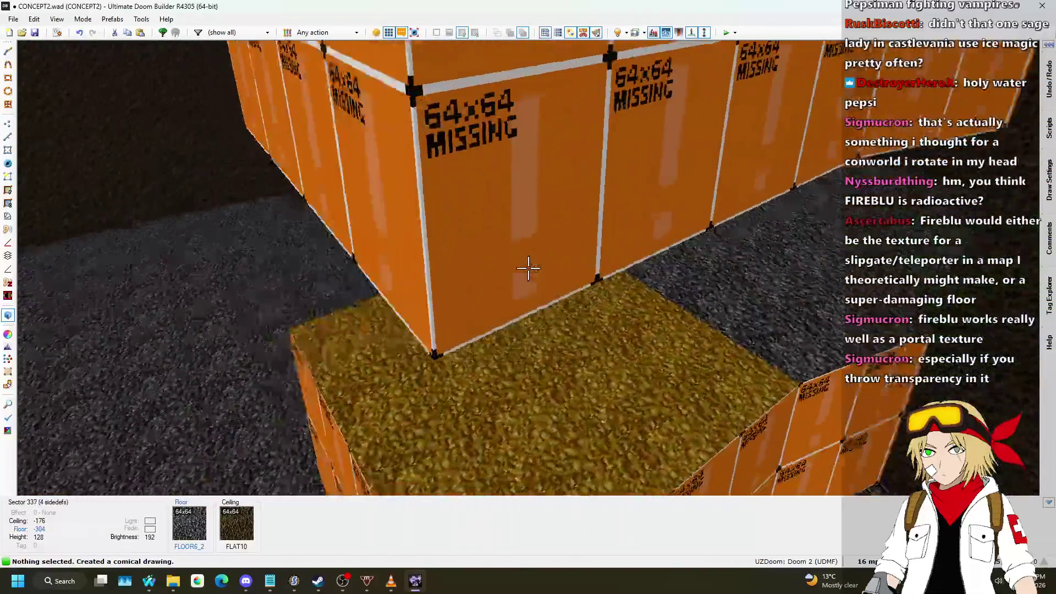
- Adjust the new ledge sectors, setting the split passage's ceiling to -160
left_click(528, 268)
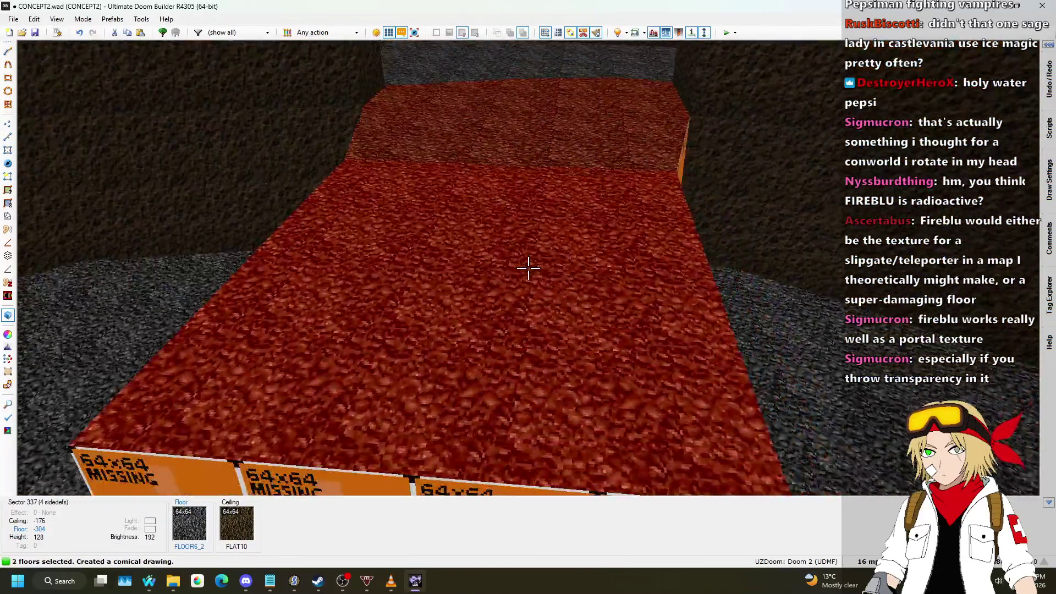
scroll(529, 268, "down", 2)
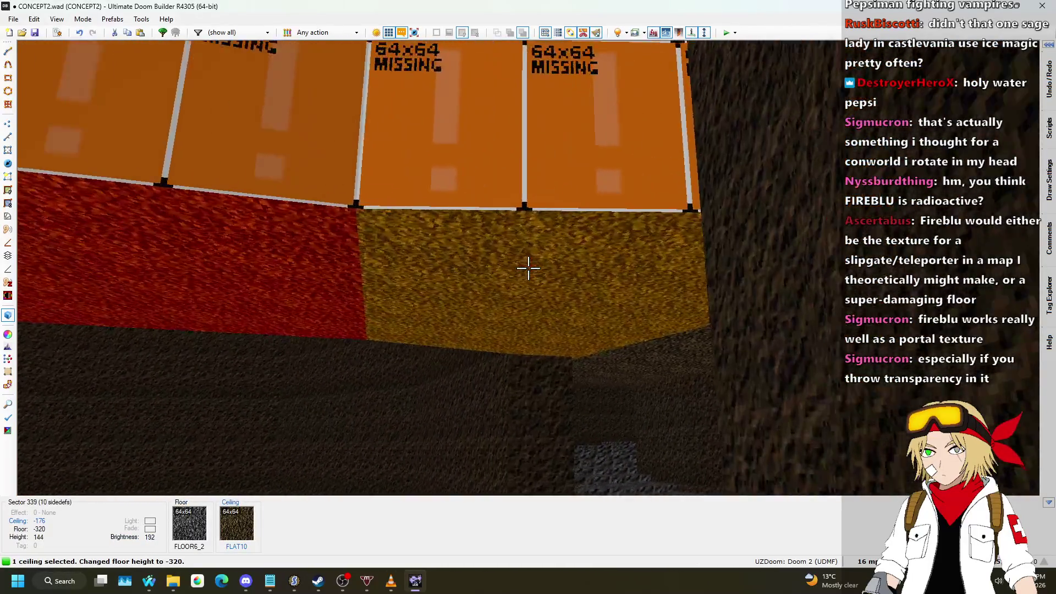
scroll(529, 268, "up", 1)
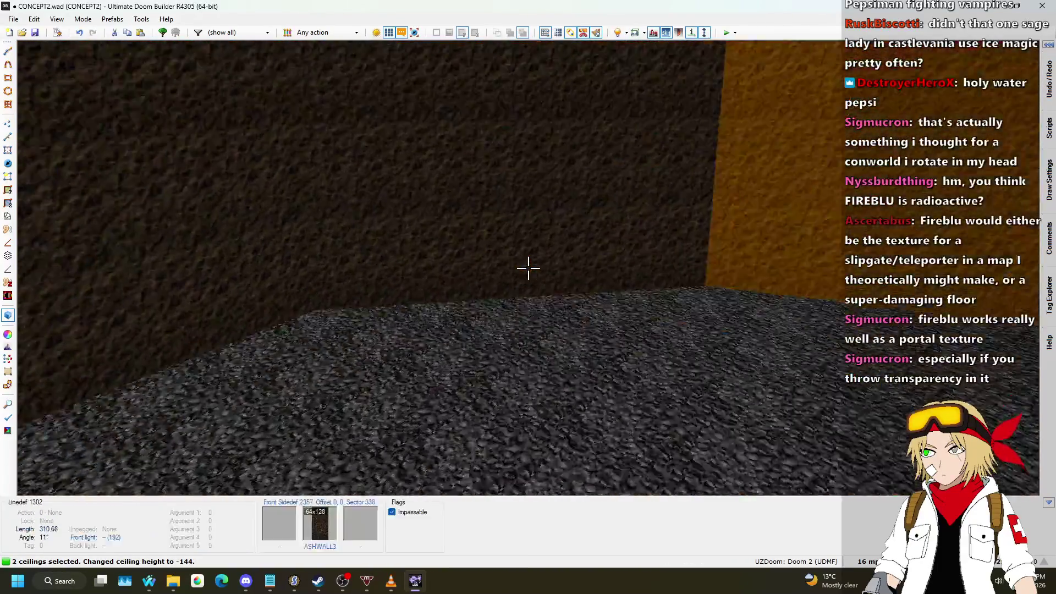
key("w")
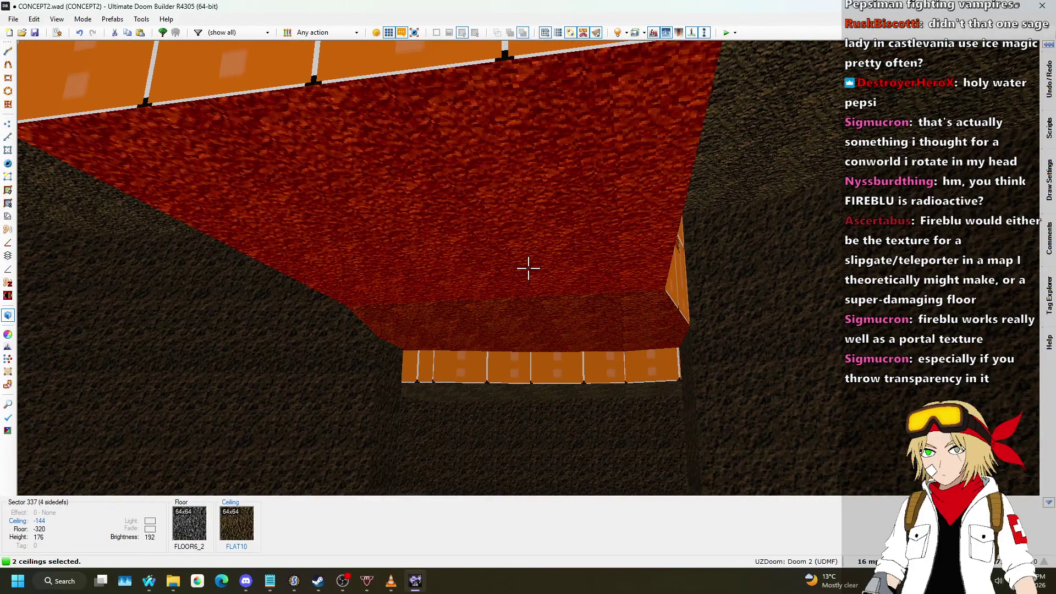
scroll(529, 268, "down", 2)
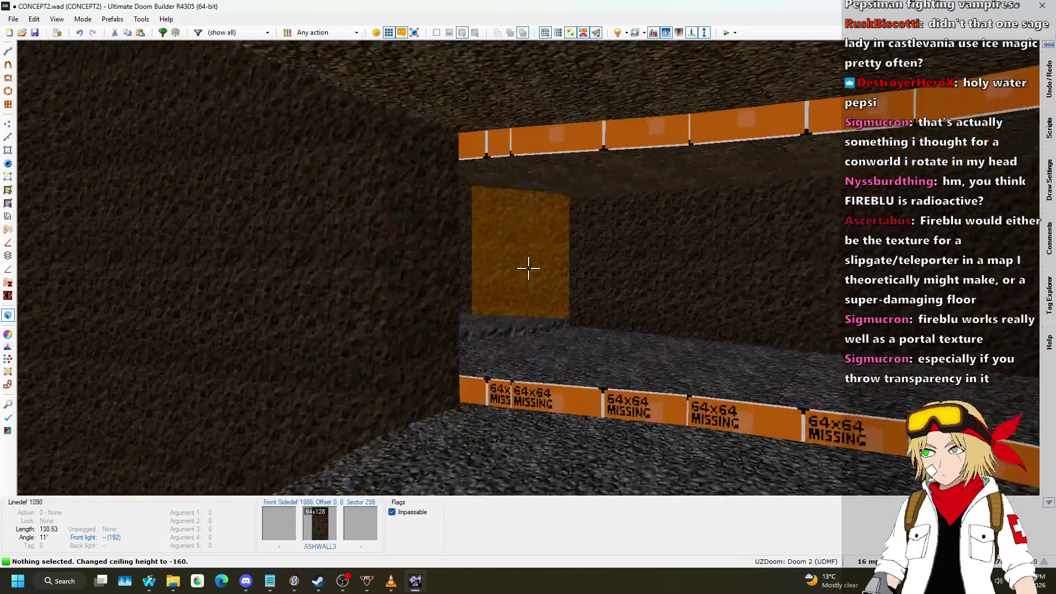
- Apply ASHWALL3 and ASHWALL2 to the untextured wall sides of the passage
key("ctrl+v")
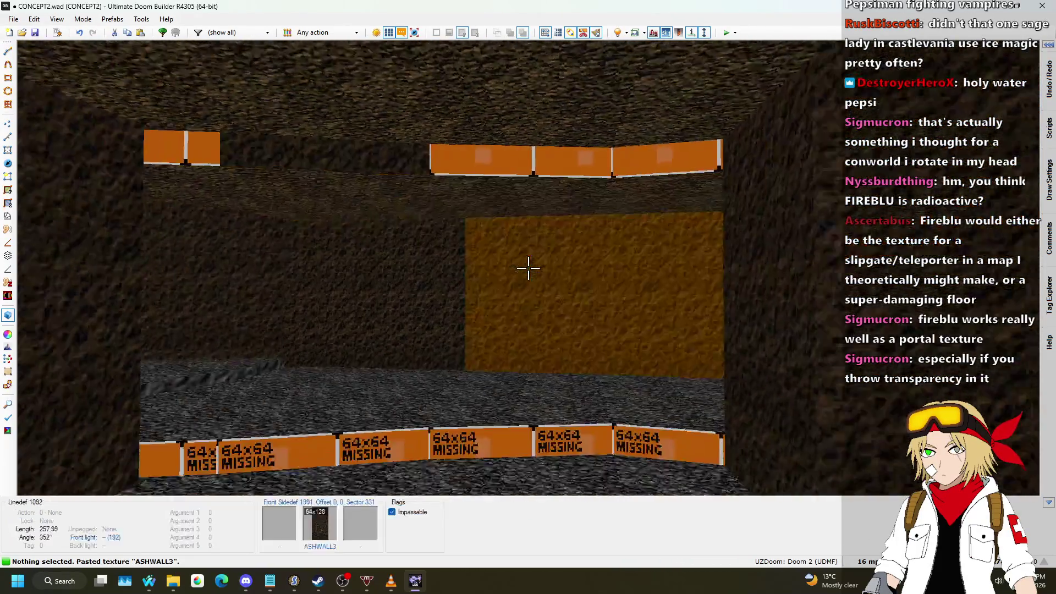
left_click(529, 268)
left_click(528, 268)
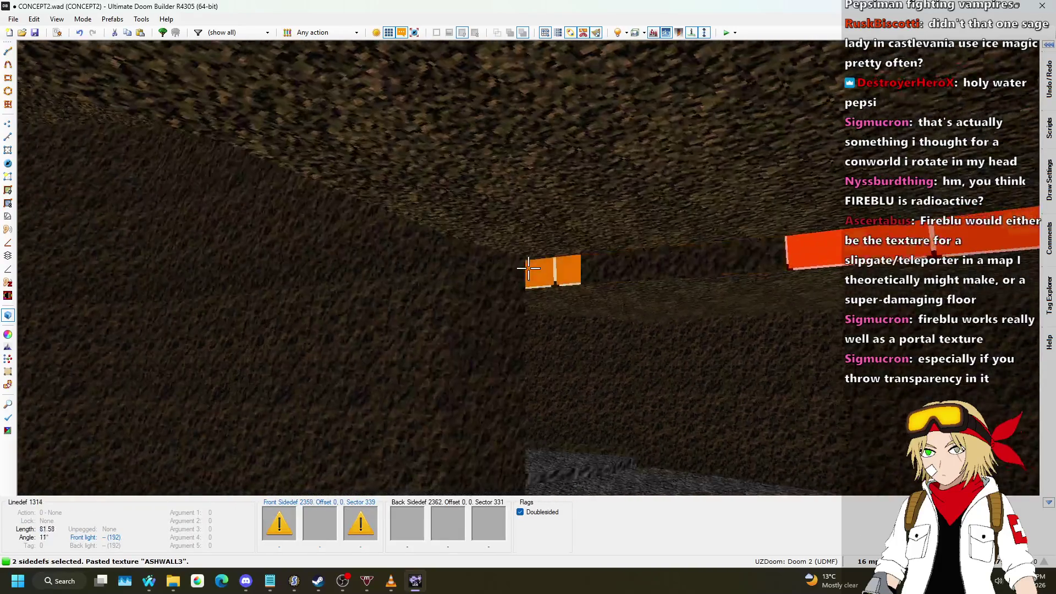
key("c")
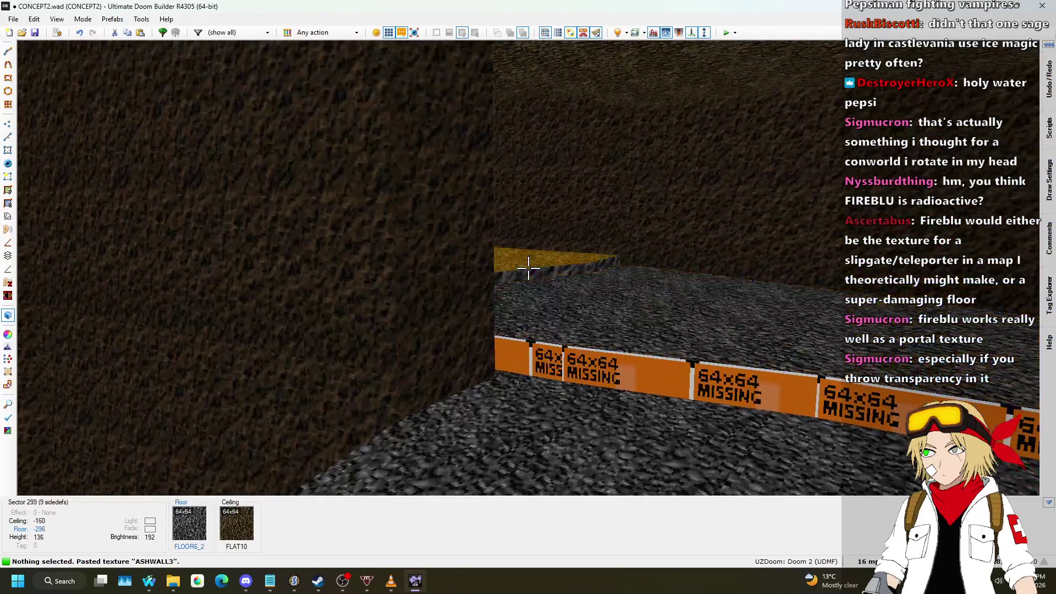
key("ctrl+c")
left_click(528, 267)
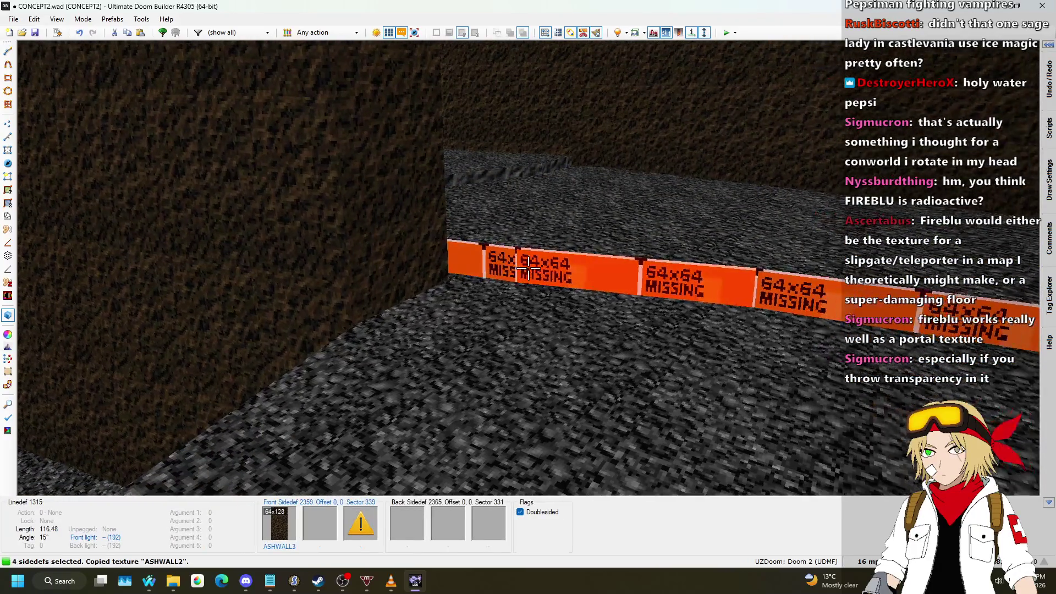
- Return to the top-down 2D linedefs map
key("q")
key("alt+Tab")
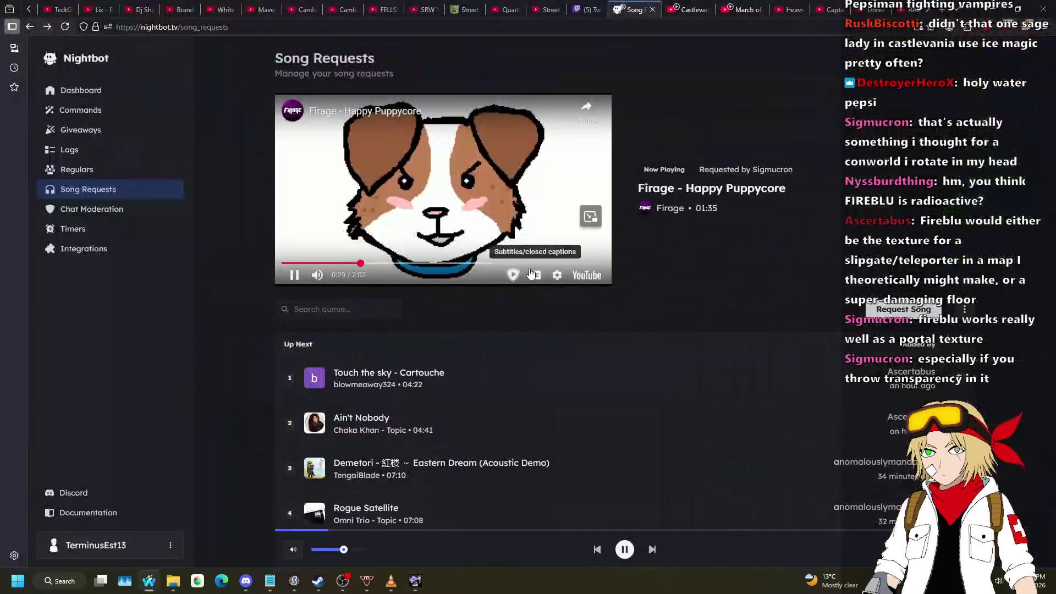
key("alt+Tab")
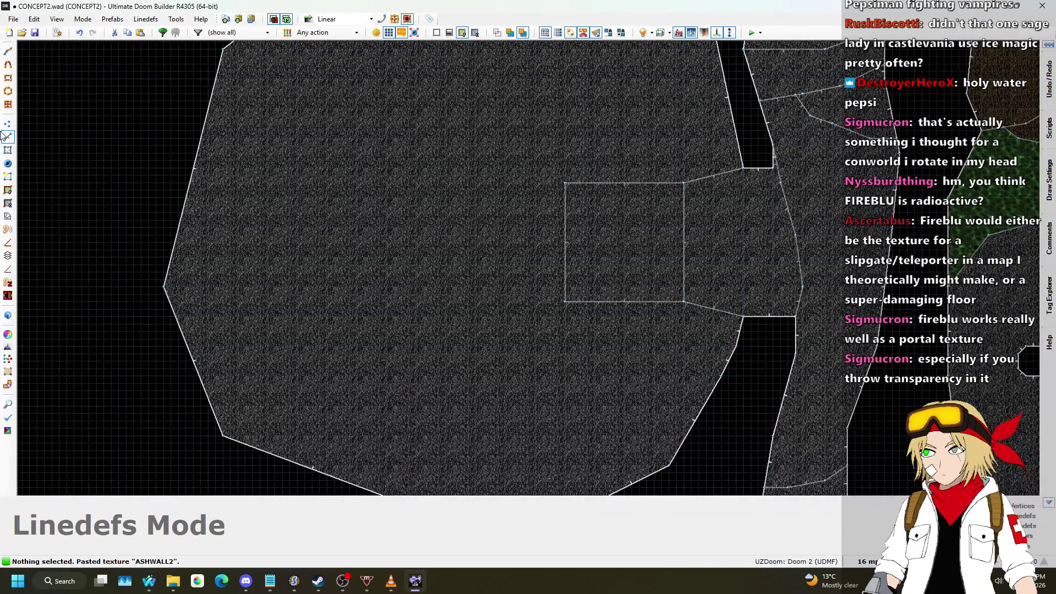
- Draw a narrow 9-sided curved sector 340 next to the square in the chamber
scroll(465, 185, "down", 3)
scroll(619, 217, "up", 6)
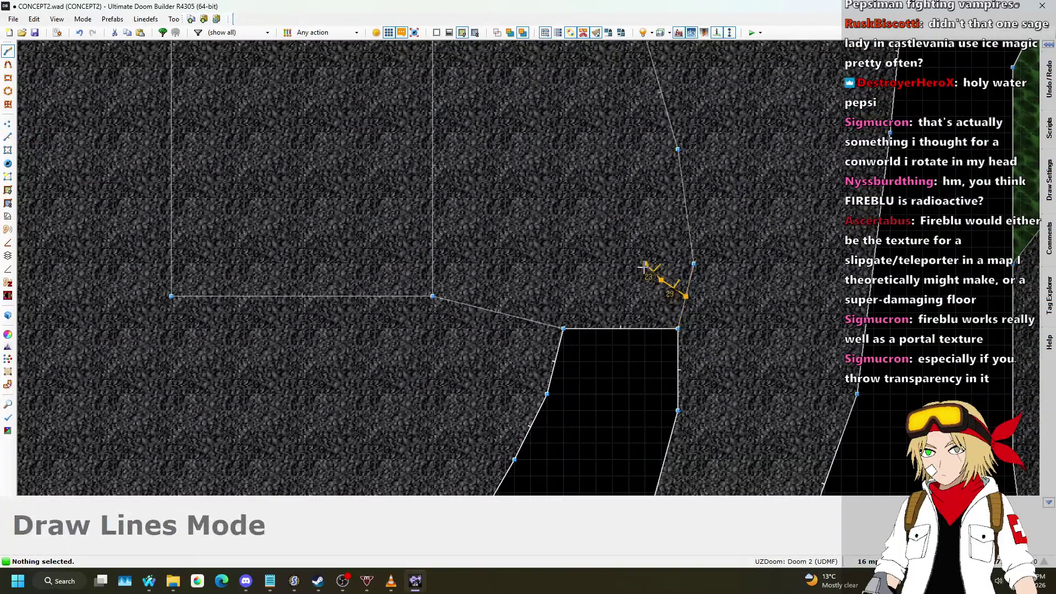
left_click(599, 161)
scroll(600, 161, "down", 4)
scroll(583, 164, "up", 4)
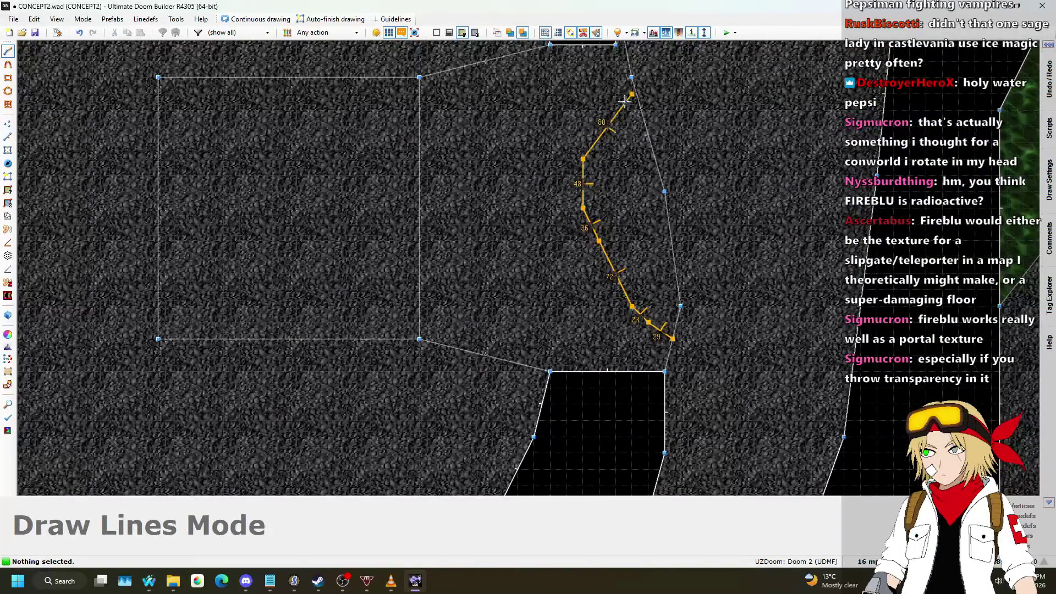
key("w")
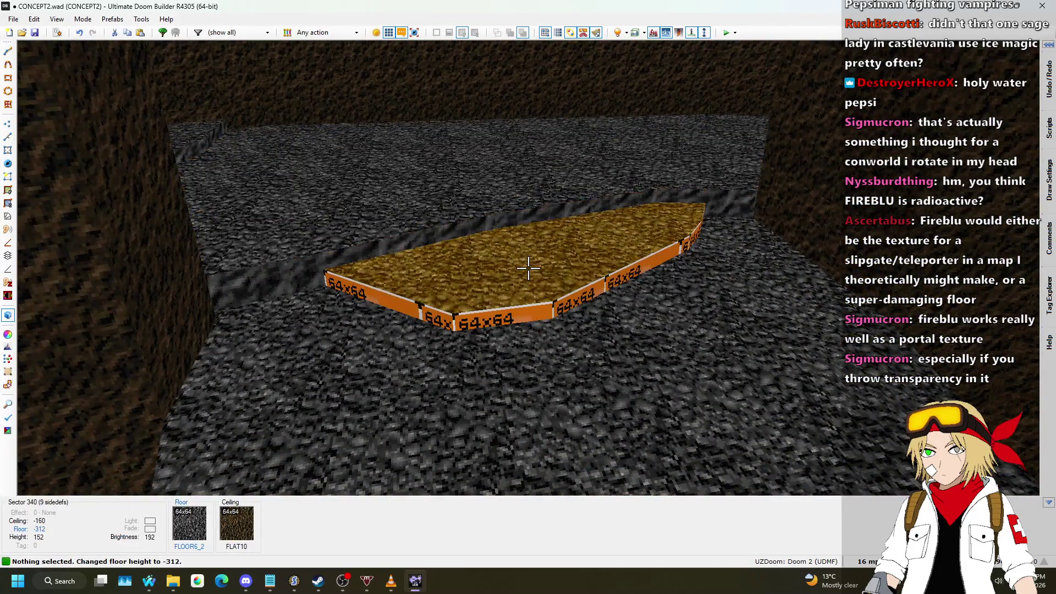
- Apply the ASHWALL2 texture to the new ledge's walls
key("w")
key("w")
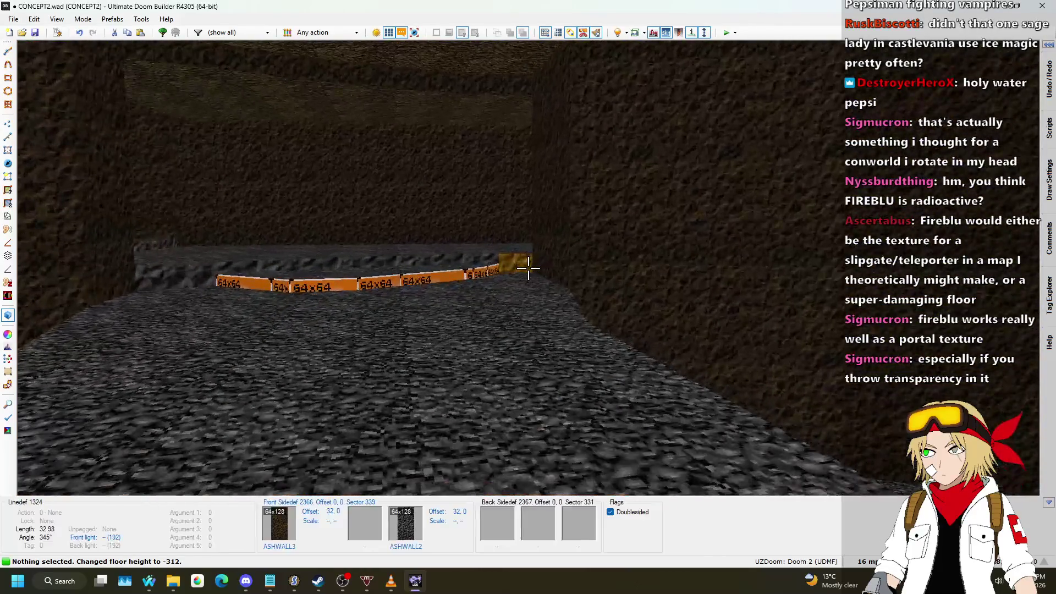
key("ctrl+c")
key("ctrl+v")
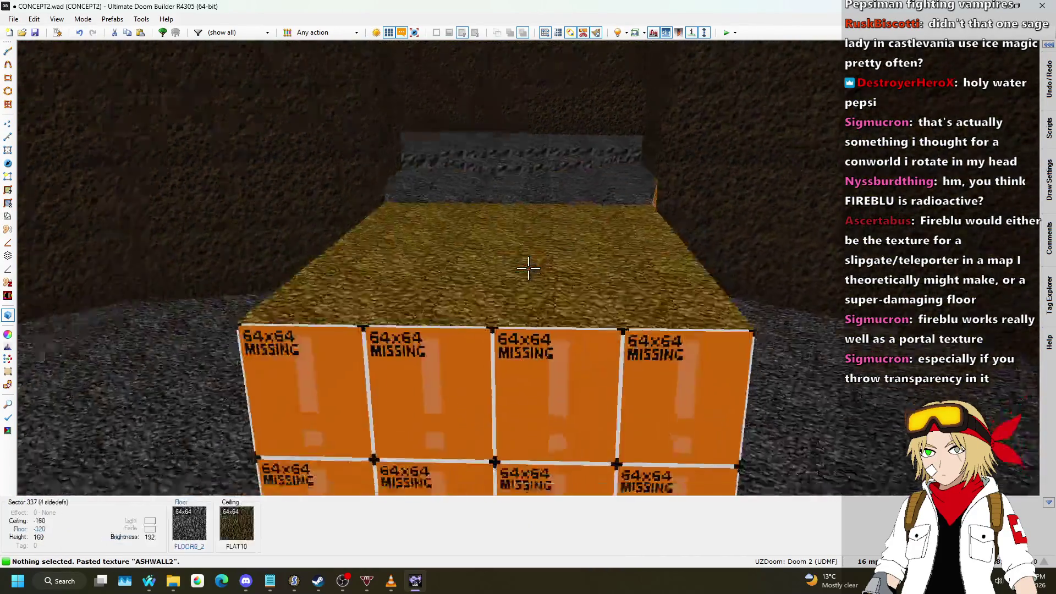
key("w")
key("w")
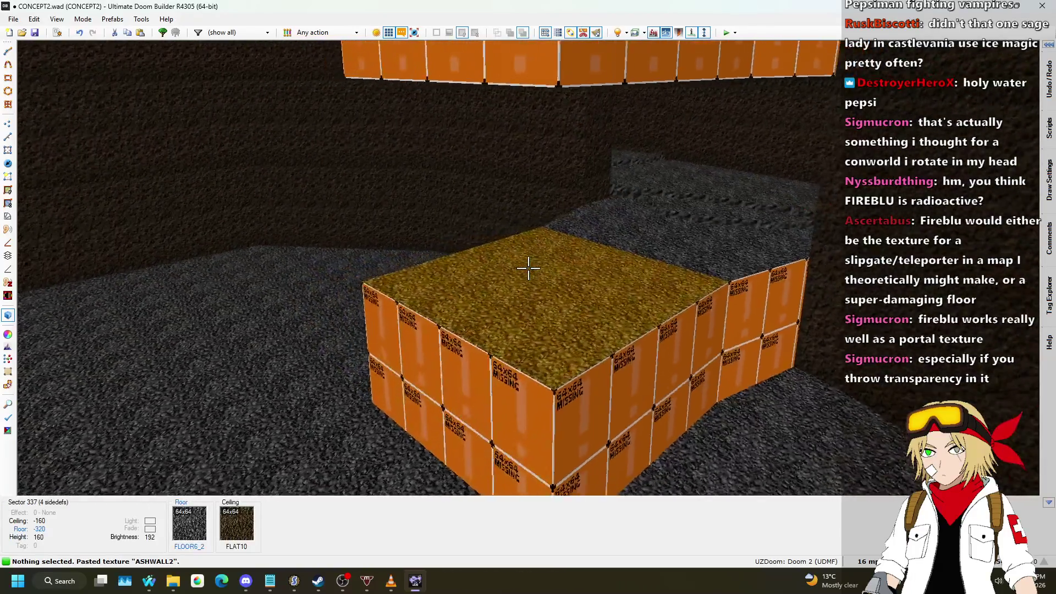
- Set the curved ledge floor to -312 and the pit to floor -448, ceiling -32
scroll(528, 267, "down", 2)
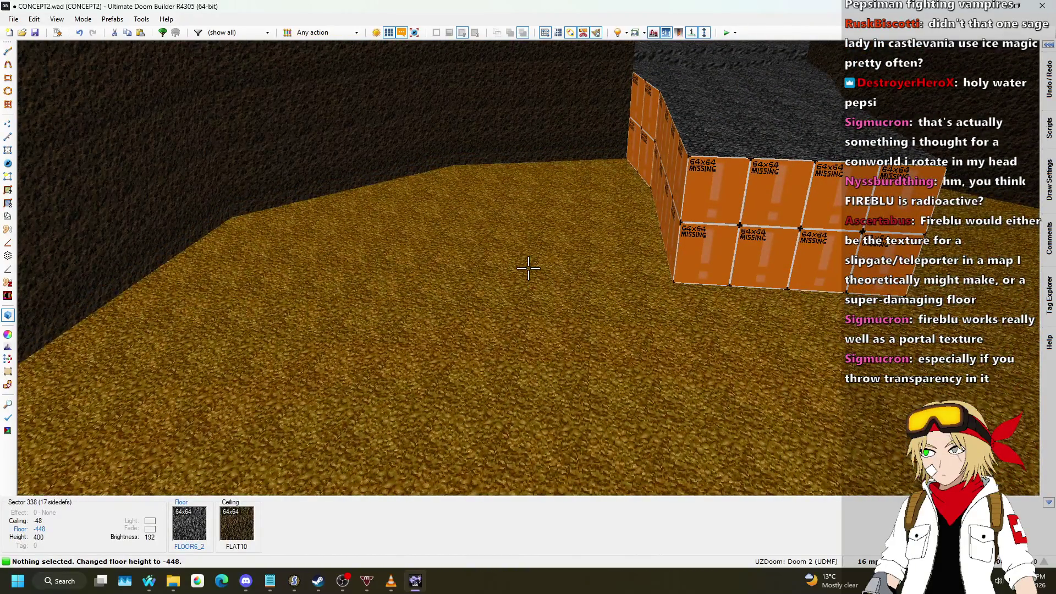
scroll(528, 268, "up", 2)
scroll(529, 267, "up", 1)
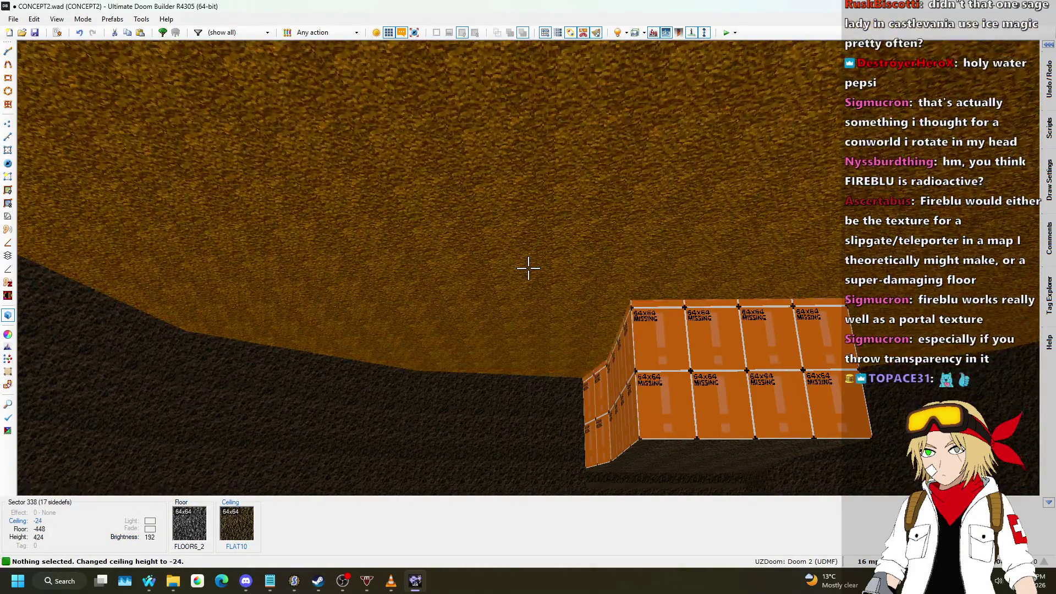
scroll(528, 268, "down", 2)
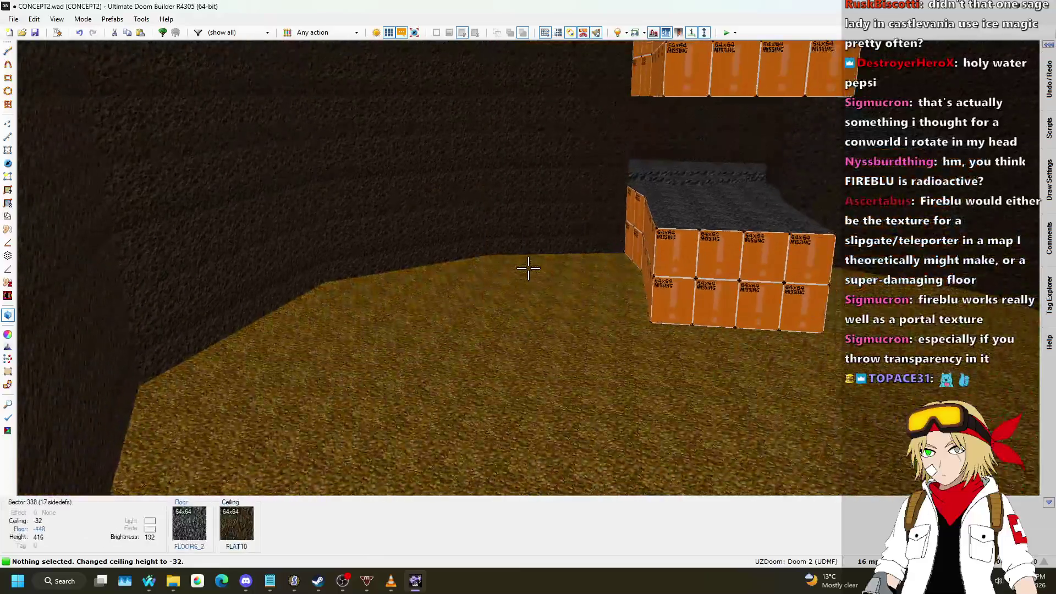
key("w")
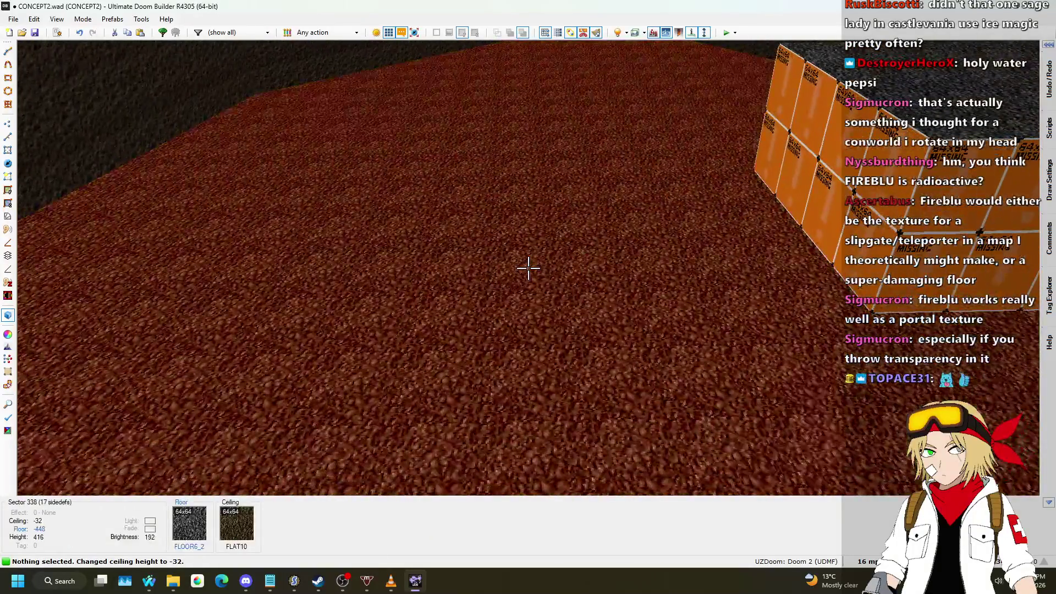
right_click(528, 268)
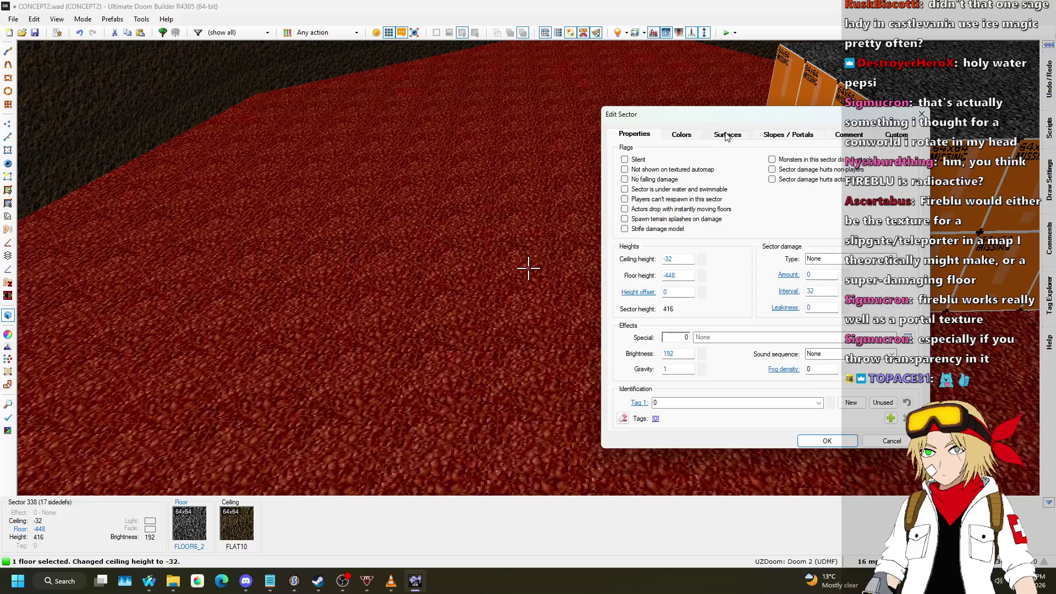
- Replace the pit floor's FLOOR6_2 flat with NUKAGE1
left_click(829, 318)
scroll(712, 239, "down", 5)
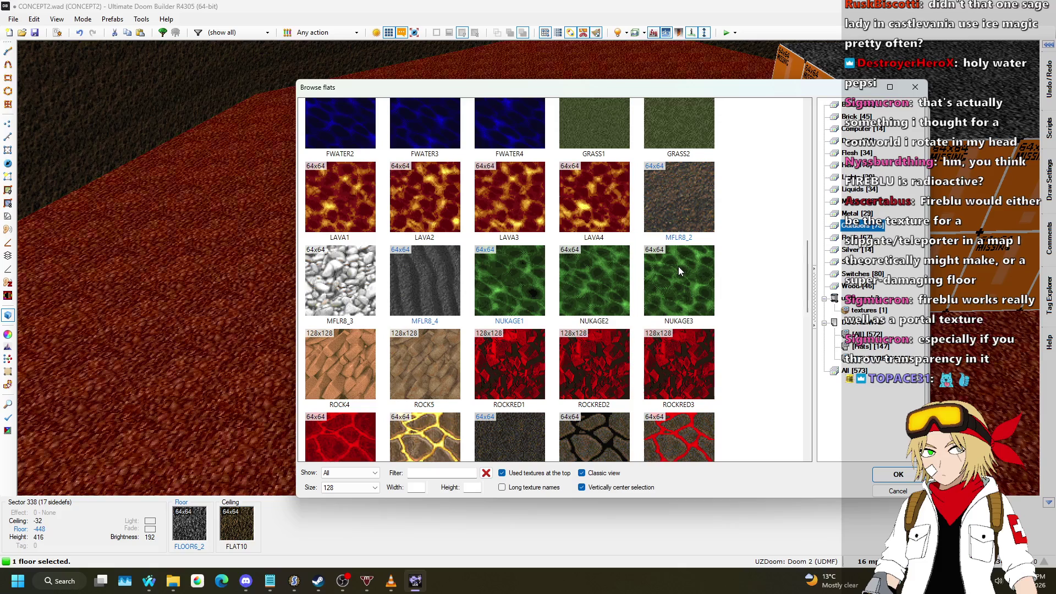
double_click(527, 279)
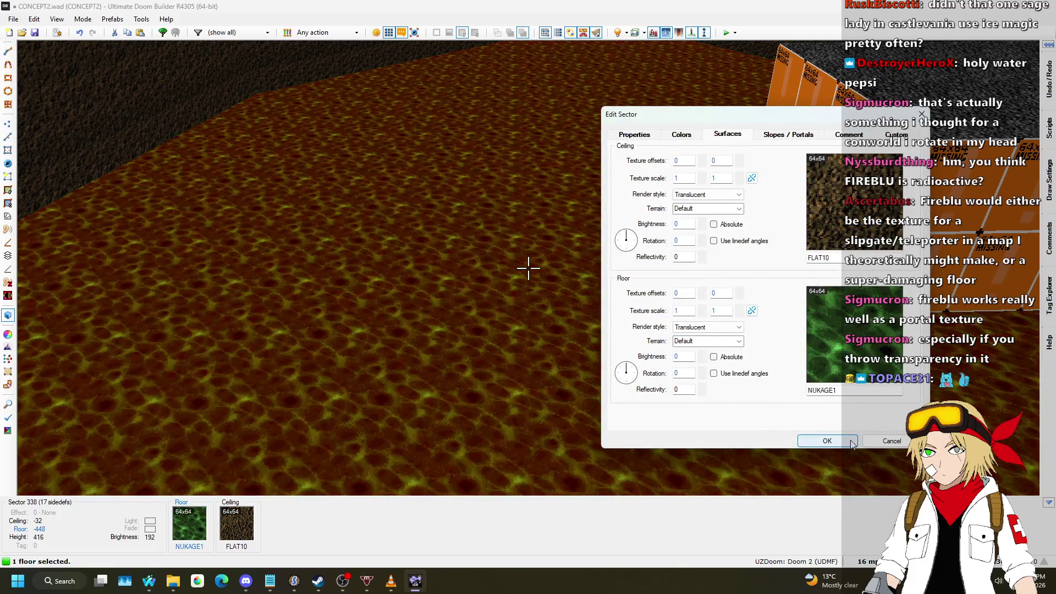
left_click(828, 443)
- Change the pit ceiling flat from FLAT10 to RROCK18 from the Rock set
mouse_move(528, 268)
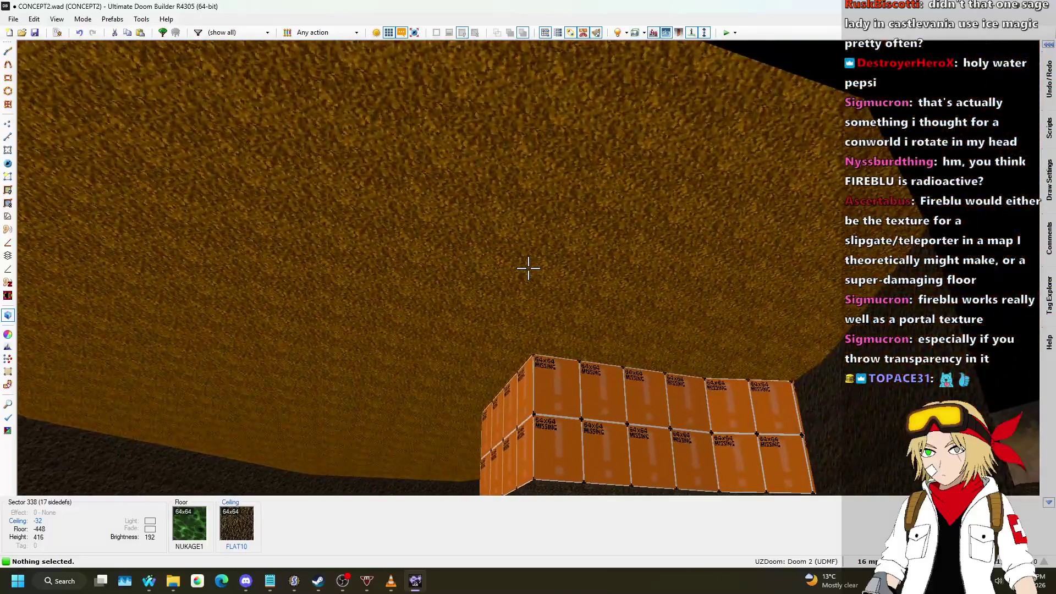
left_click(528, 268)
right_click(528, 268)
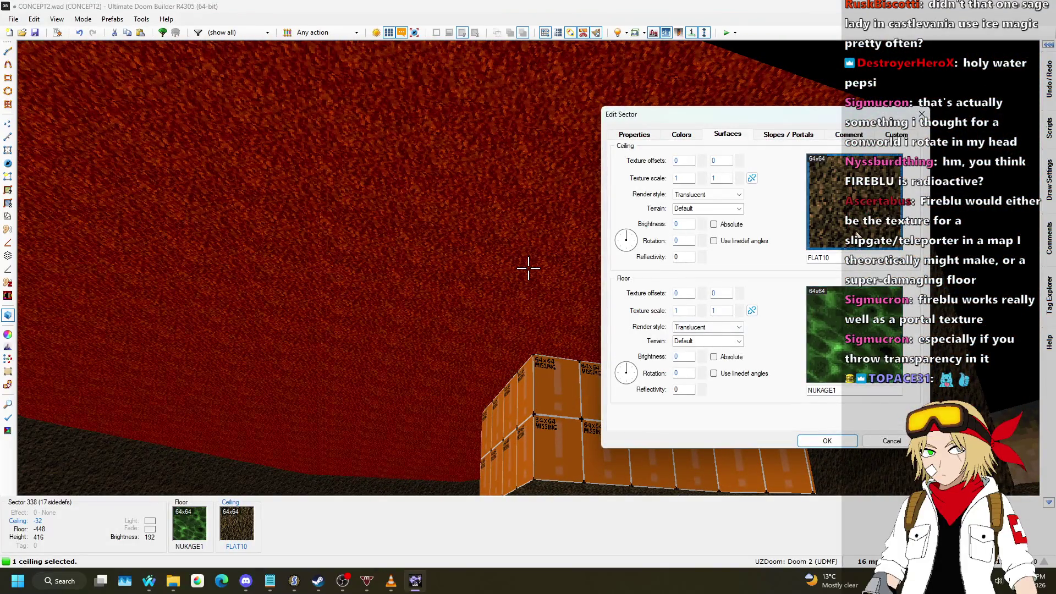
left_click(857, 235)
scroll(745, 243, "down", 5)
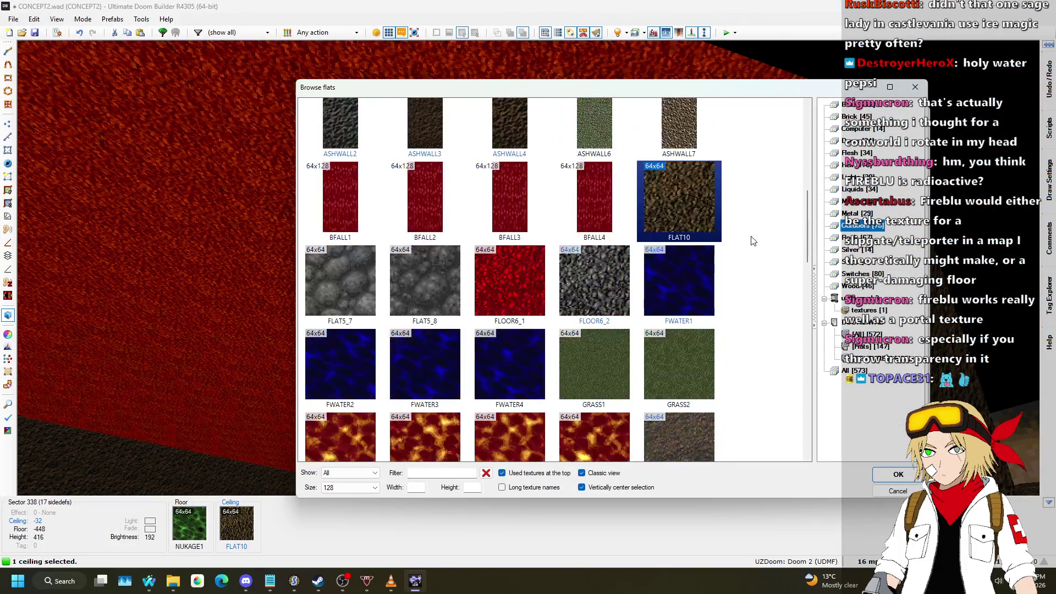
left_click(854, 238)
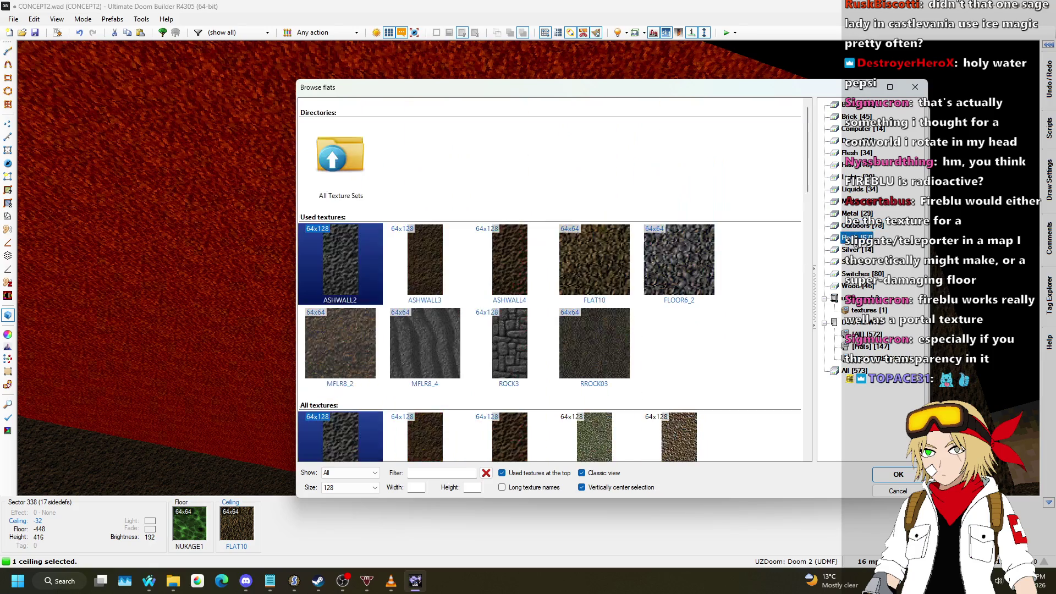
scroll(686, 279, "down", 5)
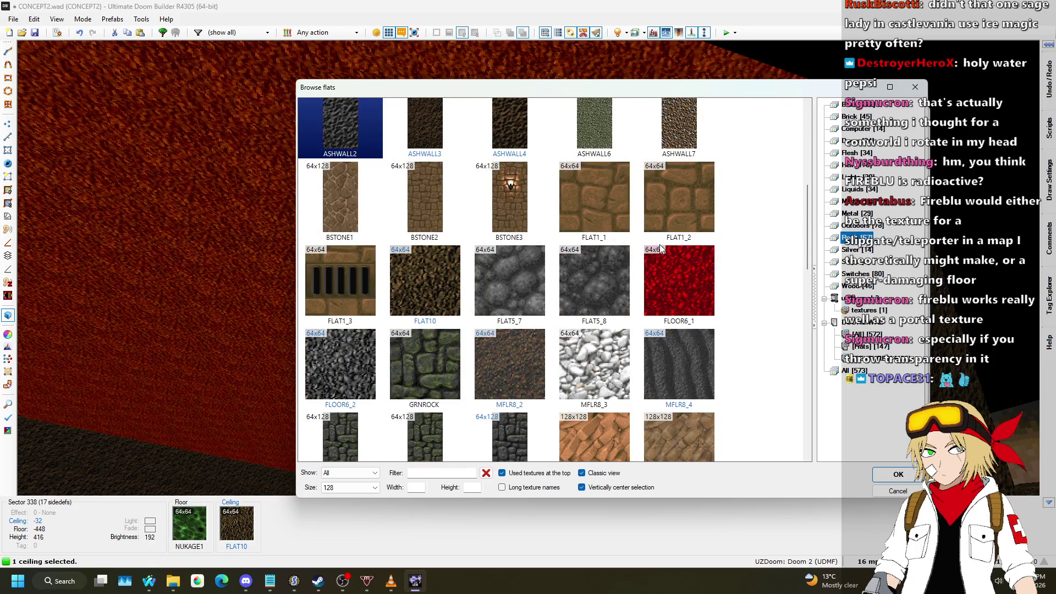
scroll(662, 249, "down", 2)
scroll(662, 249, "down", 5)
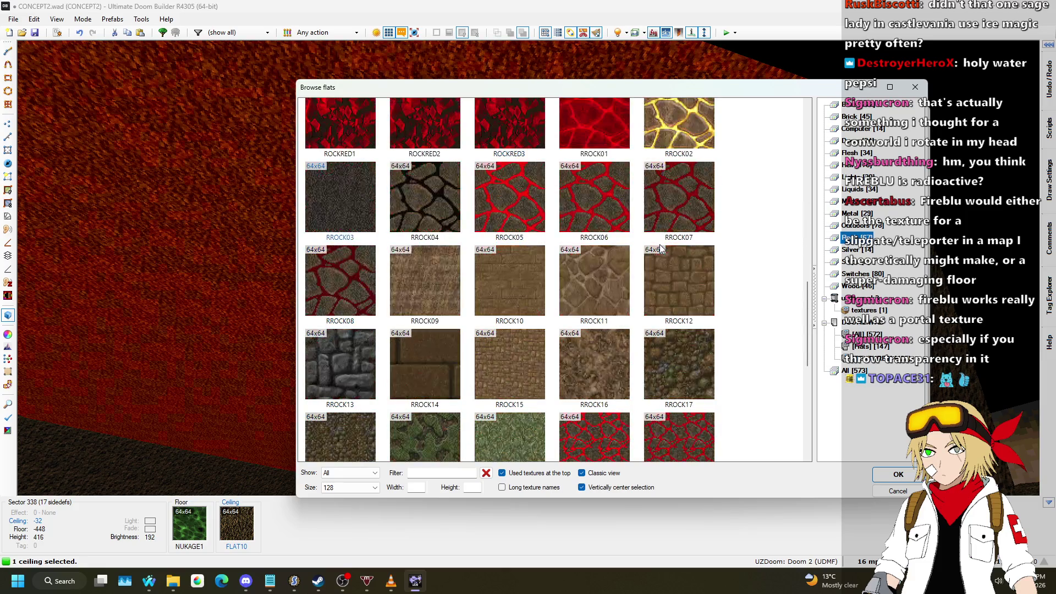
scroll(662, 249, "down", 1)
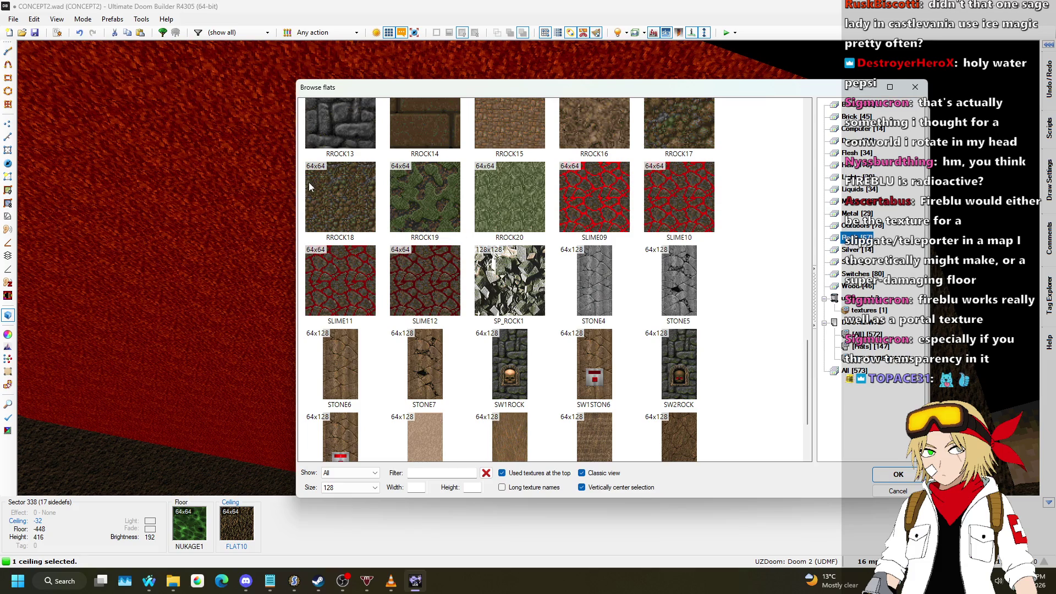
scroll(546, 282, "up", 1)
double_click(354, 285)
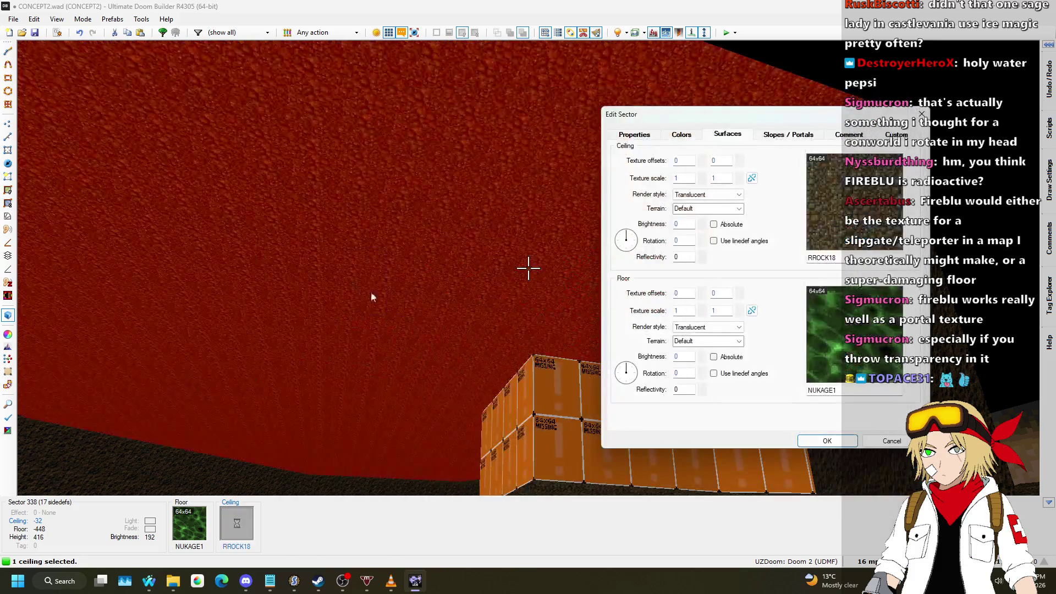
left_click(827, 441)
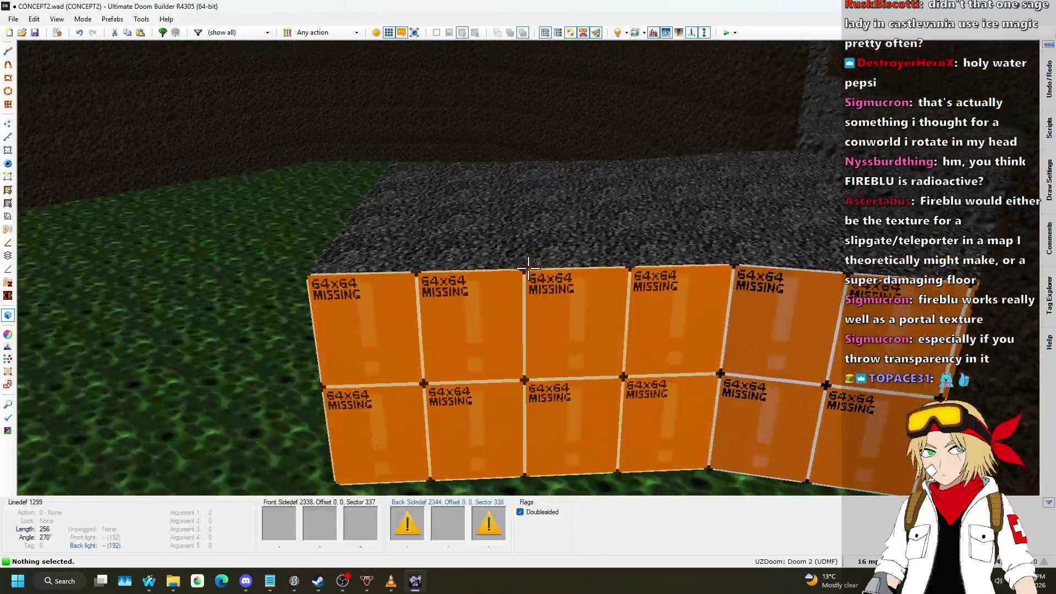
- Apply the BRONZE1 texture to the orange block's missing-texture walls
key("a")
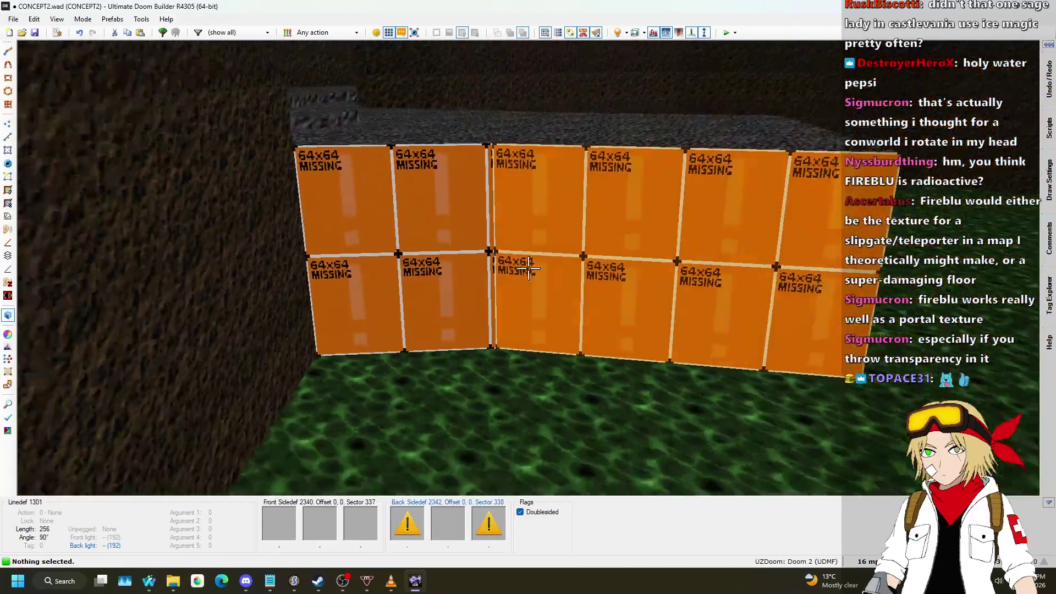
key("w")
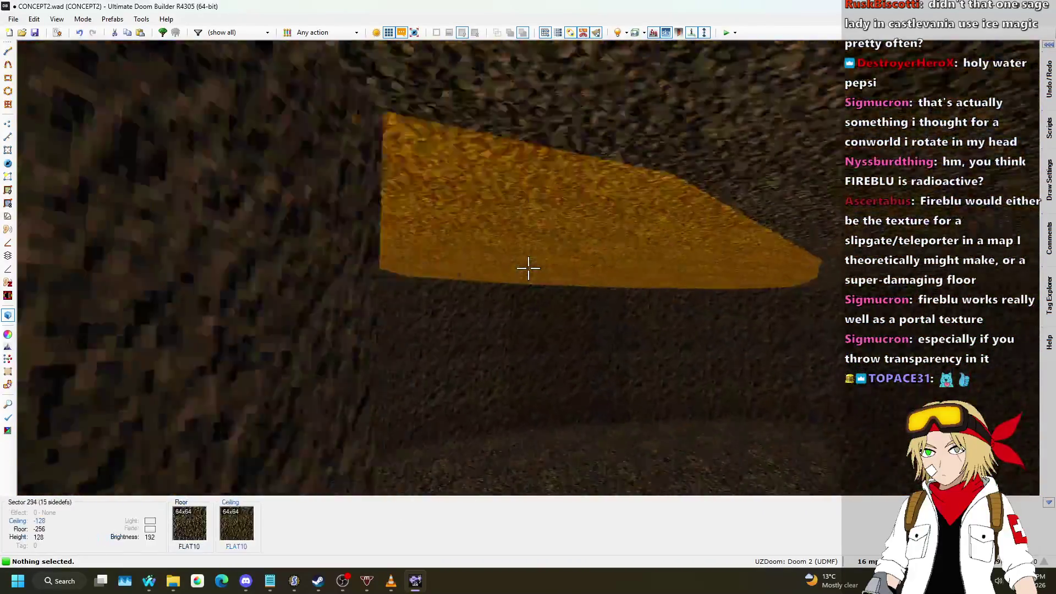
key("ctrl+c")
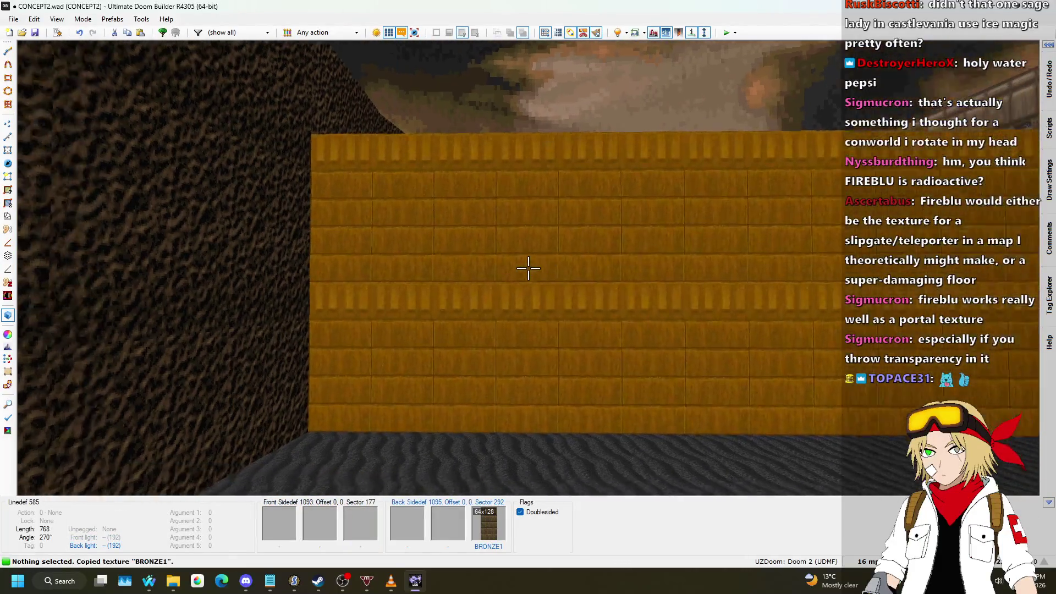
key("s")
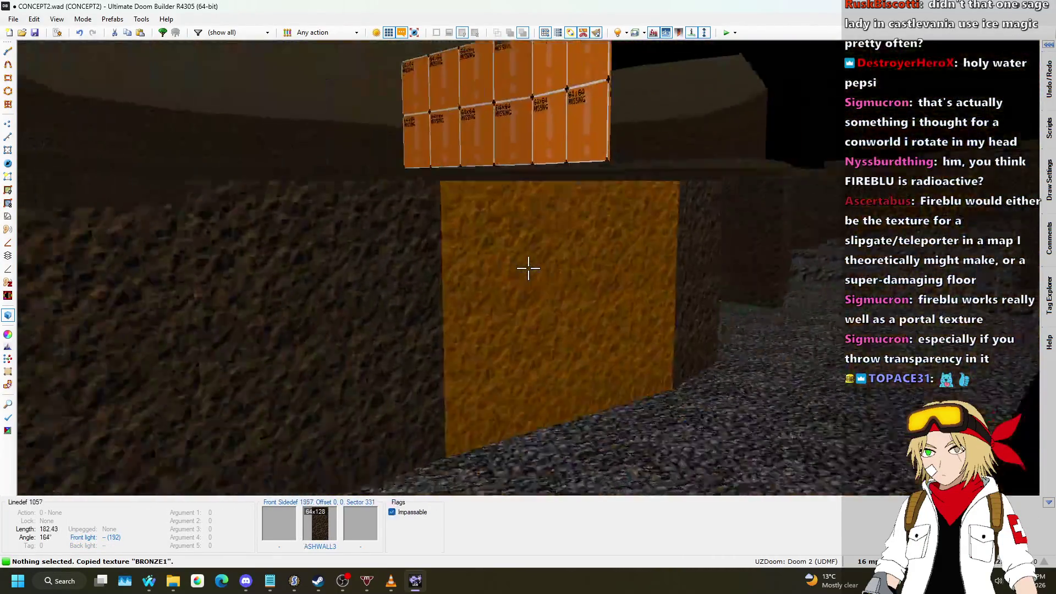
key("a")
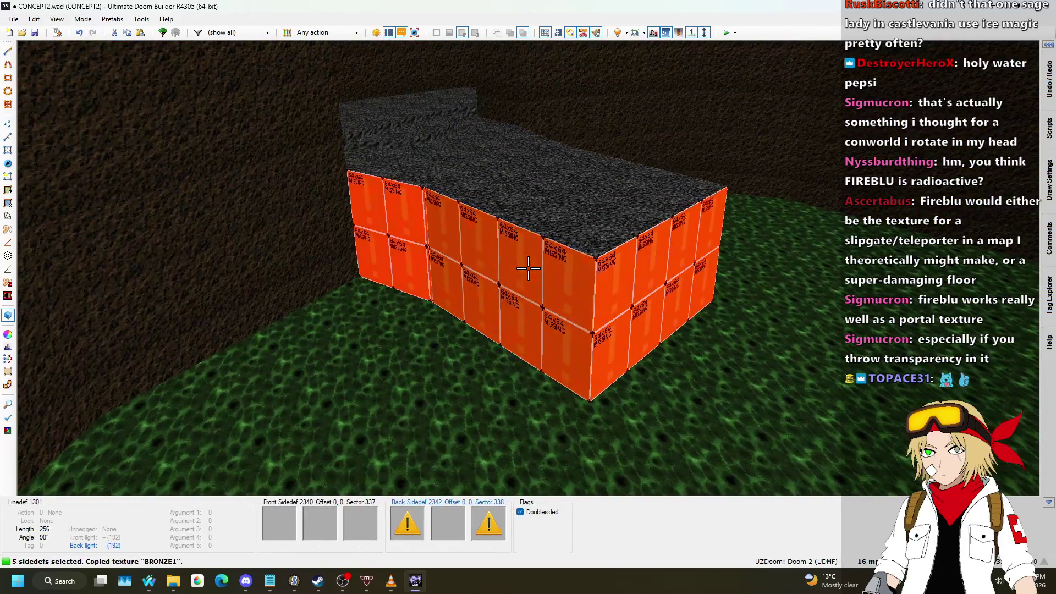
key("ctrl+v")
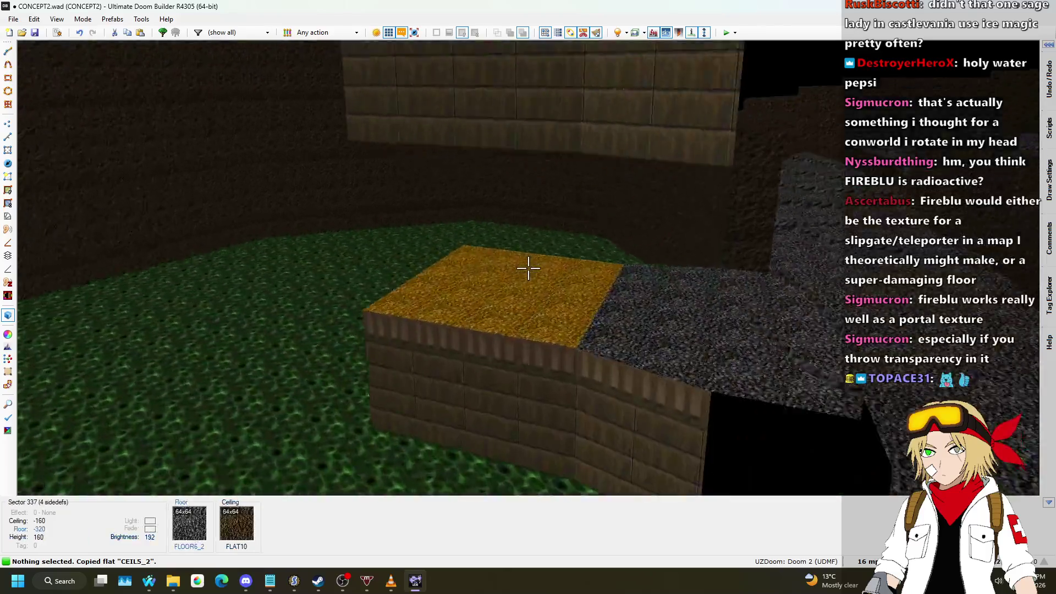
- Paste the CEIL5_2 flat onto the ledge ceilings and floors
left_click(528, 268)
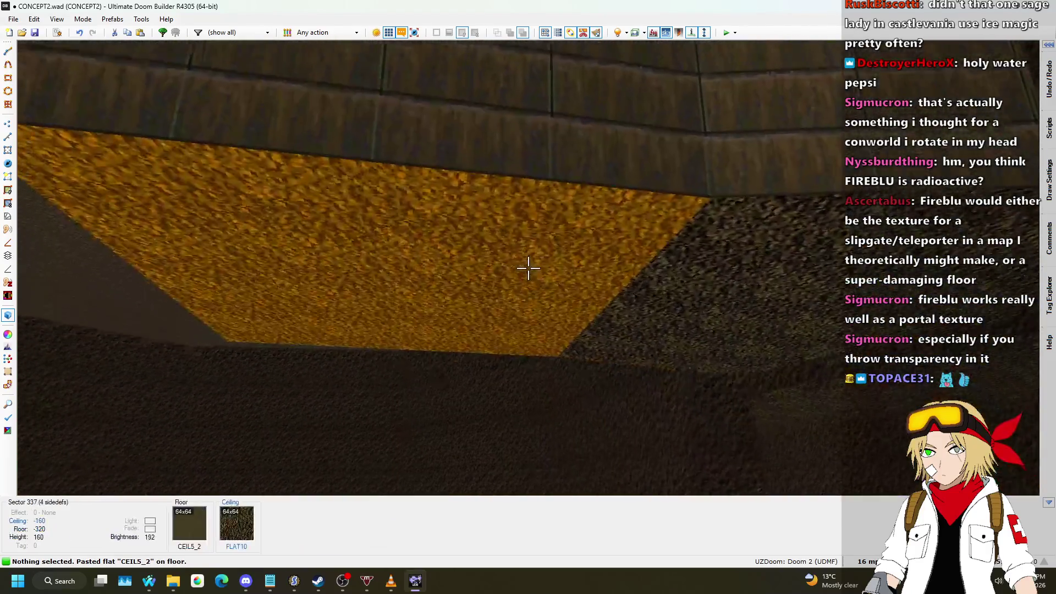
left_click(528, 268)
left_click(528, 268)
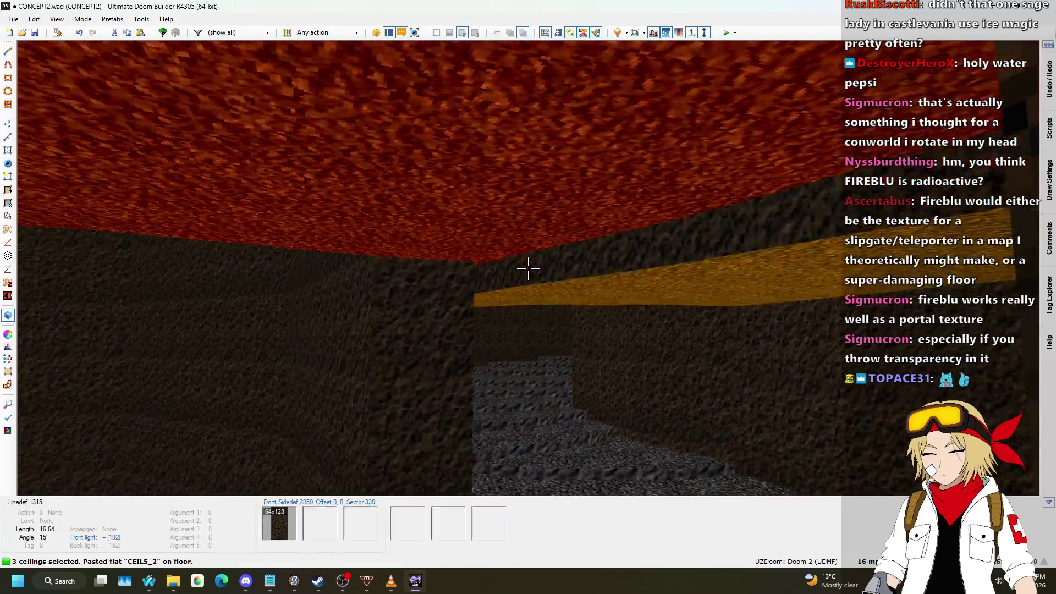
left_click(529, 268)
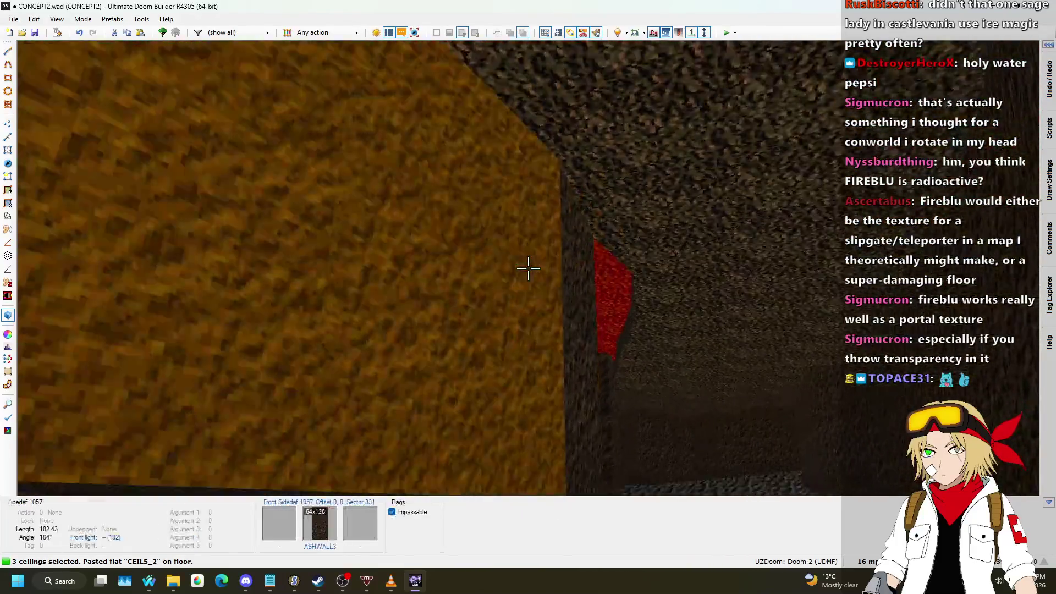
key("ctrl+v")
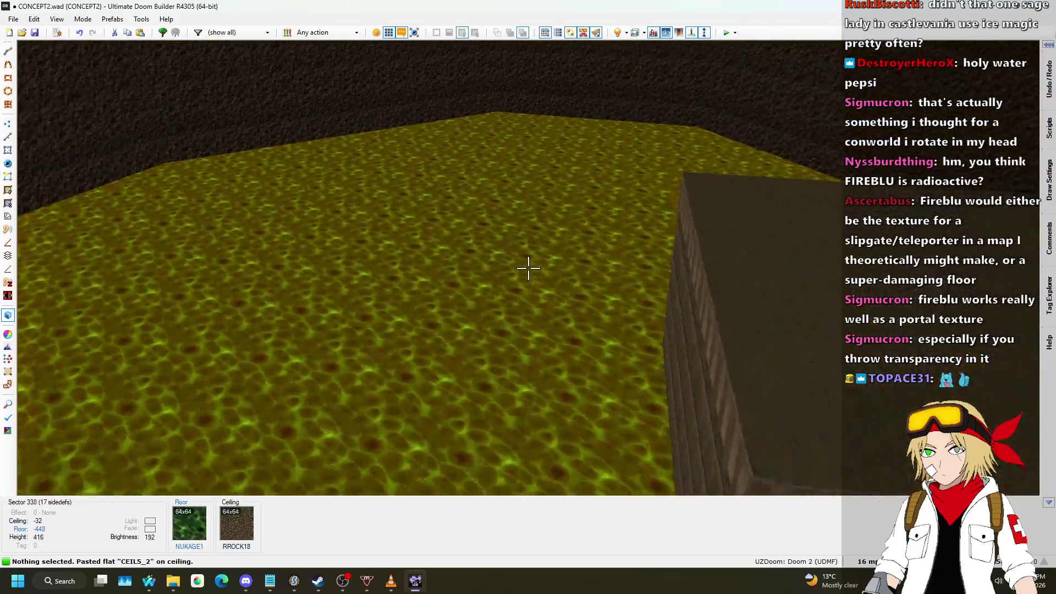
left_click(528, 268)
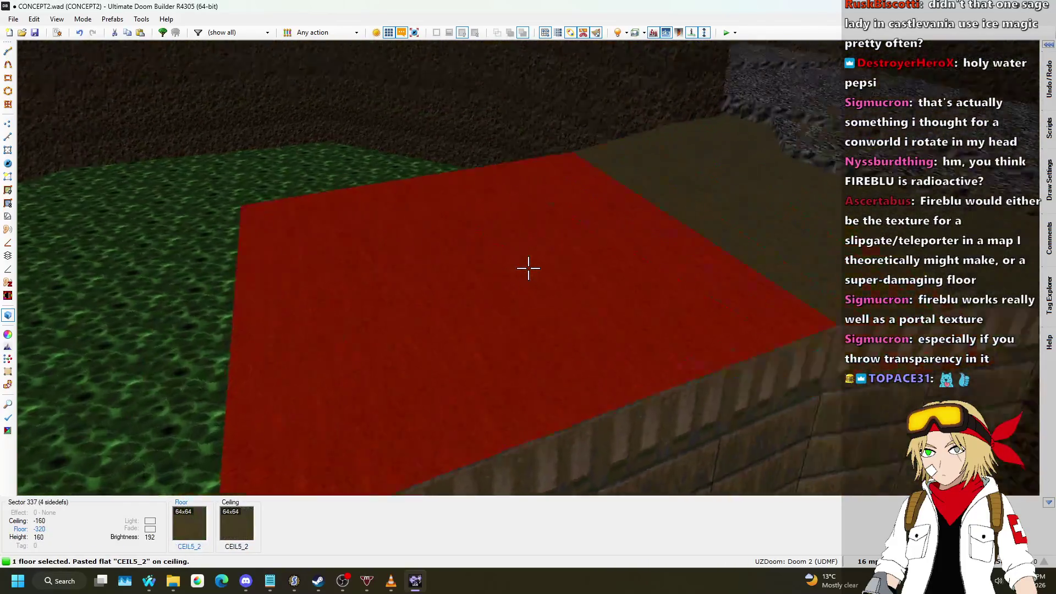
- Select both ledge floors and set their floor flat to FLOOR7_1 in Edit Sectors
left_click(528, 268)
right_click(528, 268)
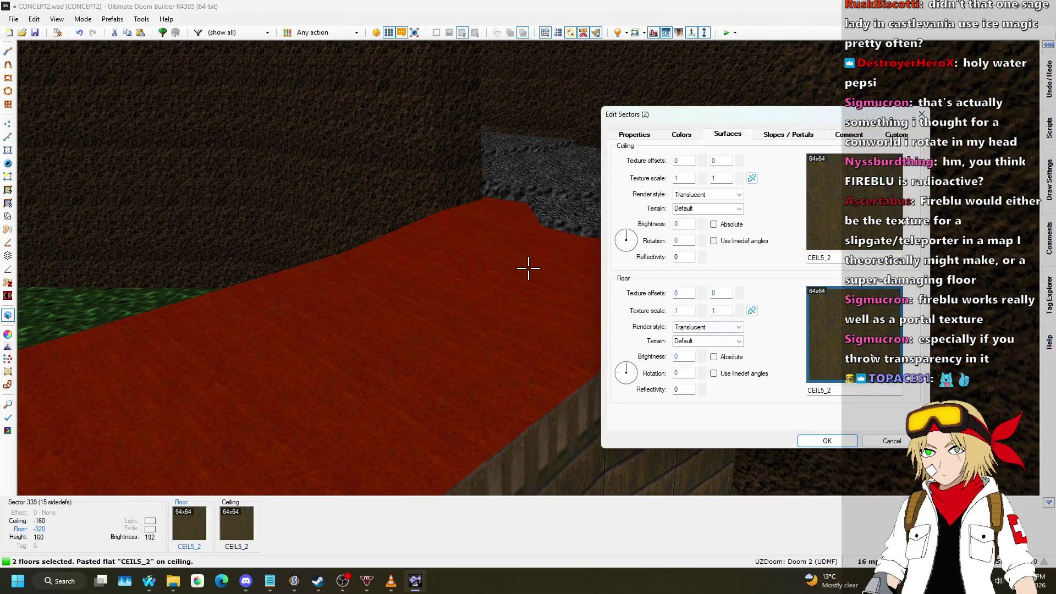
left_click(872, 356)
scroll(630, 207, "down", 10)
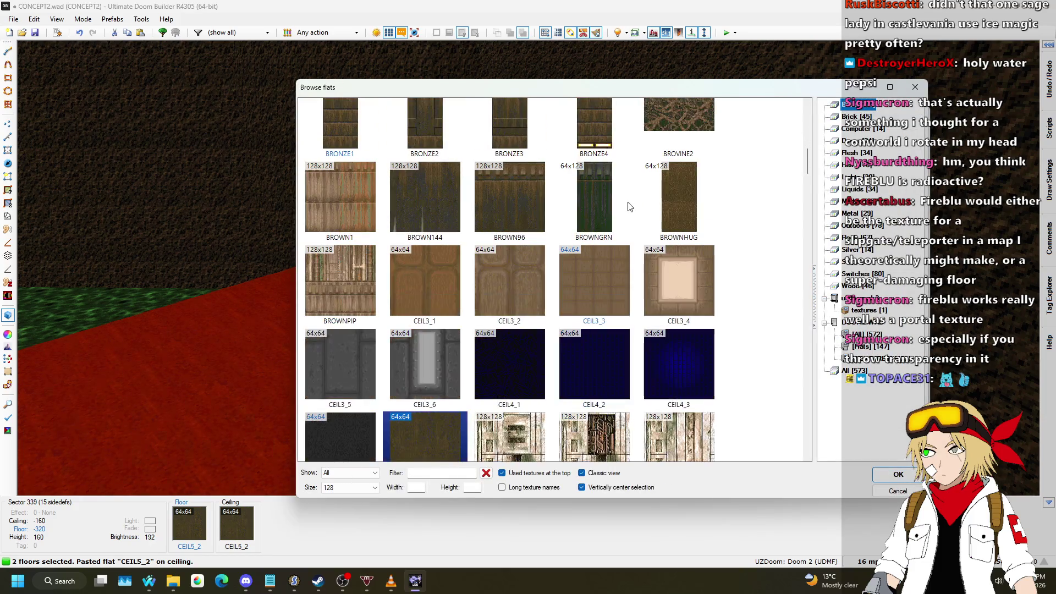
scroll(630, 207, "down", 15)
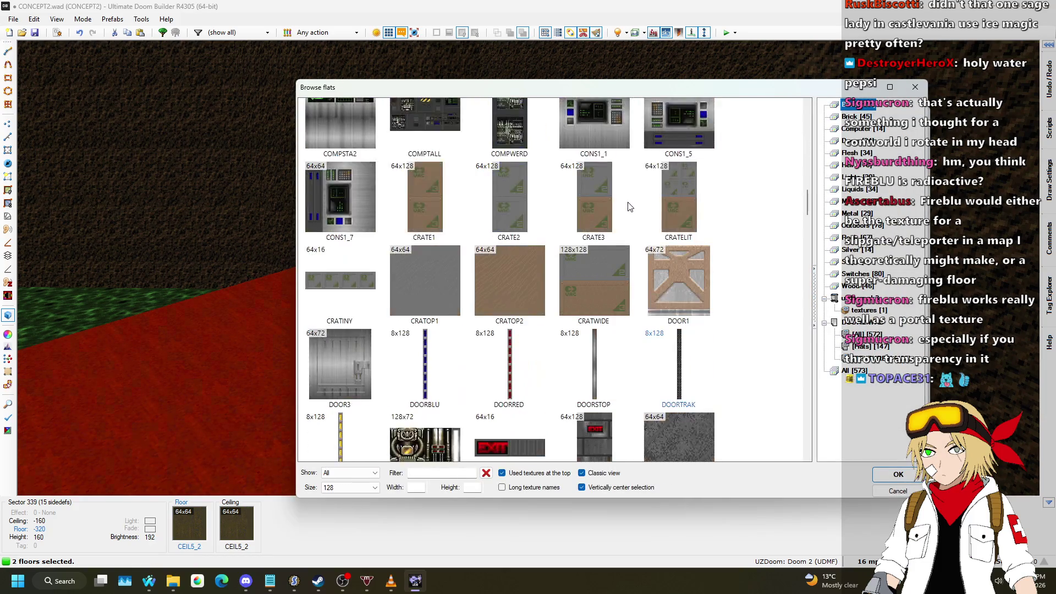
scroll(630, 207, "down", 5)
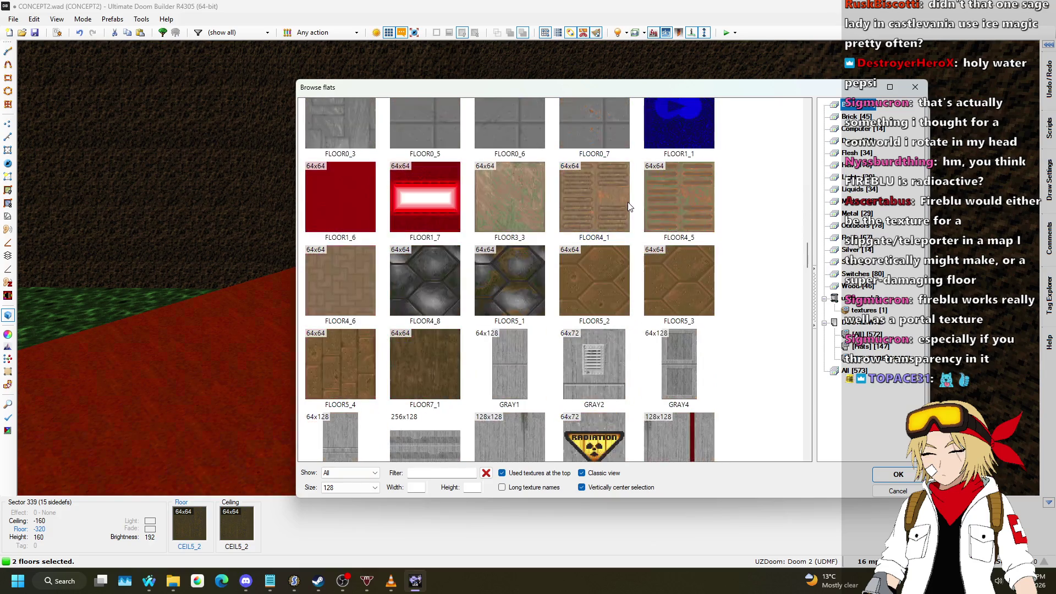
double_click(438, 375)
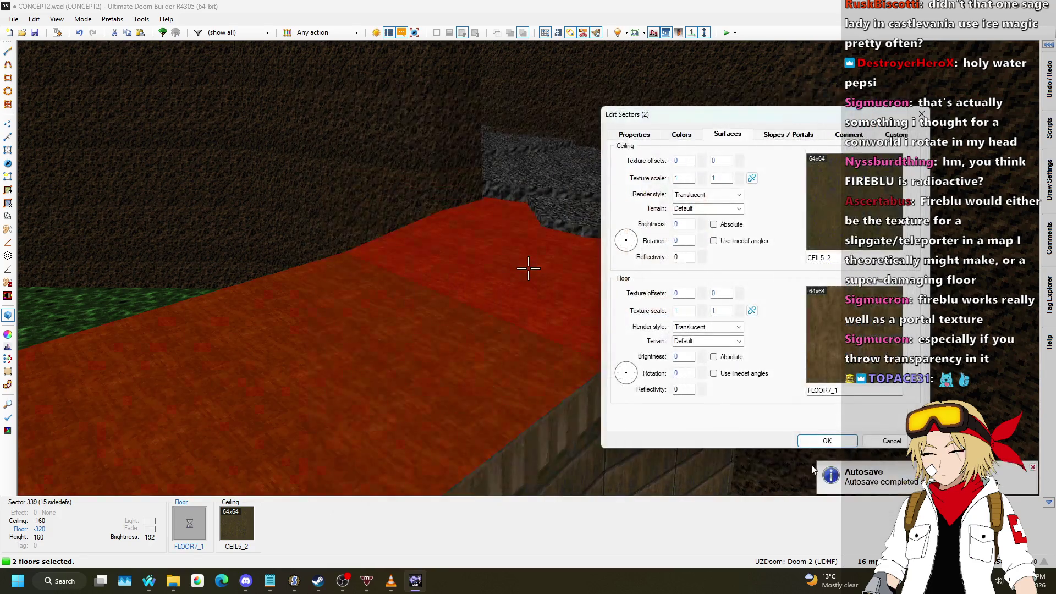
left_click(843, 443)
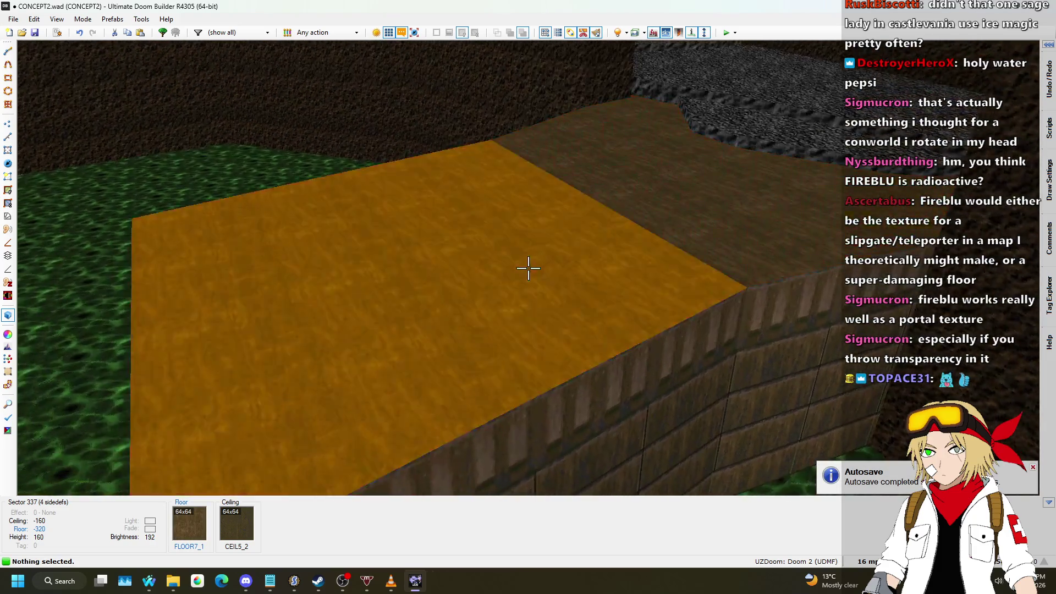
- Copy the FLOOR7_1 flat and fly around in 3D to inspect the retextured ledge and orange wall
key("ctrl+c")
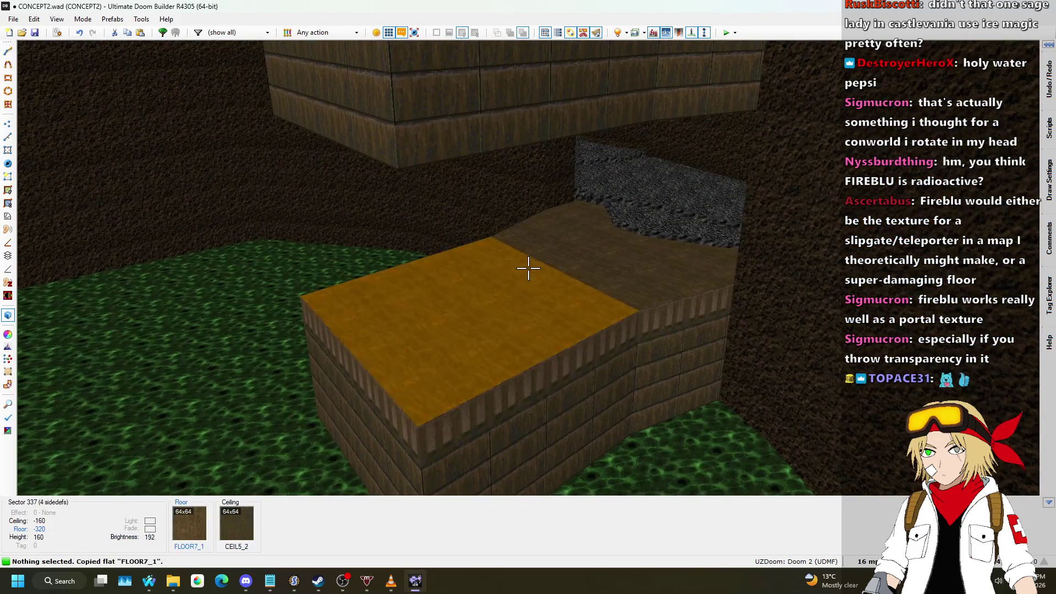
key("w")
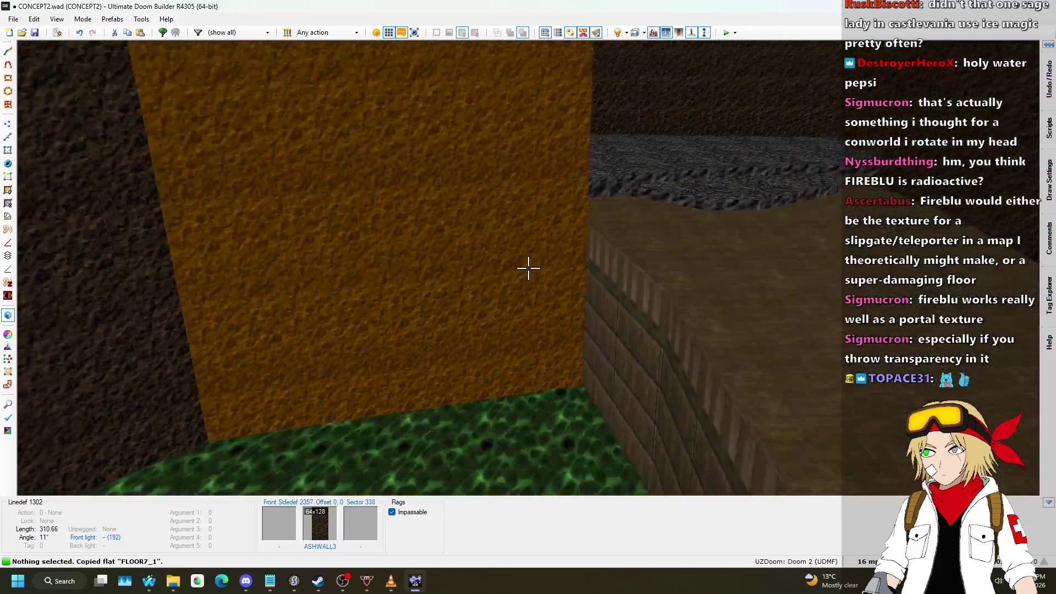
key("w")
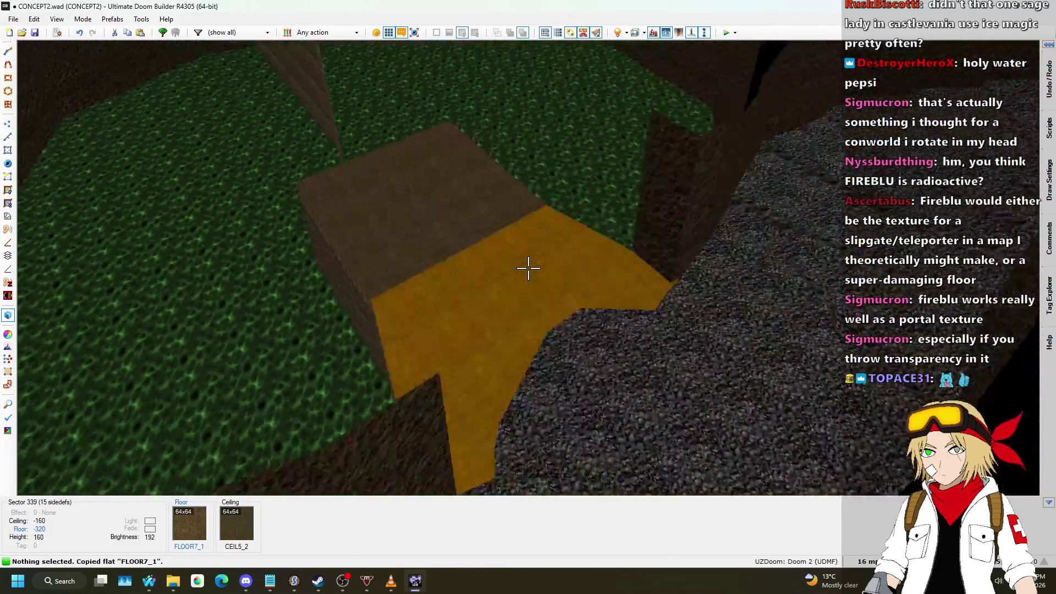
key("w")
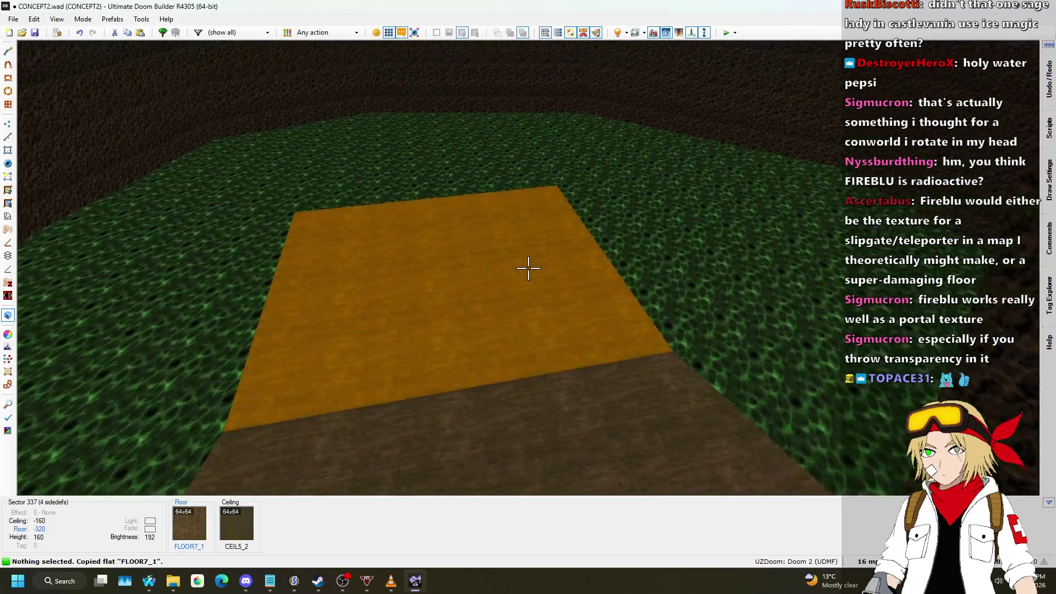
key("w")
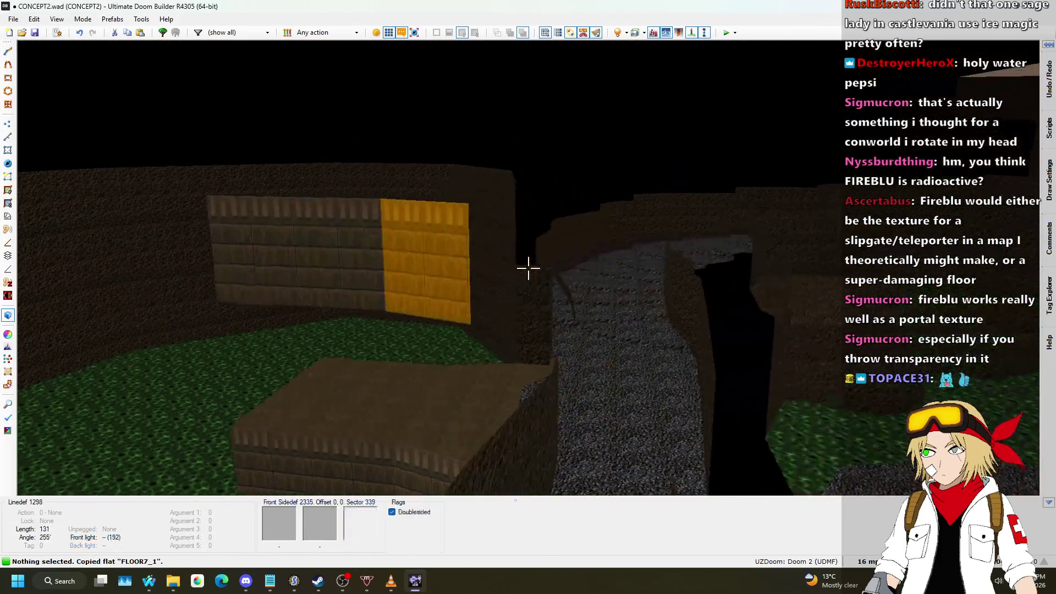
key("w")
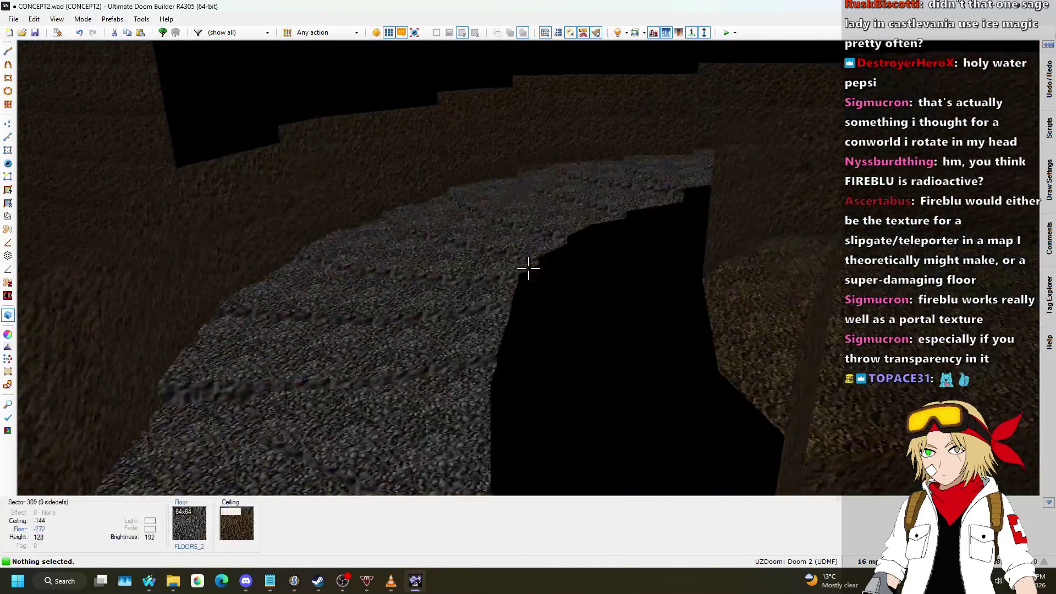
key("w")
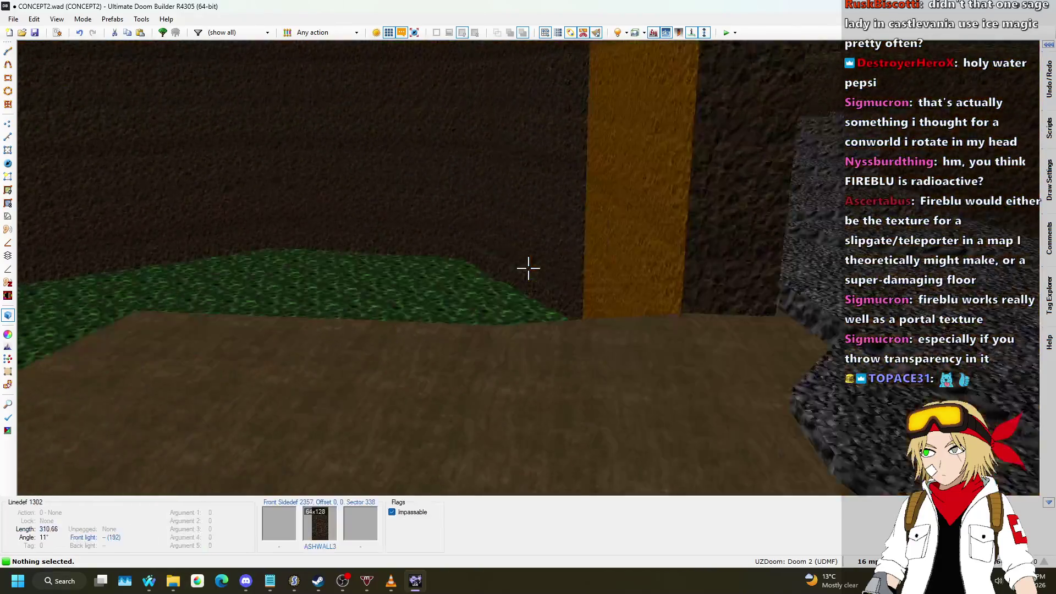
key("q")
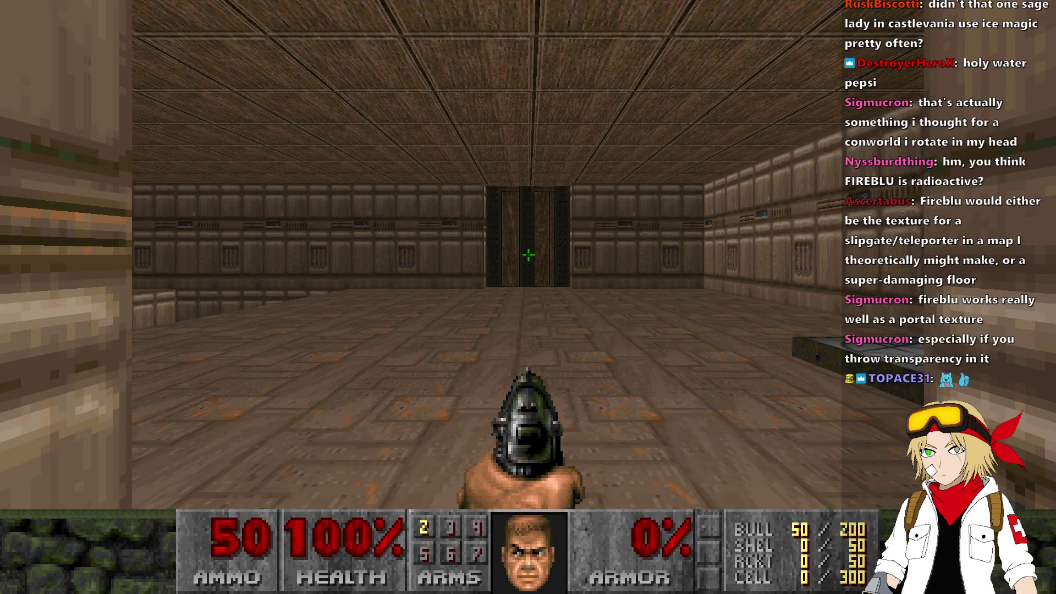
- Walk toward the starting room's door, briefly opening and closing the Doom II main menu
key("w")
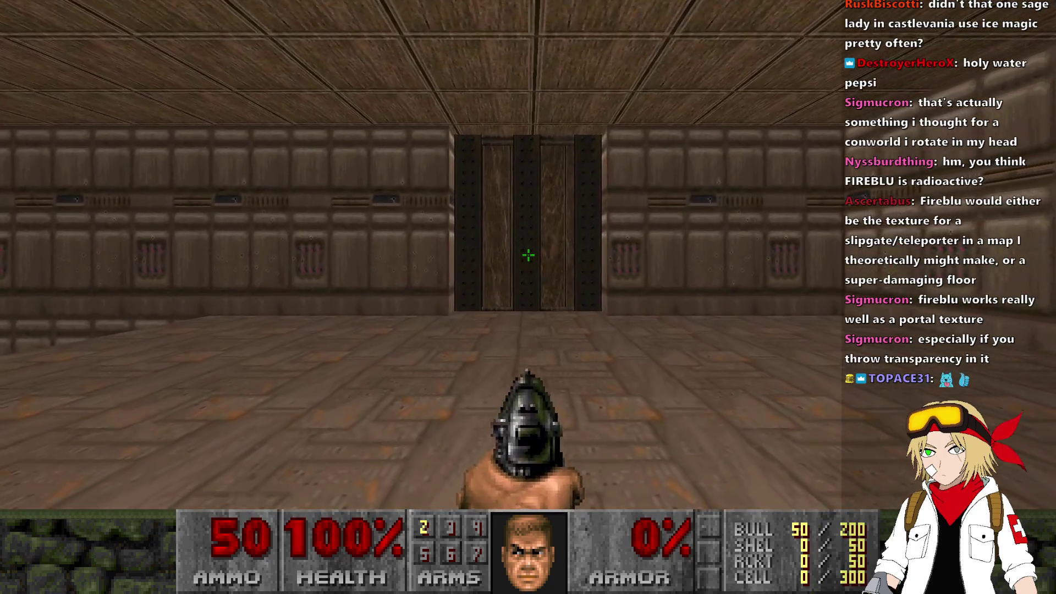
key("Escape")
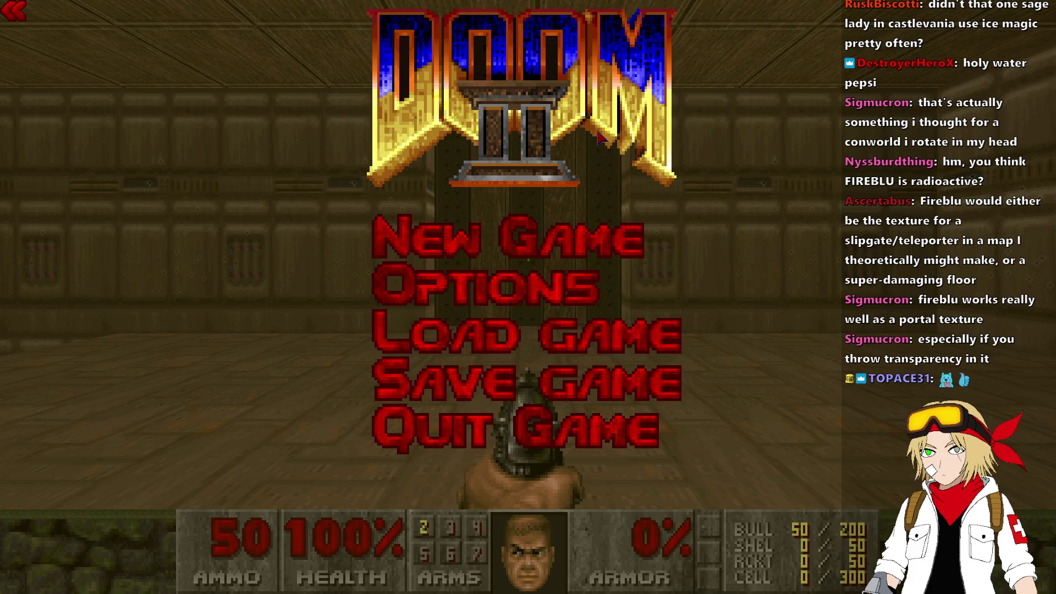
key("Escape")
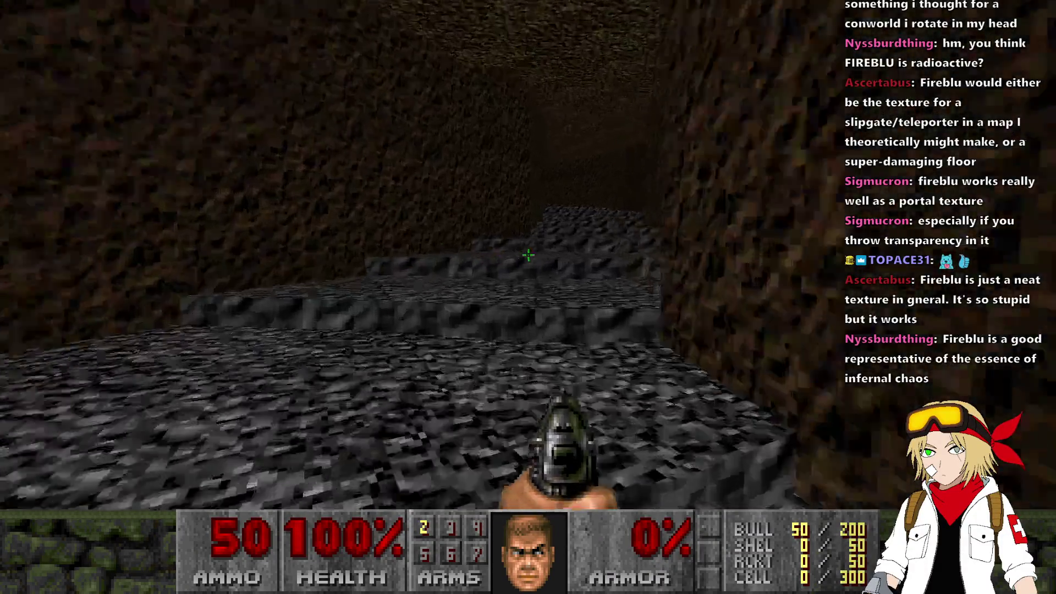
- Walk through the cave, climb the wooden staircase, then back away to view the distant staircases
key("w")
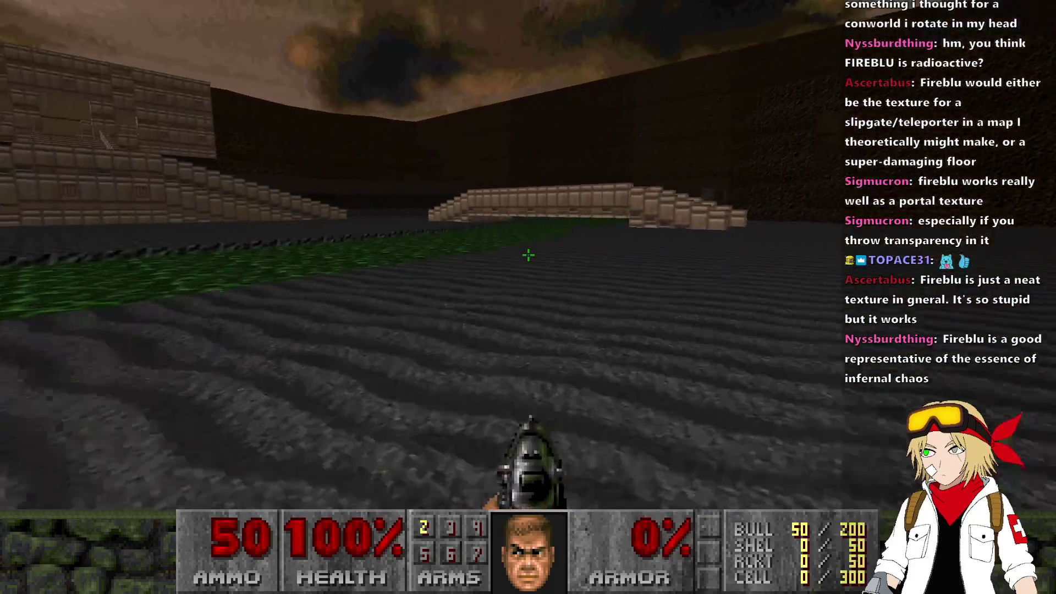
key("w")
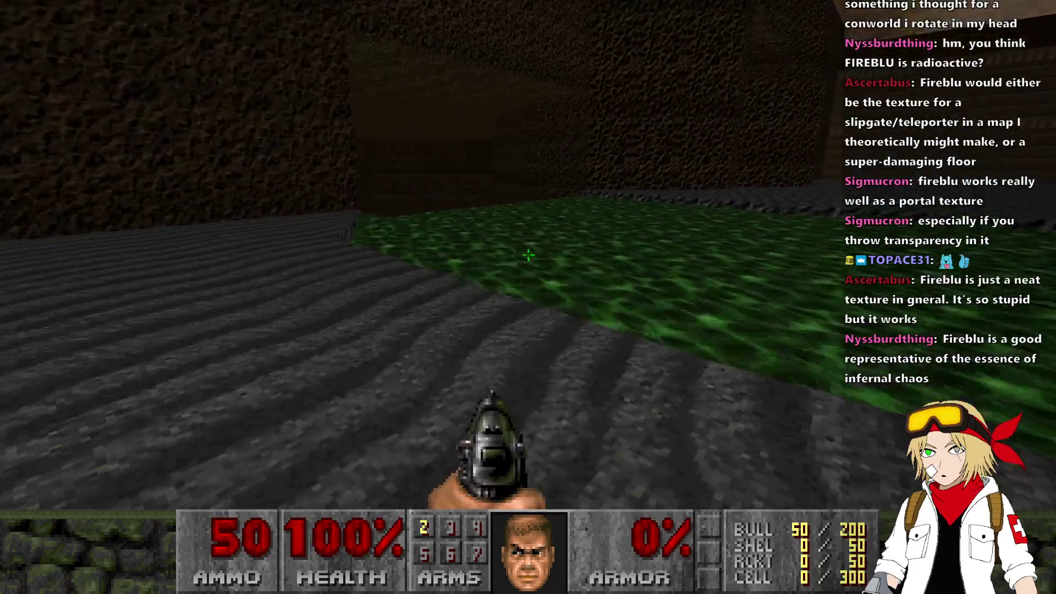
key("w")
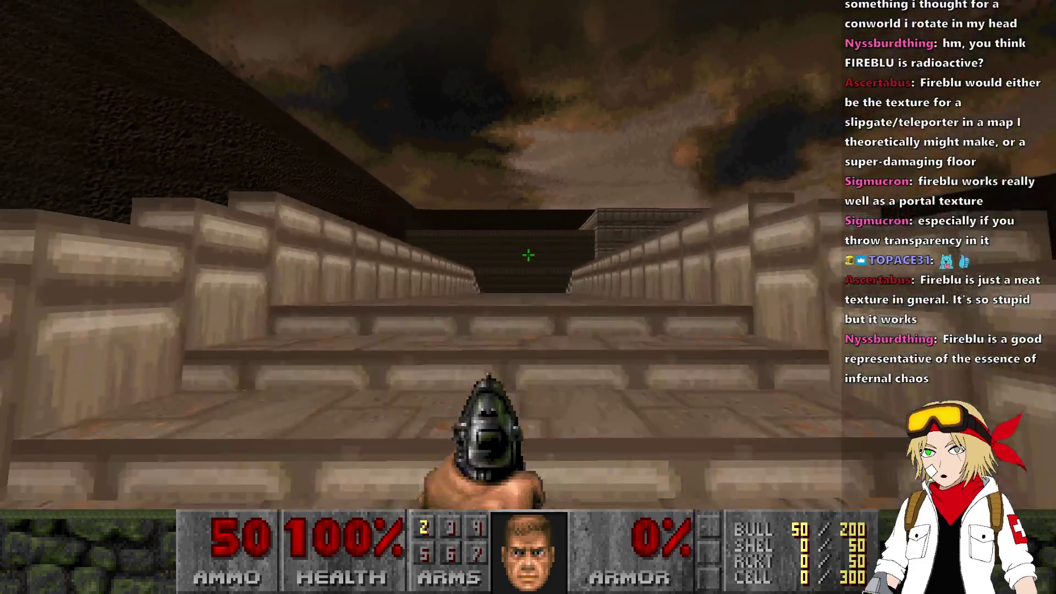
key("w")
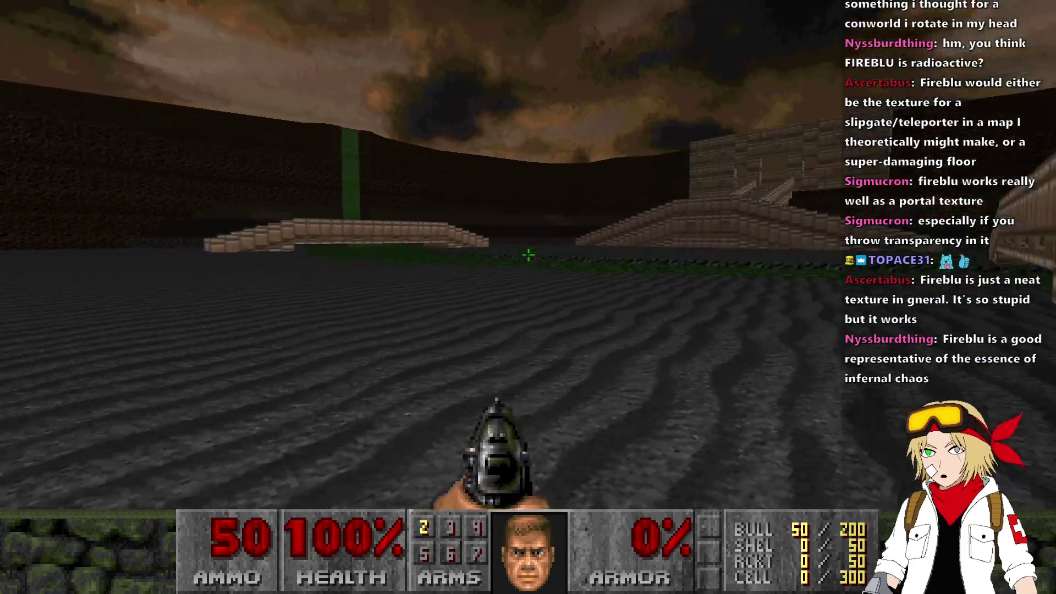
key("s")
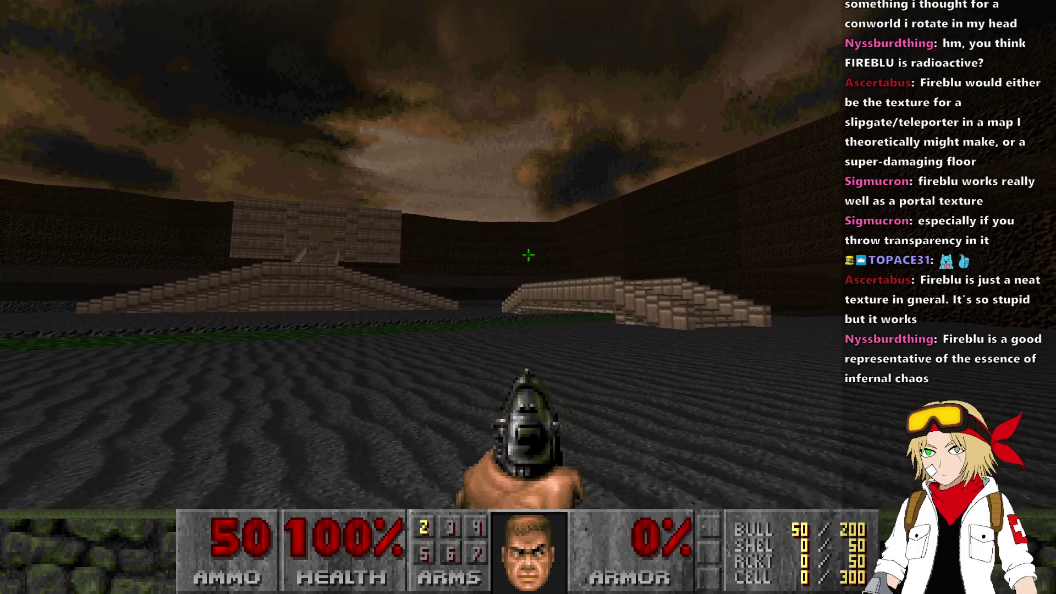
key("F8")
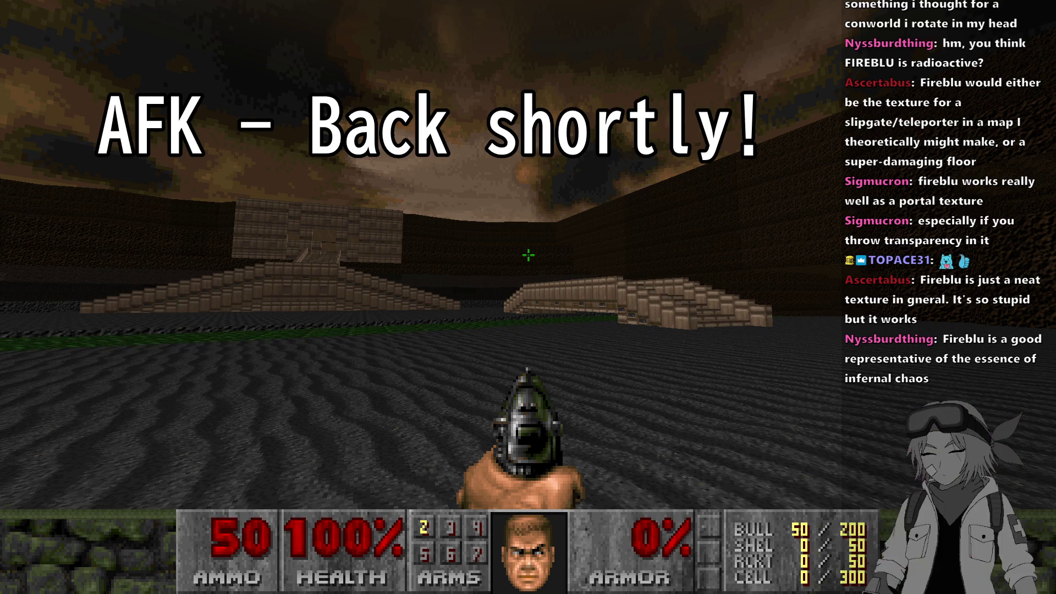
key("F8")
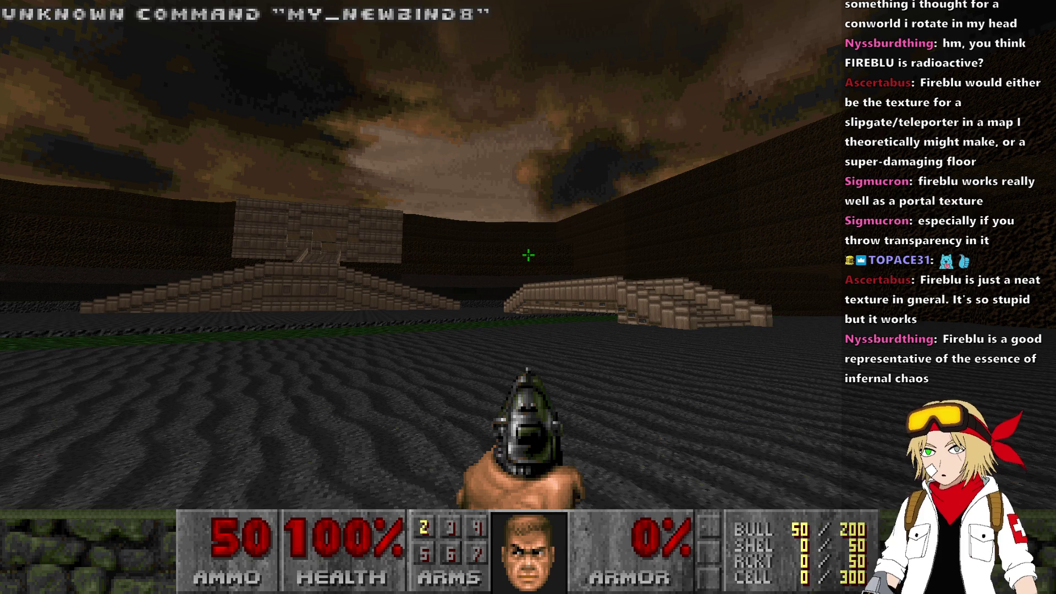
key("F8")
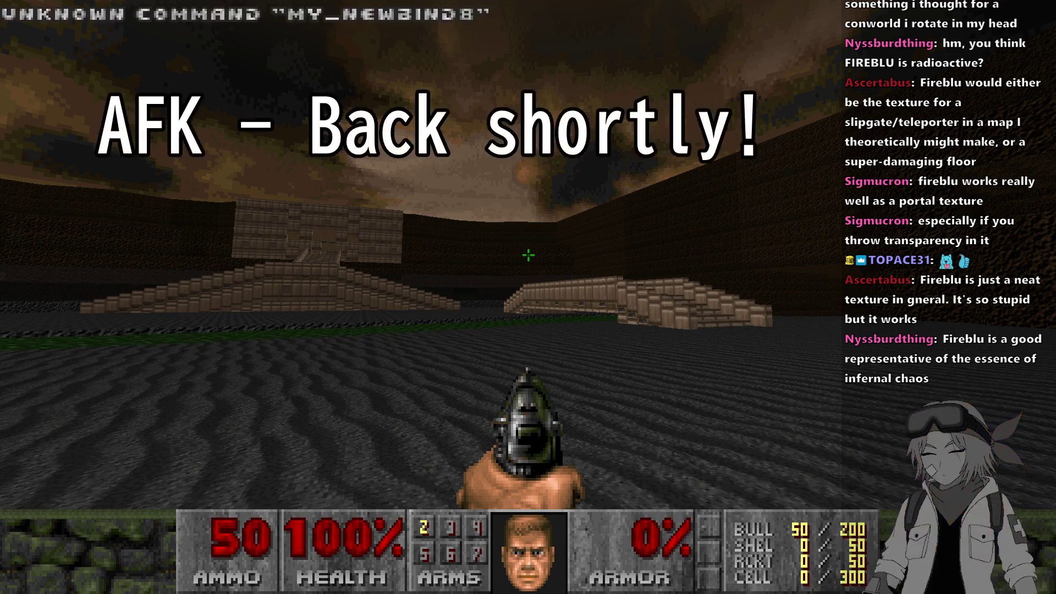